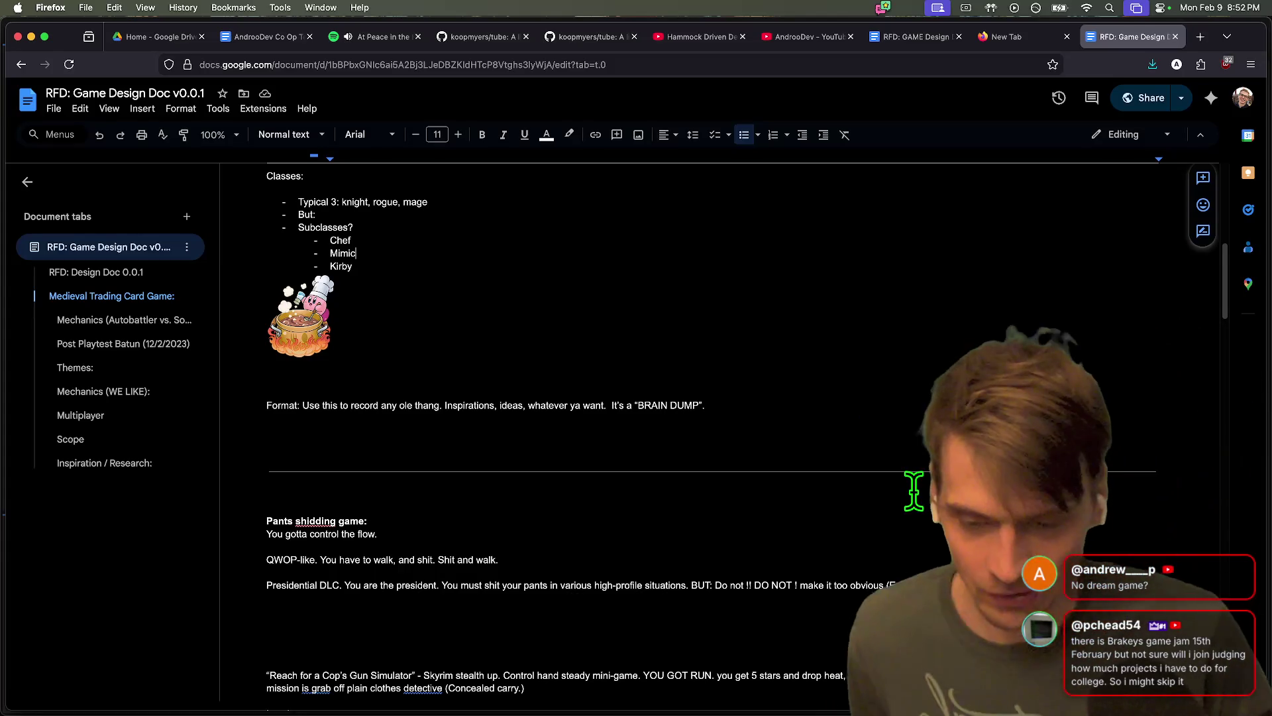
Scroll the RFD design doc down to the Multiplayer, Scope and Inspiration / Research sections
scroll(914, 490, down, 8)
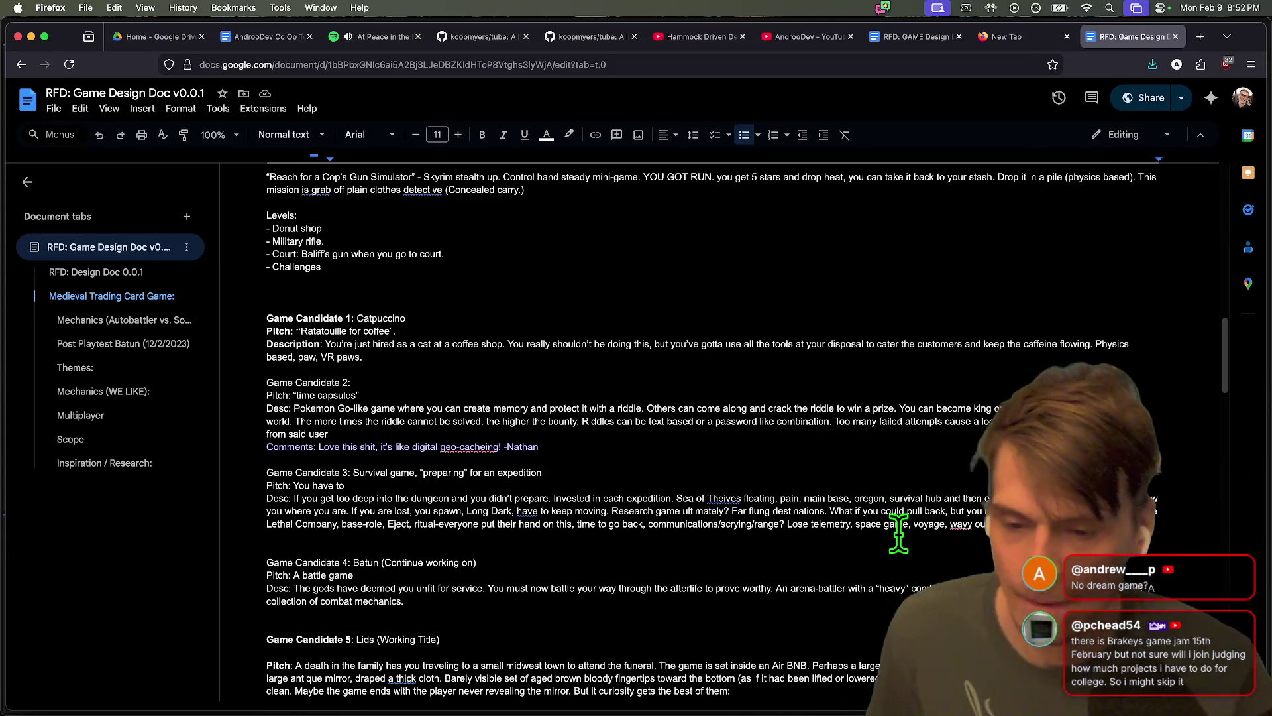
scroll(816, 379, down, 20)
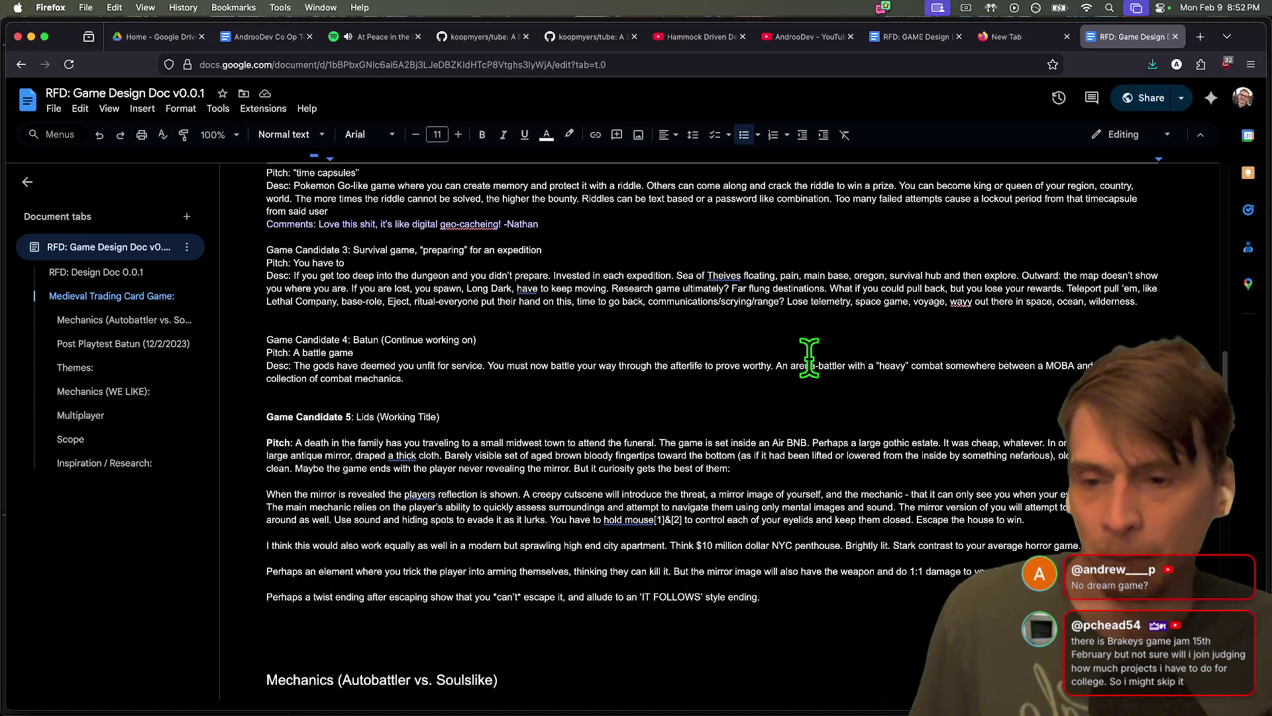
scroll(864, 405, down, 2)
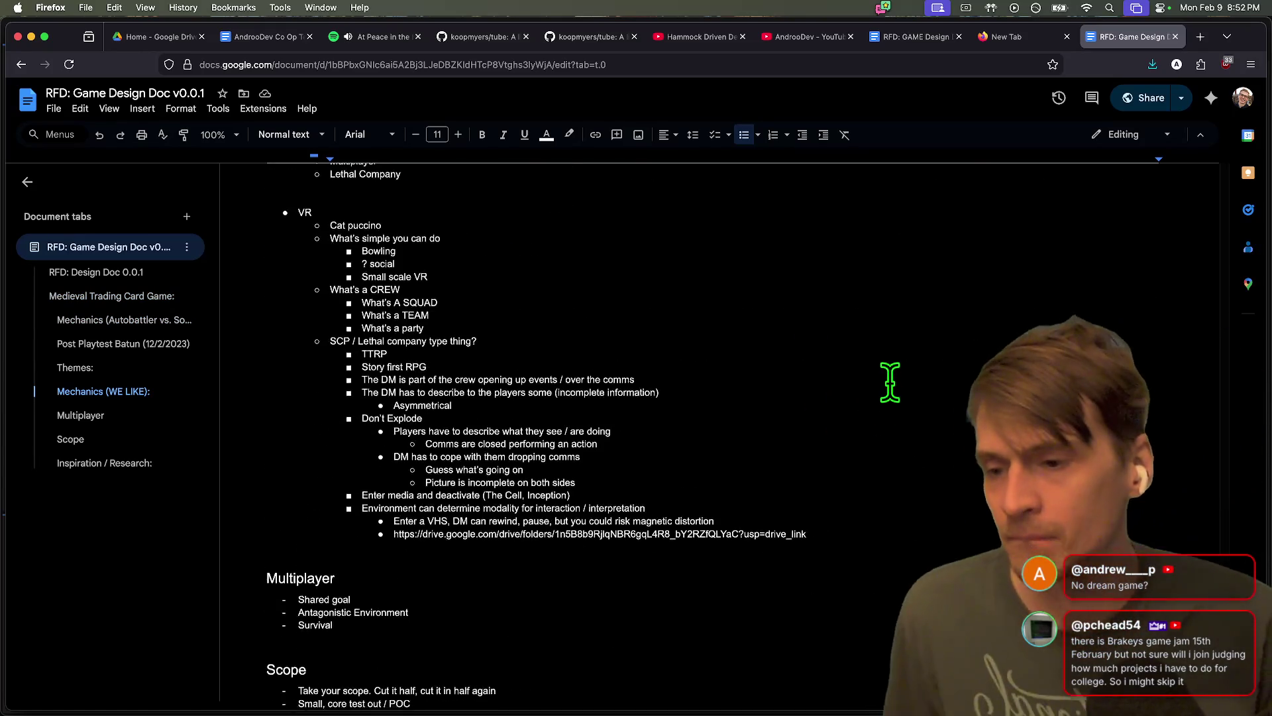
scroll(881, 397, down, 5)
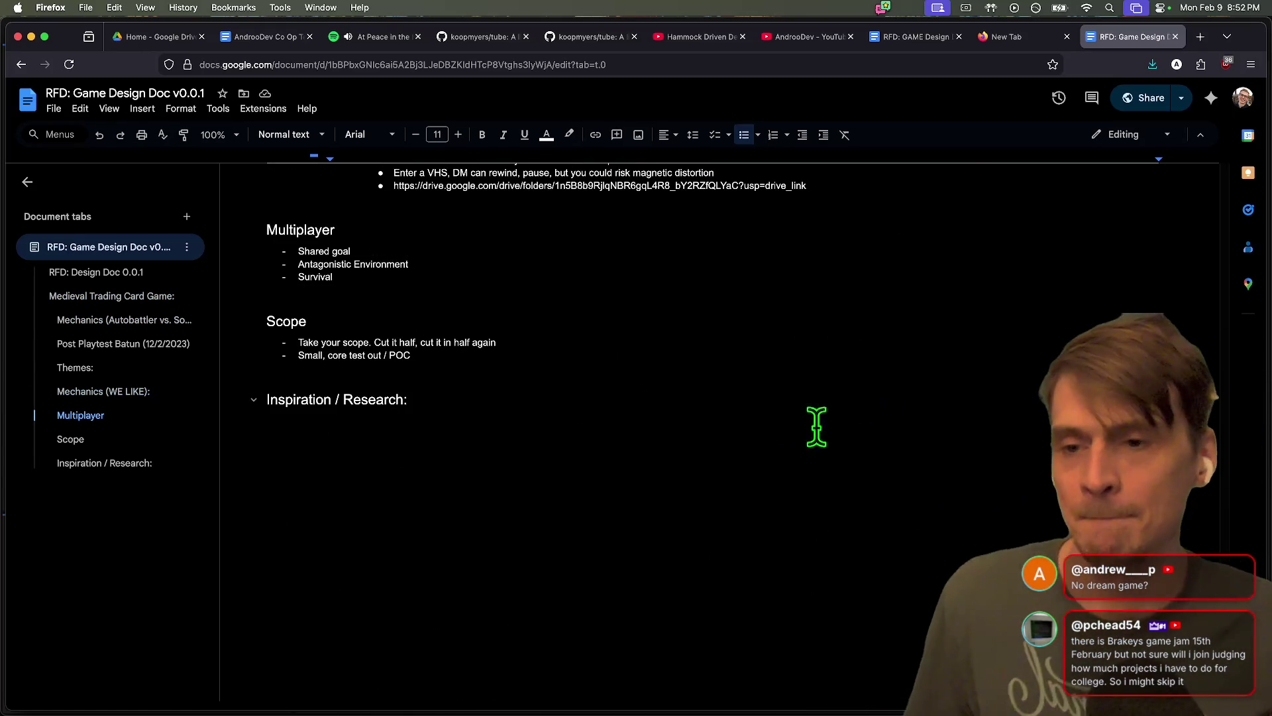
Glance at Godot, return to Firefox, and open a fresh blank tab
key(super+Tab)
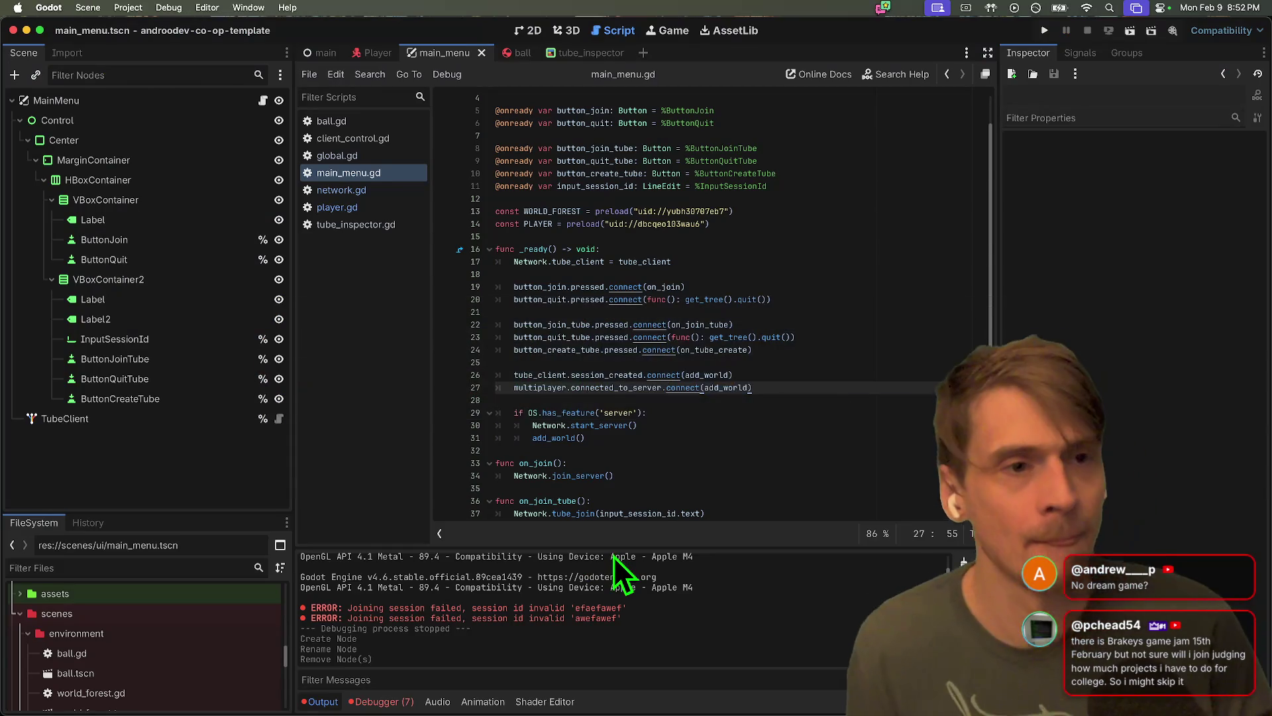
key(super+Tab)
key(super+t)
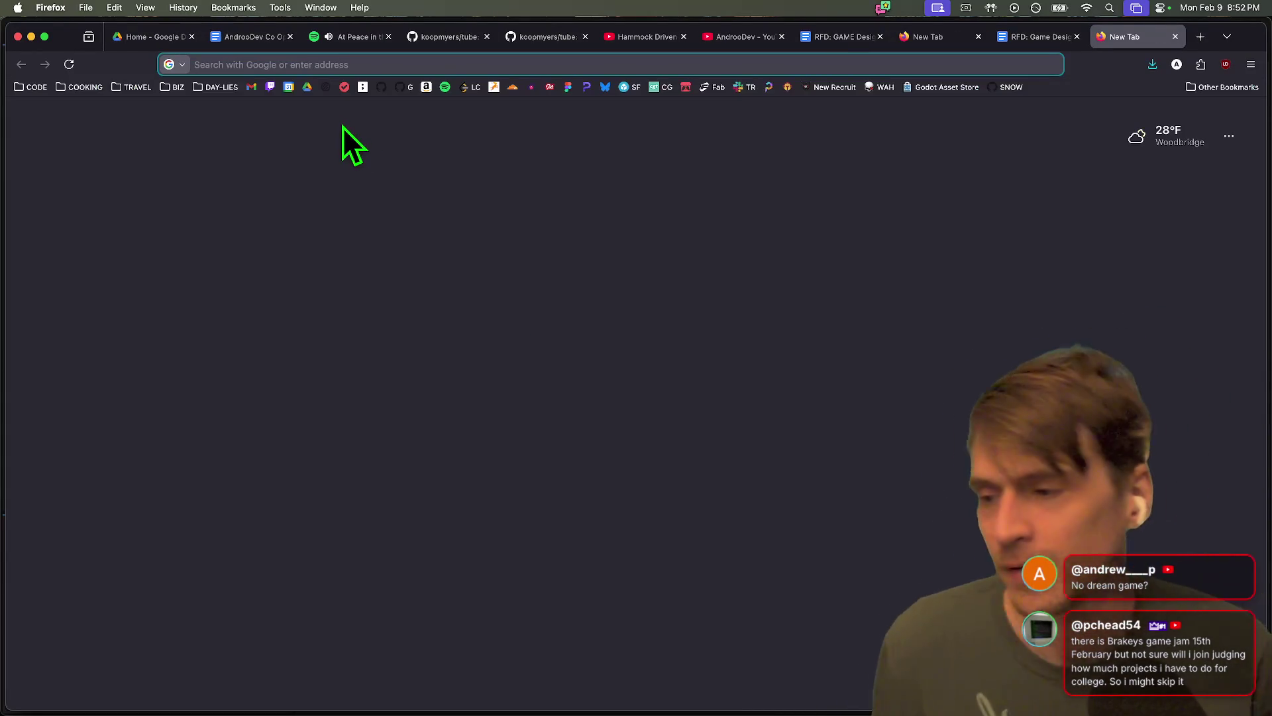
Load Miro and settle on the FriendGem 2026 board tab
text(miro.com/)
key(Return)
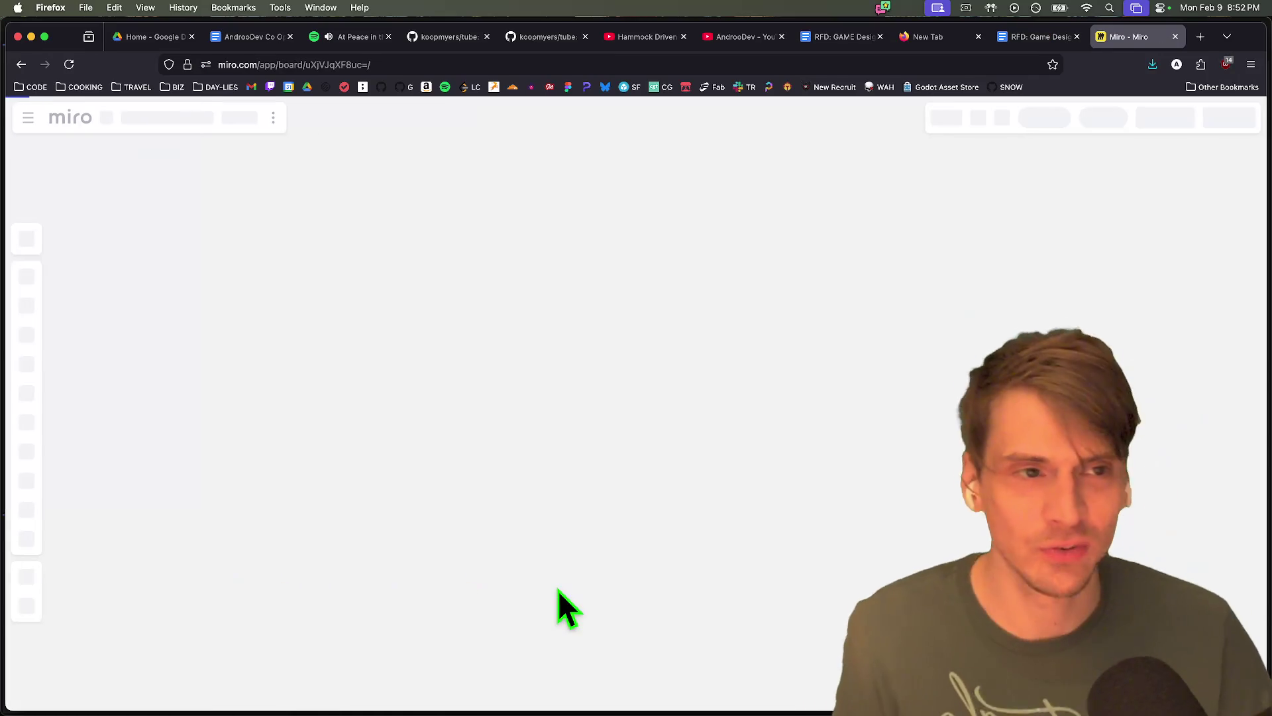
key(ctrl+shift+Tab)
key(ctrl+1)
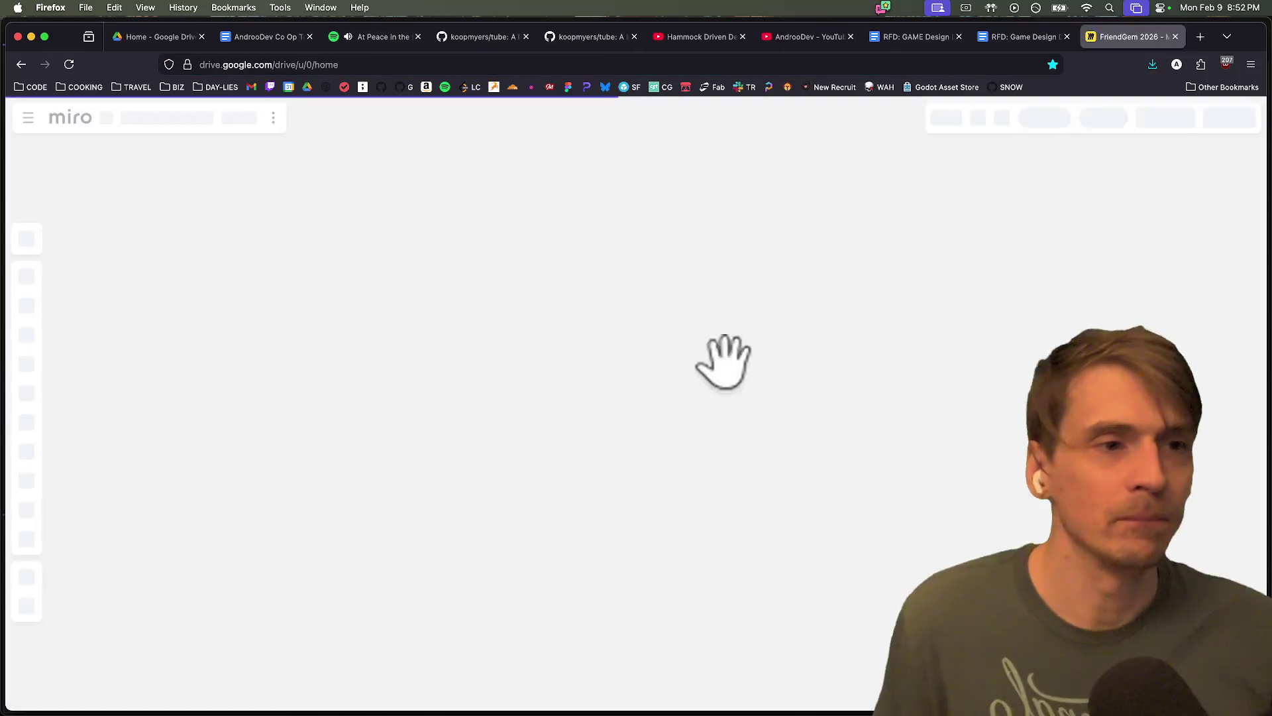
key(ctrl+9)
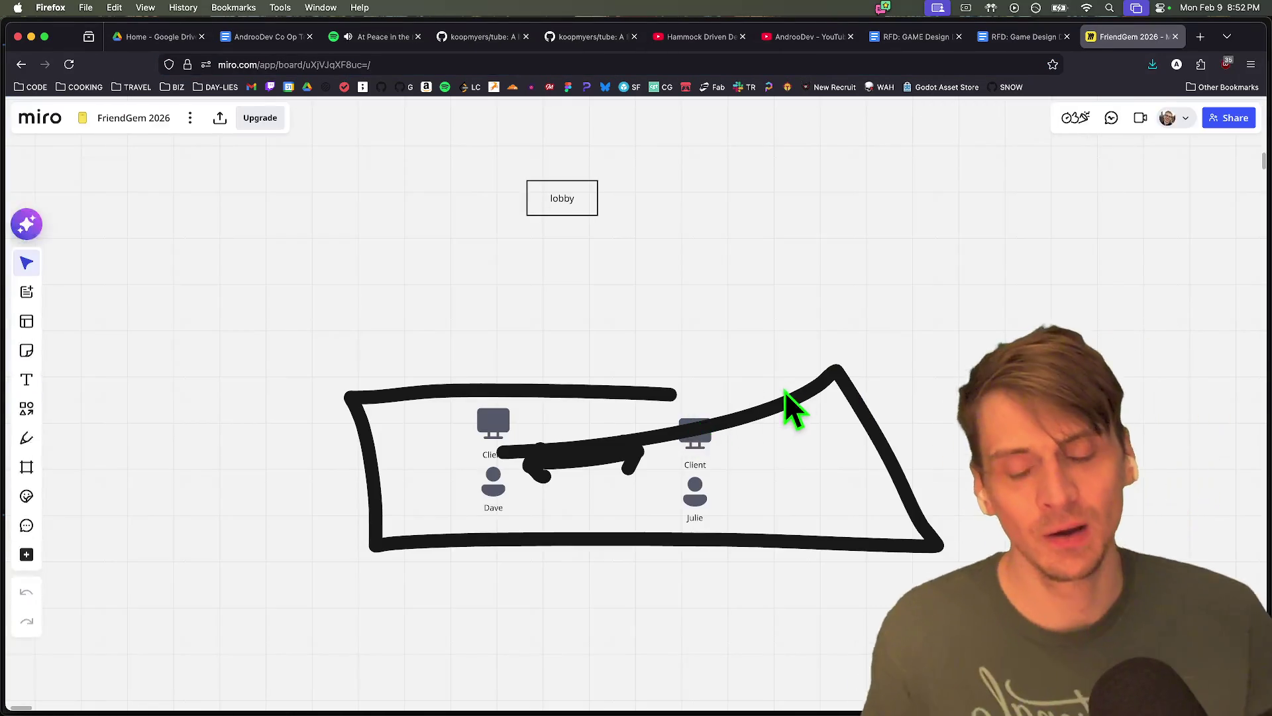
In a new tab, search 'inverse k' and open the YouTube Inverse Kinematics tutorial
key(ctrl+t)
text(i)
key(BackSpace)
key(BackSpace)
text(n)
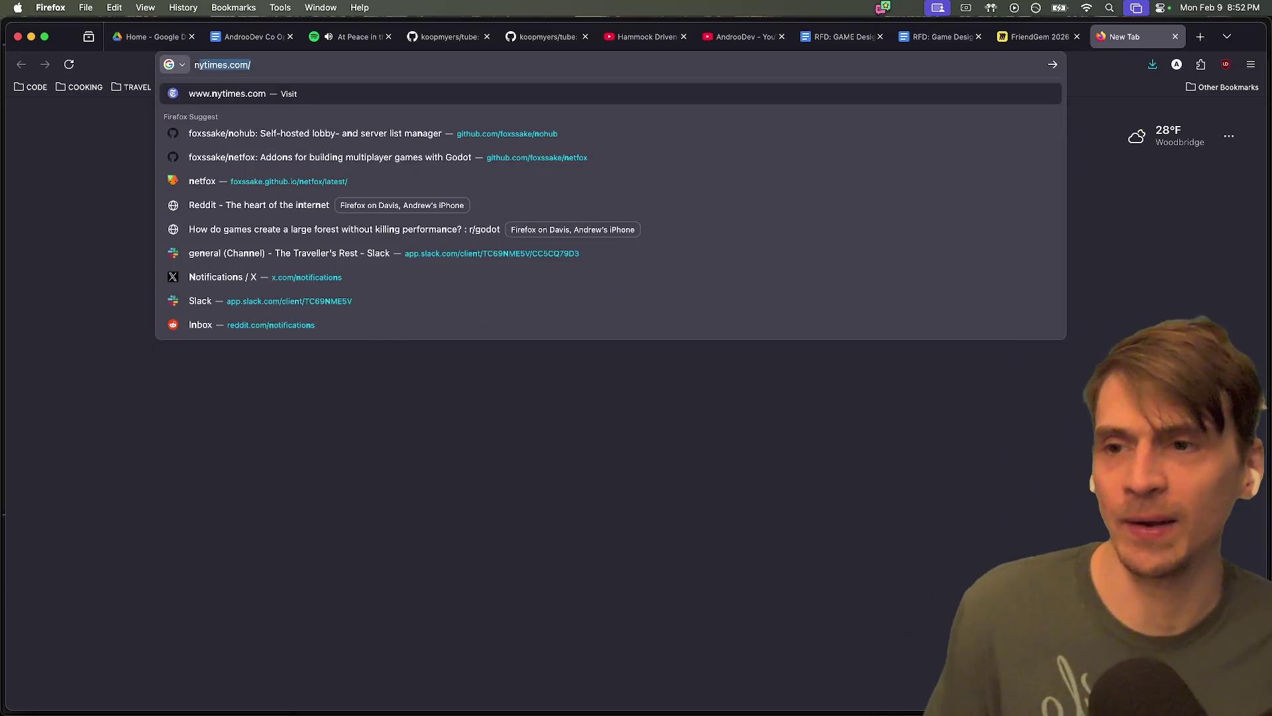
text(inverse k)
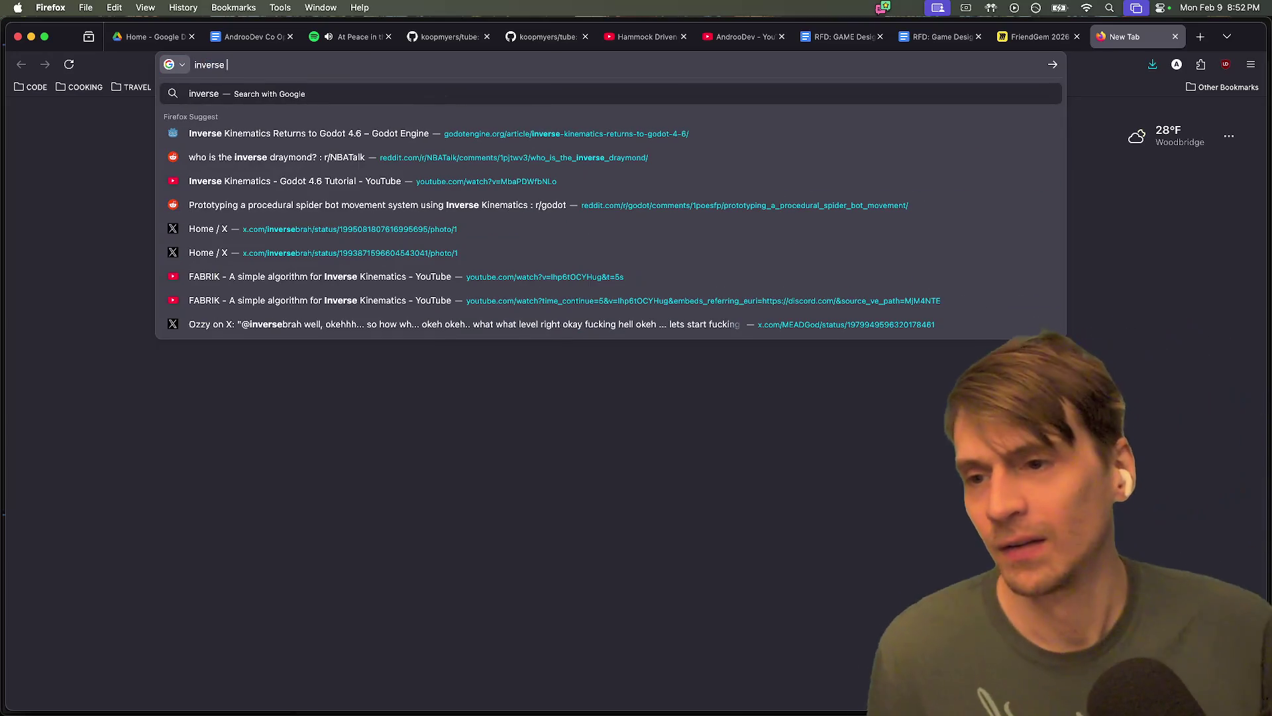
key(Down)
key(Down)
key(Return)
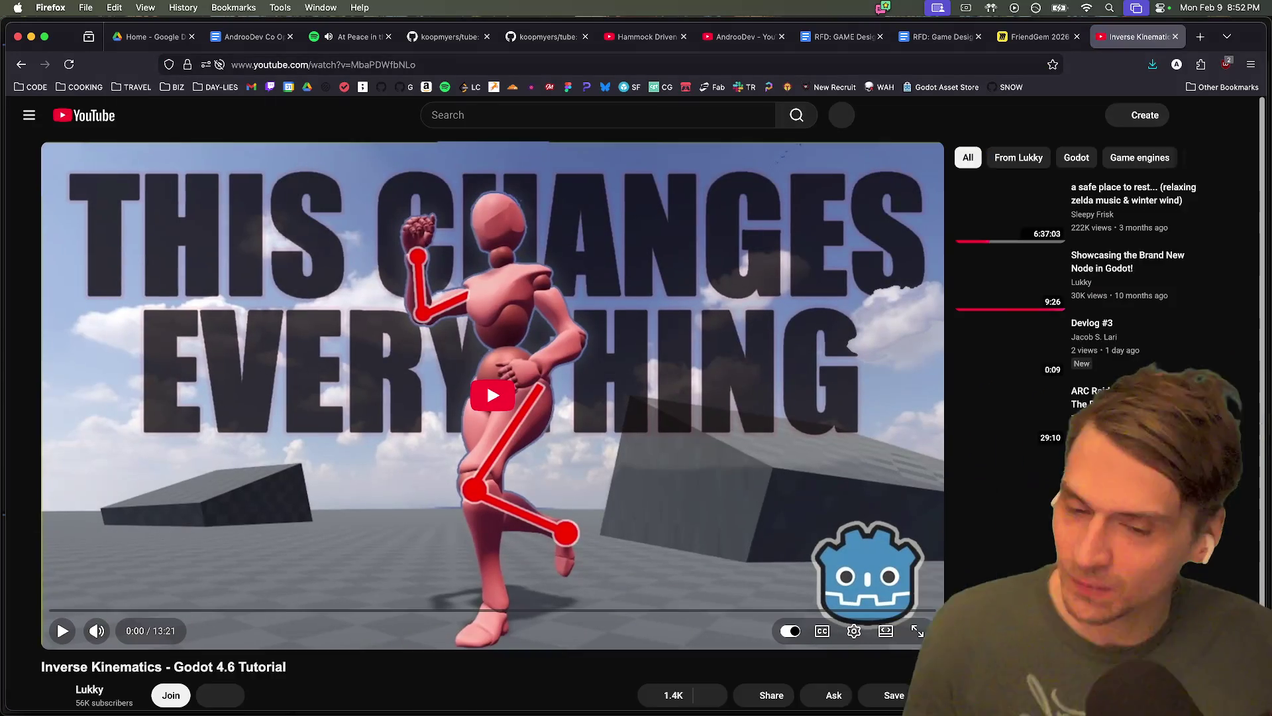
Play the tutorial, skim through 8:04, 9:20, 1:24 and 3:14, then pause at 4:38
scroll(376, 634, down, 1)
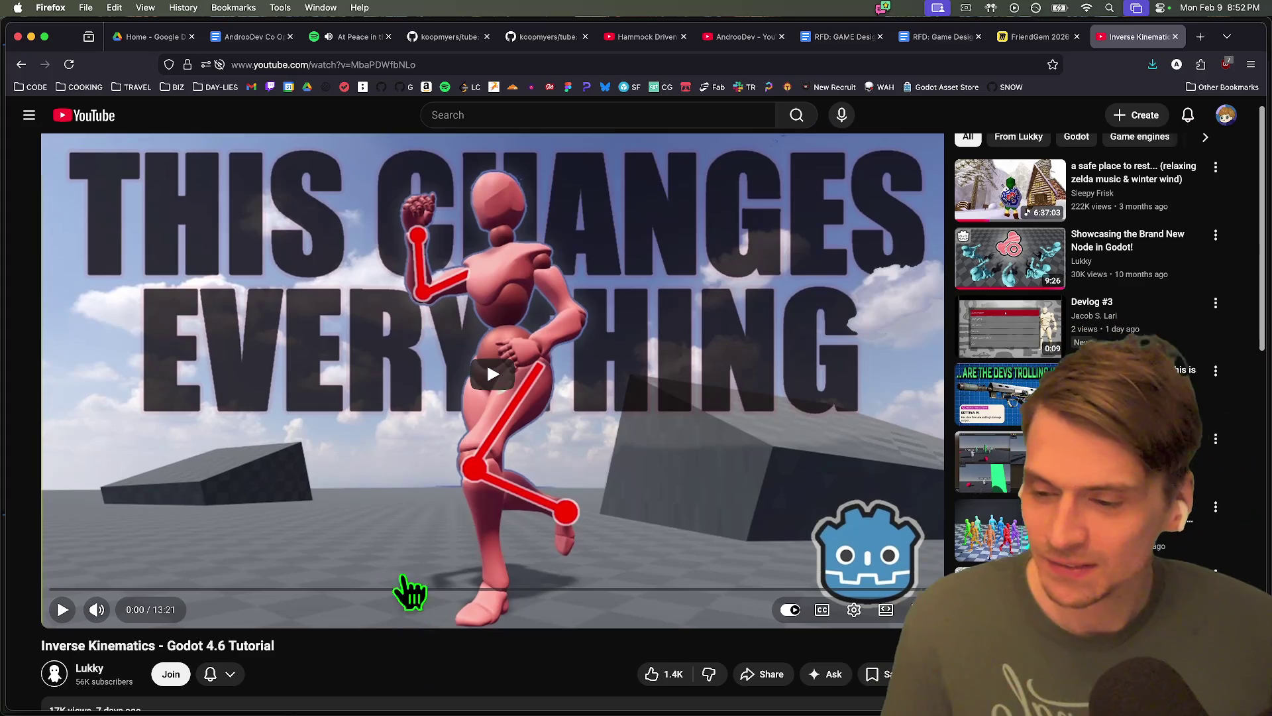
key(space)
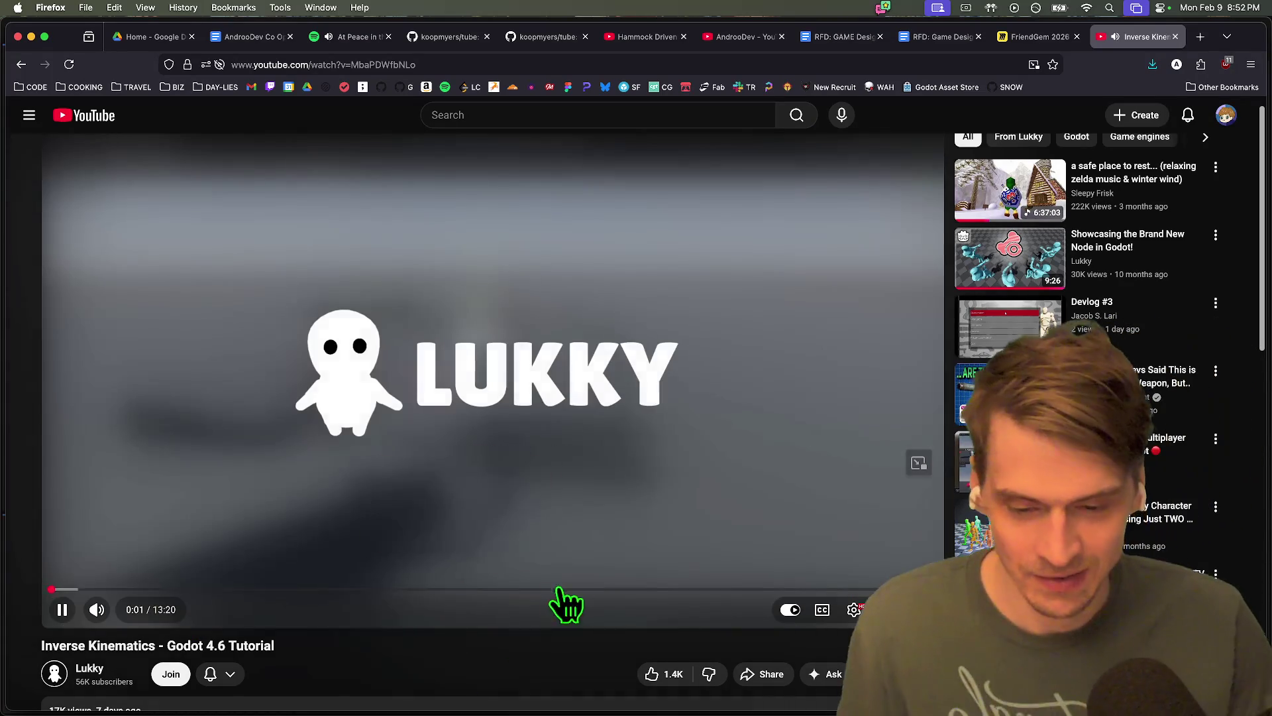
click(587, 590)
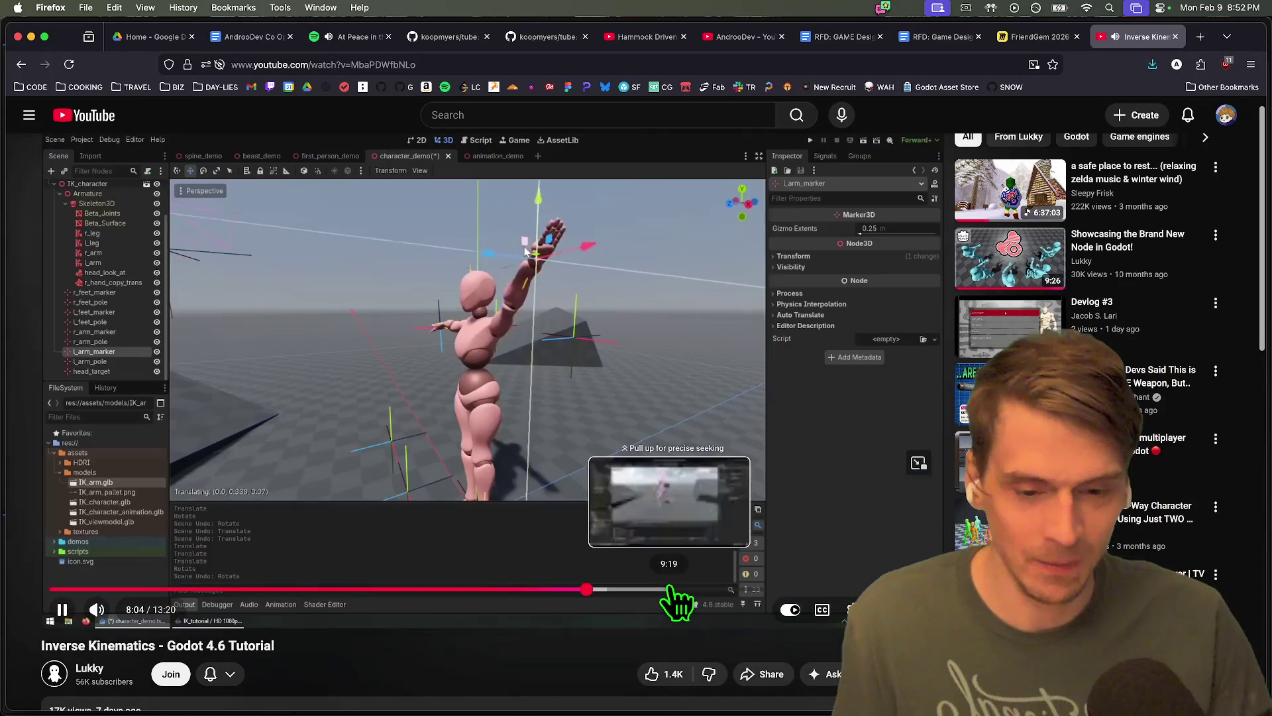
click(669, 589)
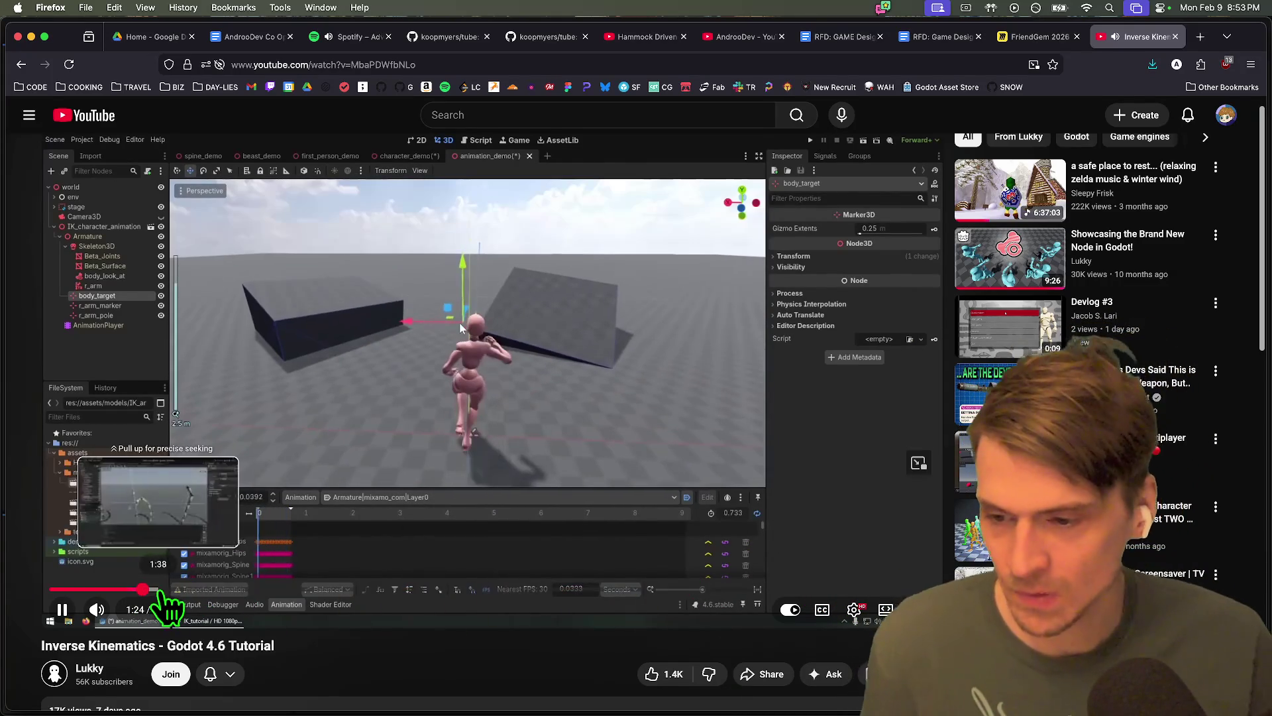
click(143, 589)
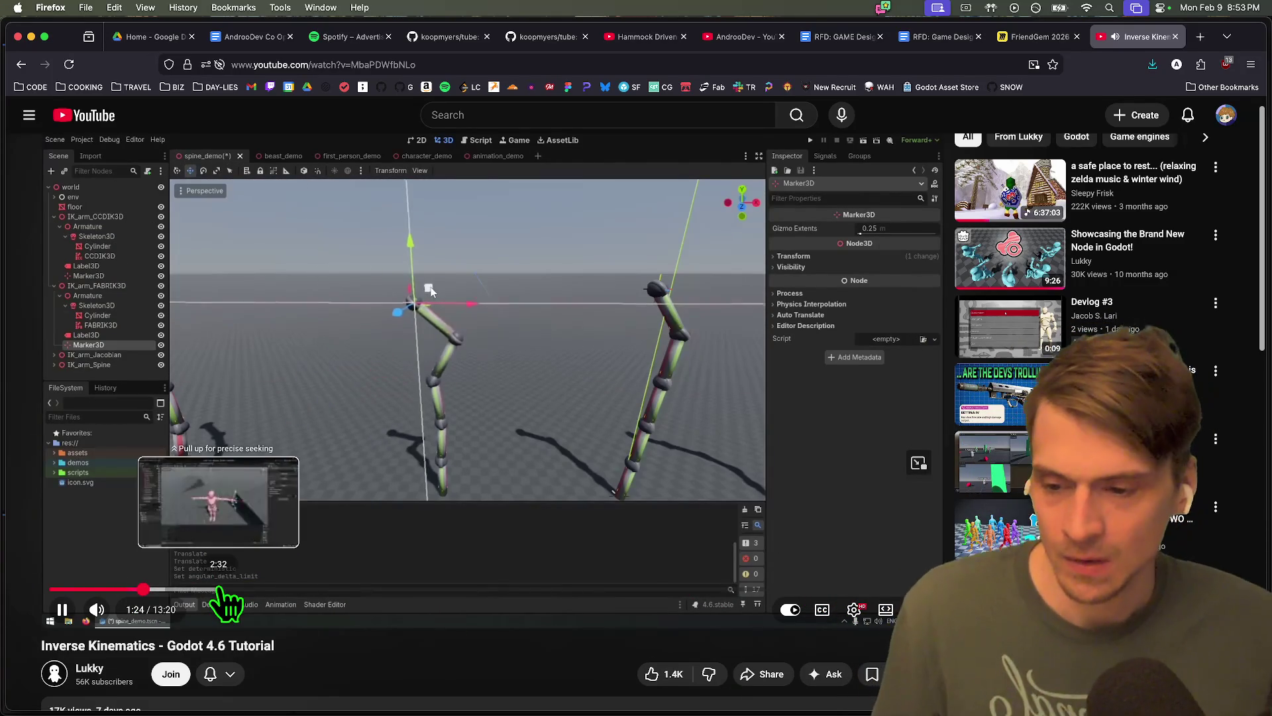
click(264, 589)
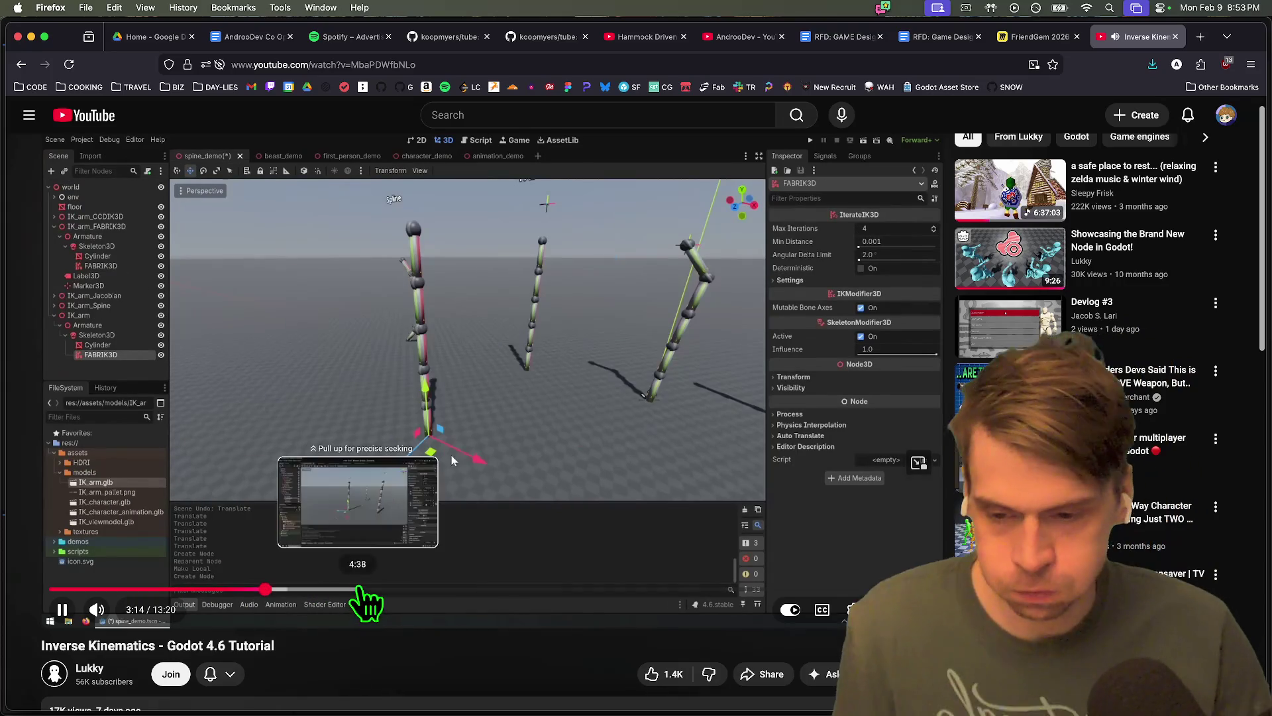
click(361, 589)
key(space)
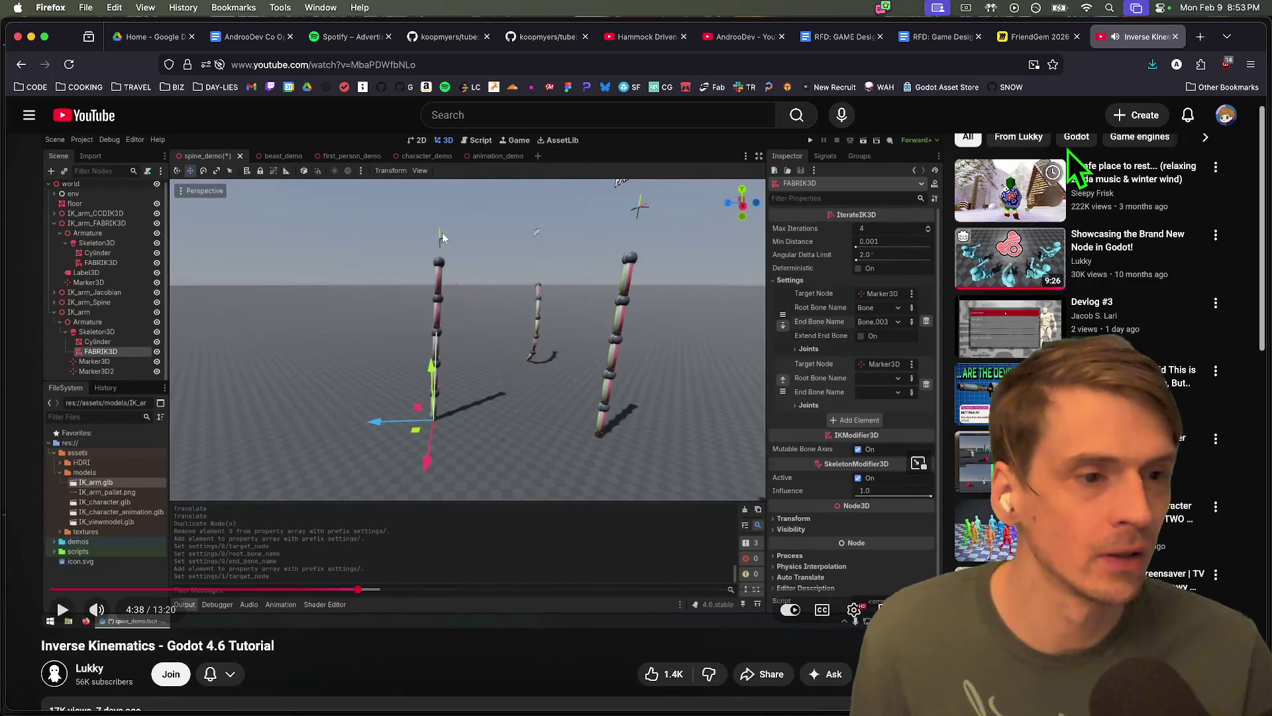
Scroll down to the comments and close the tutorial tab
scroll(475, 380, down, 3)
scroll(475, 380, up, 3)
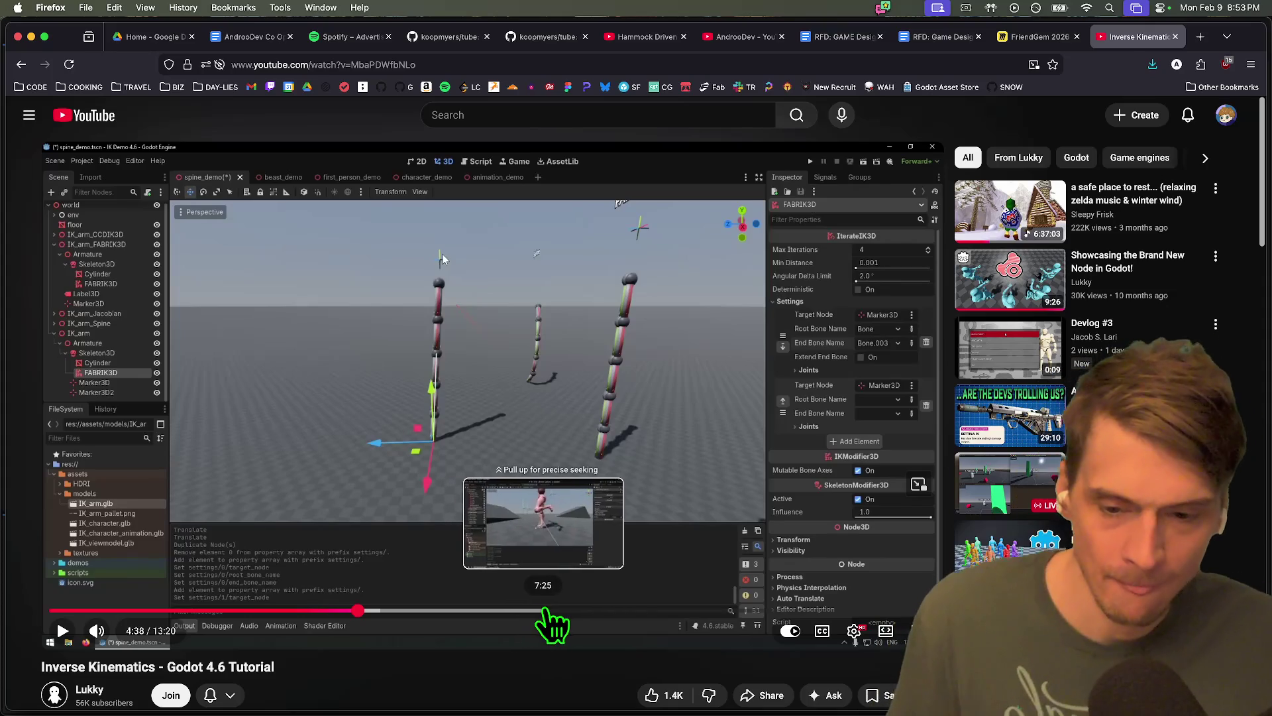
scroll(457, 583, down, 7)
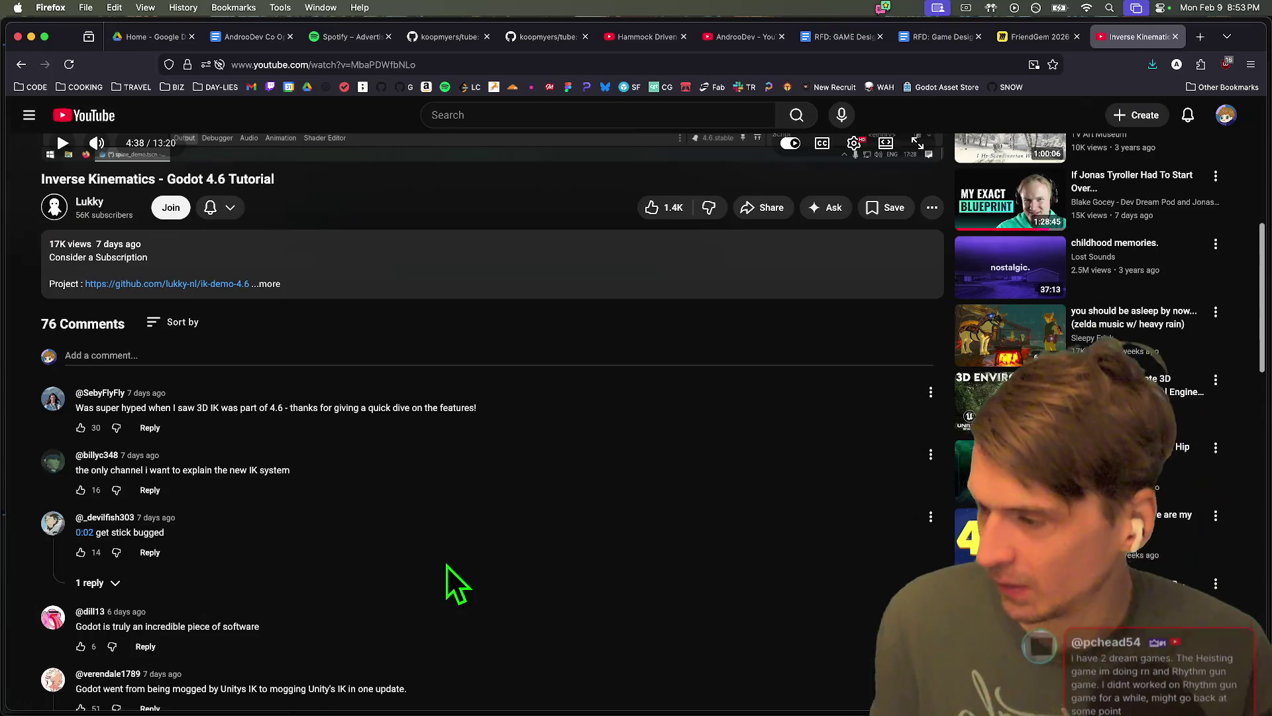
key(super+w)
Switch over to Godot, then back to Firefox showing the FriendGem 2026 Miro board
key(super+Tab)
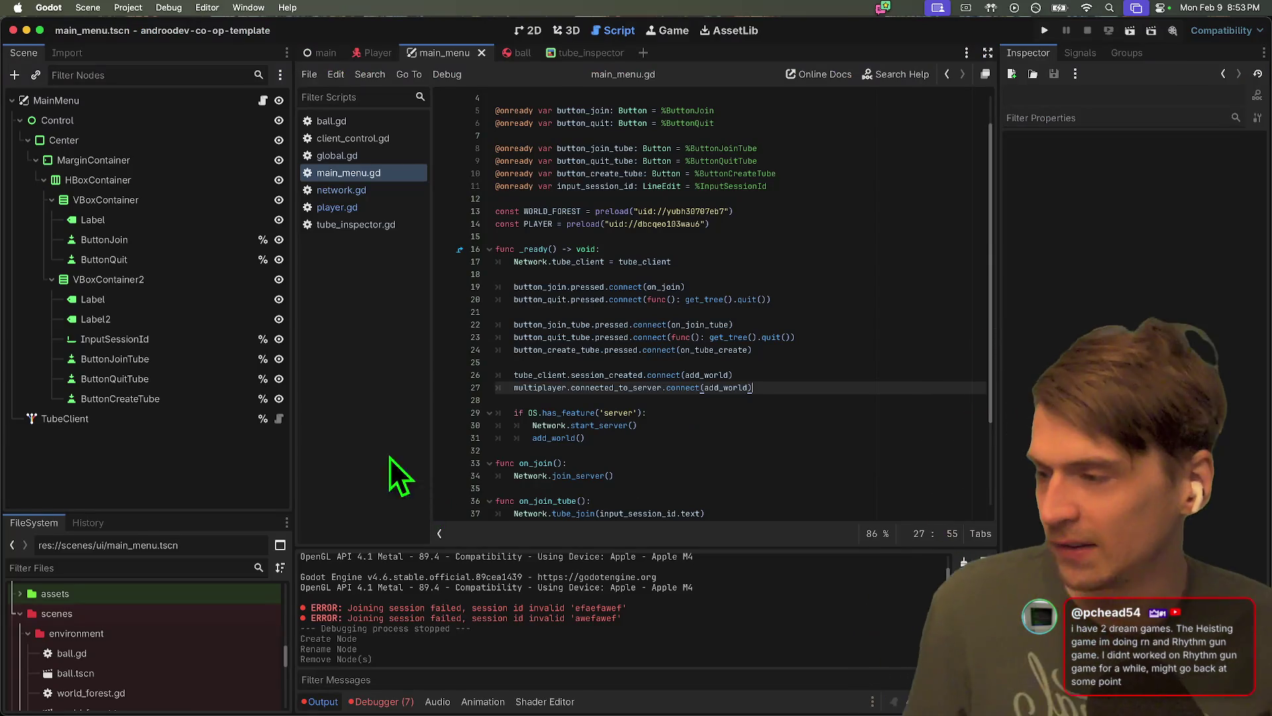
key(super+Tab)
key(super+Tab)
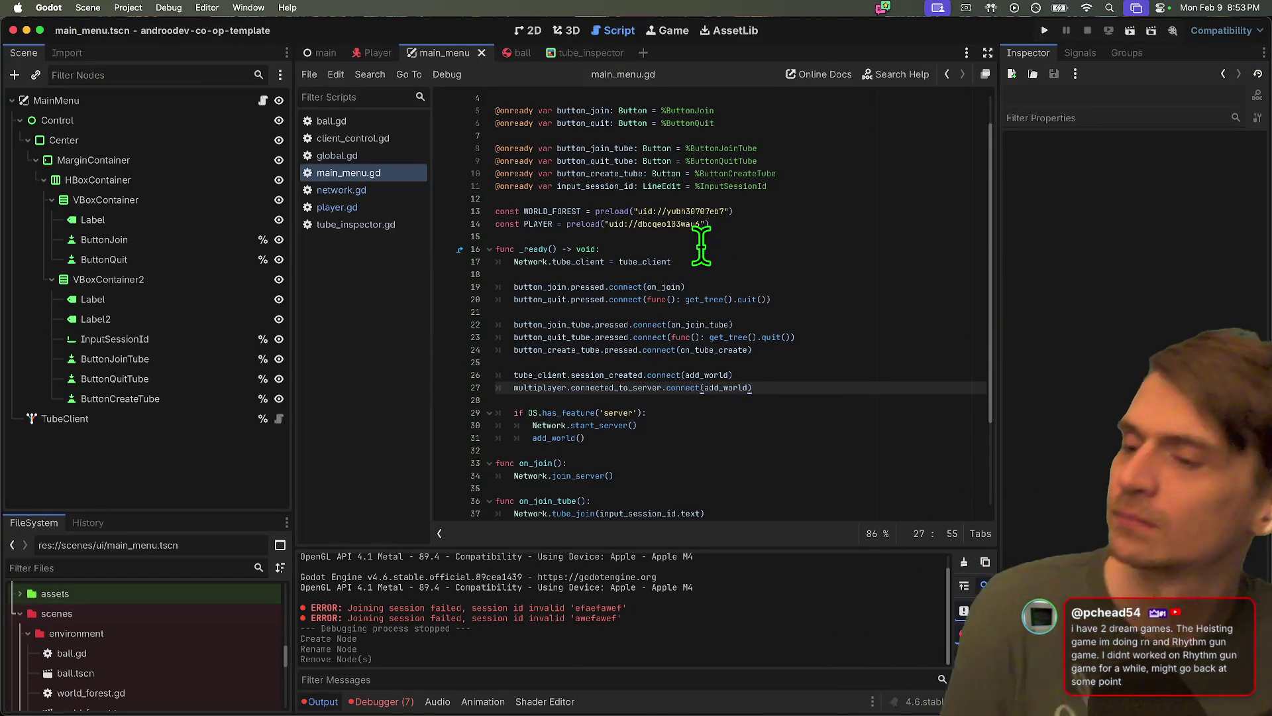
key(super+Tab)
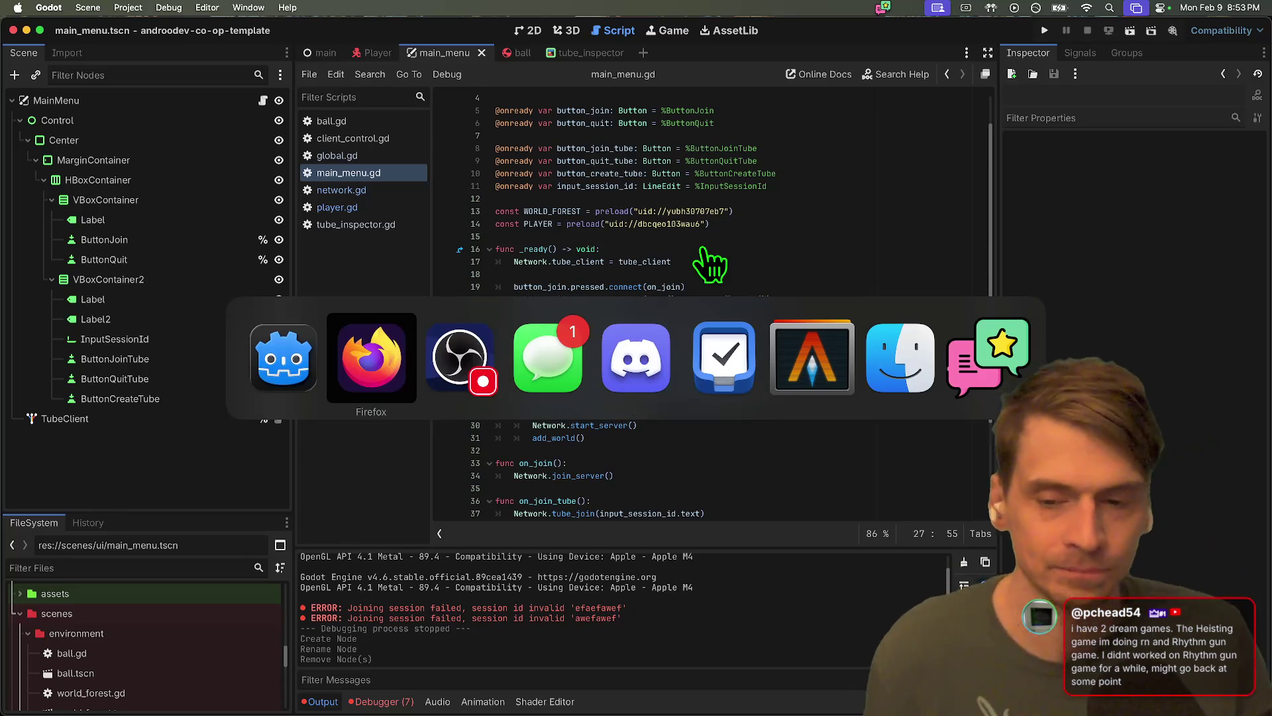
key(super+Tab)
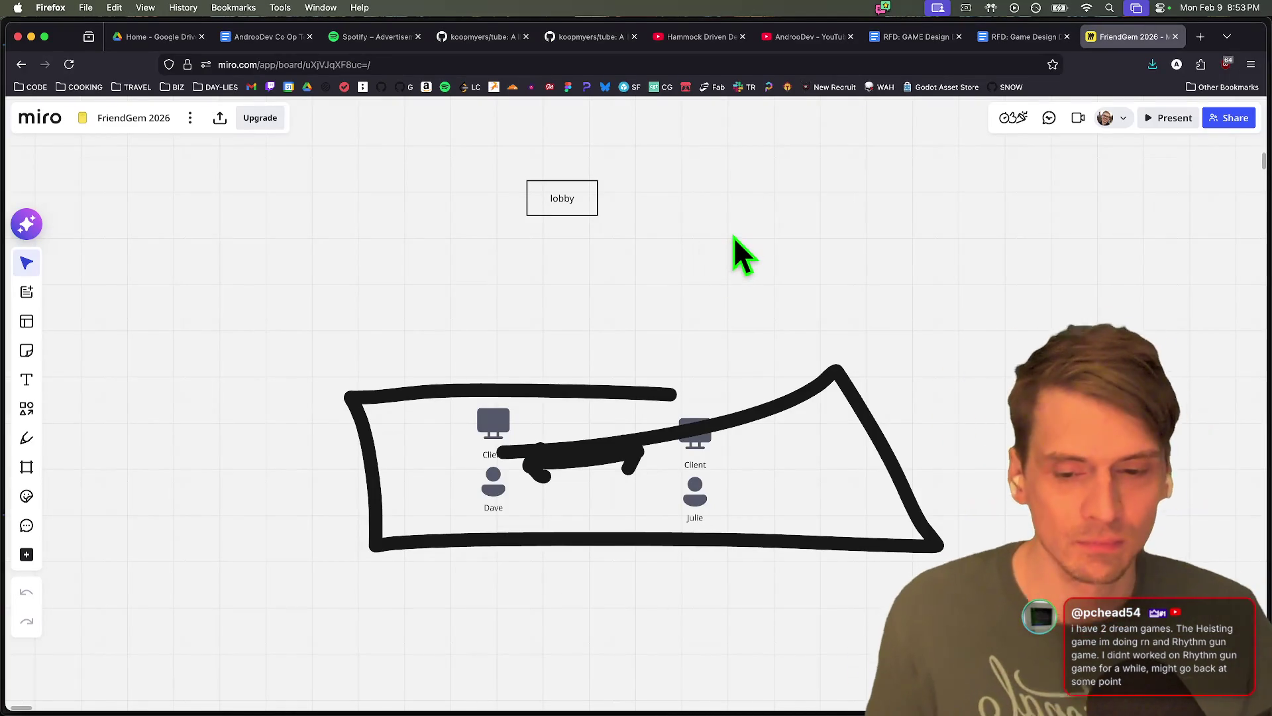
Box-select all nine lobby-sketch objects on the Miro board, delete them, and return to Godot
mouse_move(1060, 634)
mouse_down()
mouse_move(402, 159)
mouse_move(322, 171)
mouse_up()
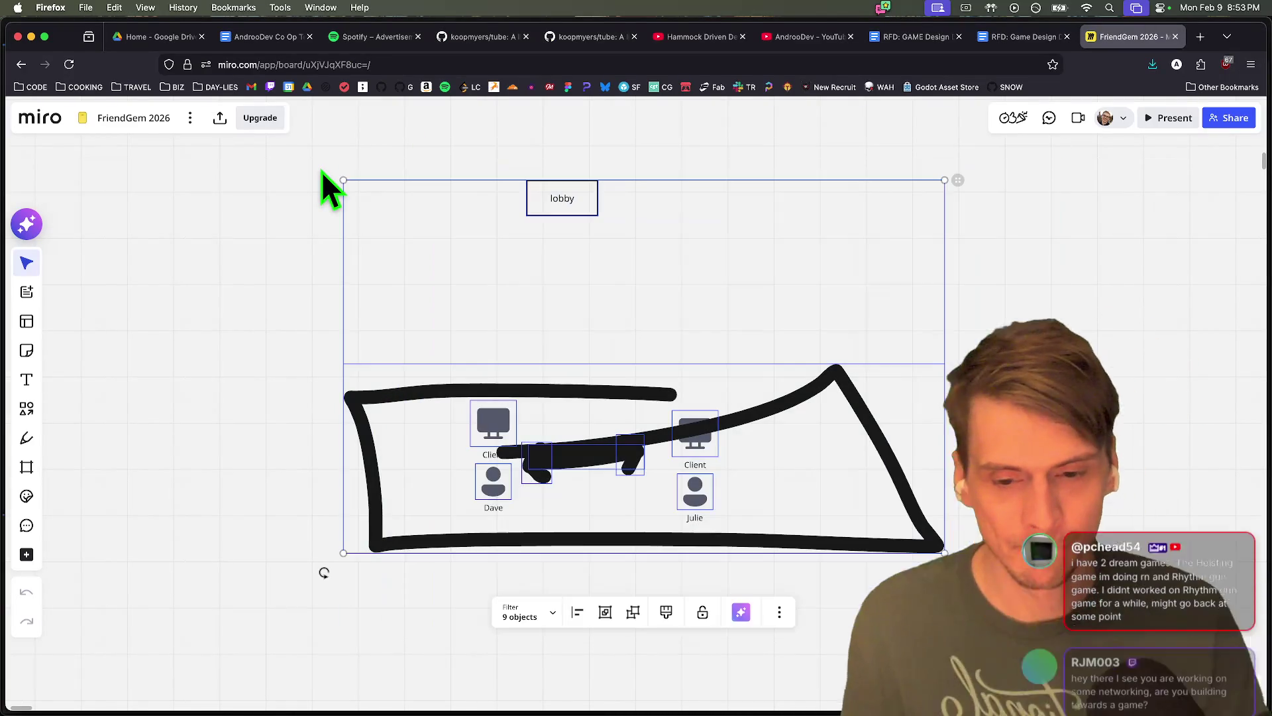
key(BackSpace)
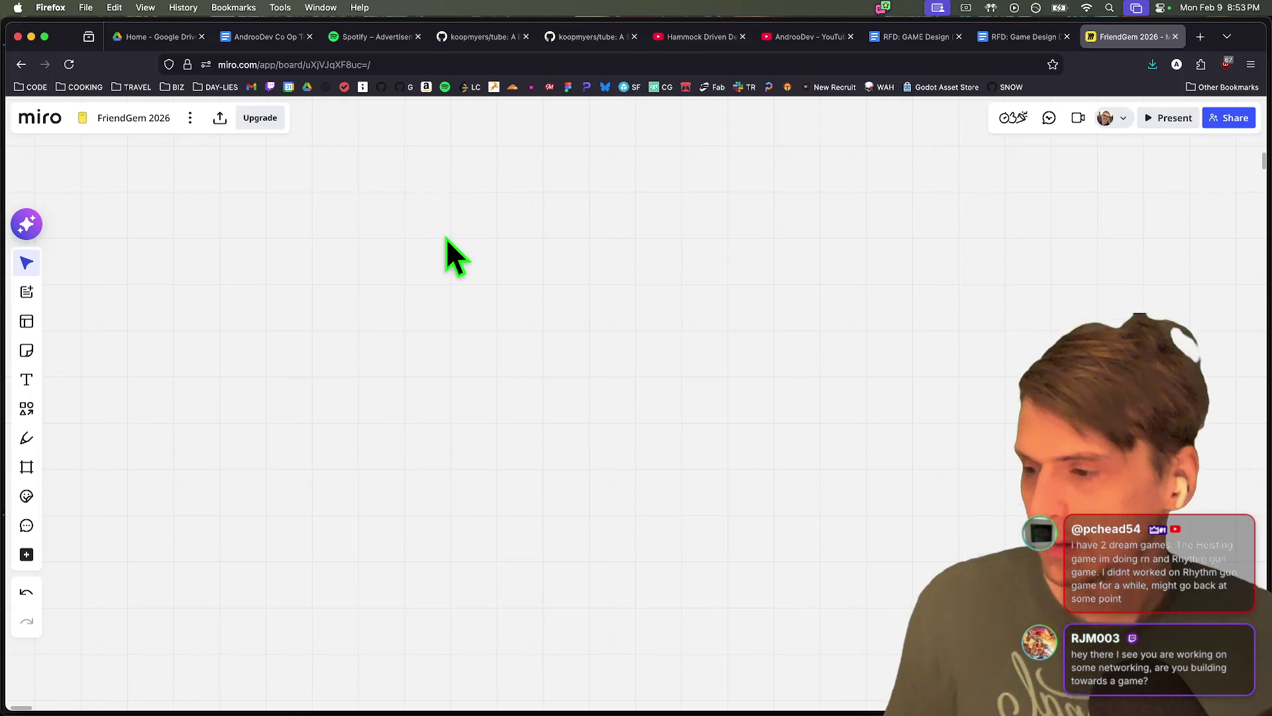
key(super+Tab)
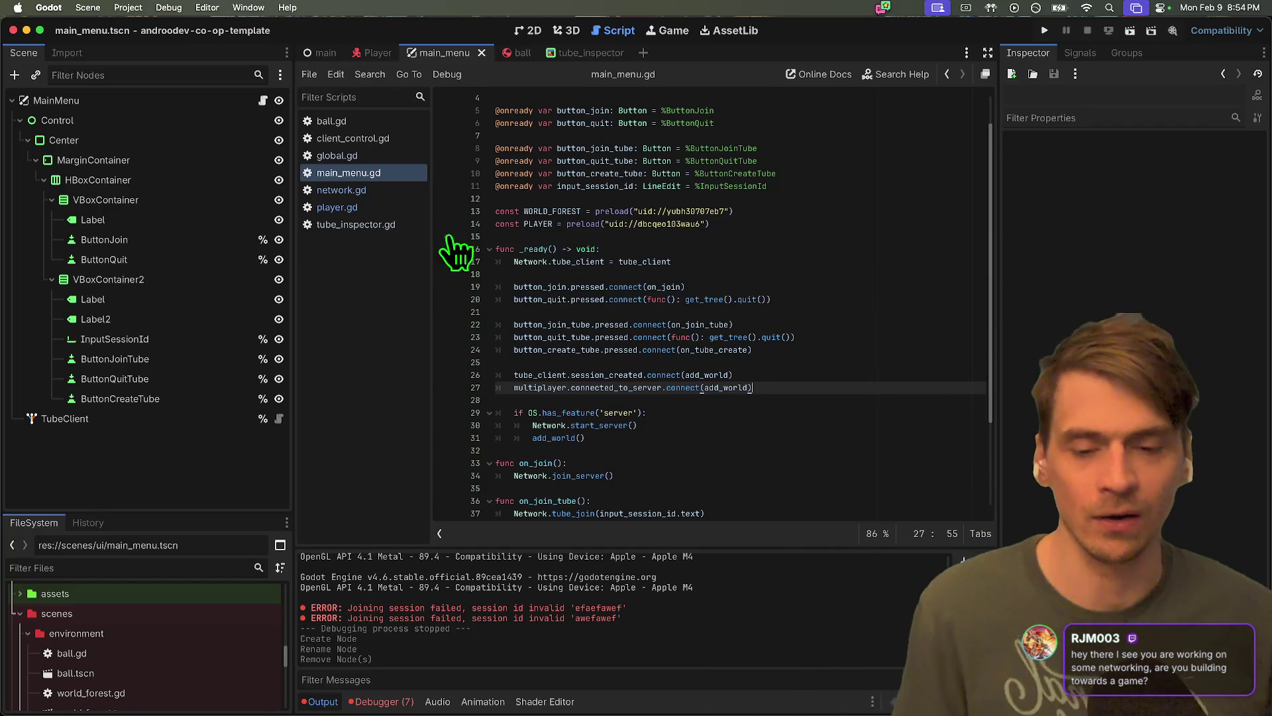
Review lines 30–31 of main_menu.gd, then test-run and stop the game
scroll(620, 234, down, 3)
click(873, 369)
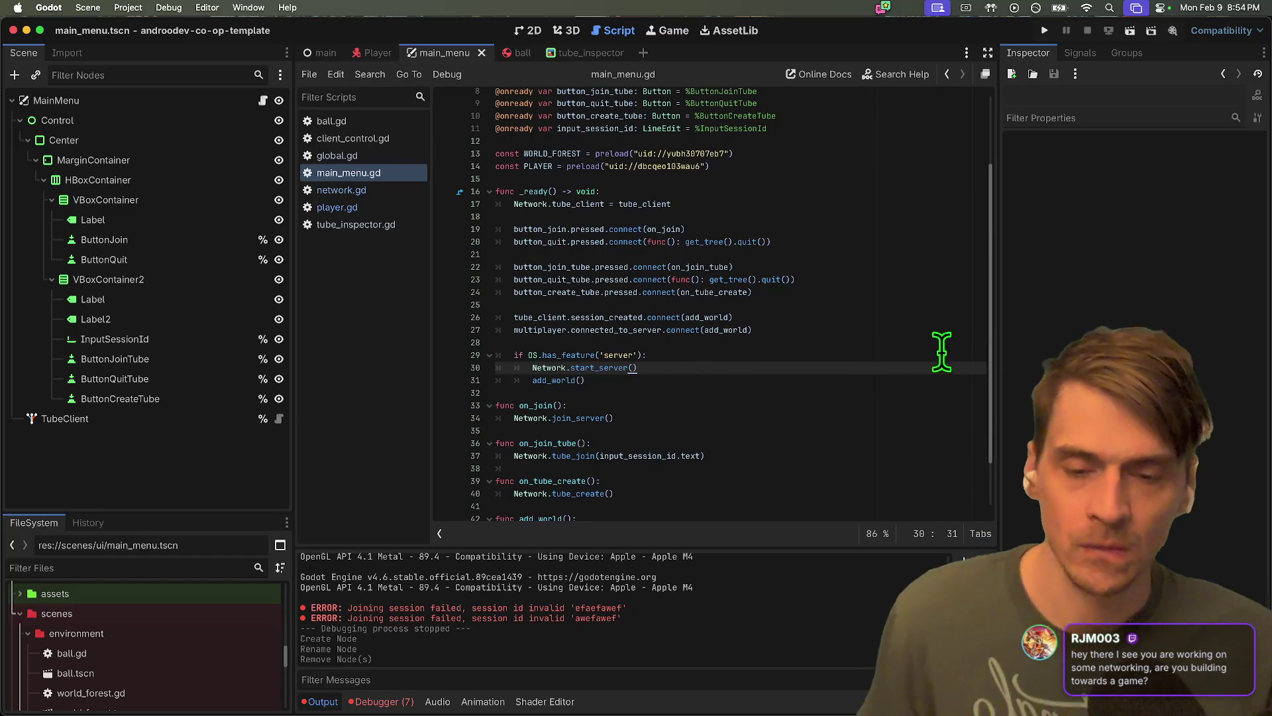
click(861, 378)
scroll(862, 378, down, 2)
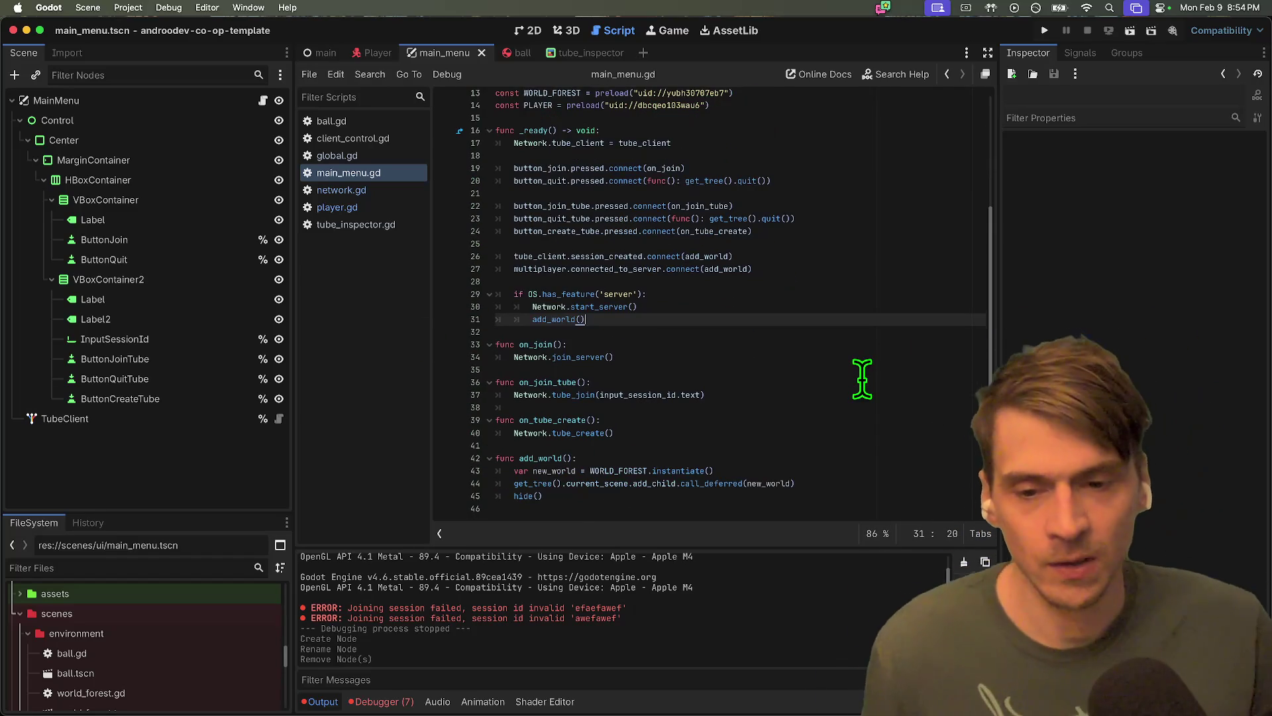
key(super+b)
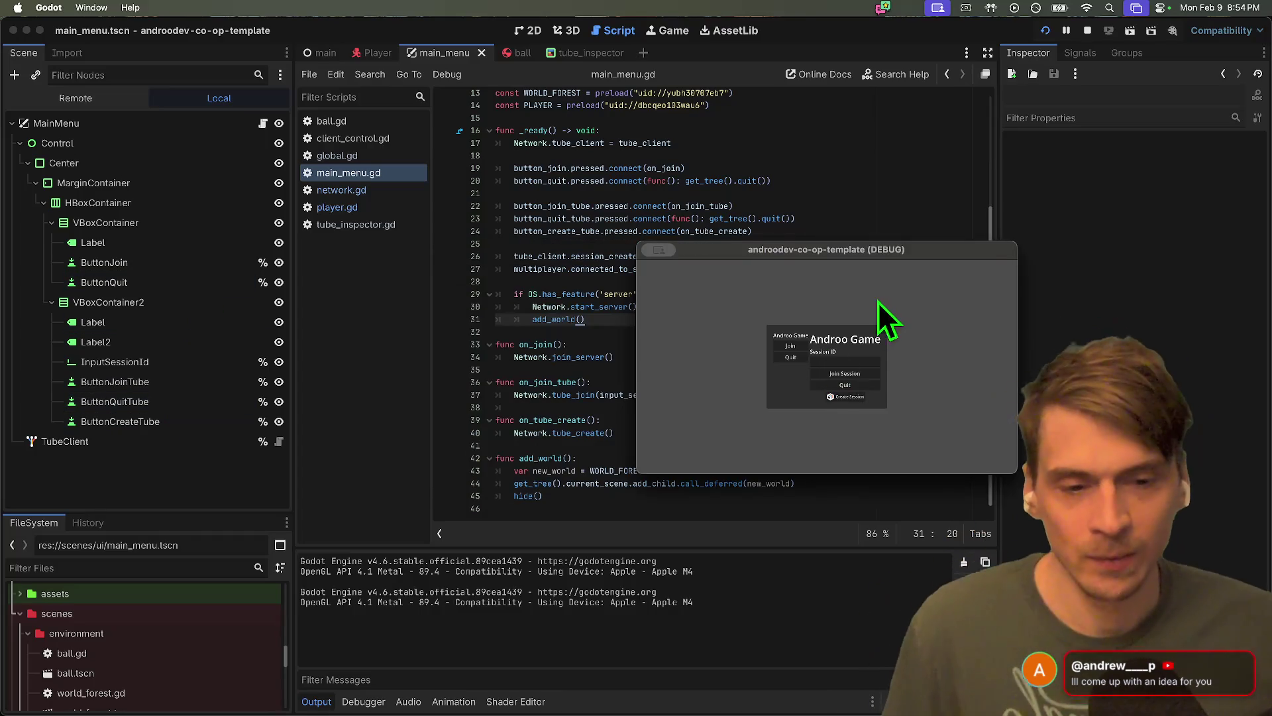
key(super+q)
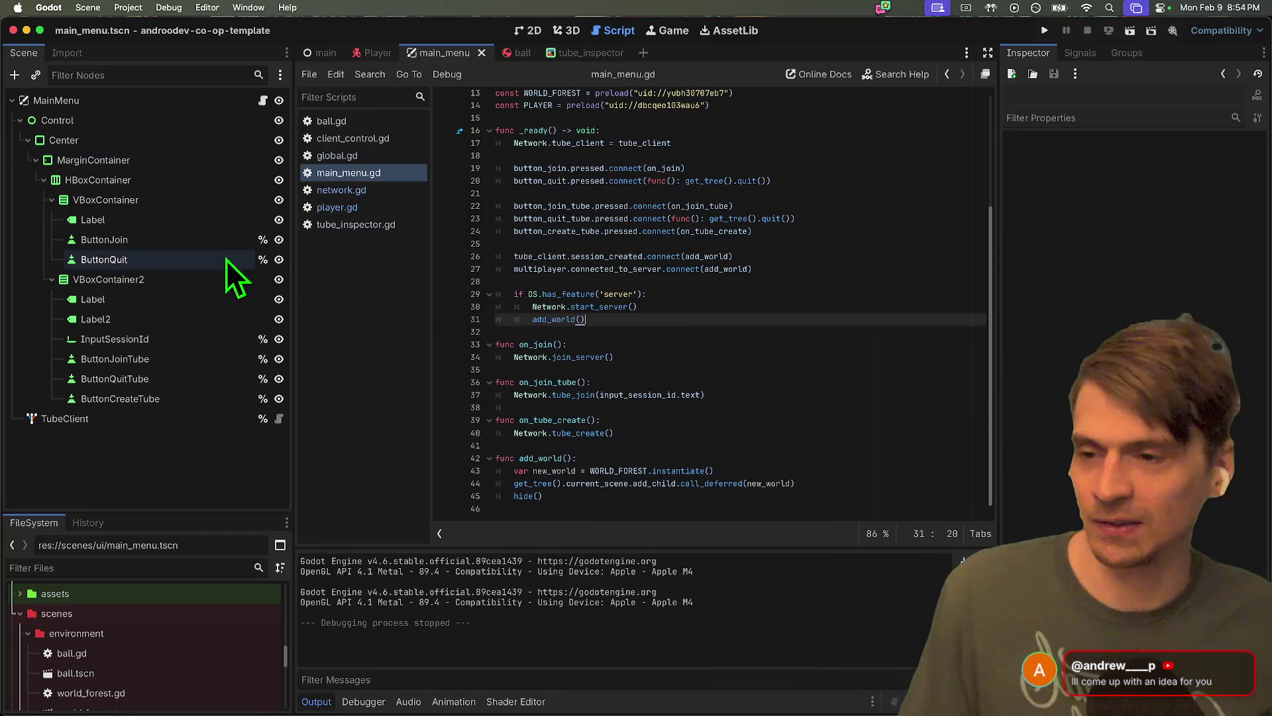
Hide the first VBoxContainer with Join and Quit under MarginContainer, then save and rerun
click(848, 392)
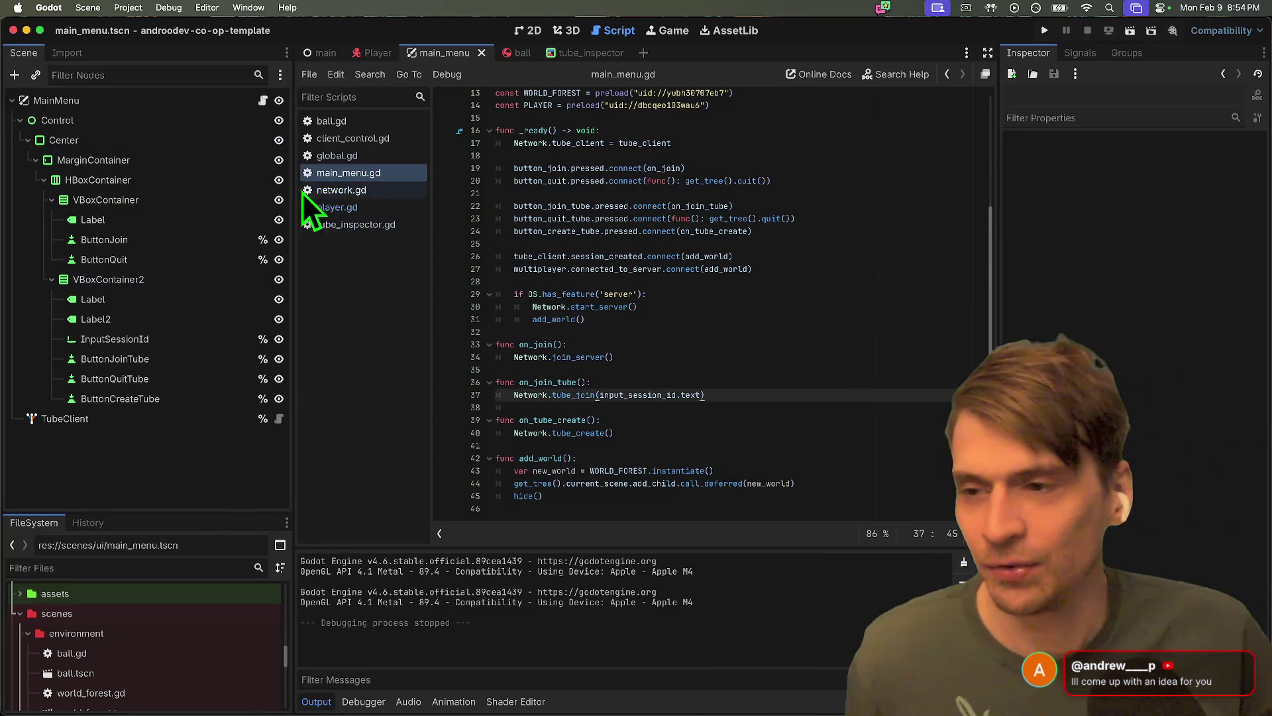
click(204, 161)
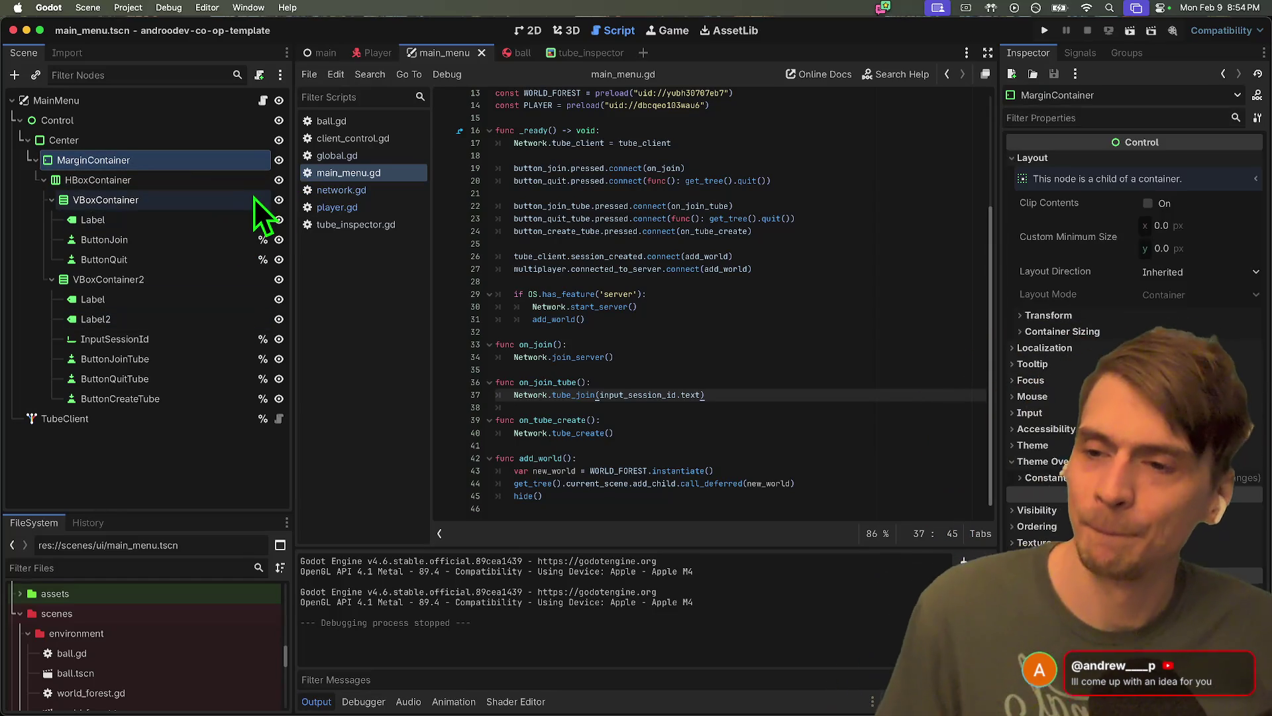
click(279, 199)
click(880, 231)
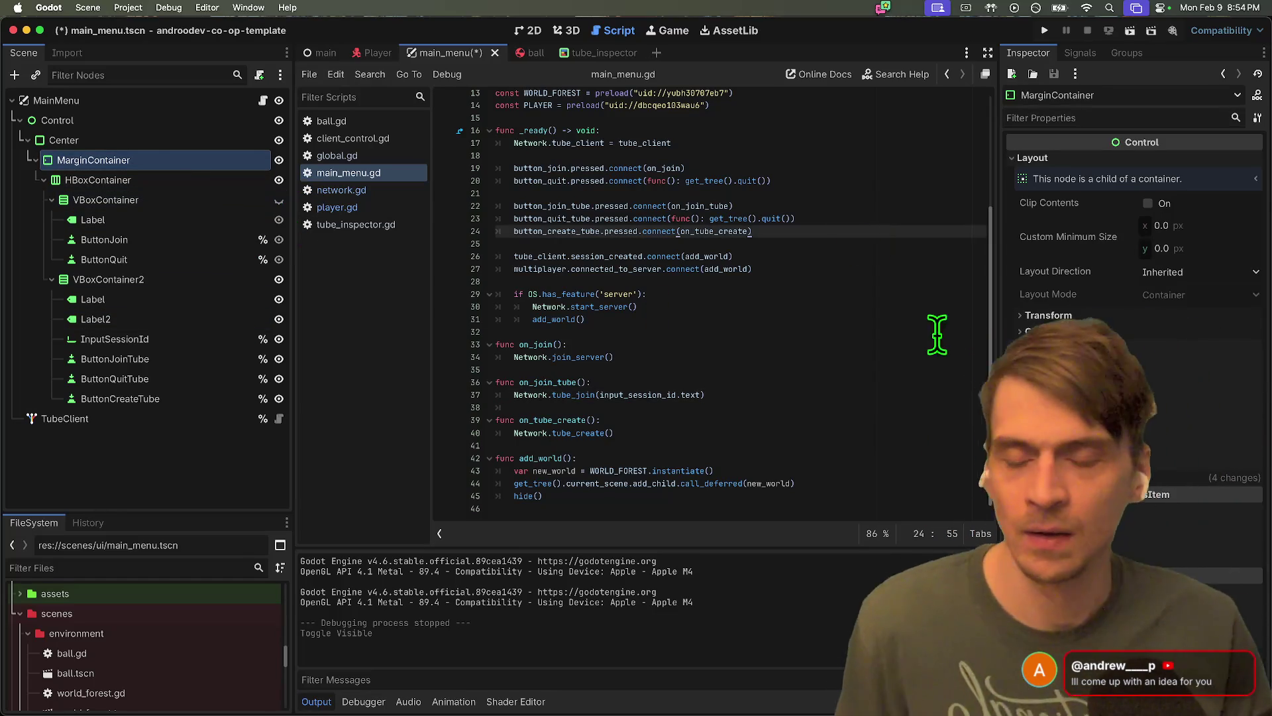
key(super+b)
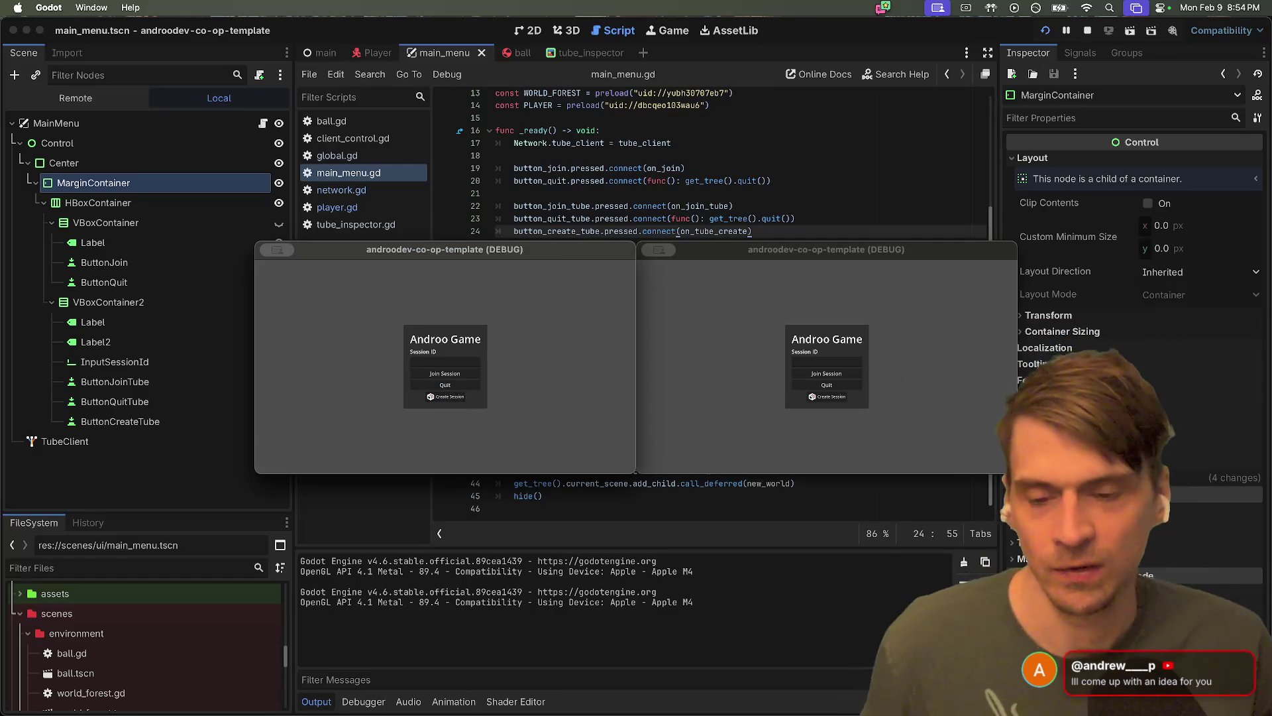
Create a session in the first game and join it from the second using the copied session ID
click(445, 397)
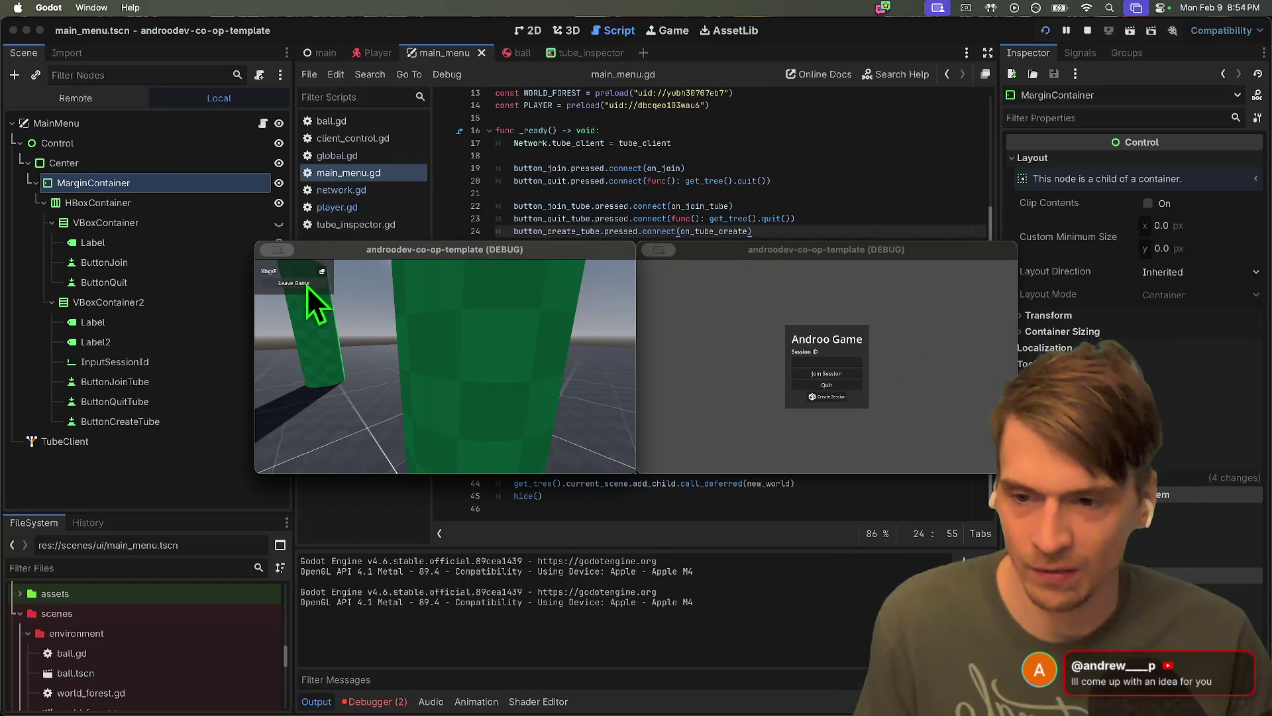
click(322, 272)
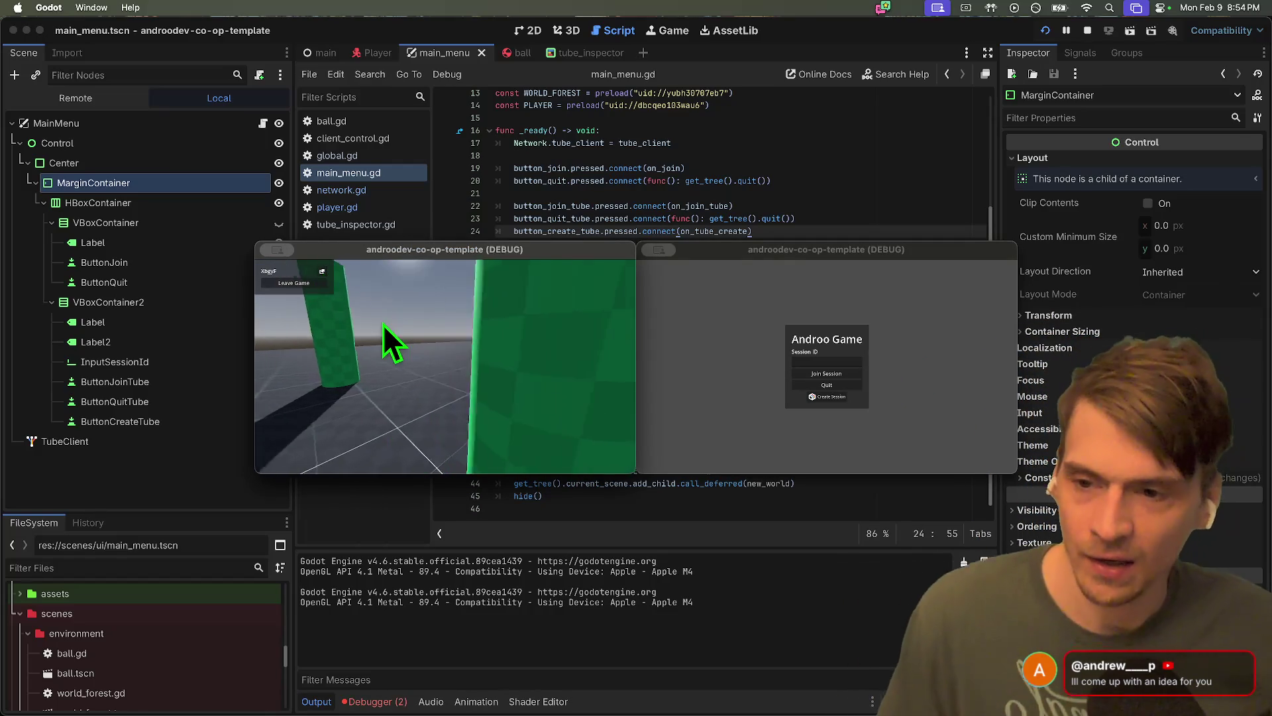
click(858, 358)
key(super+v)
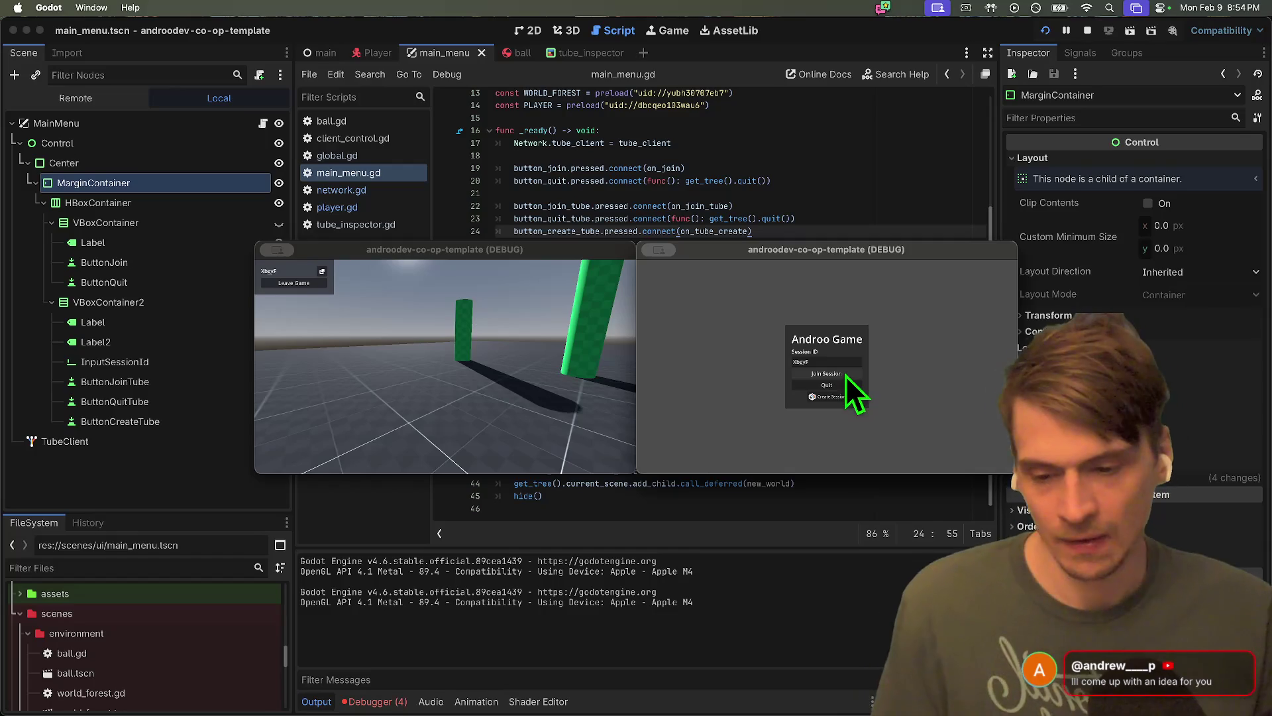
click(845, 375)
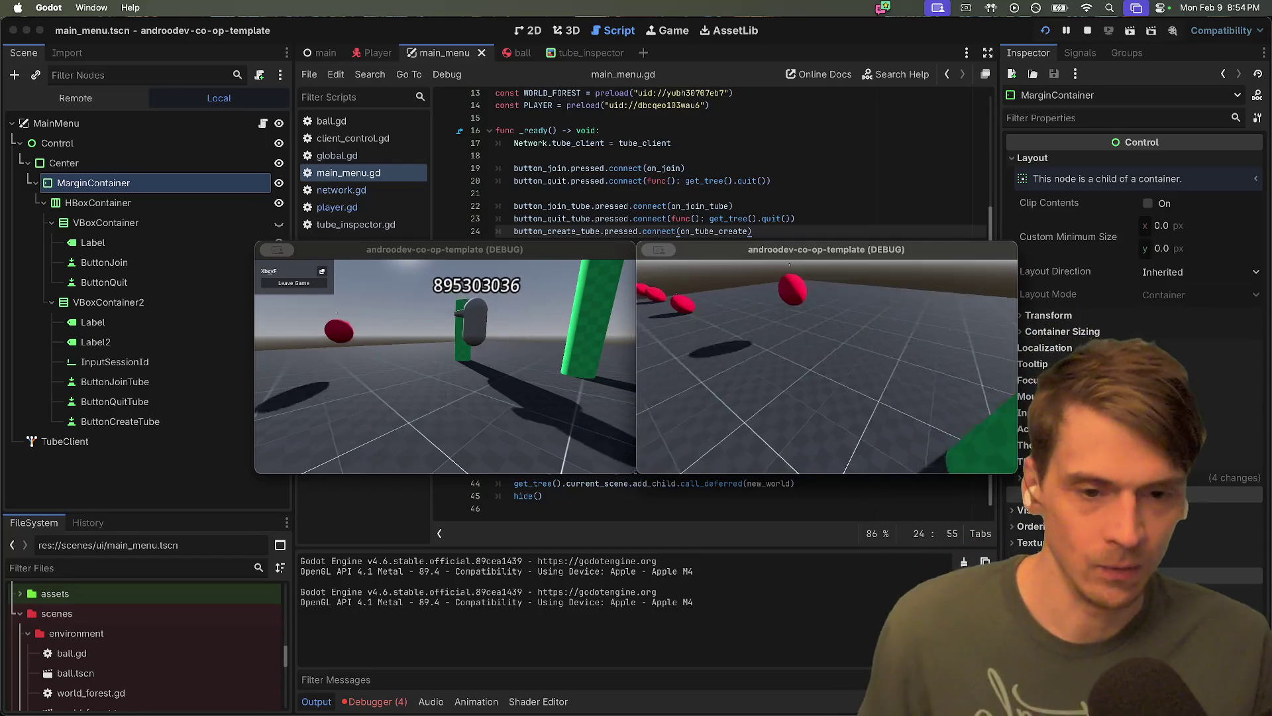
Take camera control in each game window and walk the second player up to player 1
key(Escape)
click(447, 322)
click(447, 322)
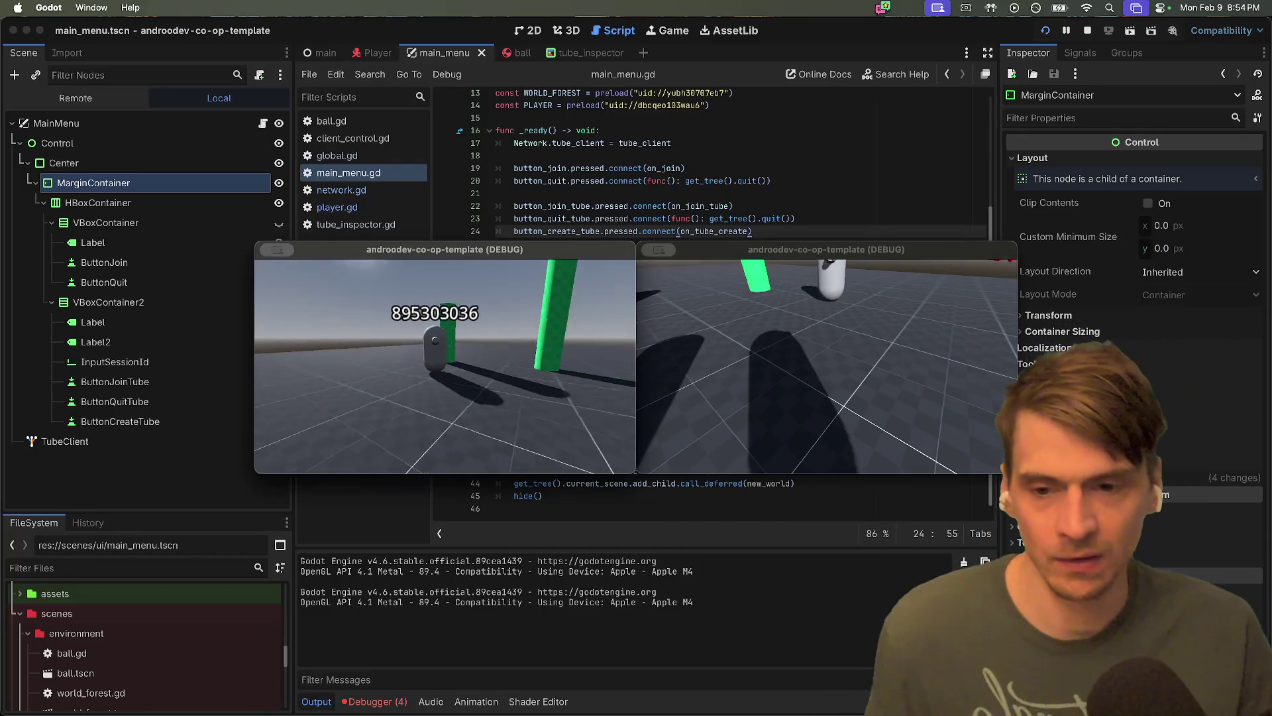
key(Escape)
click(827, 365)
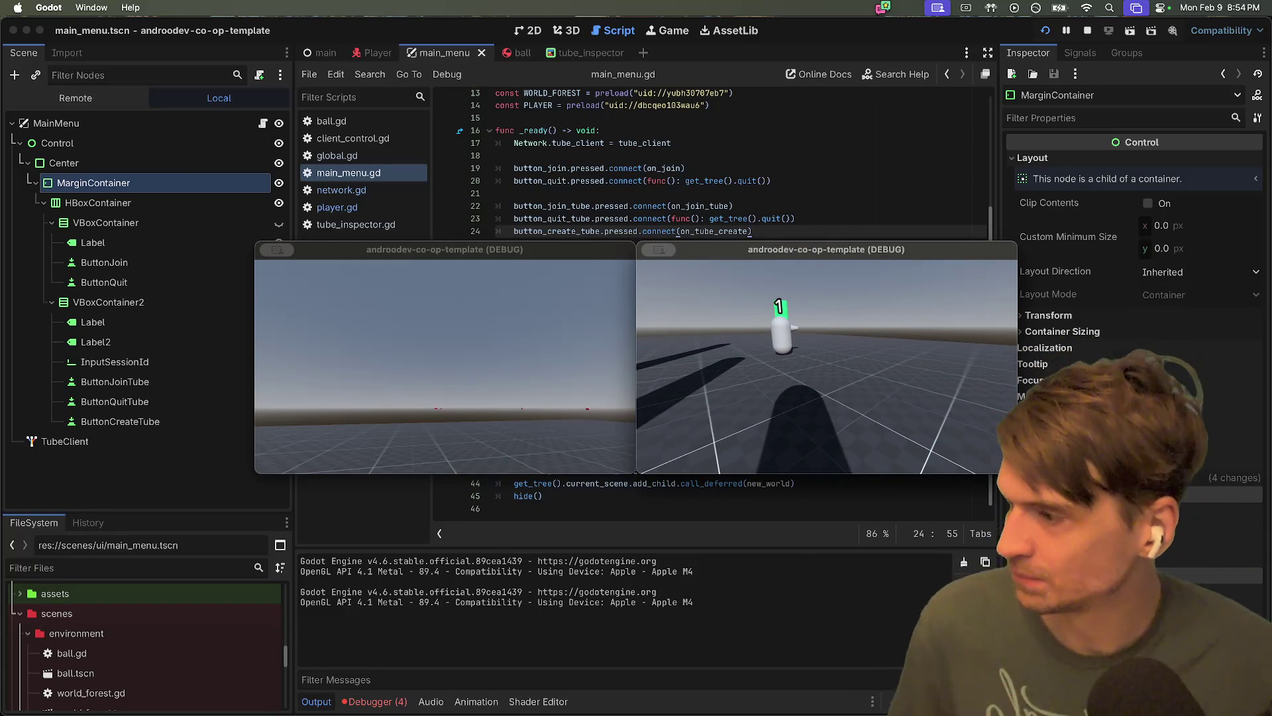
key(w)
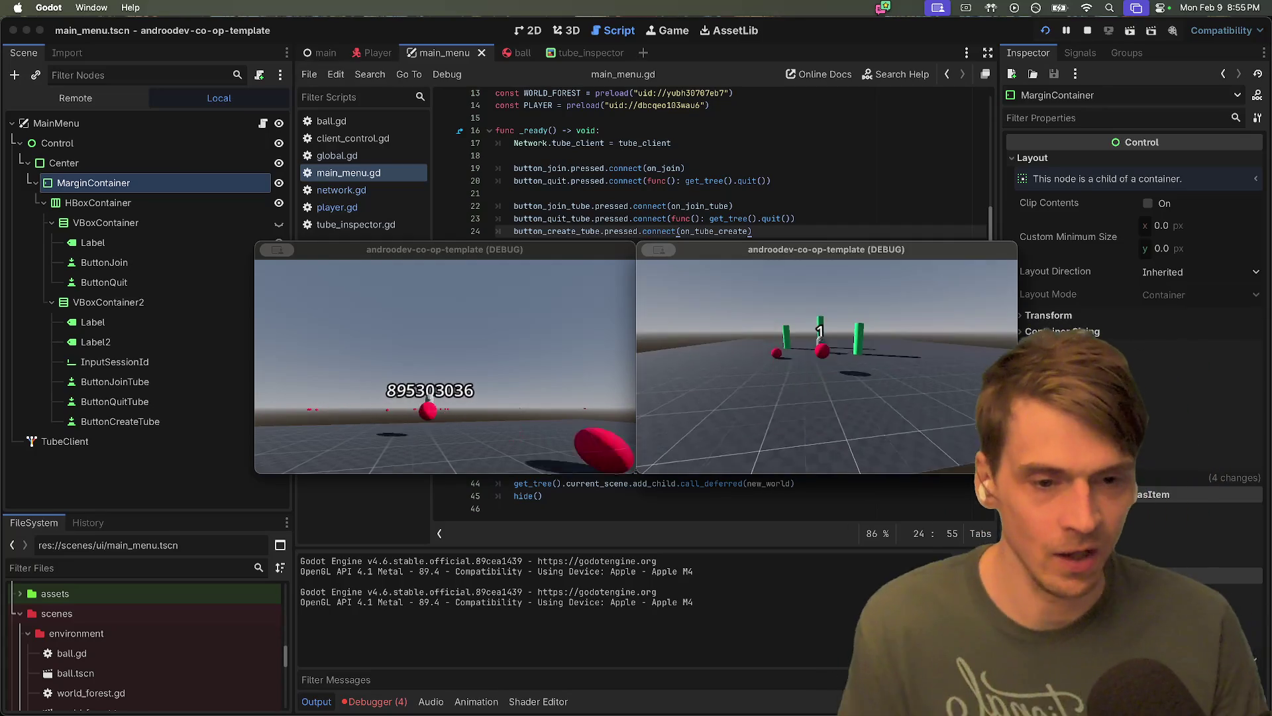
Open and dismiss the leave-game menus in both game windows, returning control to the second
key(Escape)
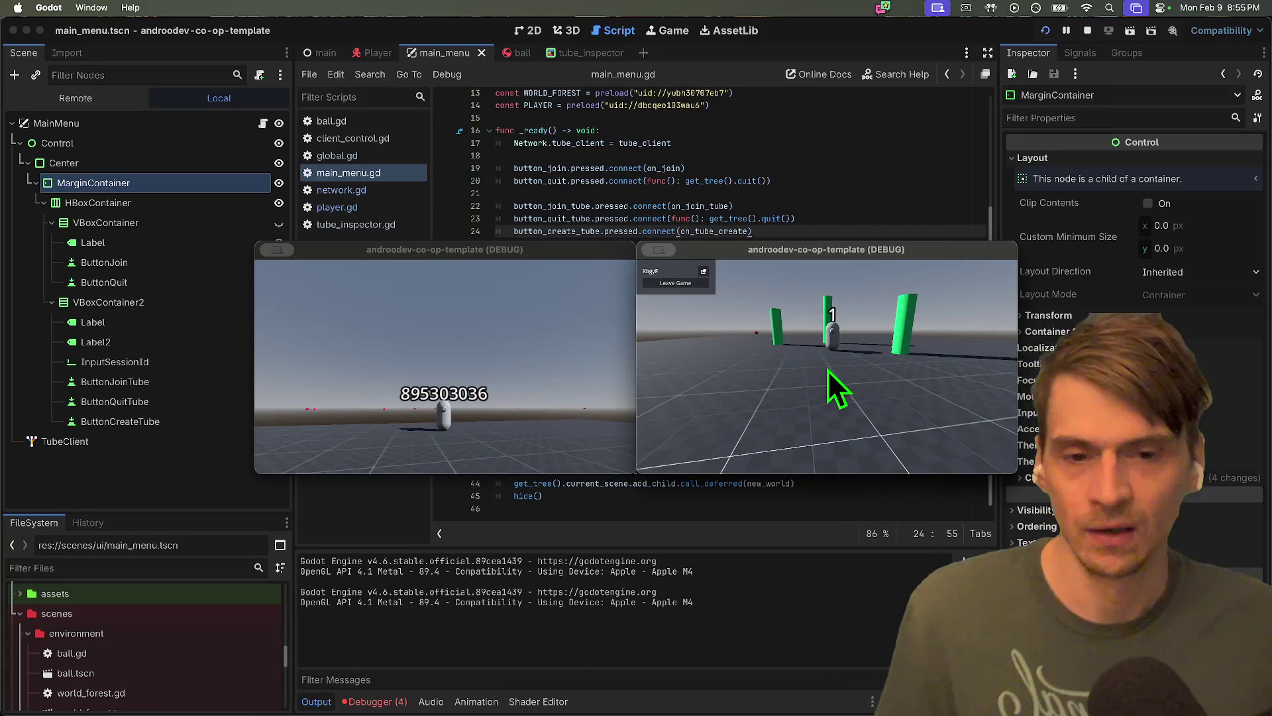
click(832, 371)
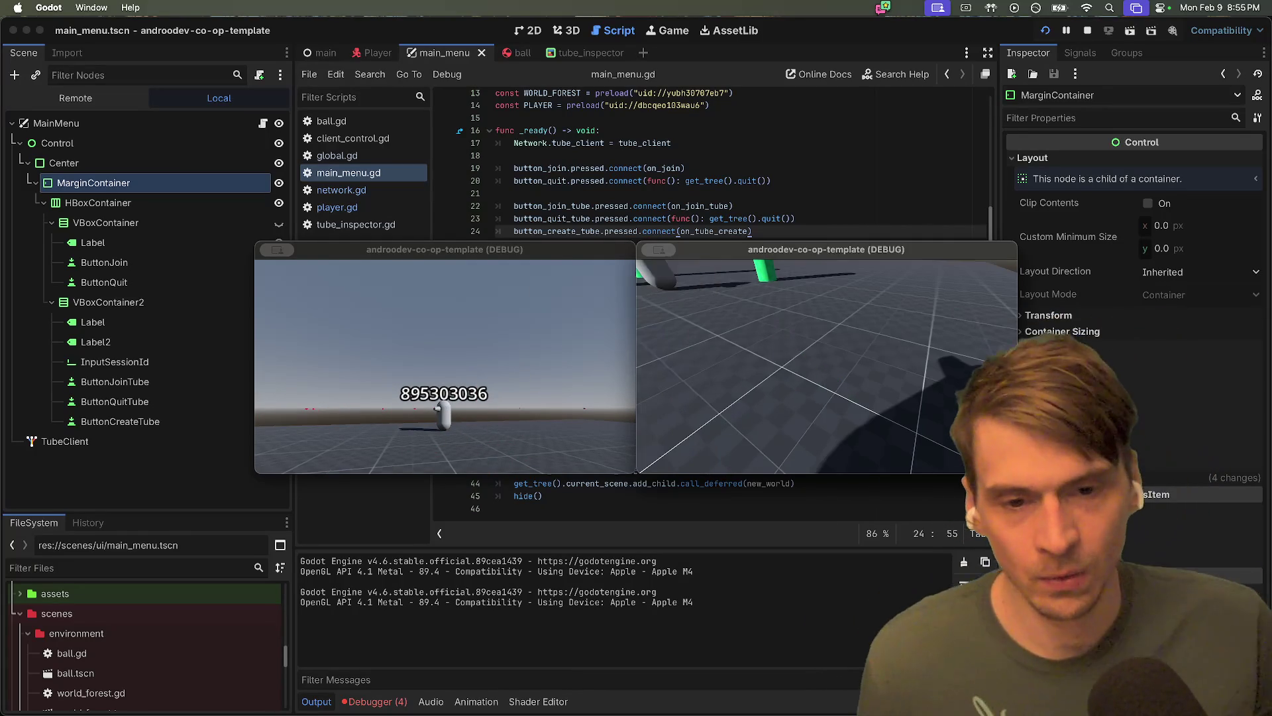
key(Escape)
click(468, 384)
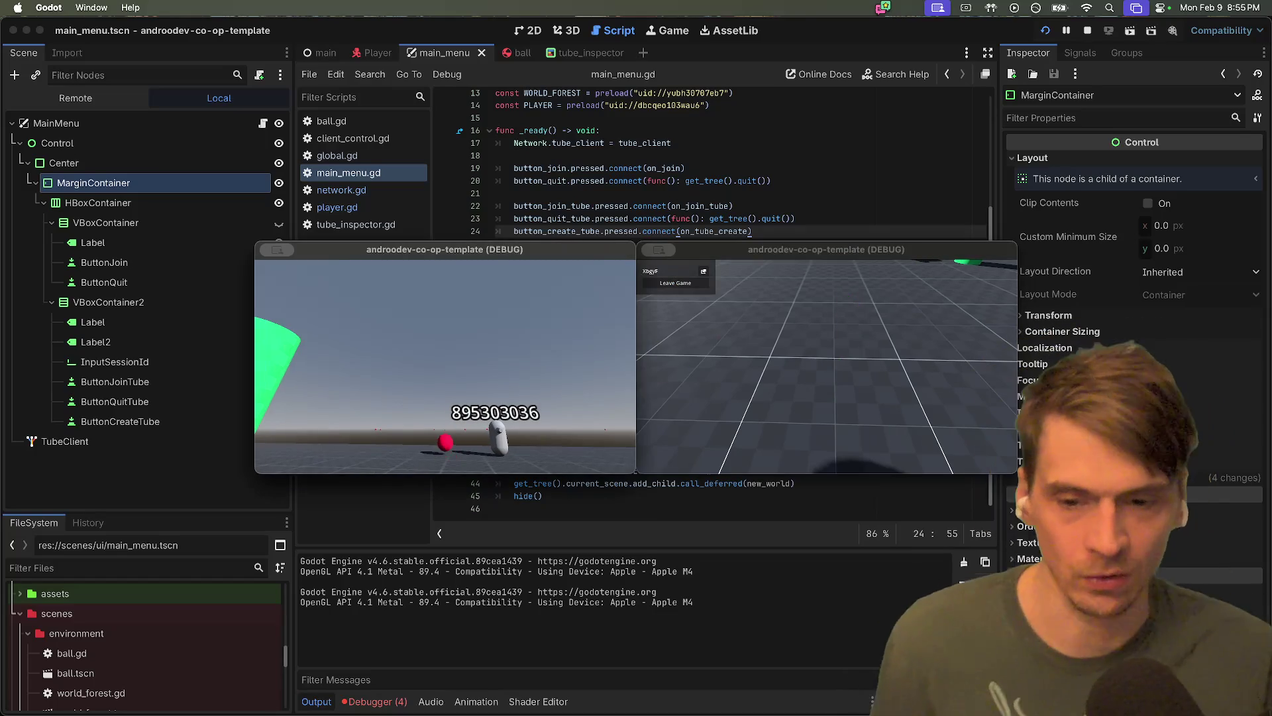
key(Escape)
click(479, 387)
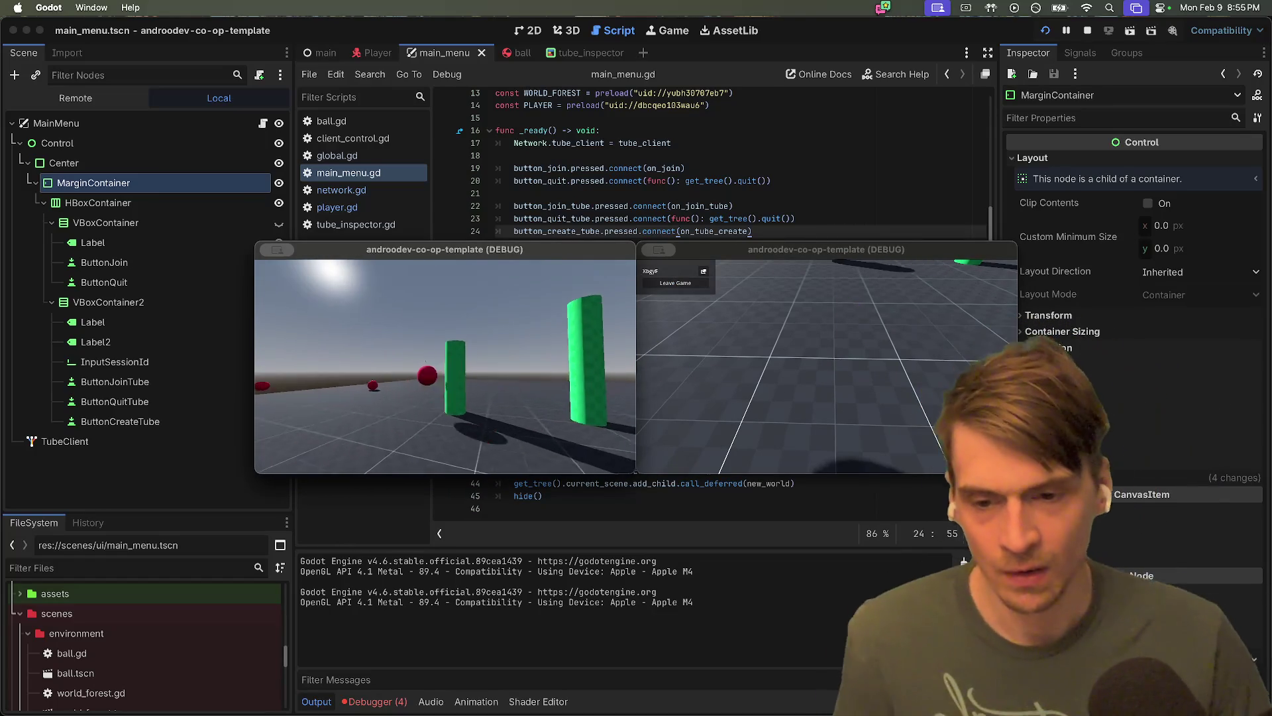
key(Escape)
click(818, 369)
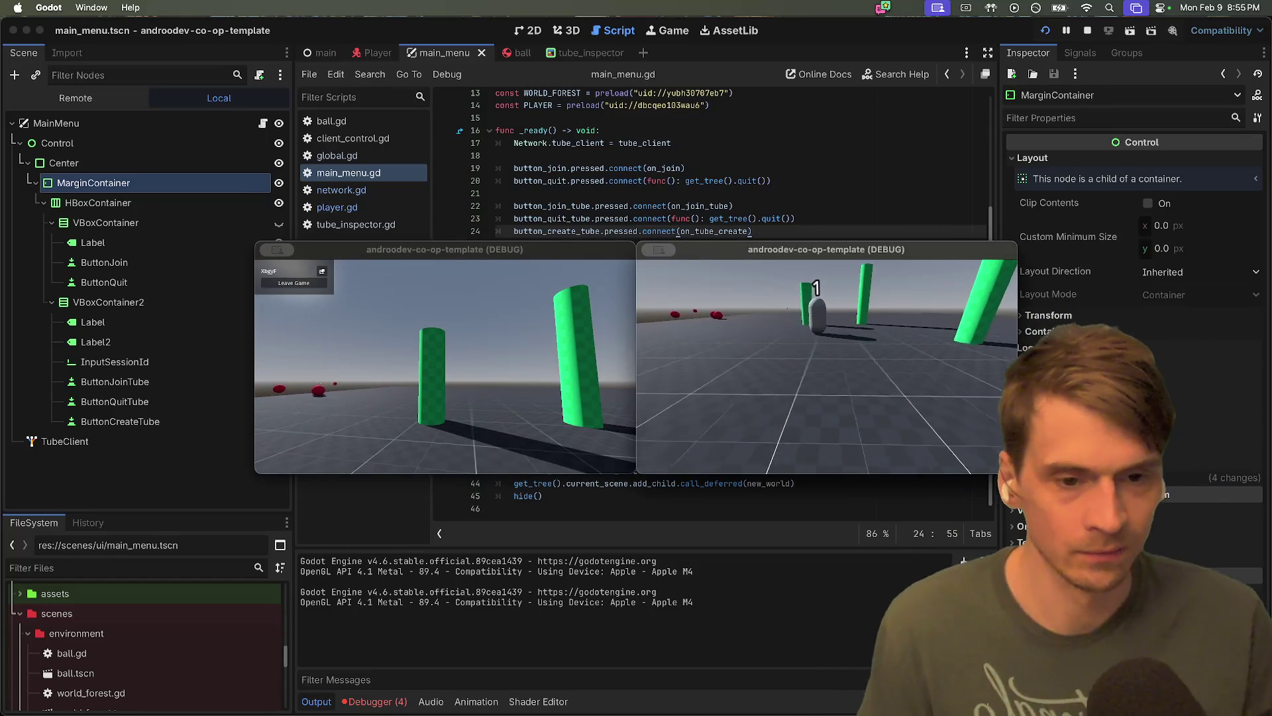
Walk the second player toward player 1, then leave the session from the second game
key(w)
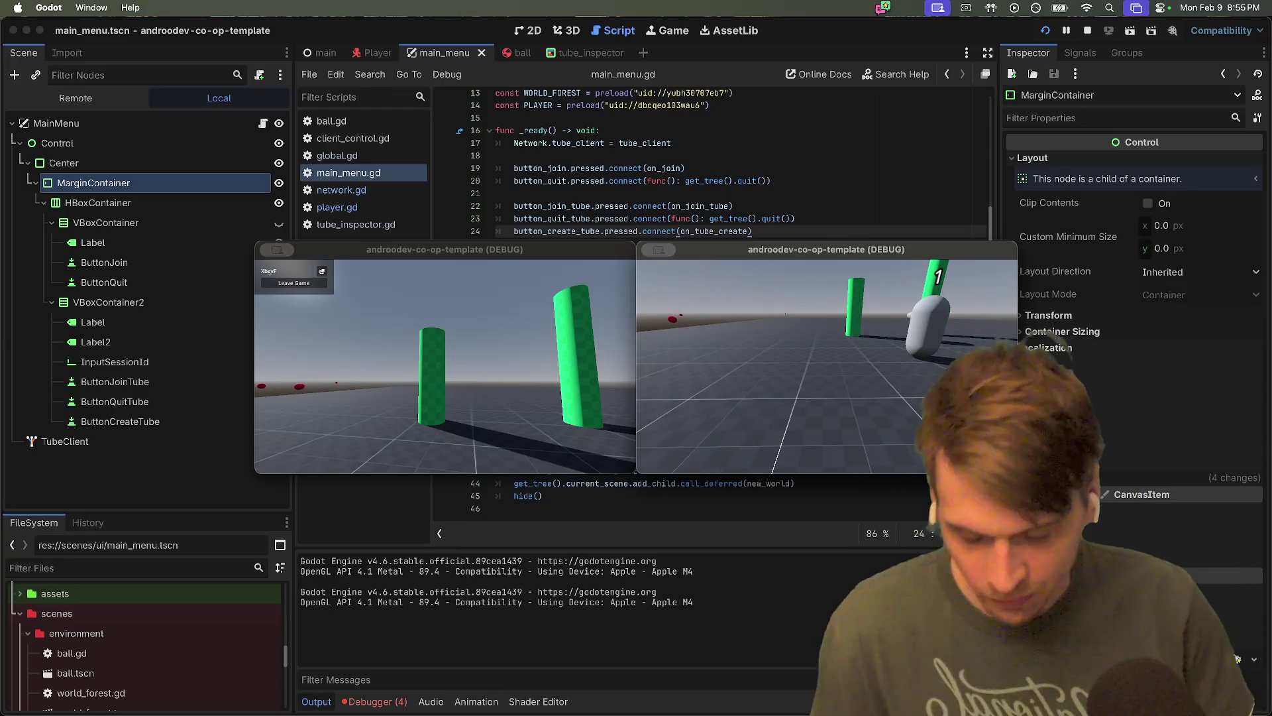
key(Escape)
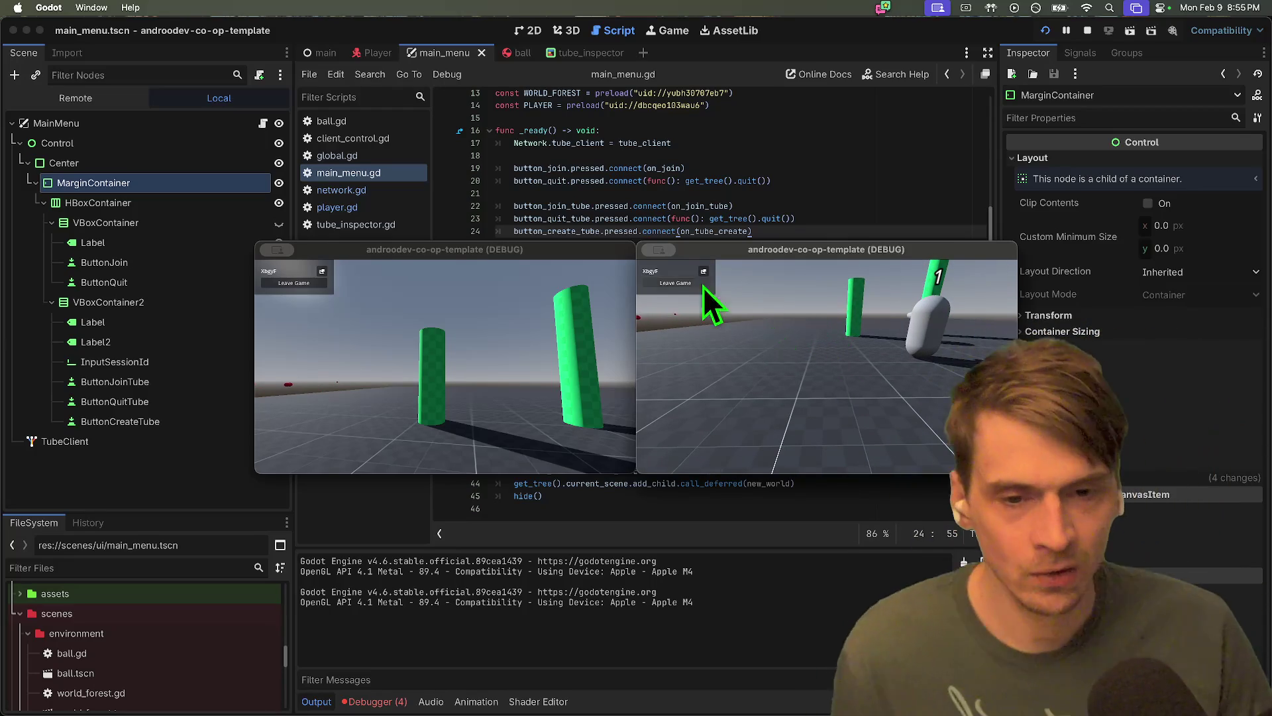
click(674, 283)
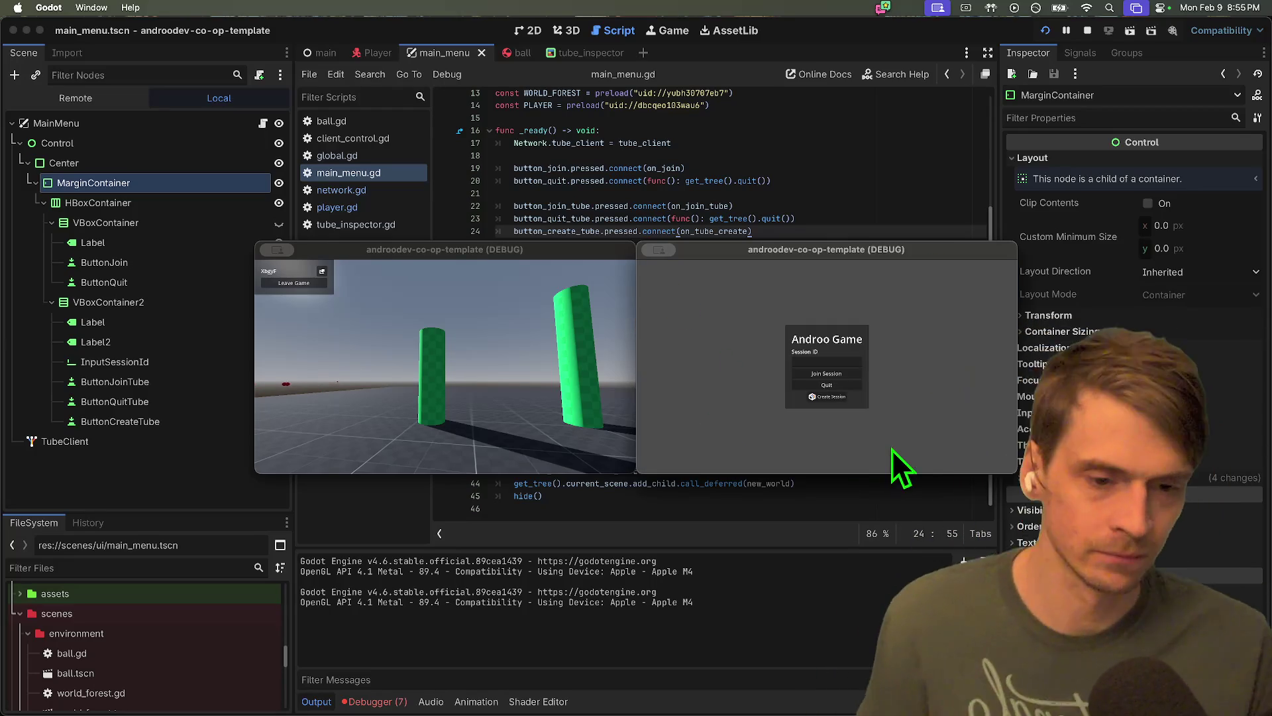
Move the second game window aside, paste the session ID, and rejoin the session
drag(843, 251, 881, 226)
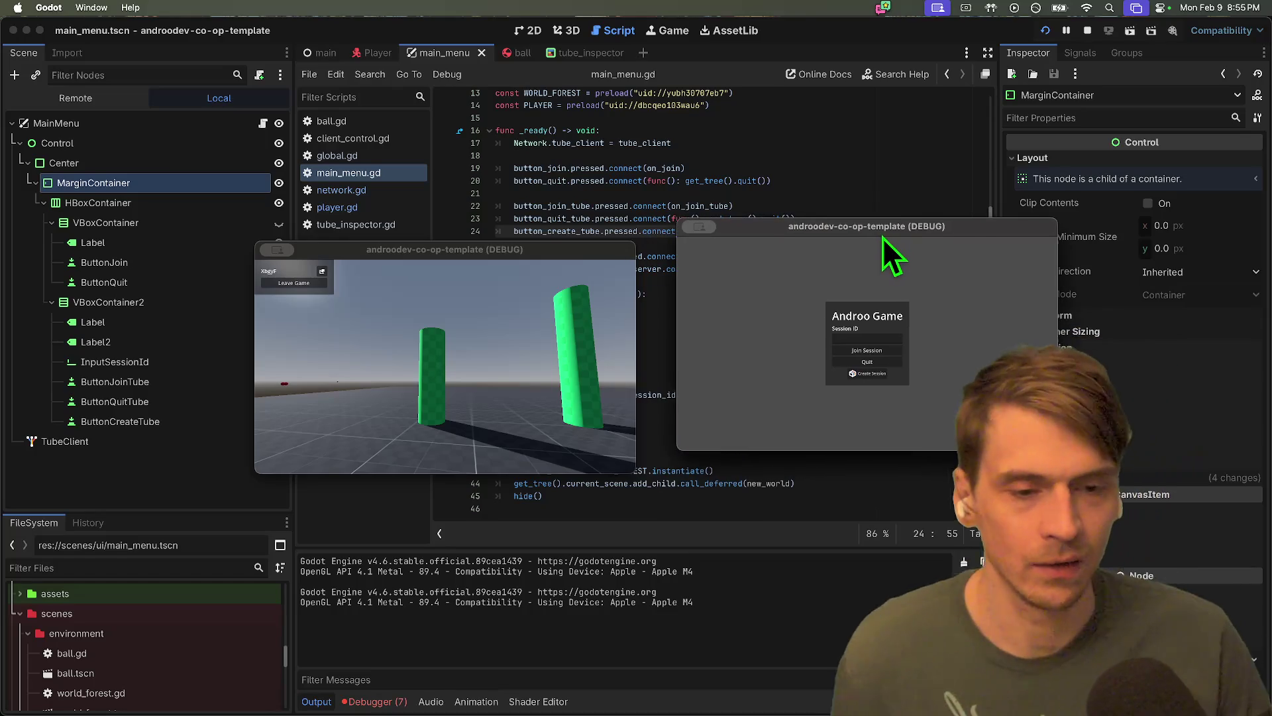
click(866, 335)
text(XbgyF)
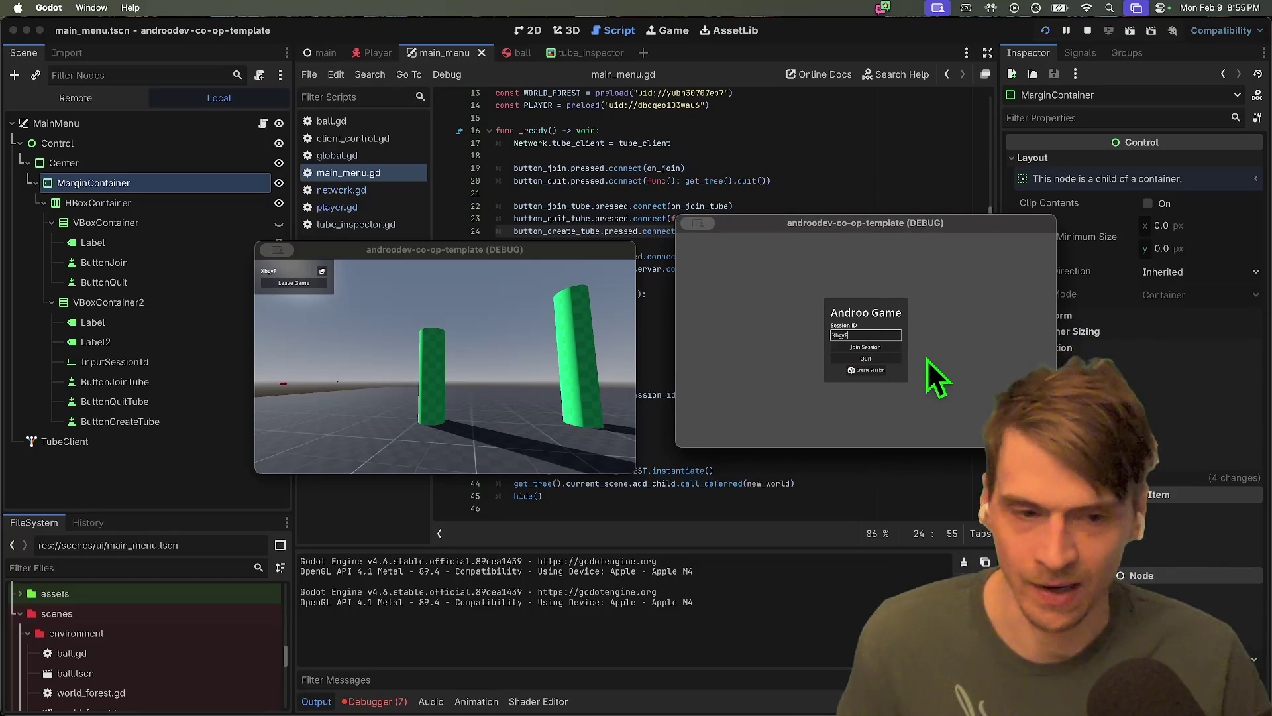
click(849, 347)
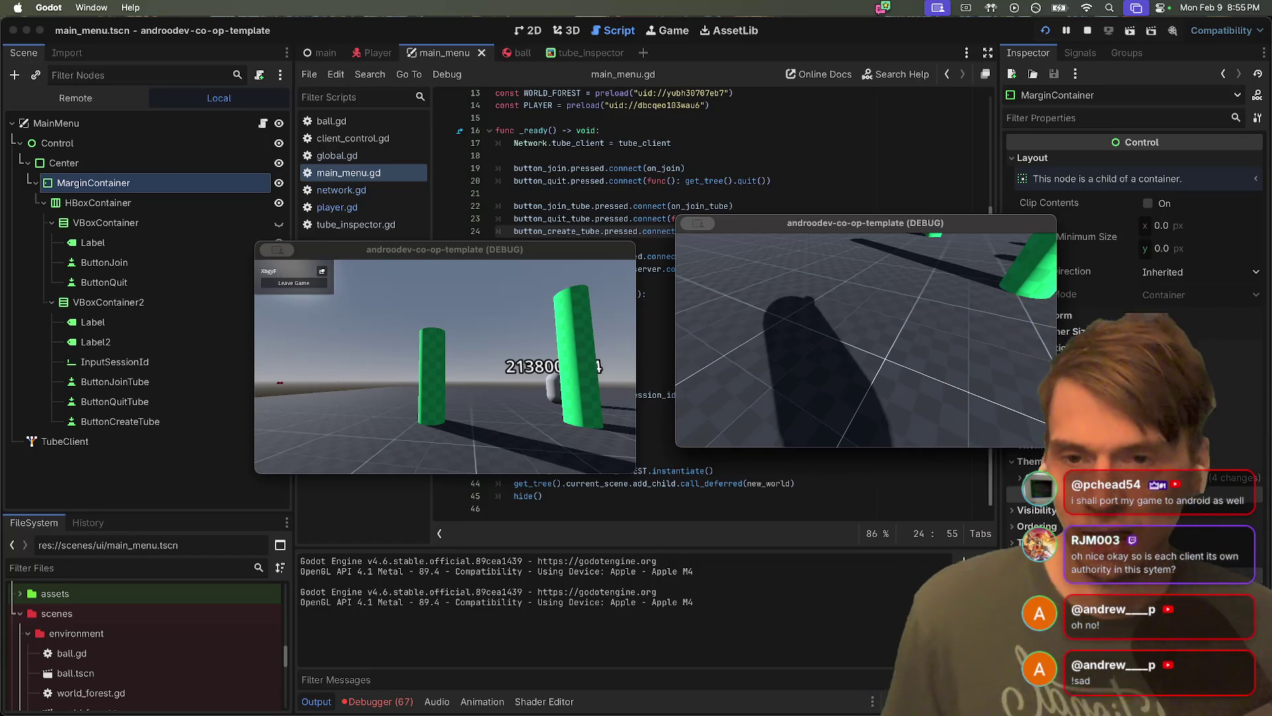
key(super+Tab)
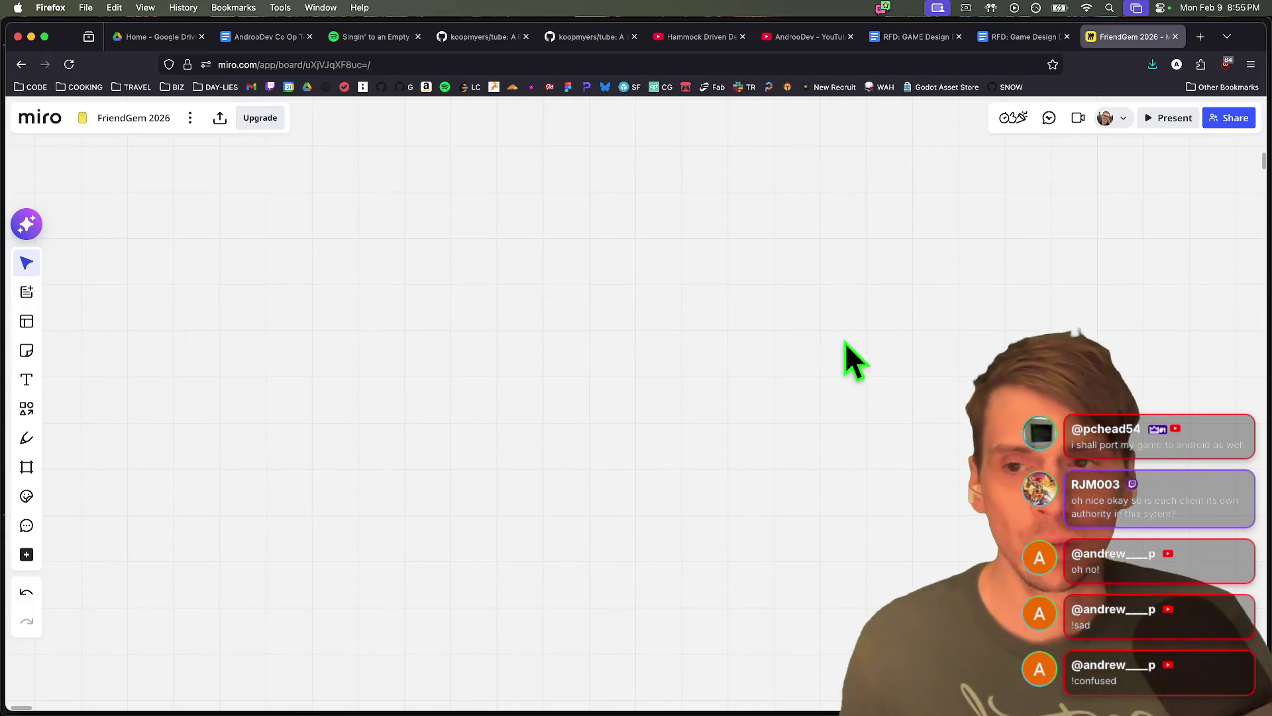
Scroll up the Miro board, nudge the Co-Op player icon group left and down, then return to Godot
scroll(650, 194, up, 5)
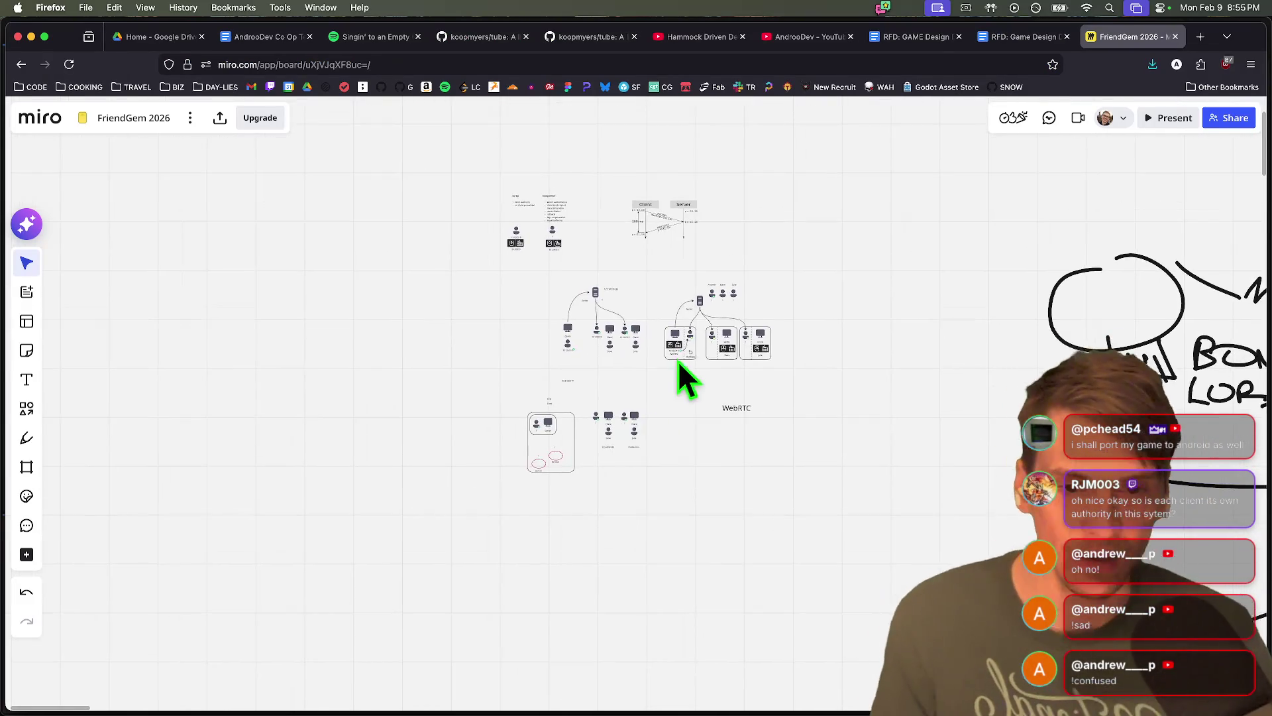
scroll(535, 248, up, 5)
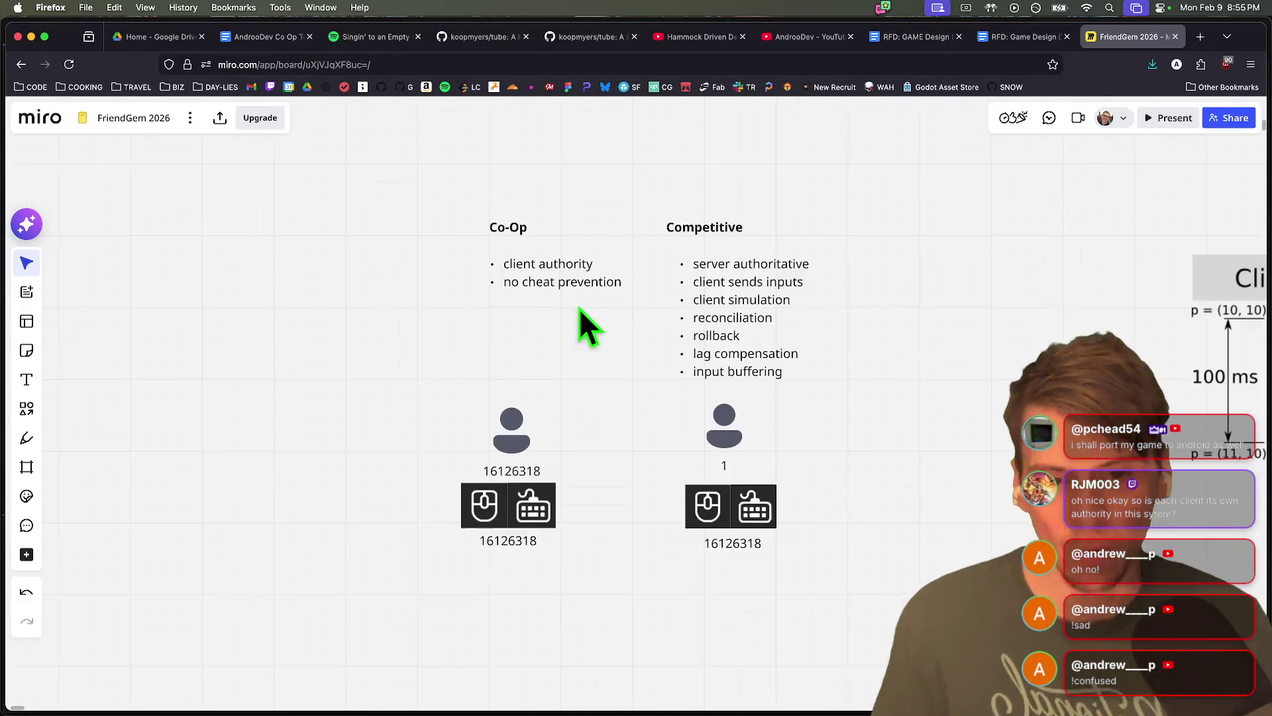
drag(314, 670, 564, 411)
mouse_move(501, 487)
mouse_down()
mouse_move(460, 506)
mouse_move(485, 498)
mouse_up()
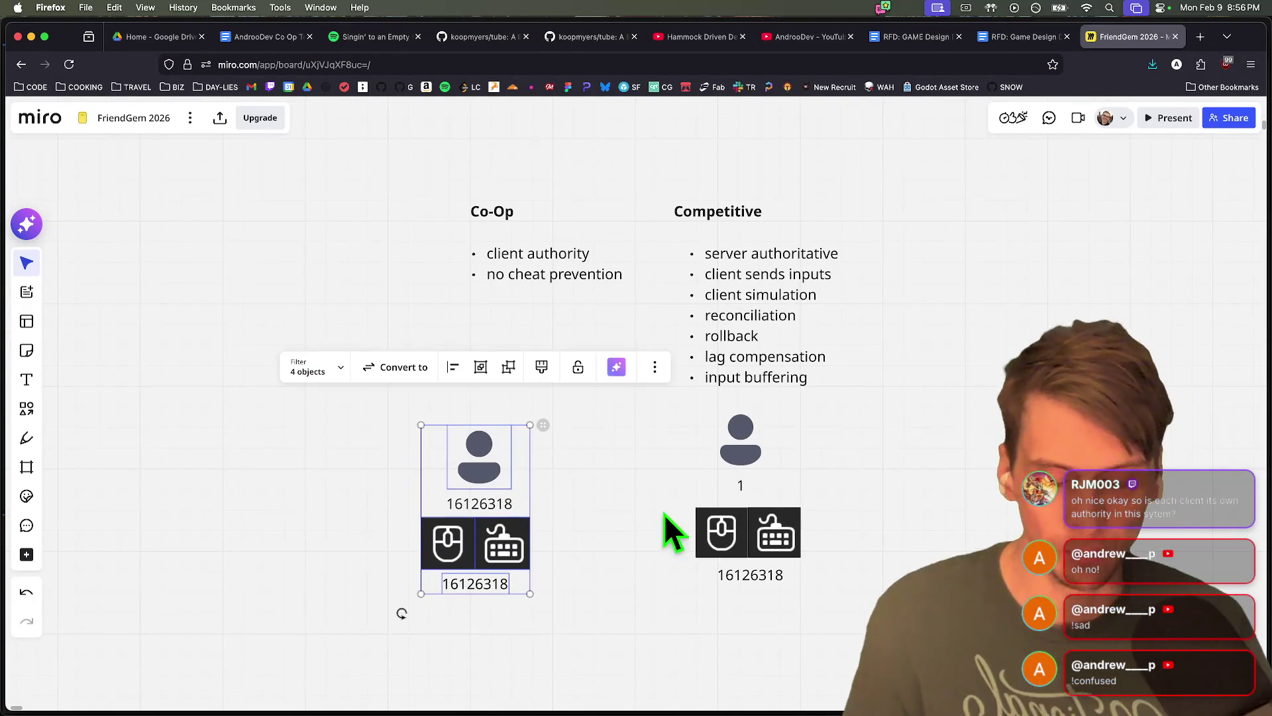
click(981, 542)
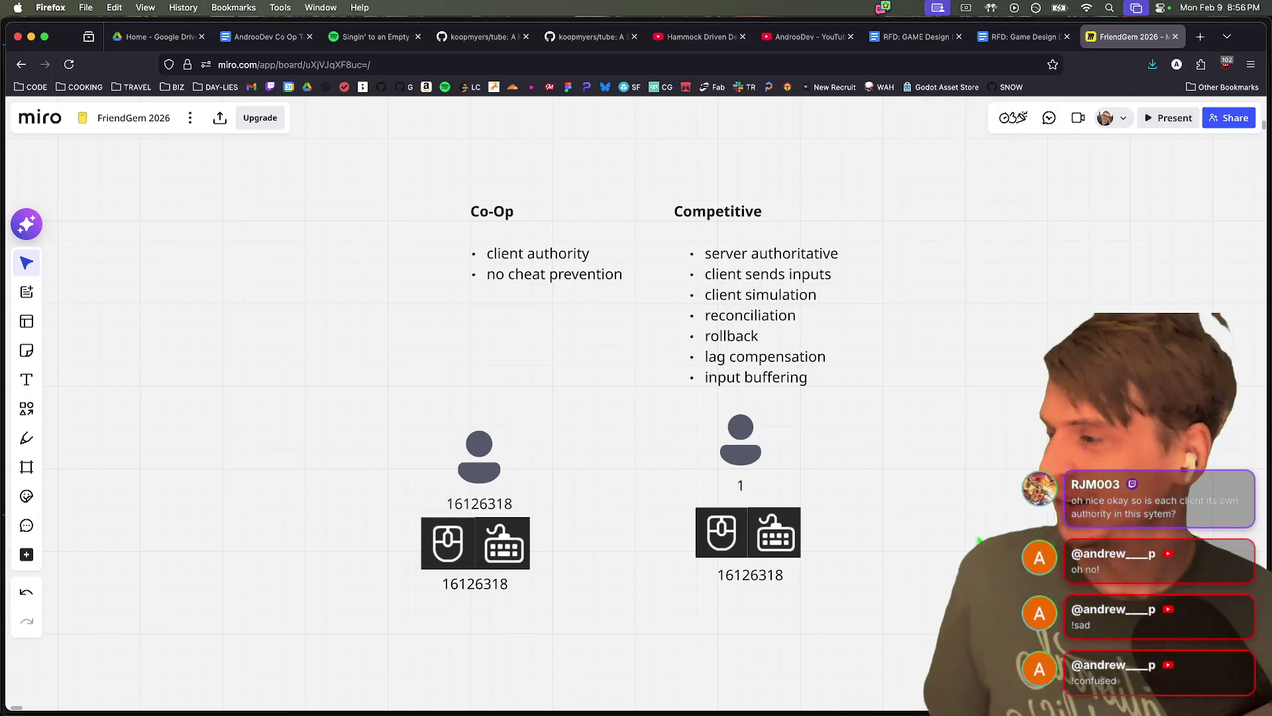
key(super+Tab)
key(super+Tab)
key(super+Tab)
key(super+Tab)
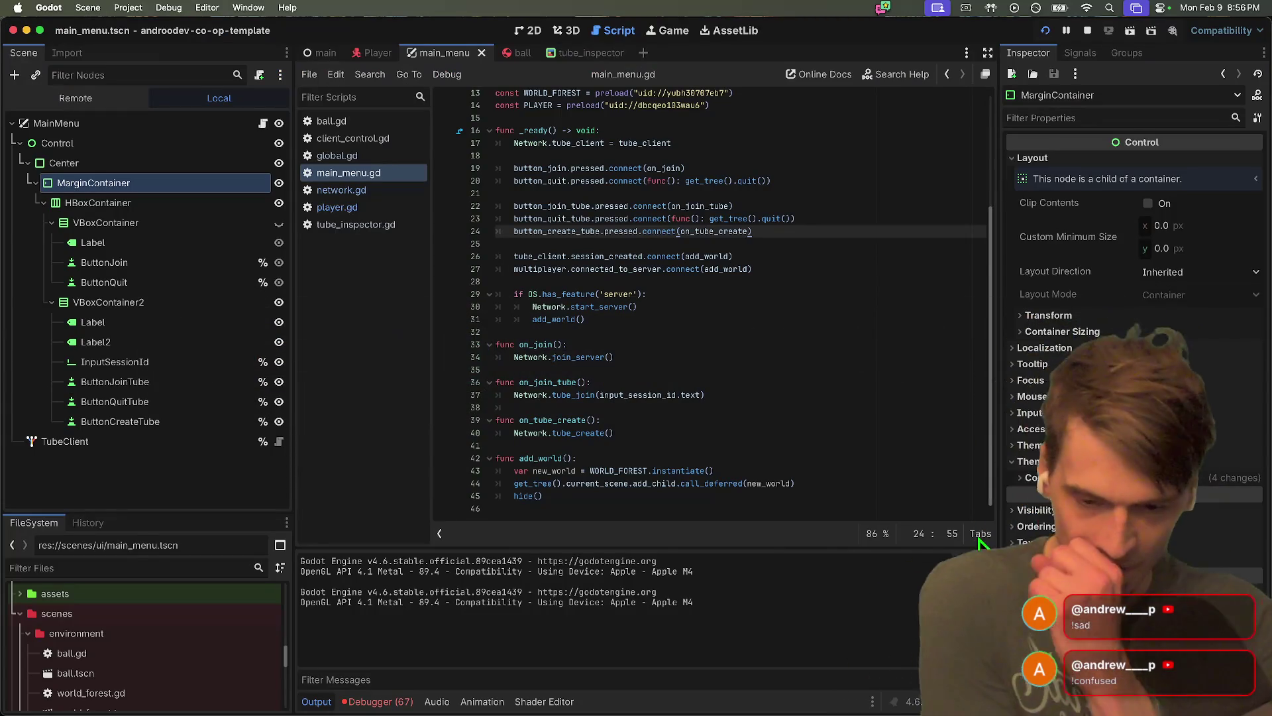
Open the Debugger's Errors (62) list, scroll through it, and jump to the tube_client assignment in _ready
click(404, 702)
click(400, 534)
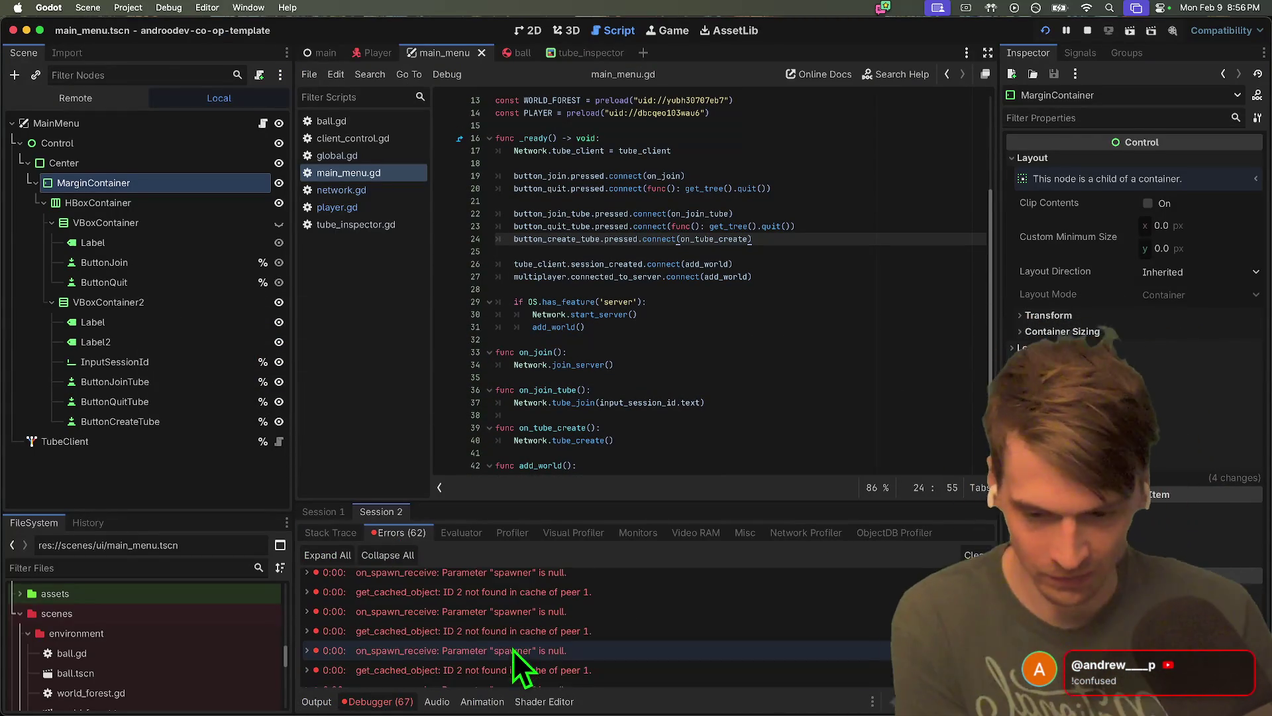
scroll(514, 643, up, 1)
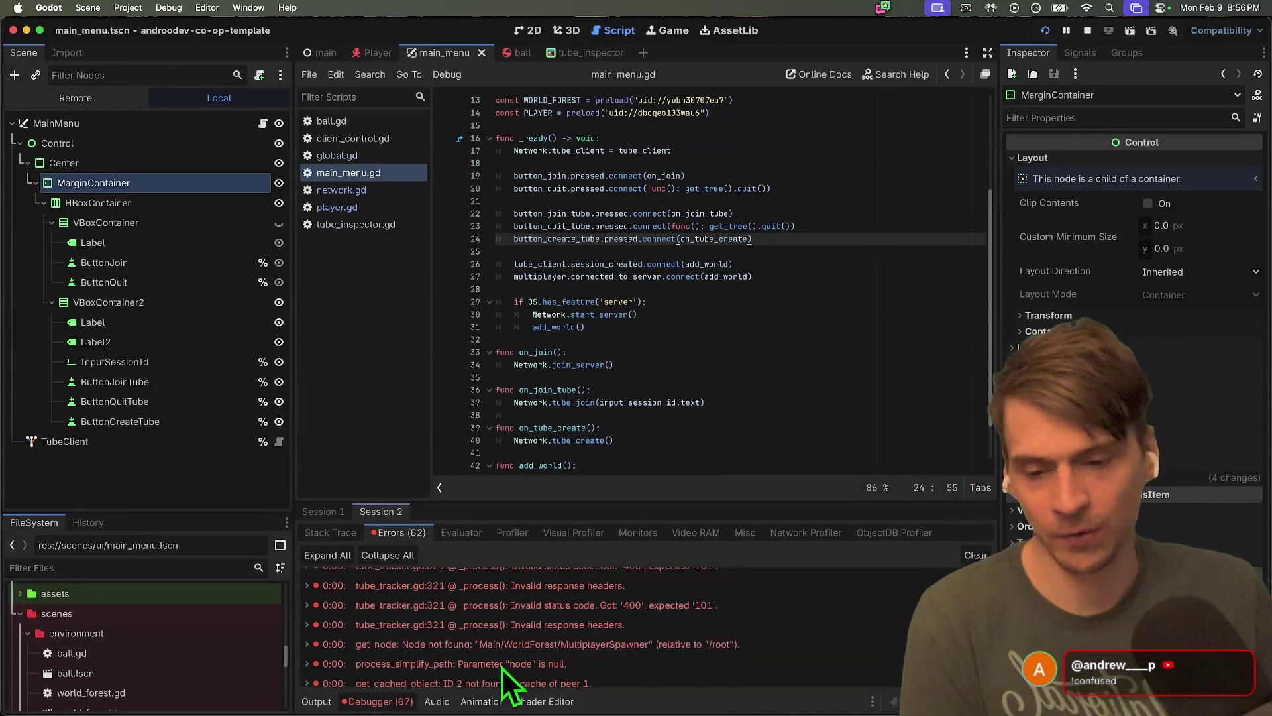
scroll(510, 659, up, 5)
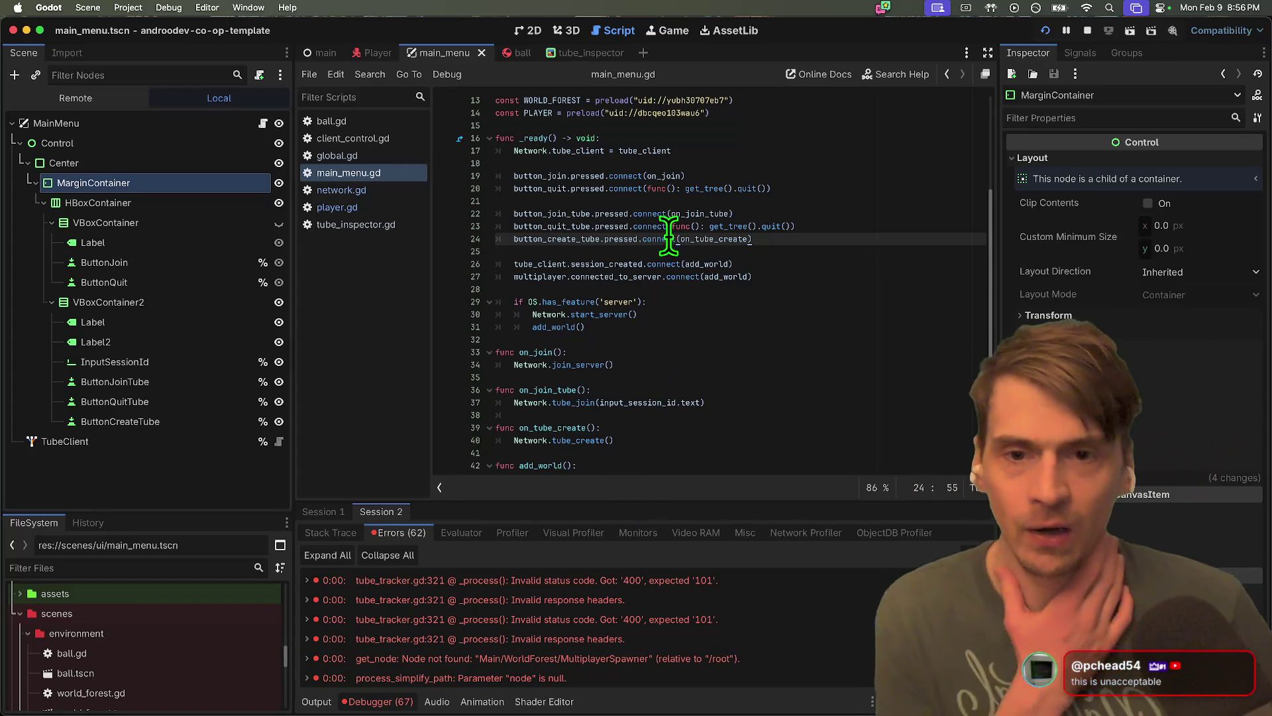
click(664, 151)
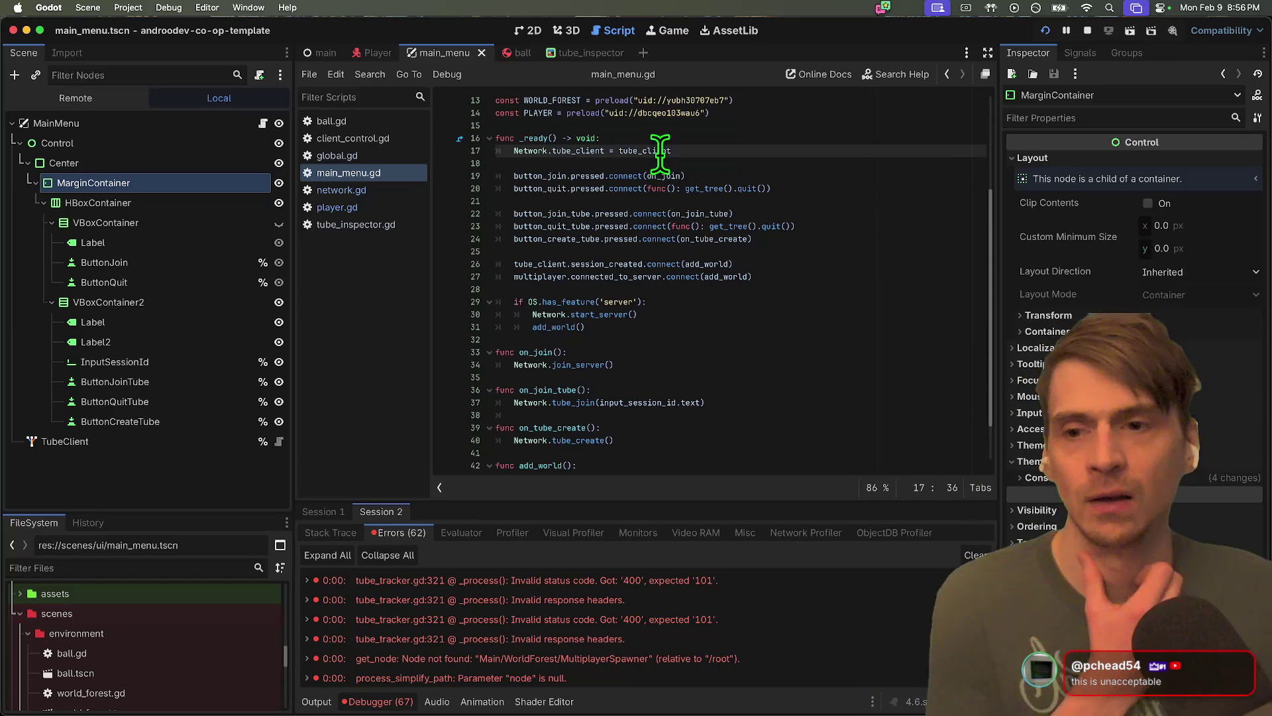
Open network.gd and locate the tube_client check in leave_server()
click(418, 188)
scroll(786, 273, down, 8)
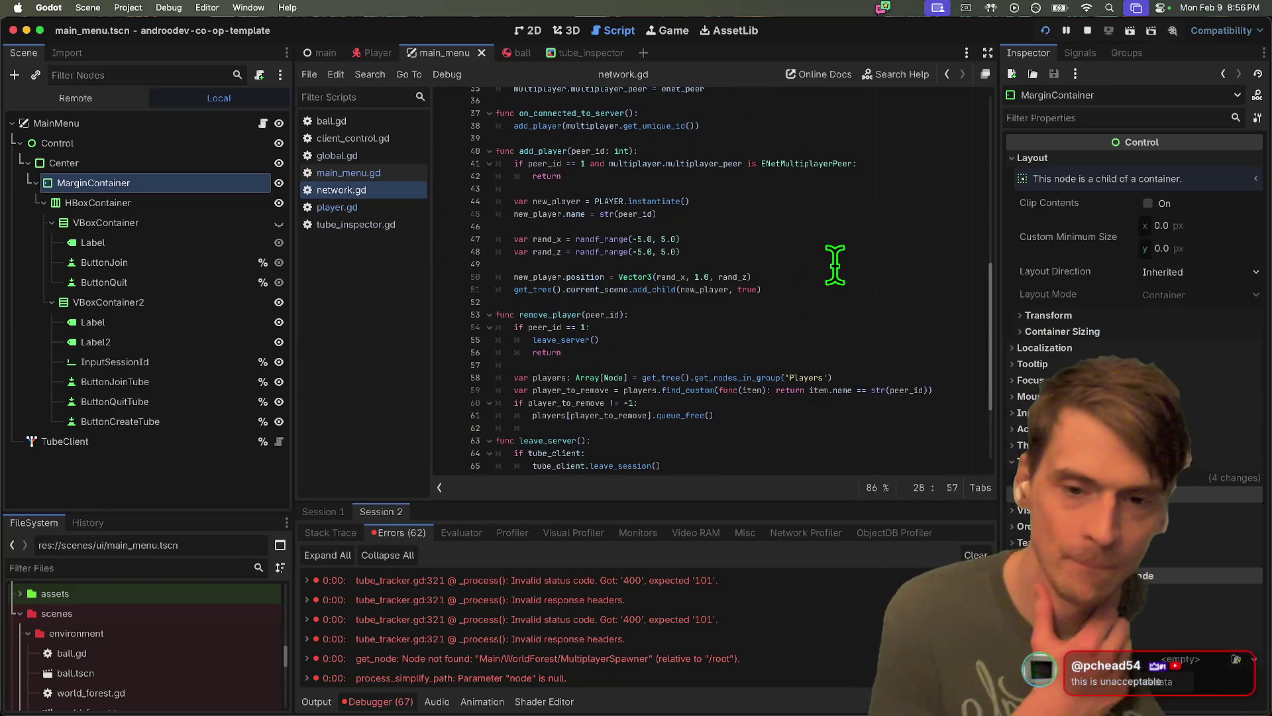
scroll(833, 248, up, 3)
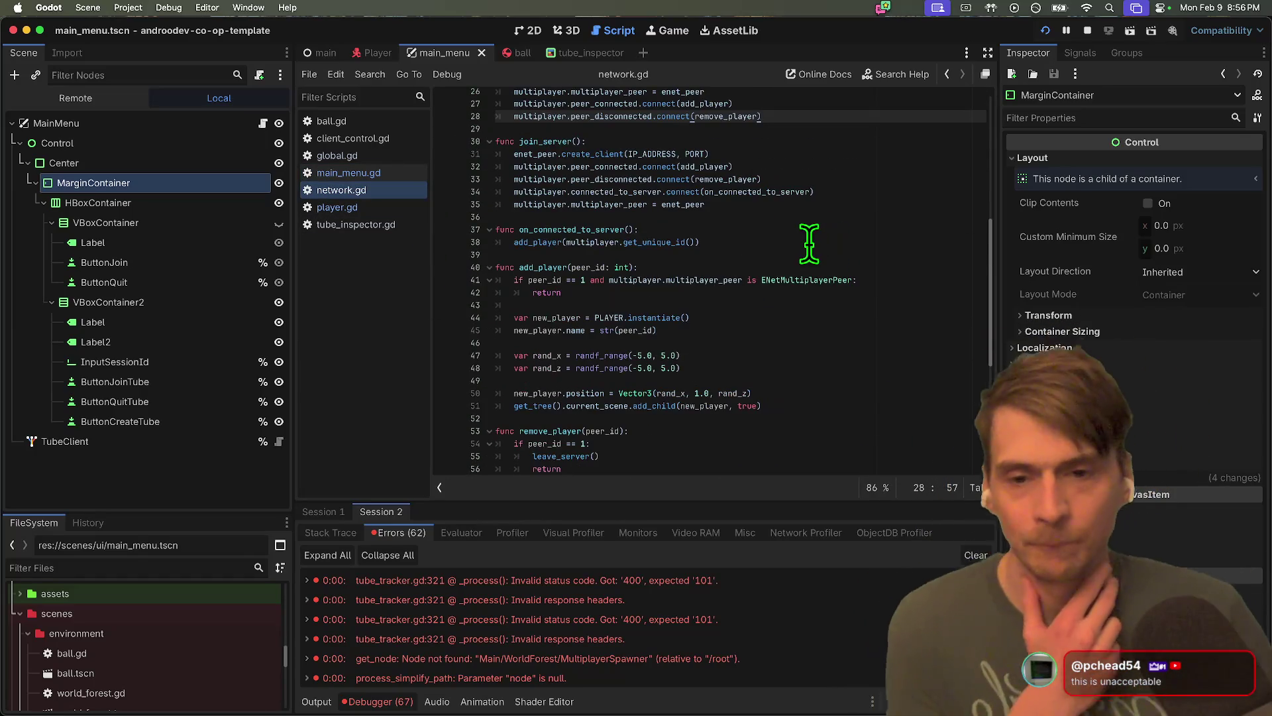
scroll(809, 243, down, 5)
click(775, 390)
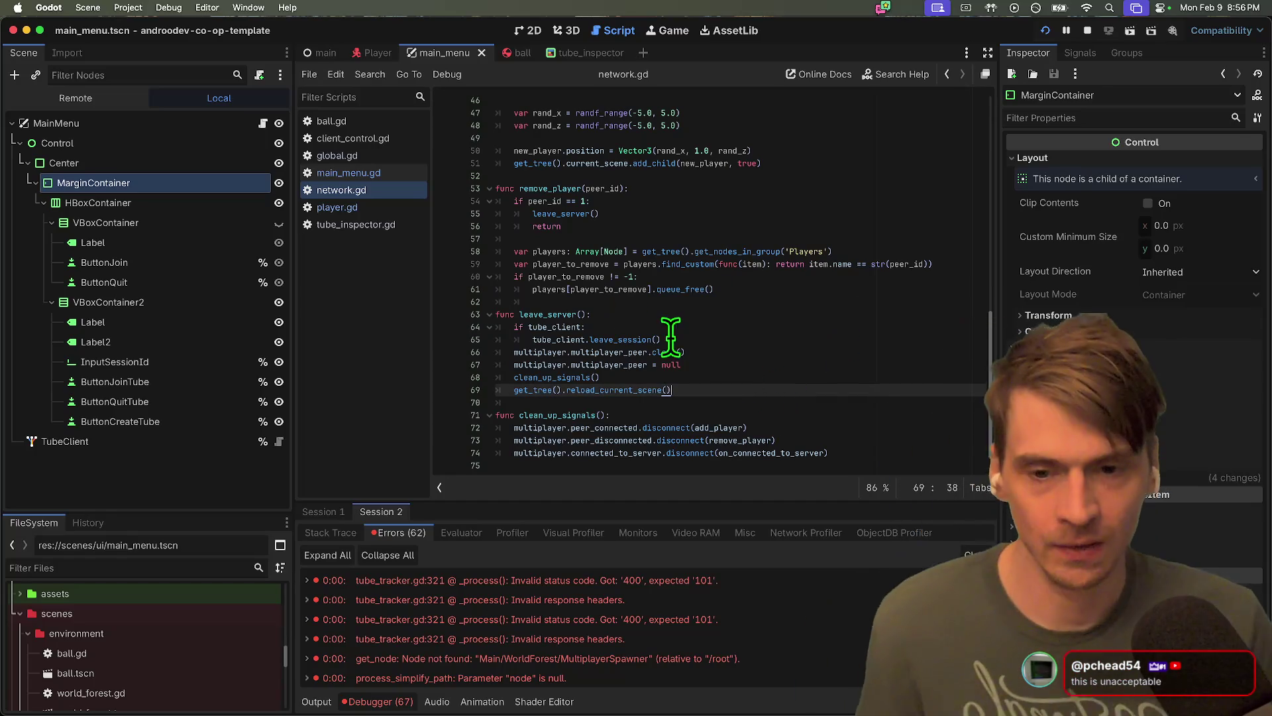
click(571, 327)
click(801, 327)
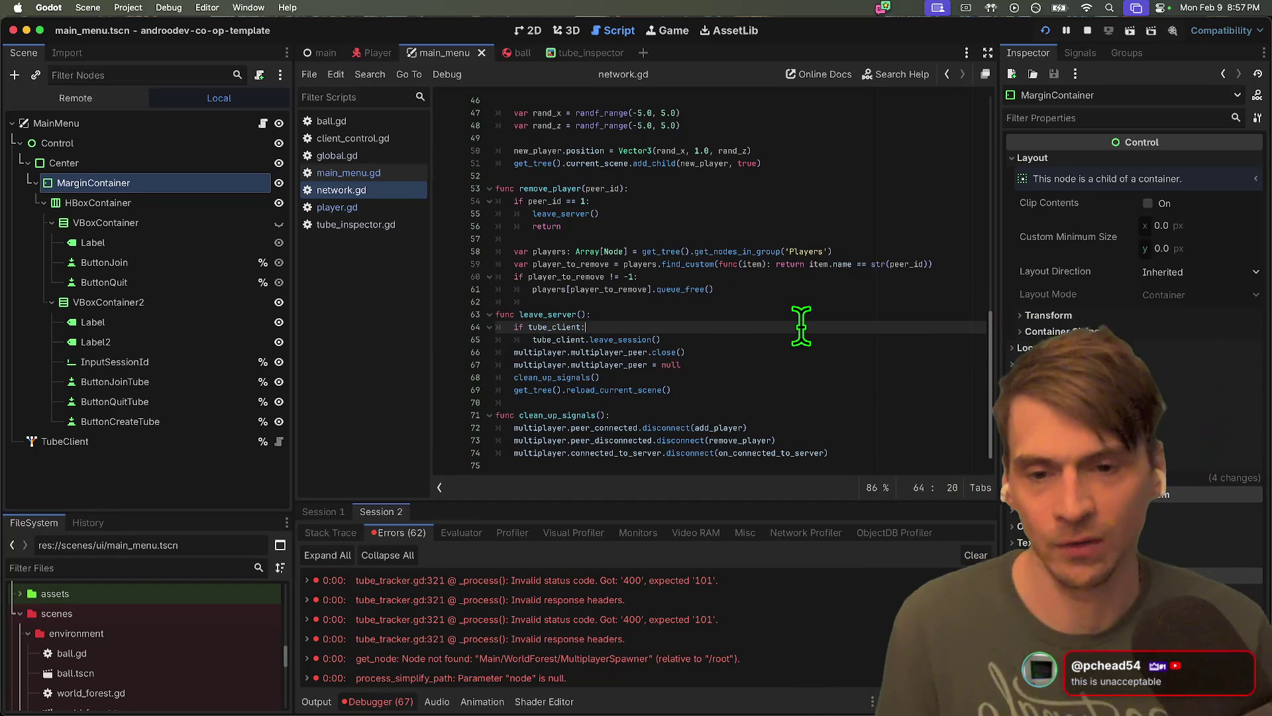
scroll(768, 351, up, 1)
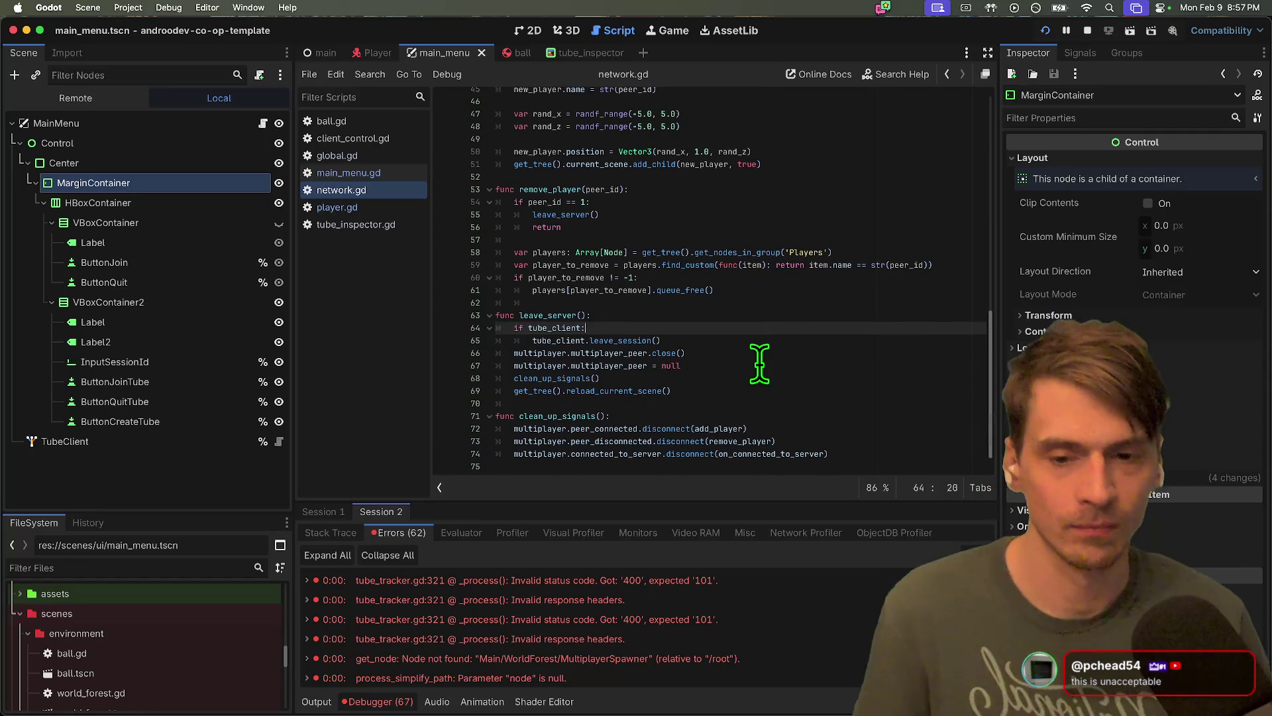
Add 'tube_client = null' after tube_client.leave_session() in leave_server()
key(Return)
text(tube_client.n)
key(BackSpace)
key(BackSpace)
text(=)
key(Escape)
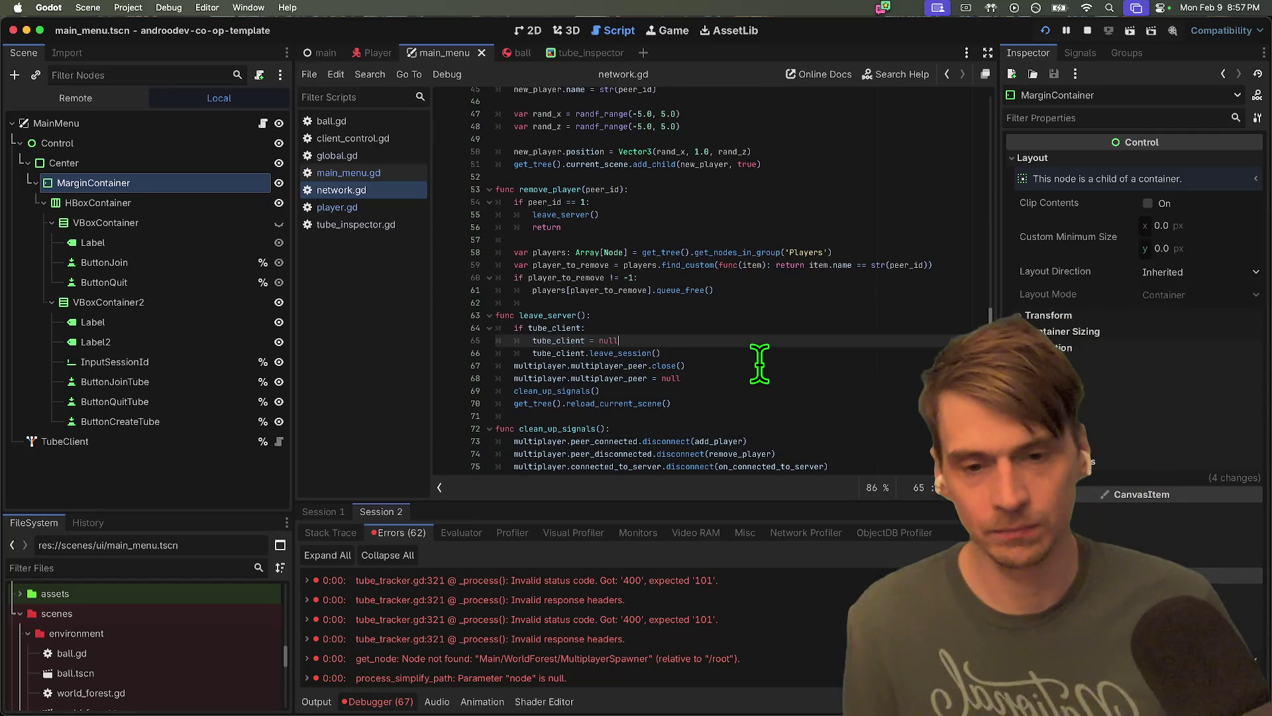
key(super+shift+k)
key(alt+Up)
key(alt+Up)
key(alt+Down)
key(alt+Down)
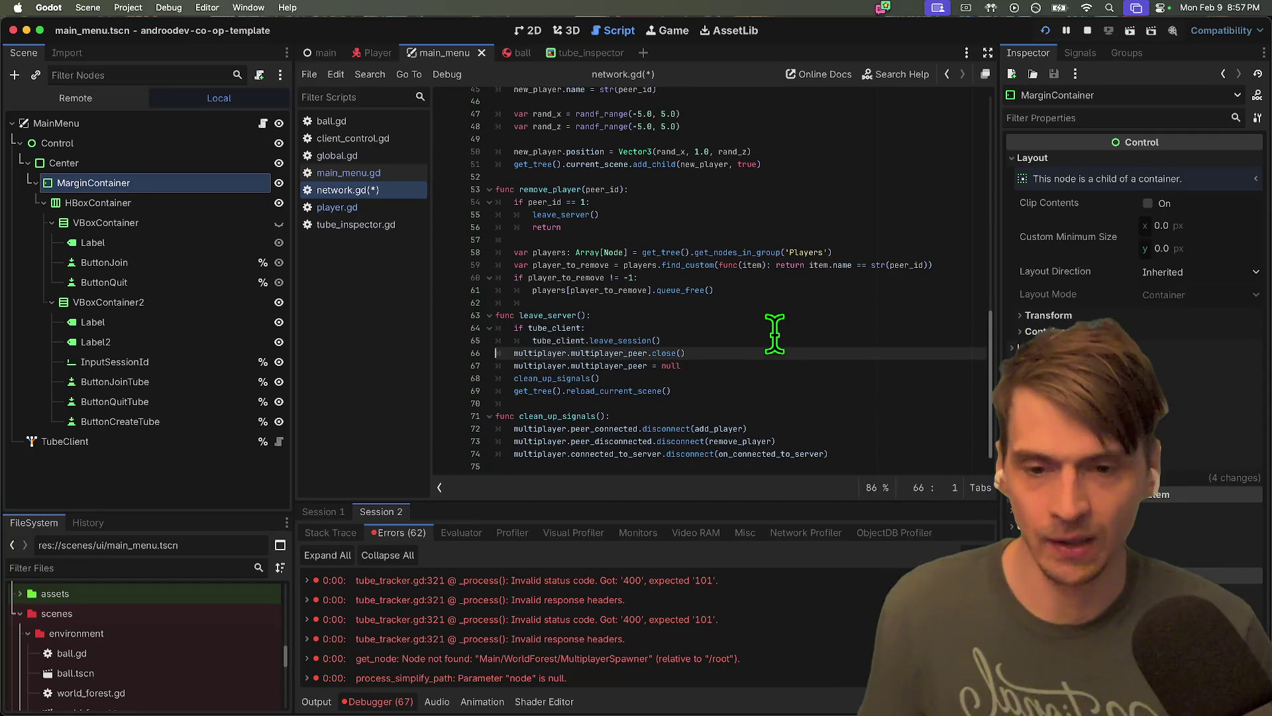
key(super+z)
key(super+shift+k)
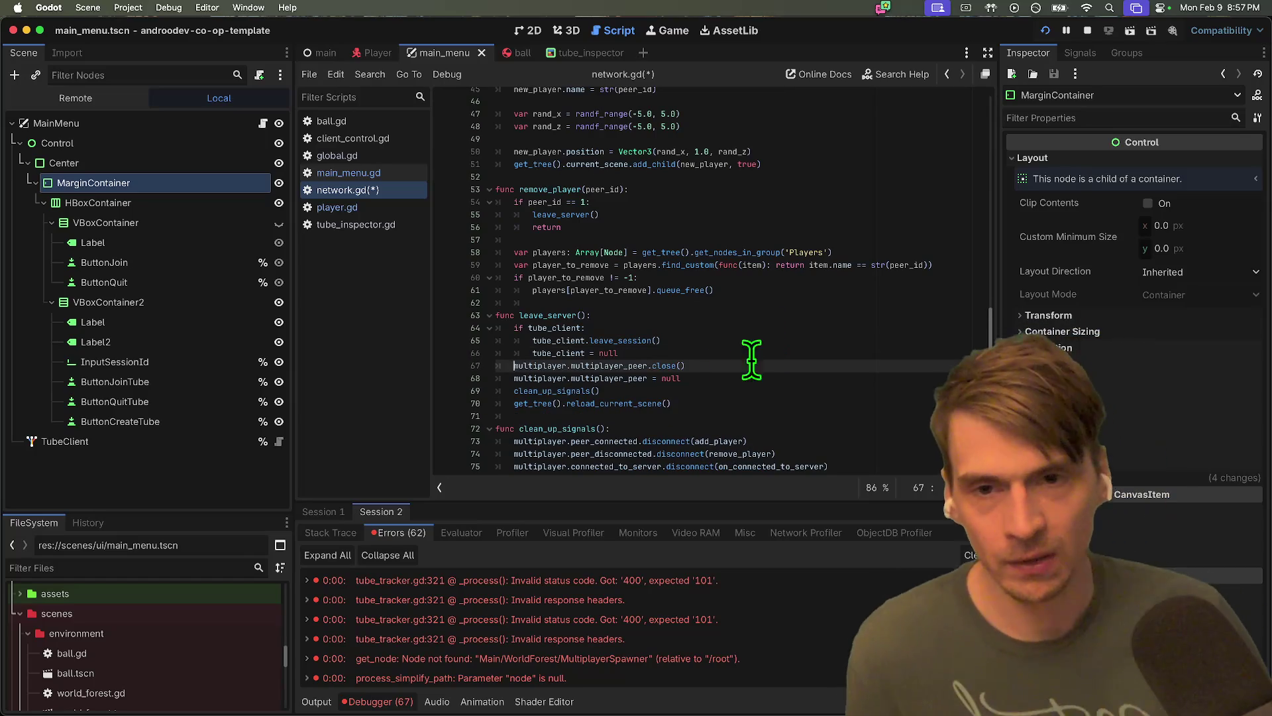
key(super+z)
Review tube_client's uses from its declaration, then save network.gd
scroll(719, 332, up, 12)
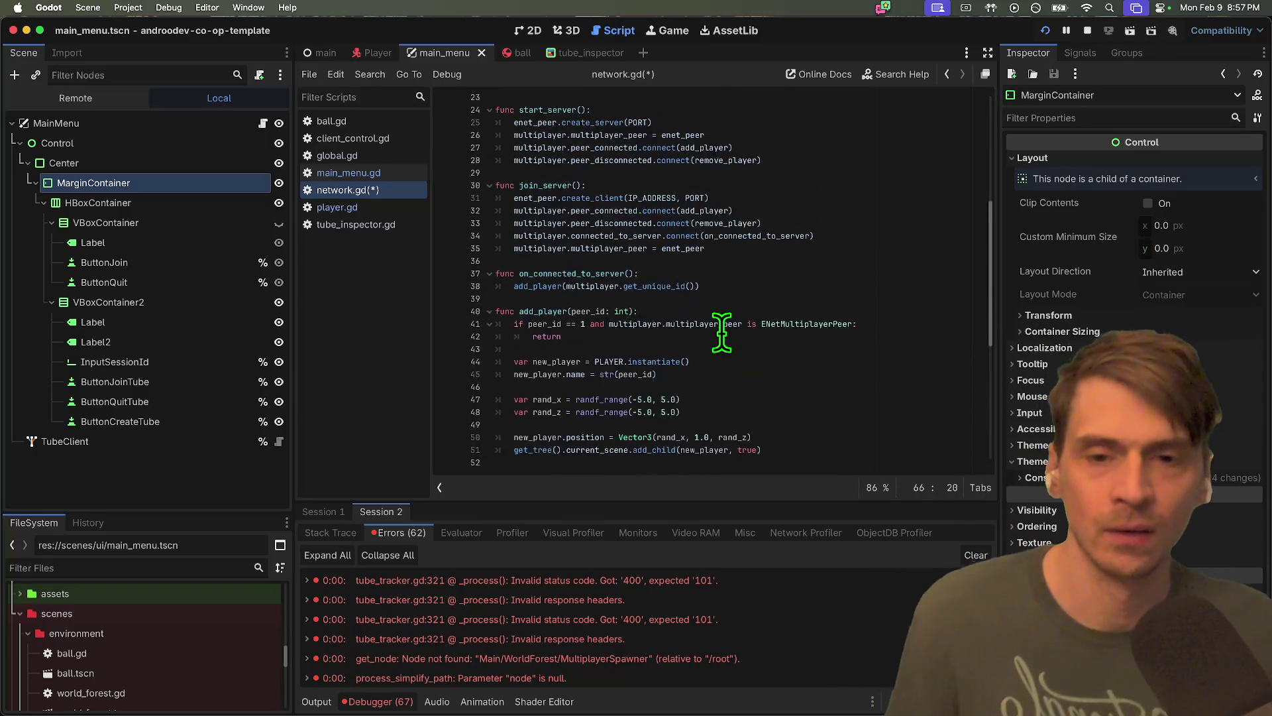
scroll(720, 331, up, 2)
click(699, 196)
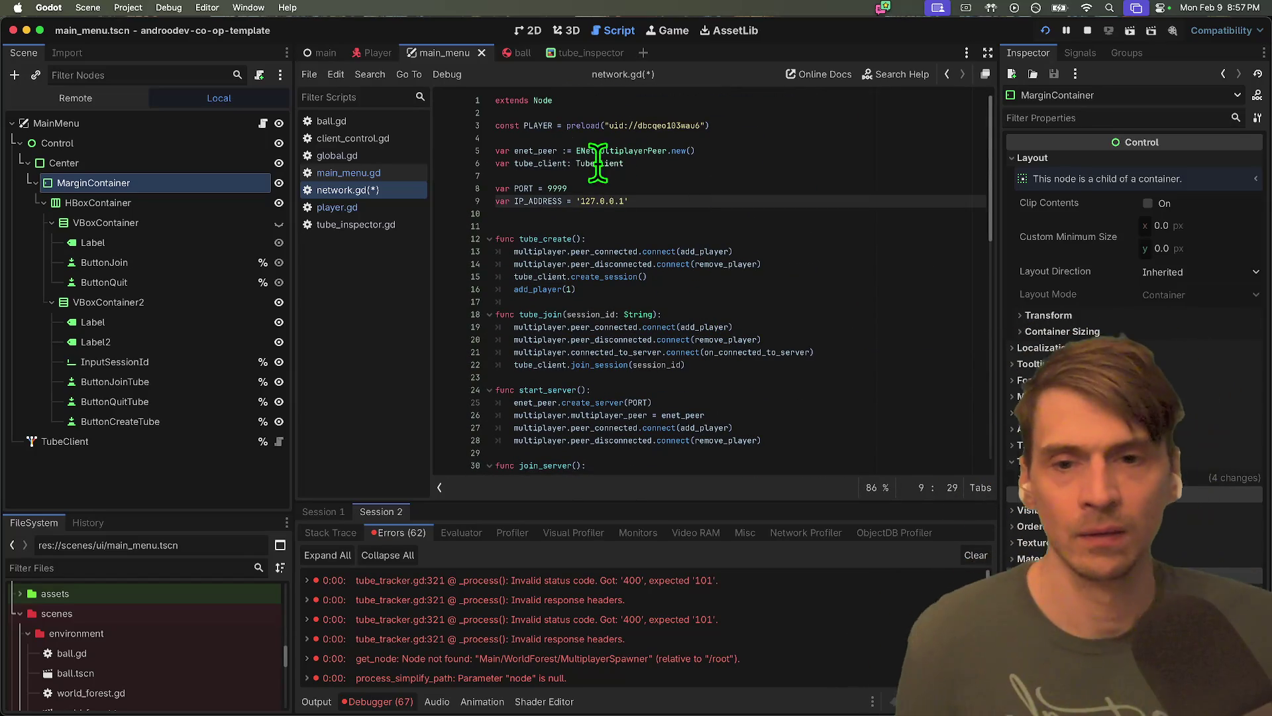
double_click(537, 163)
click(628, 207)
scroll(693, 240, down, 15)
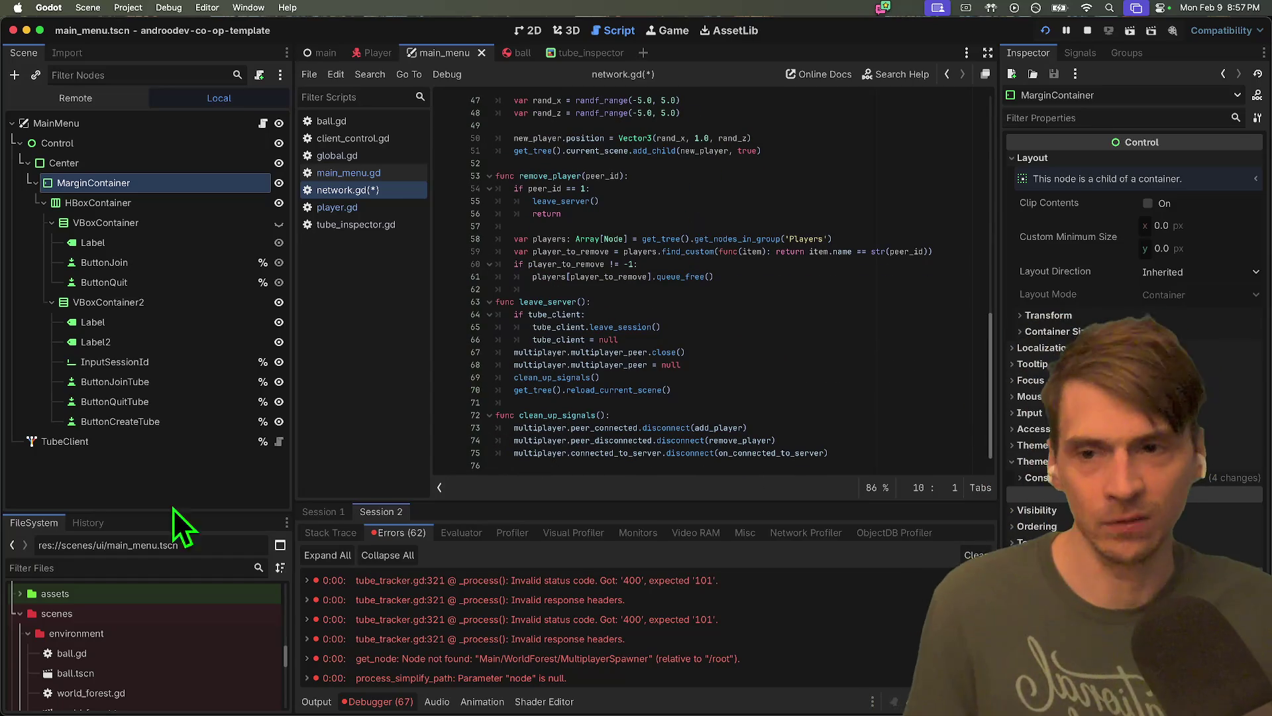
key(super+s)
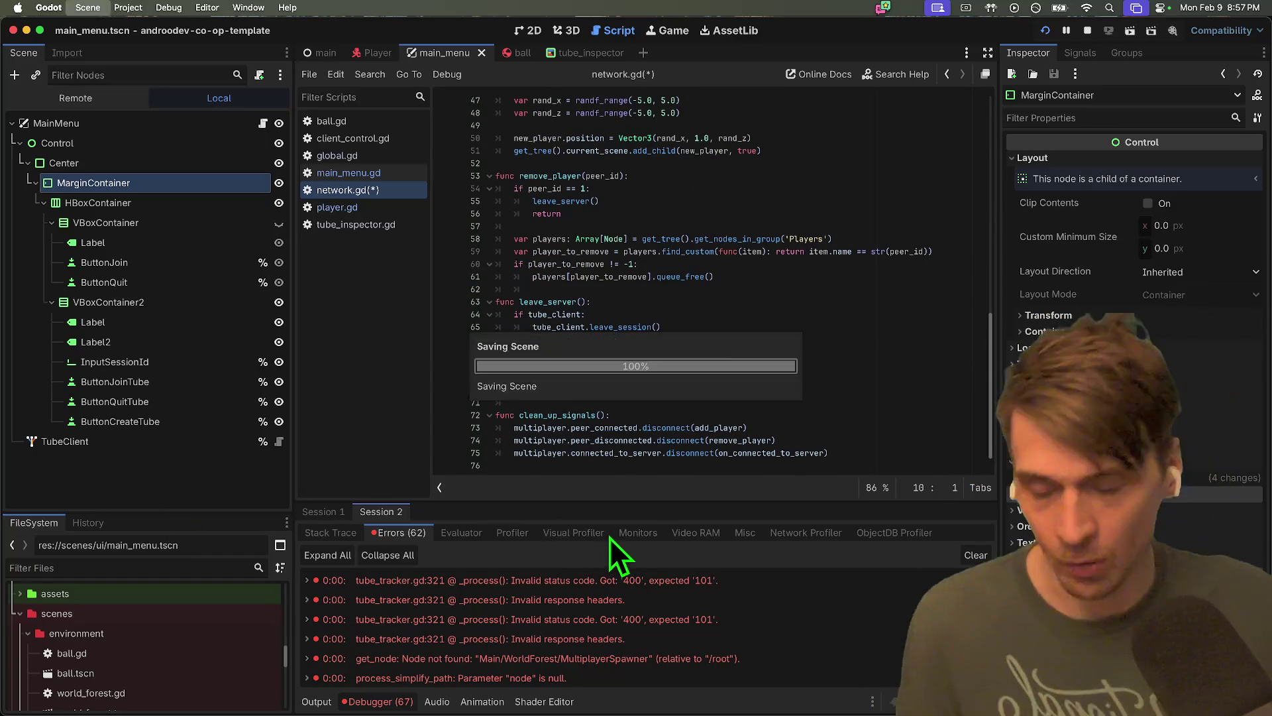
Review the Network, TileRunInstancesGlobal and Global autoloads in Project Settings, then rerun the project
click(168, 7)
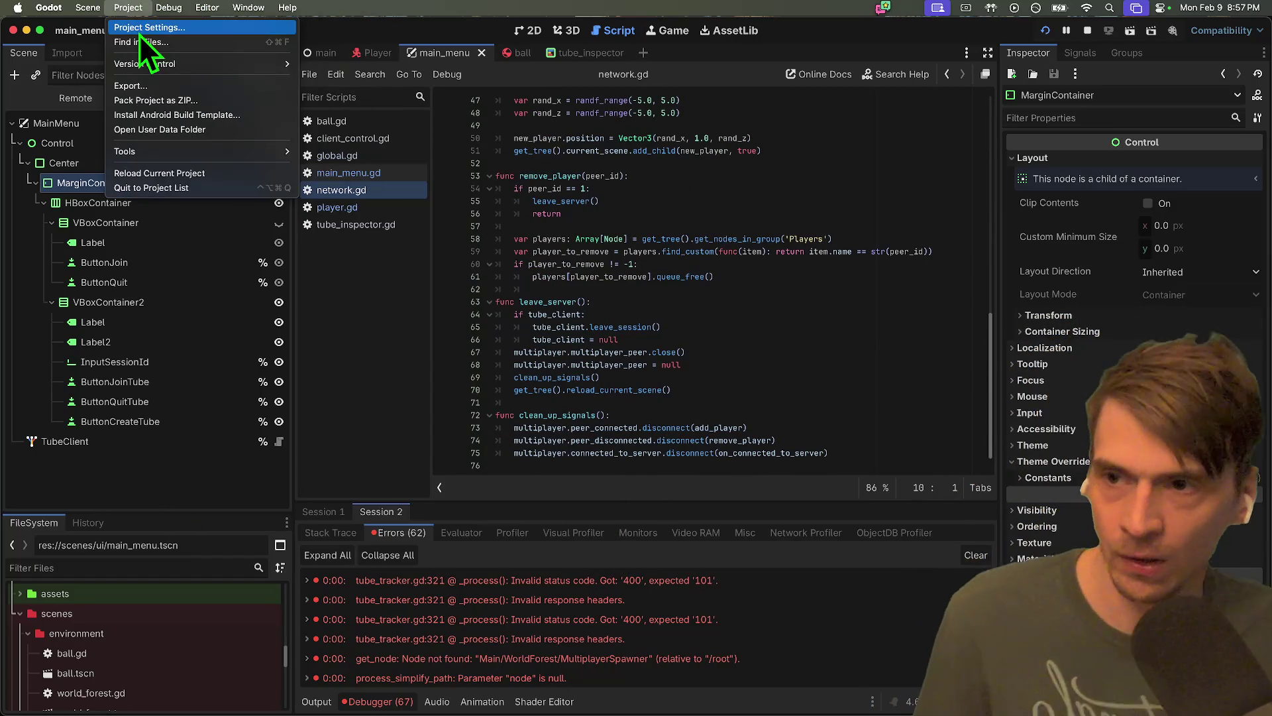
key(Escape)
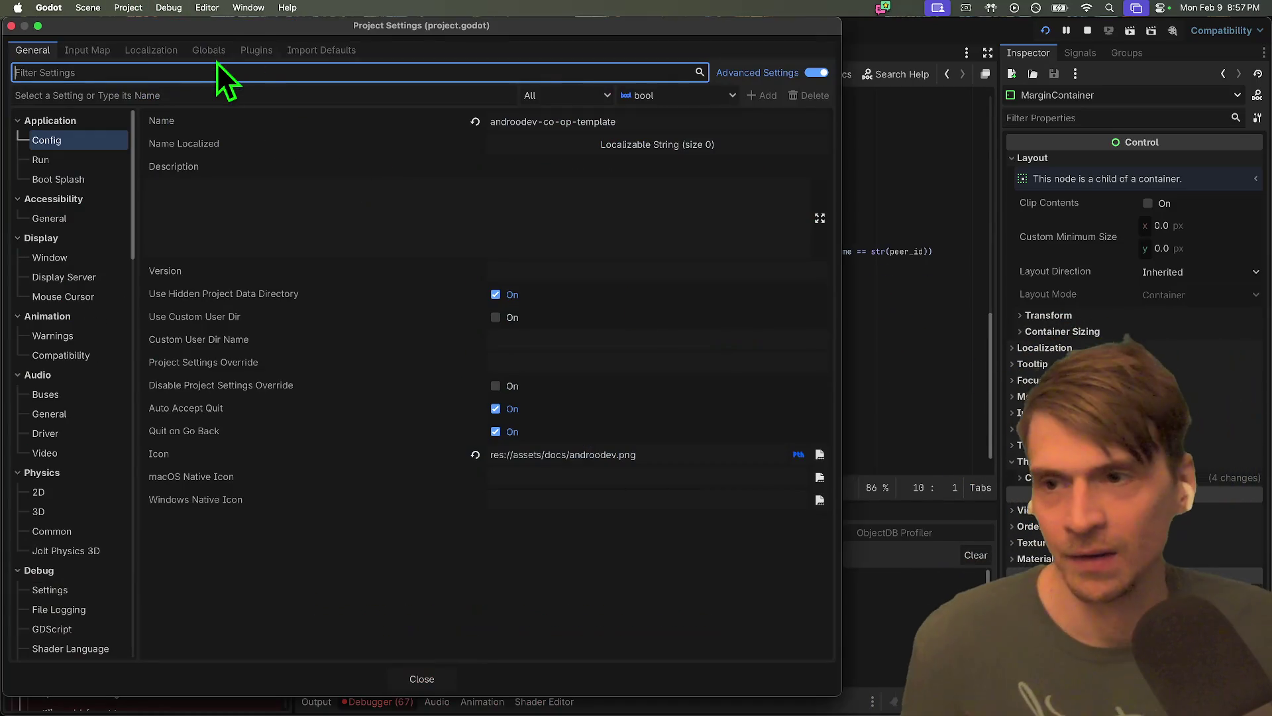
click(216, 55)
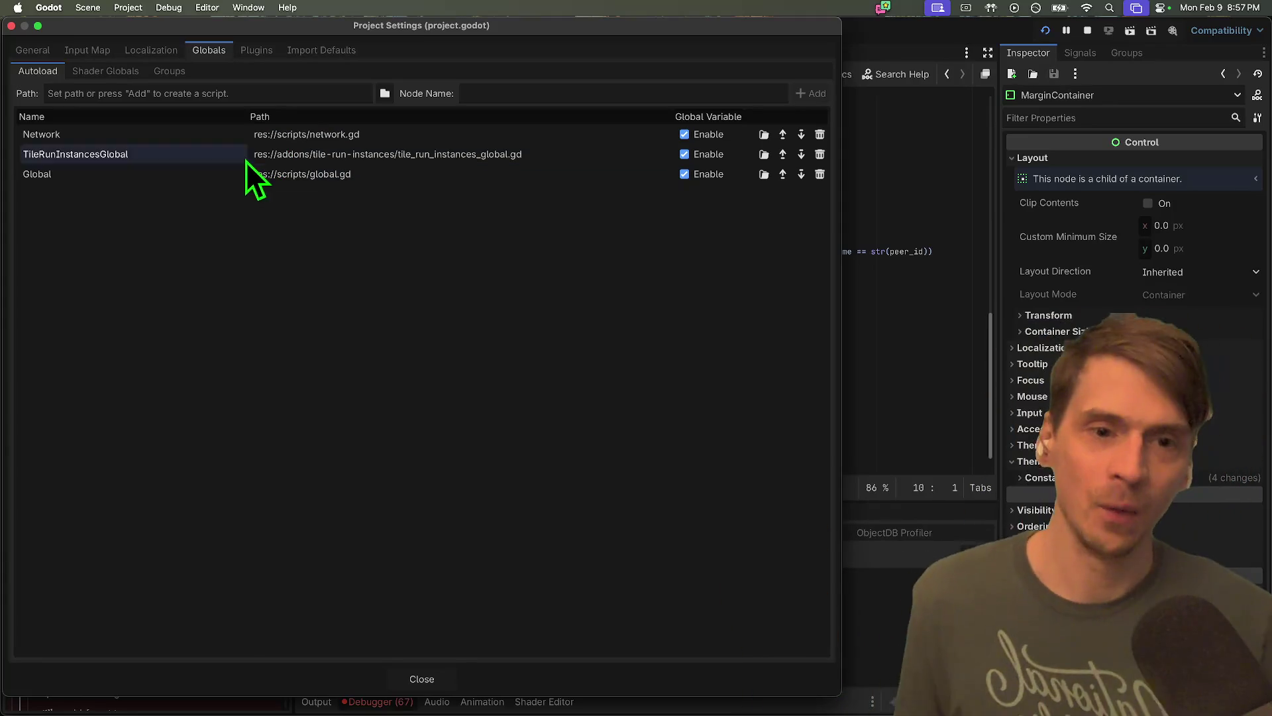
key(Escape)
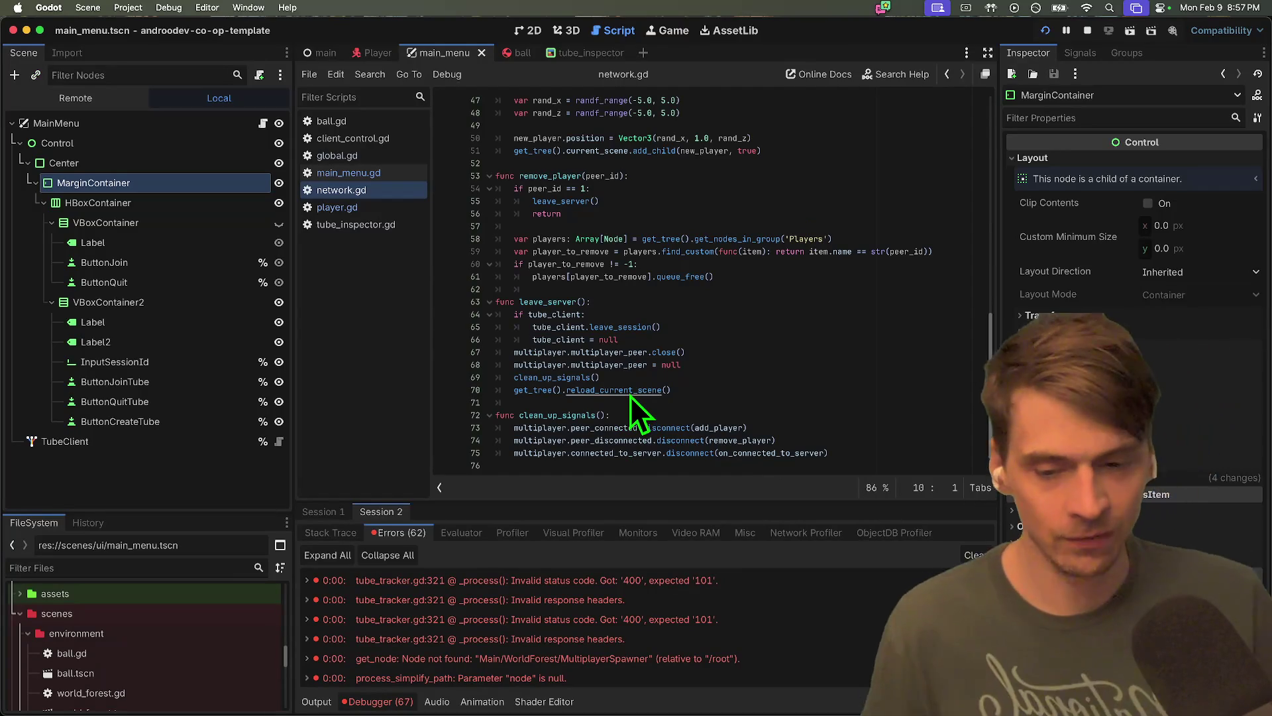
key(super+b)
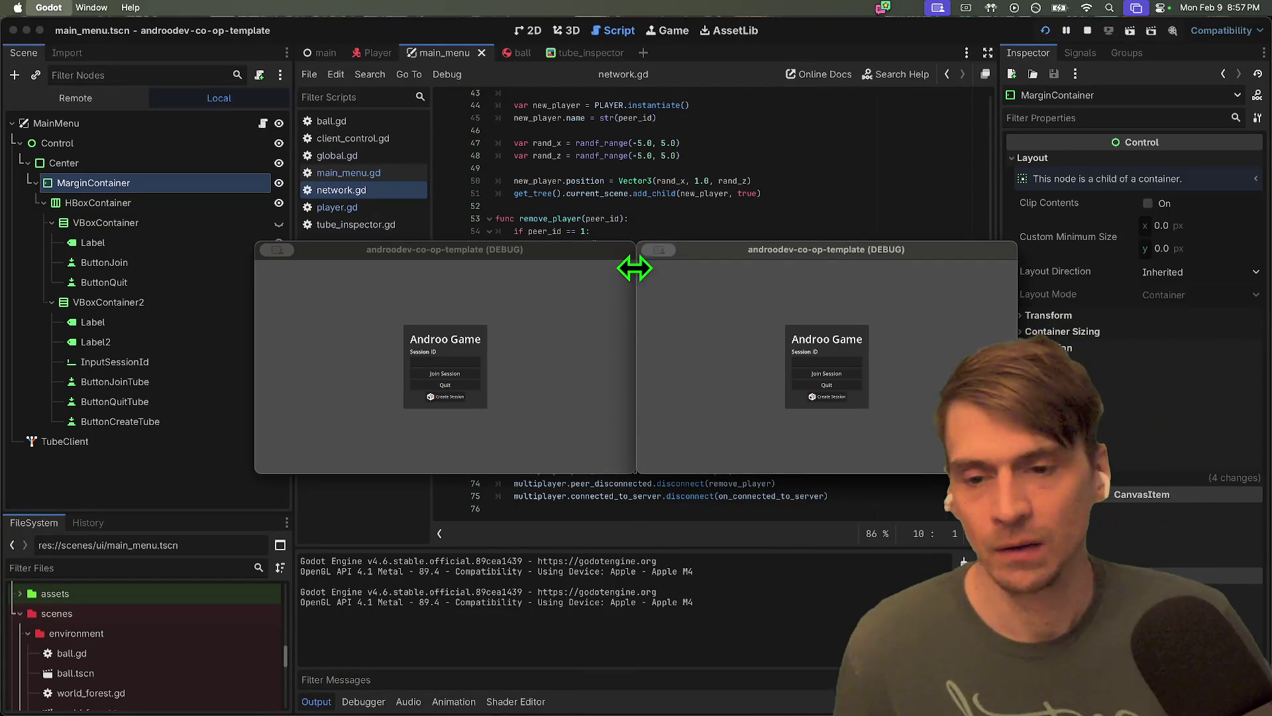
Restart both instances, create a session in the left game and join it from the right using the pasted ID
key(super+q)
key(super+q)
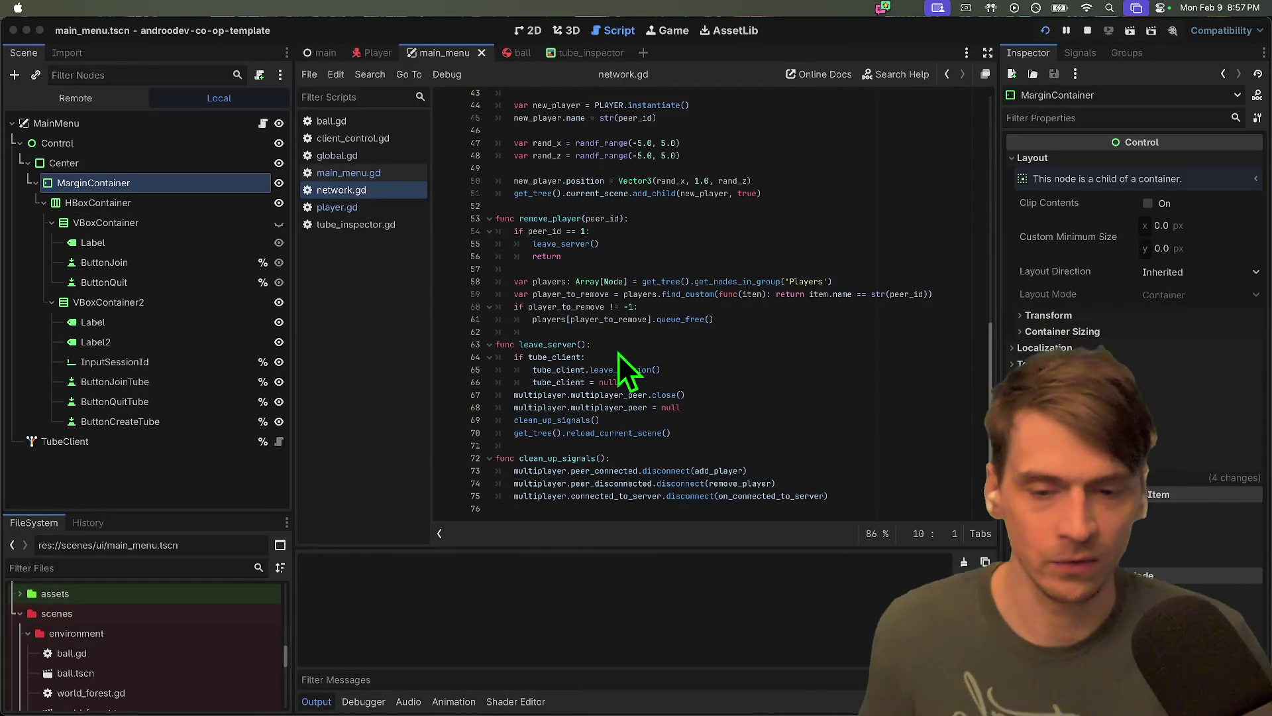
key(super+b)
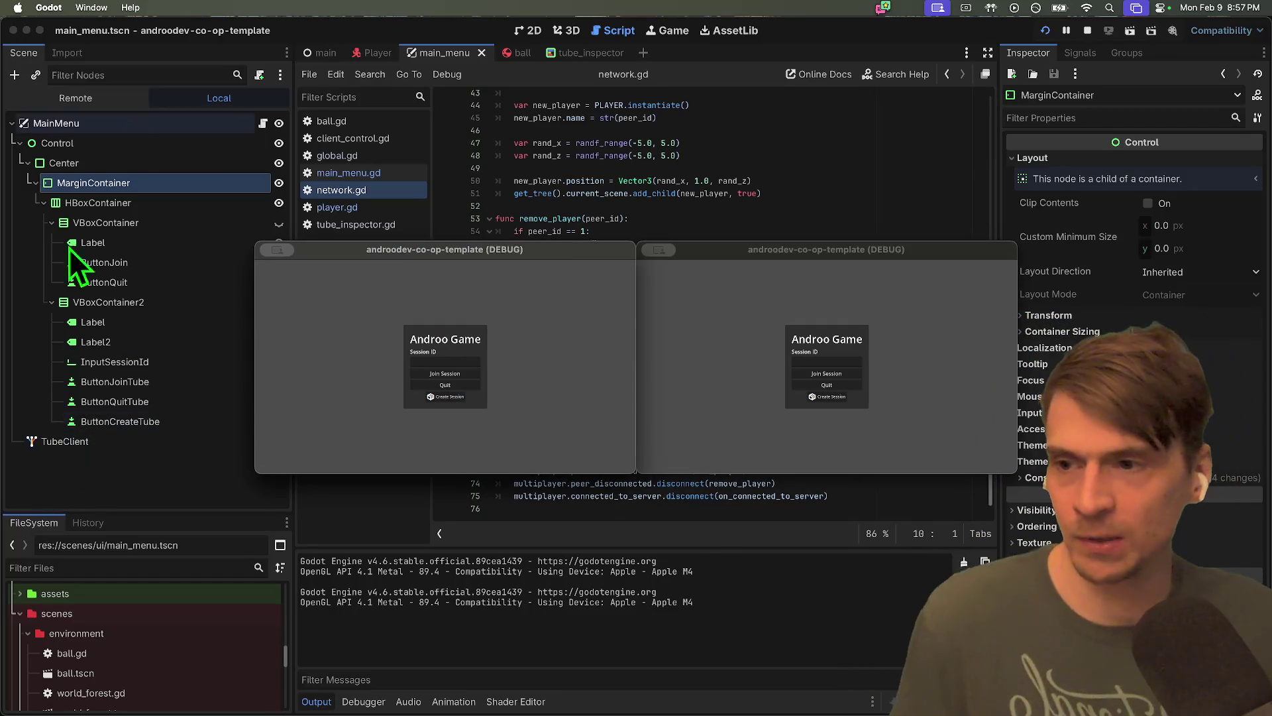
click(449, 397)
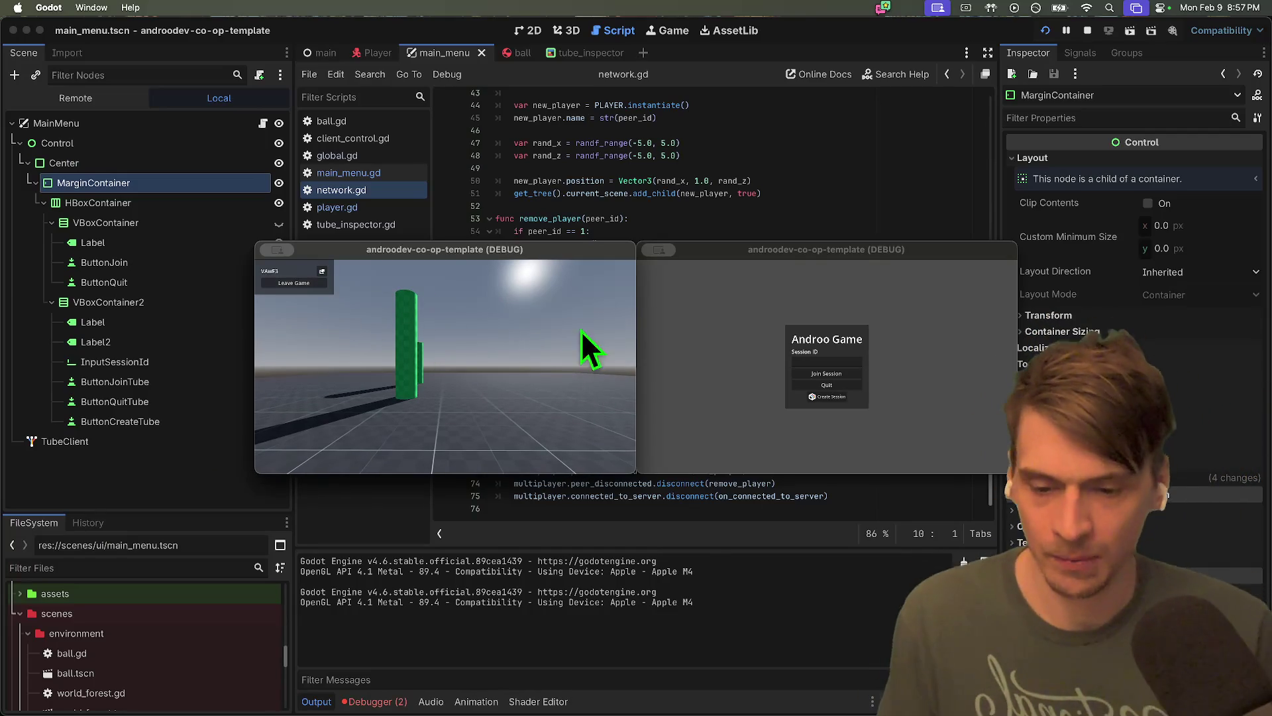
click(682, 351)
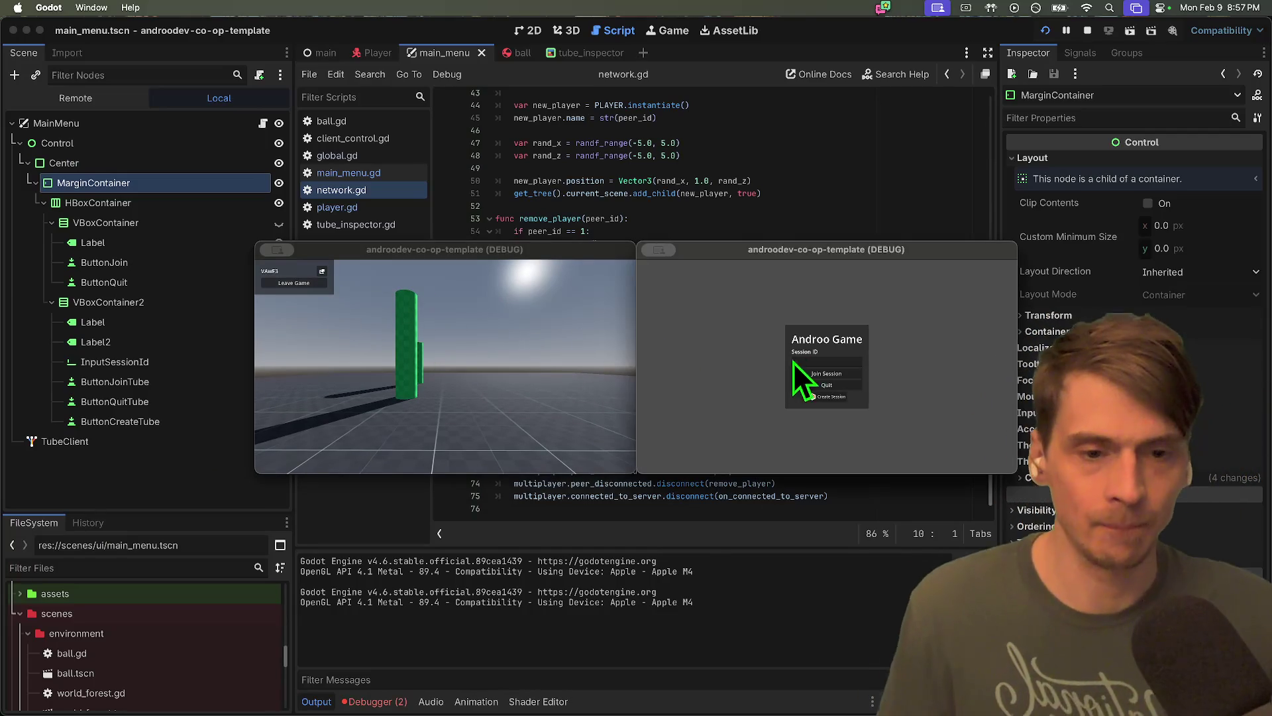
click(828, 362)
text(VAwF3)
click(457, 351)
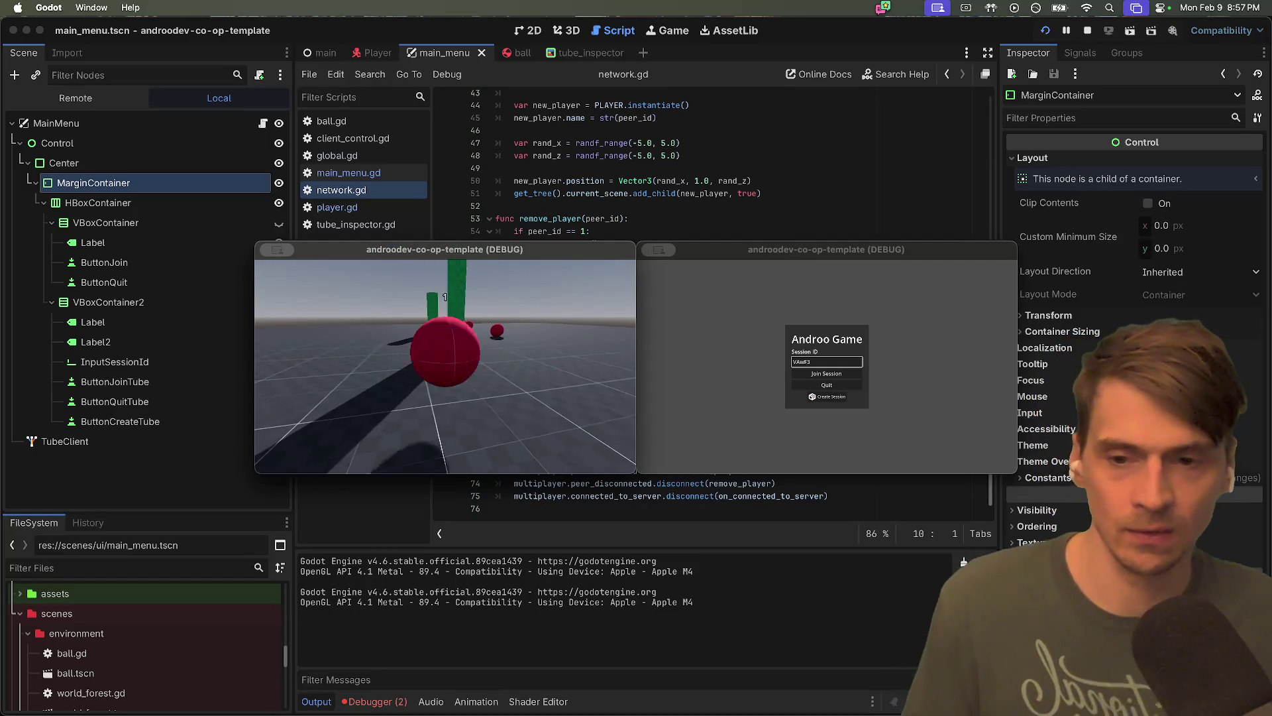
key(Escape)
click(822, 373)
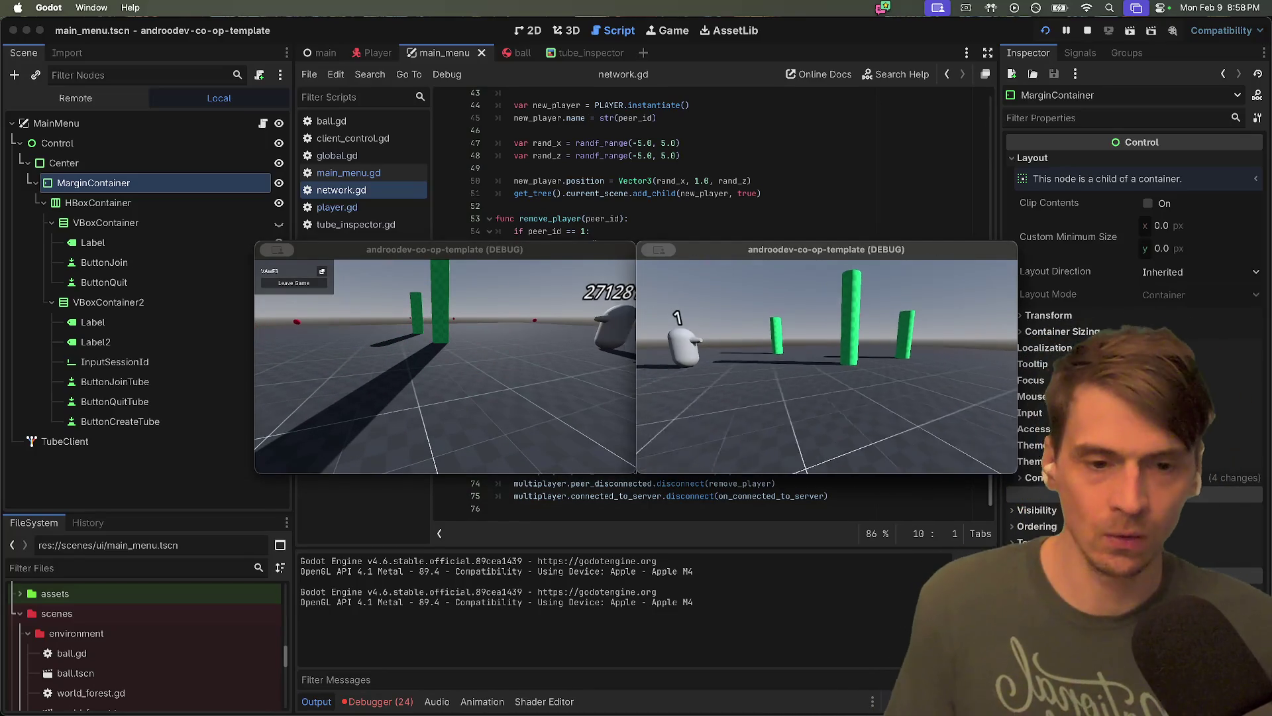
Walk the second player over, leave and rejoin by session ID, then stop the instances
key(w)
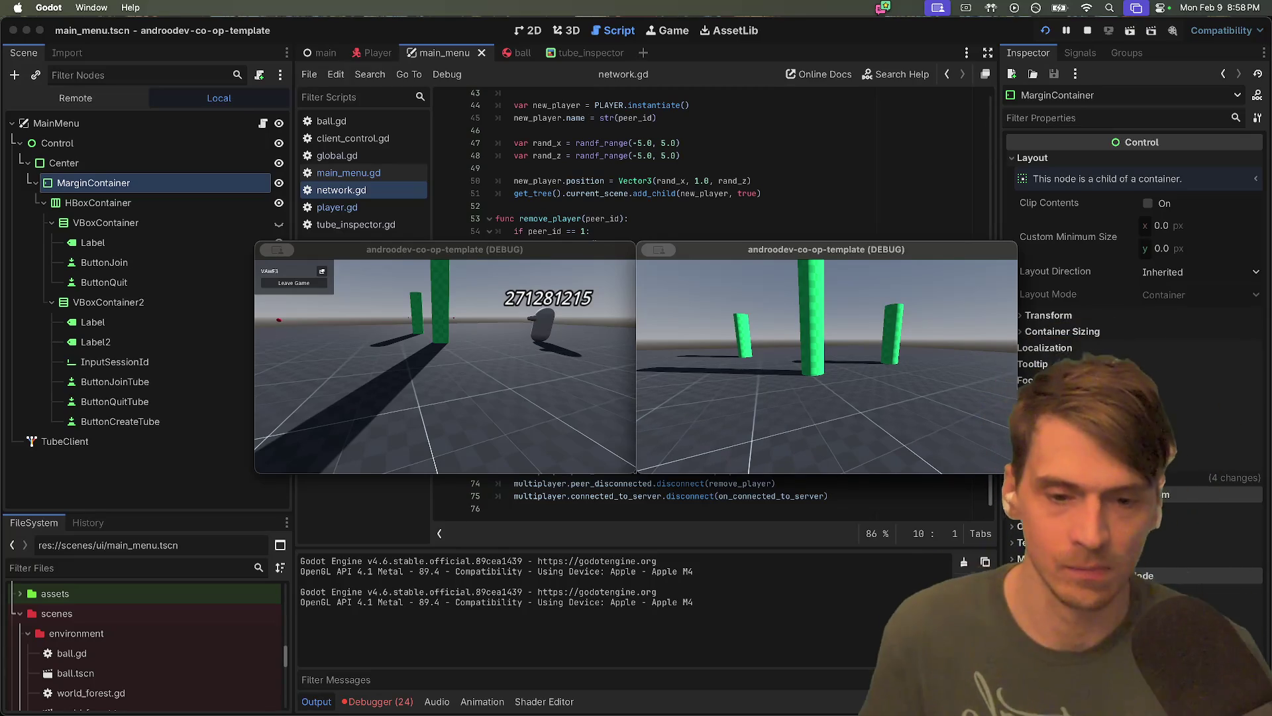
key(w)
key(w)
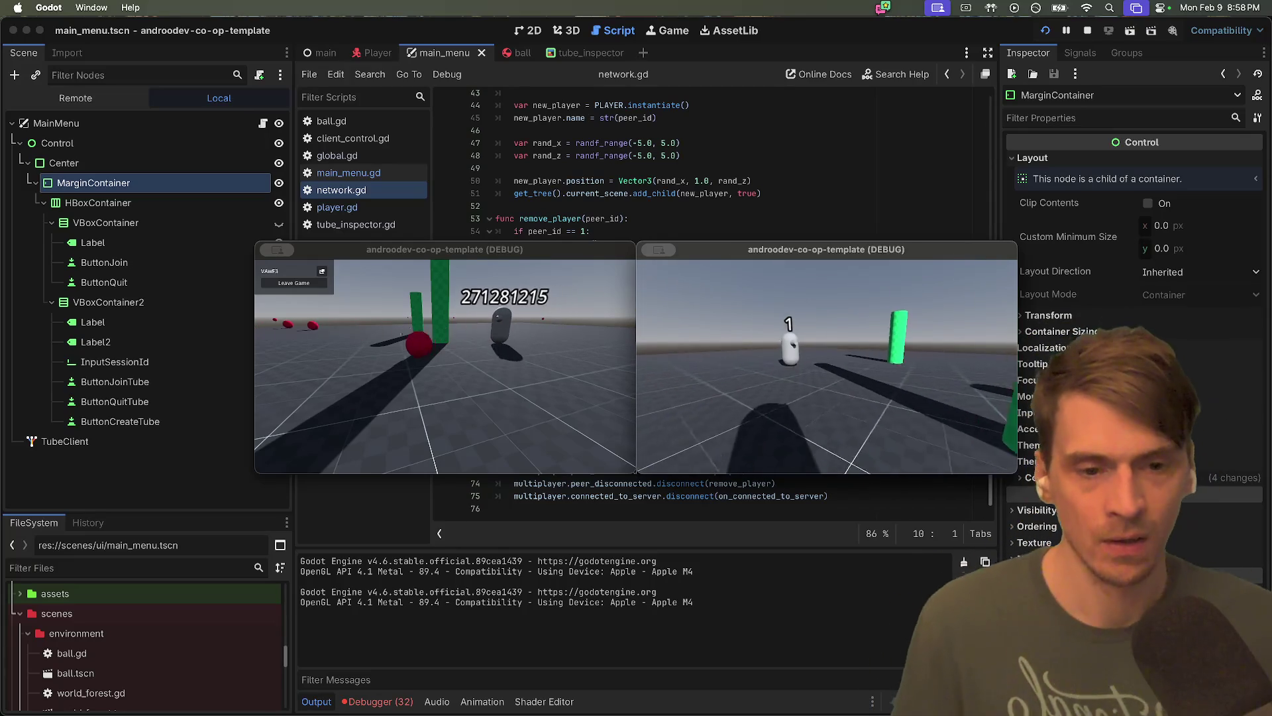
key(w)
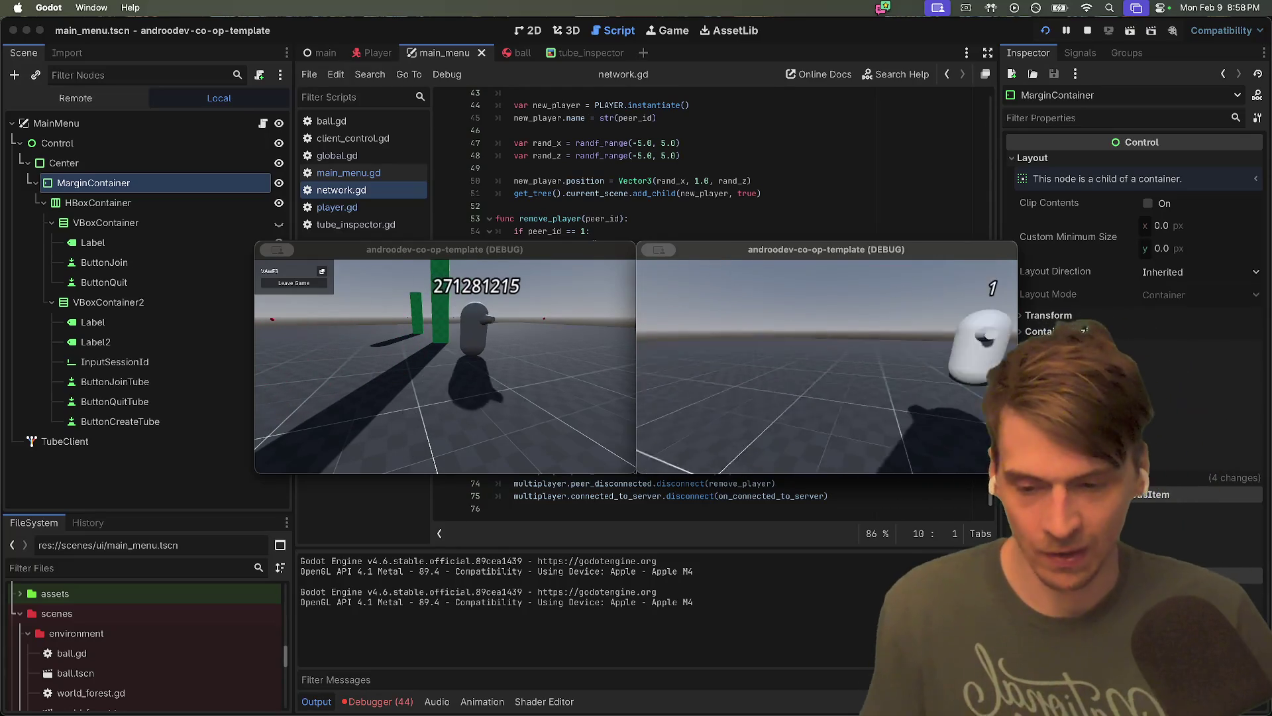
key(Escape)
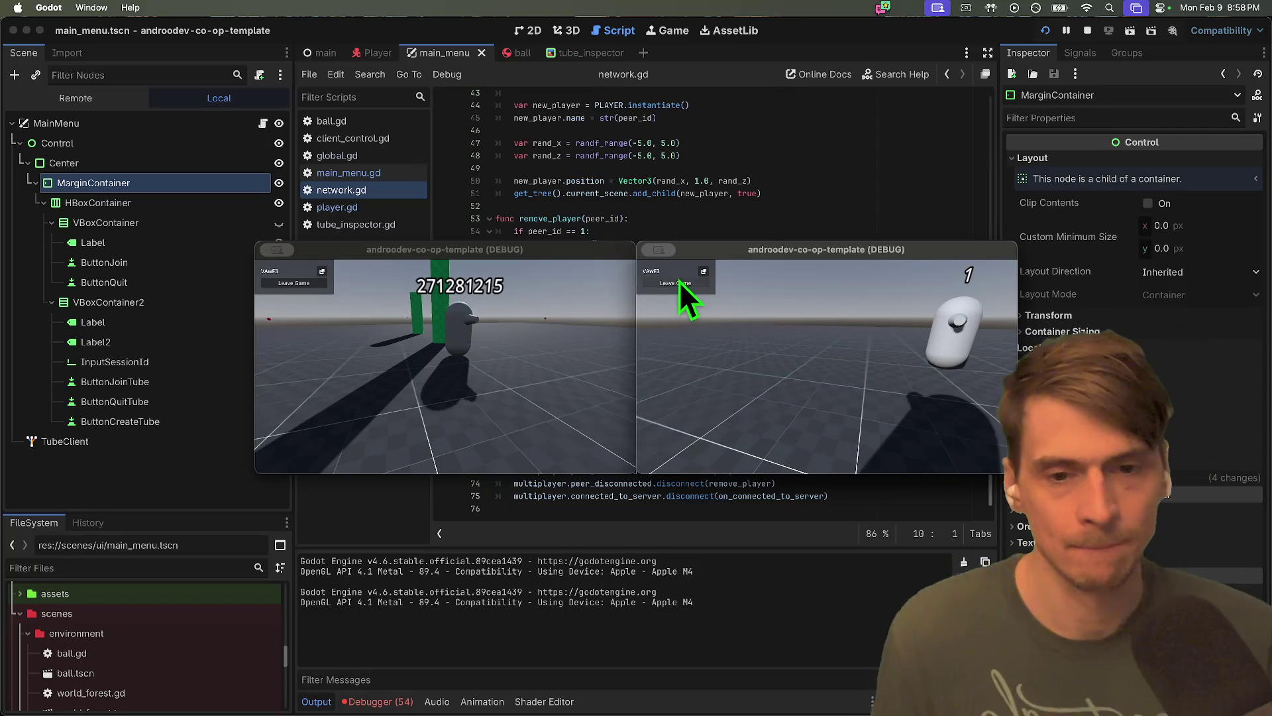
click(677, 283)
click(822, 361)
text(VAwF3)
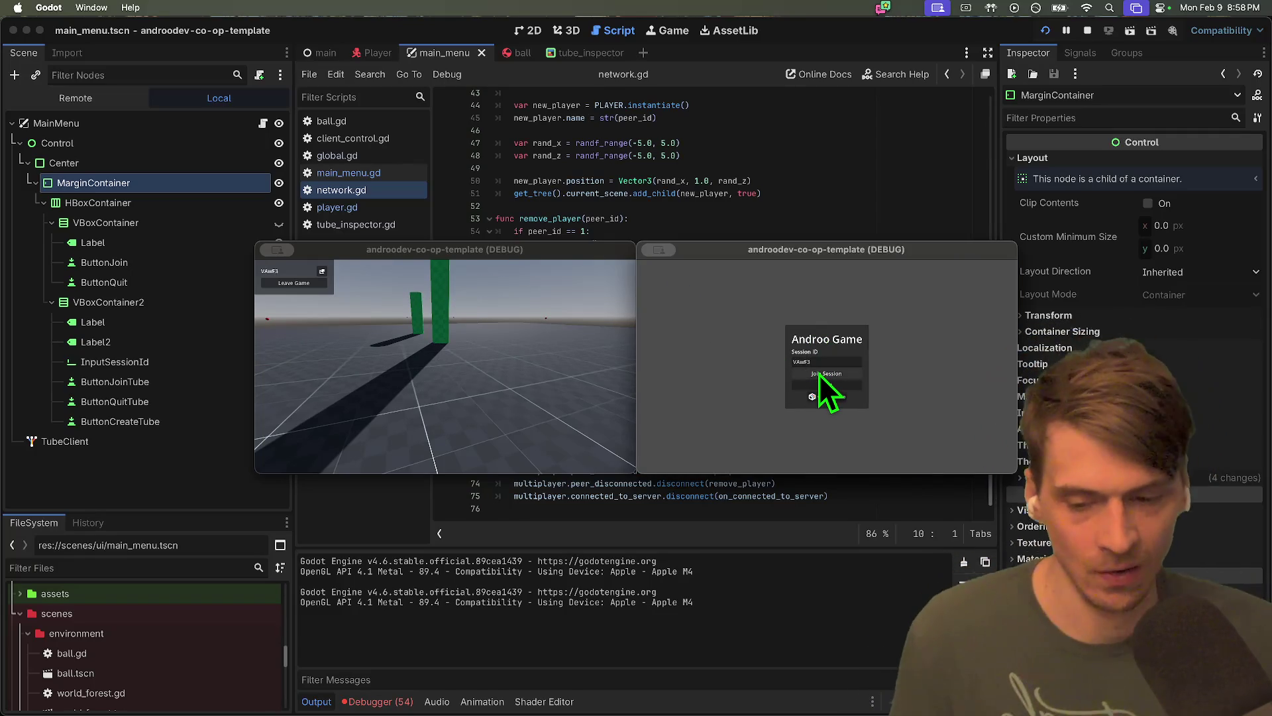
click(819, 373)
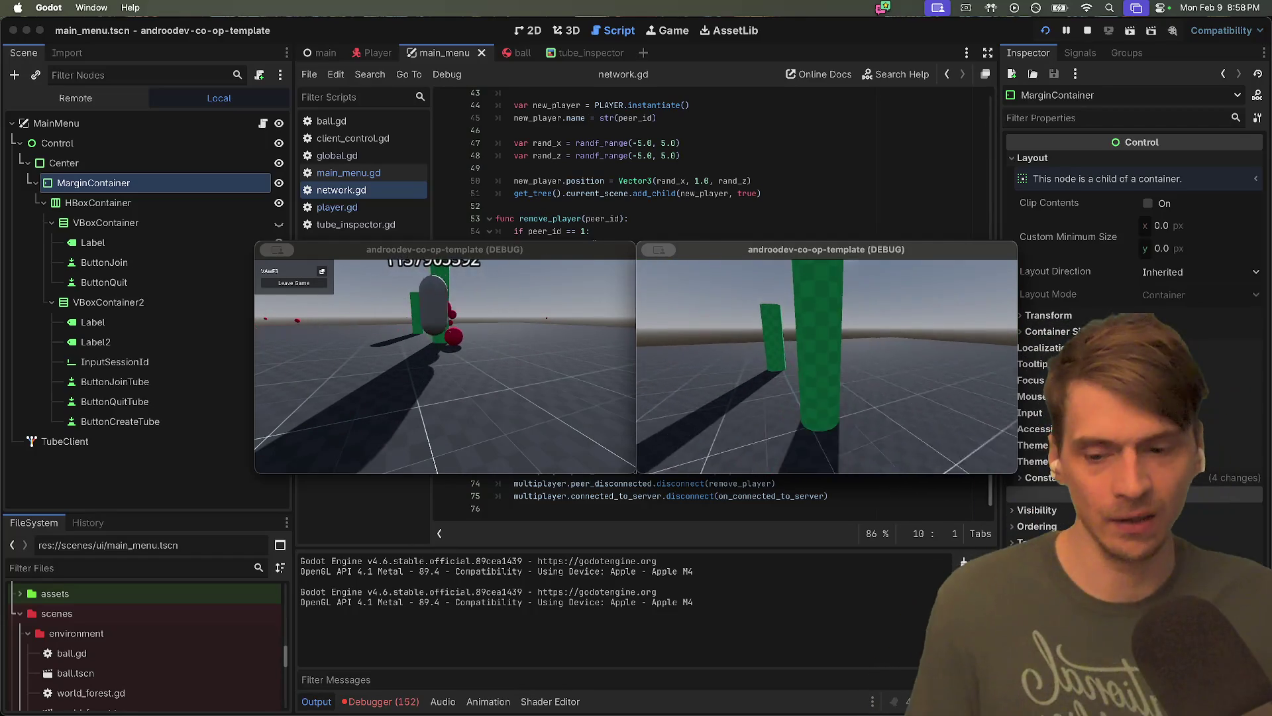
key(Escape)
key(Escape)
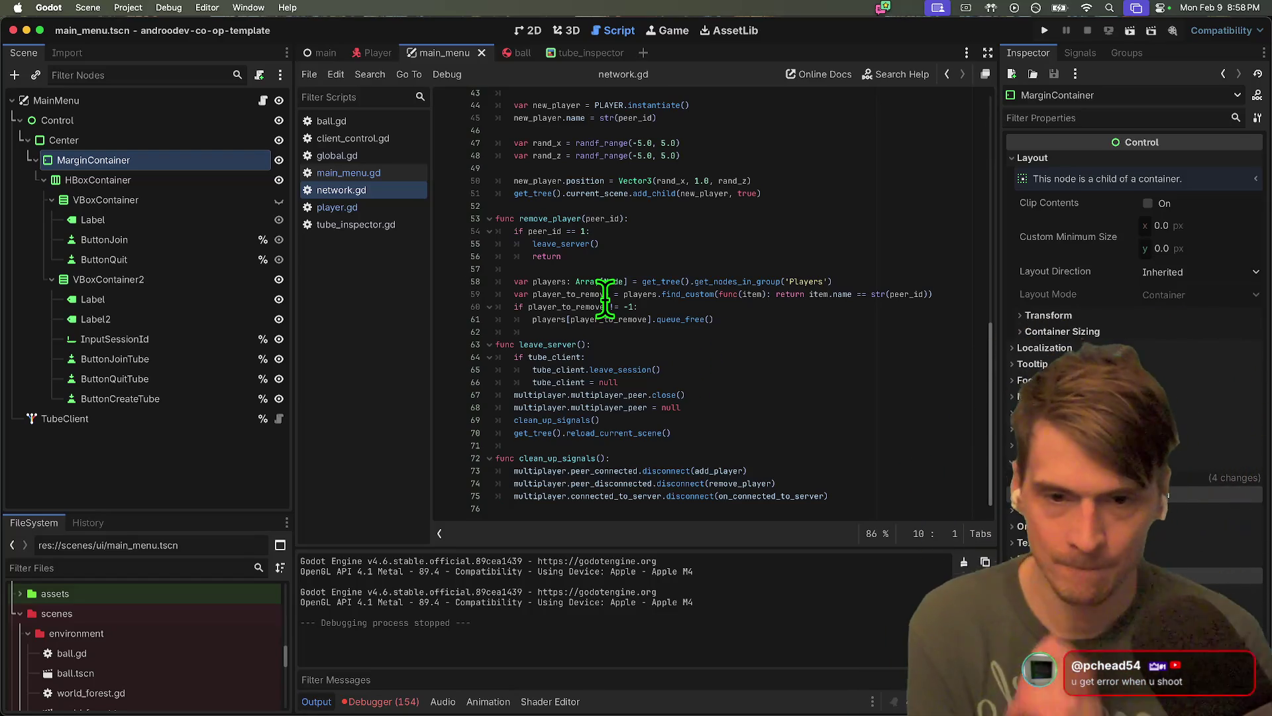
View player.gd, then switch to main_menu.gd in the Scripts list
click(387, 207)
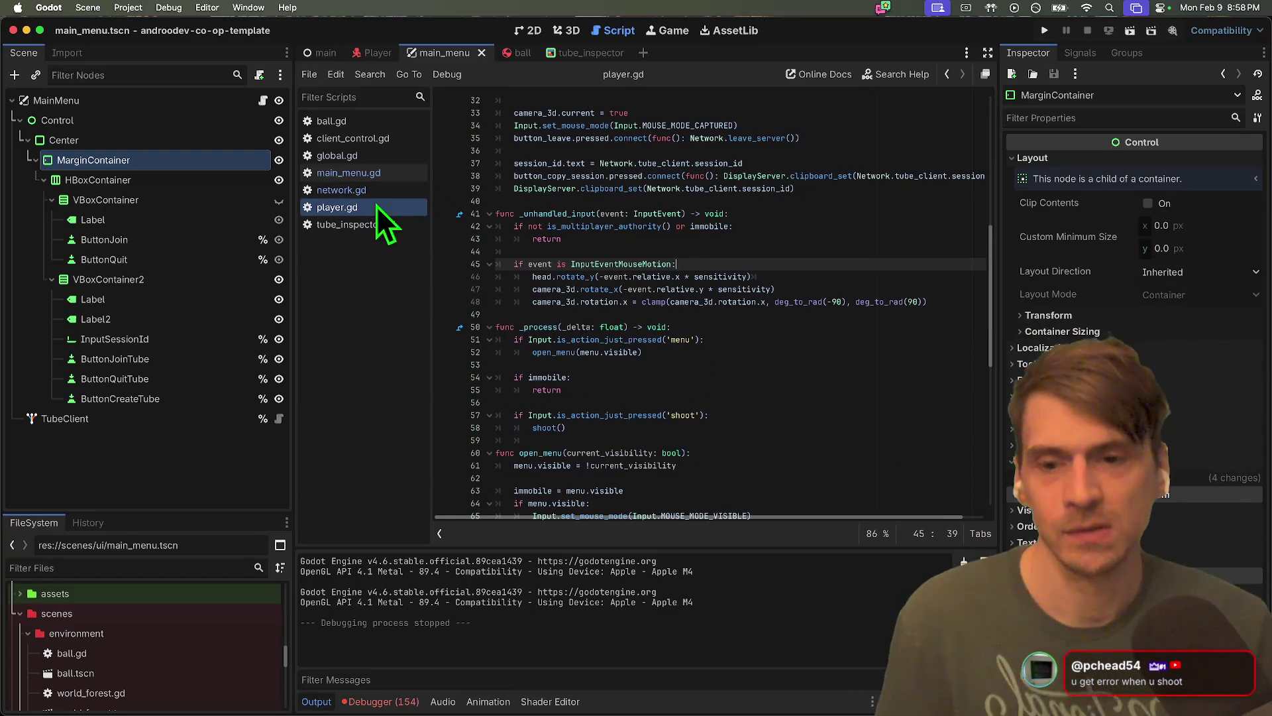
click(349, 173)
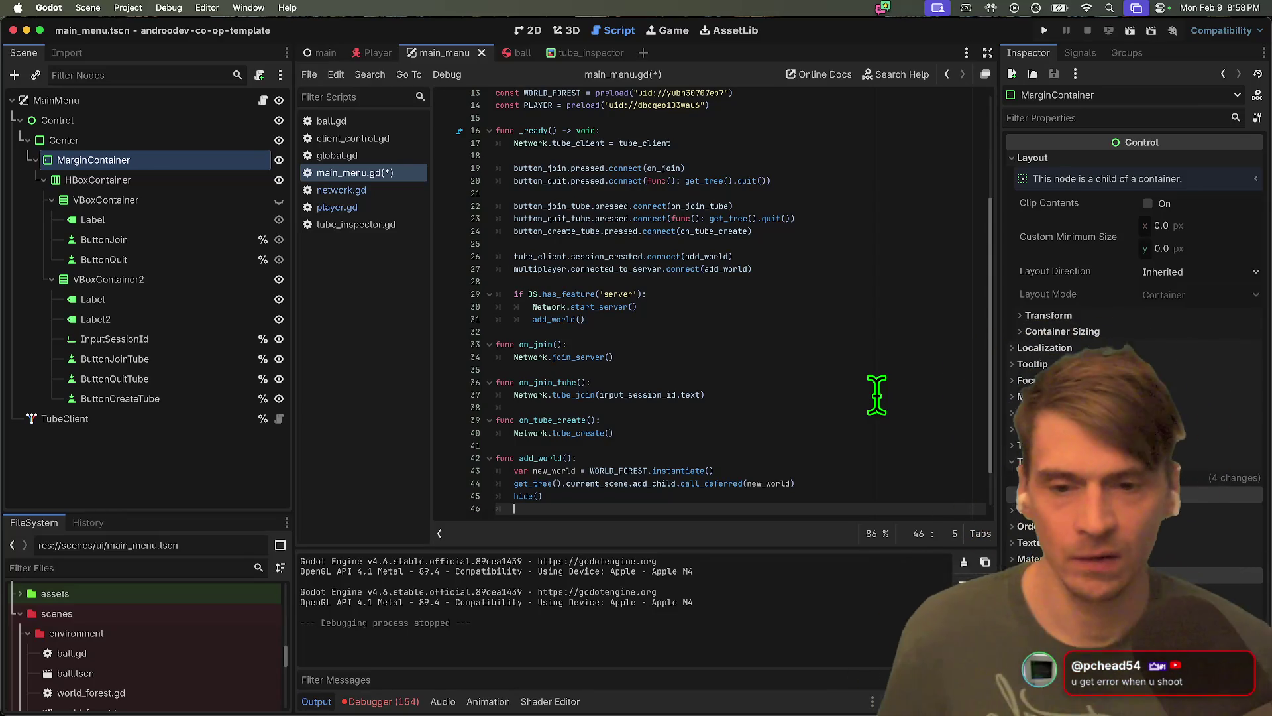
Delete both .connect(add_world) signal connection lines
double_click(721, 268)
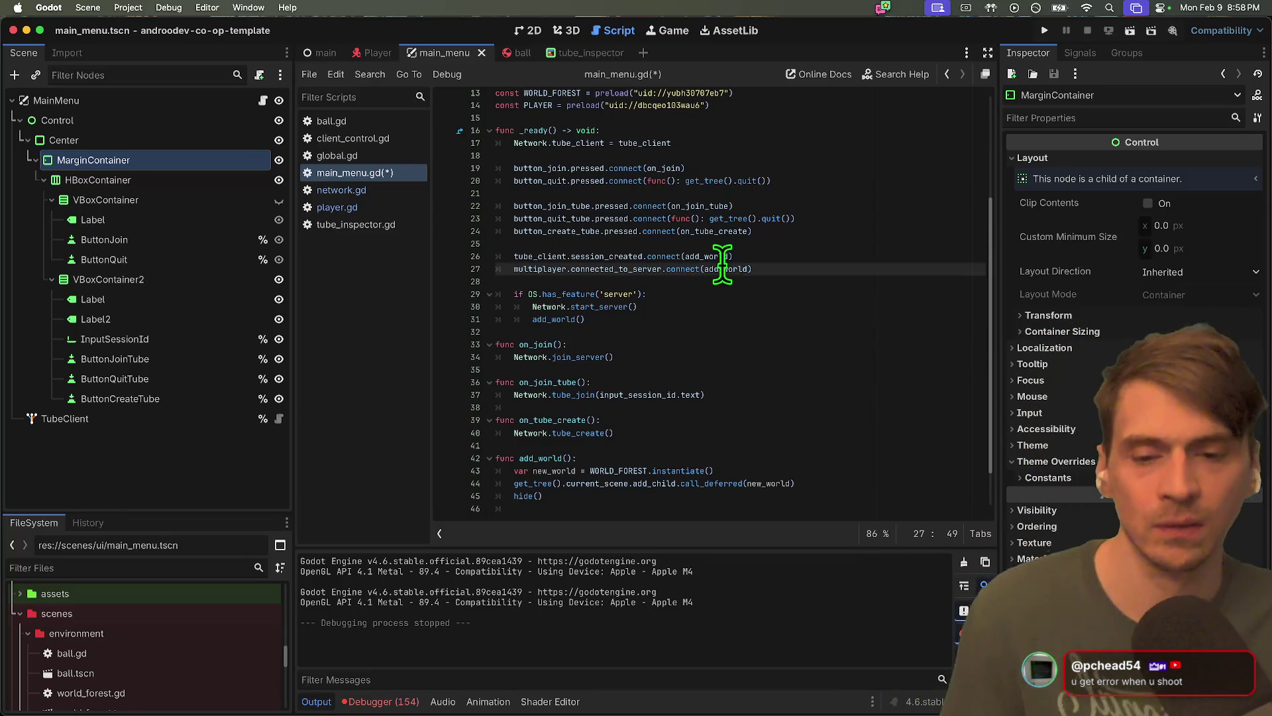
click(920, 366)
drag(891, 271, 893, 258)
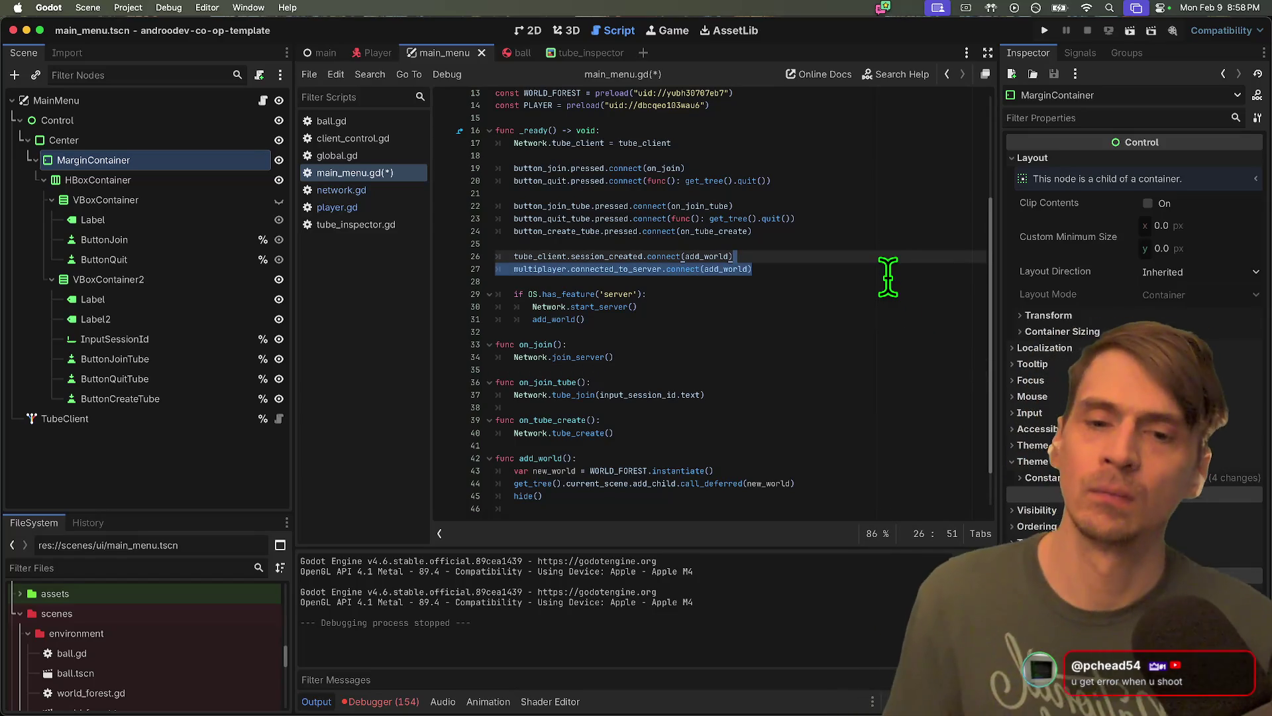
key(BackSpace)
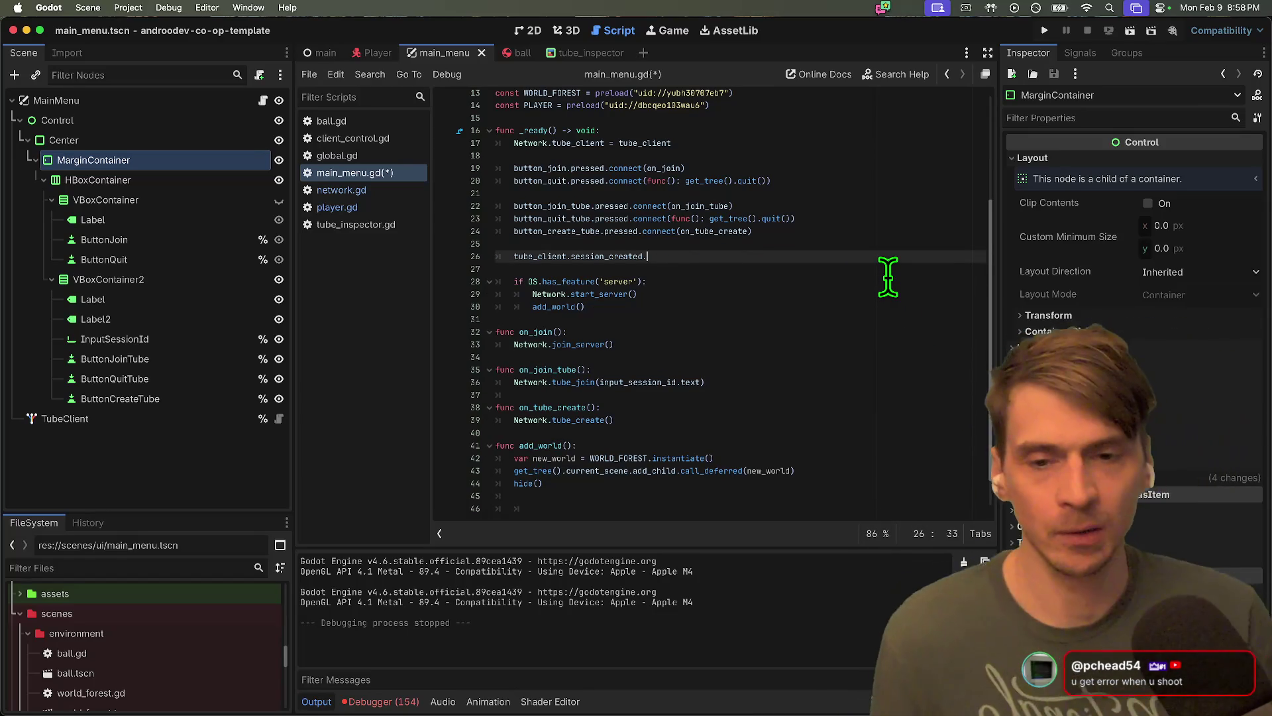
key(BackSpace)
key(BackSpace)
Add an add_world() call under Network.join_server() and copy that line
key(Down)
key(Down)
key(Down)
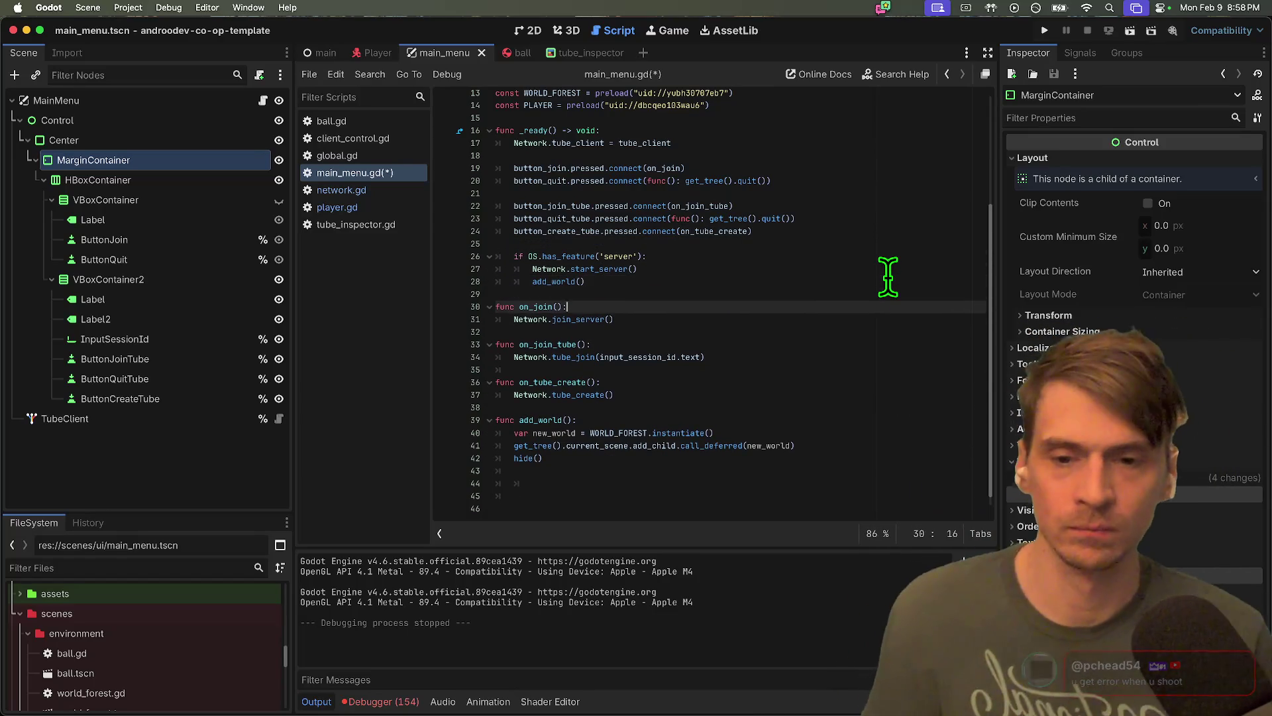
key(Return)
key(Up)
key(Tab)
key(Down)
key(Up)
key(End)
text(())
key(Up)
key(Up)
key(Up)
key(Tab)
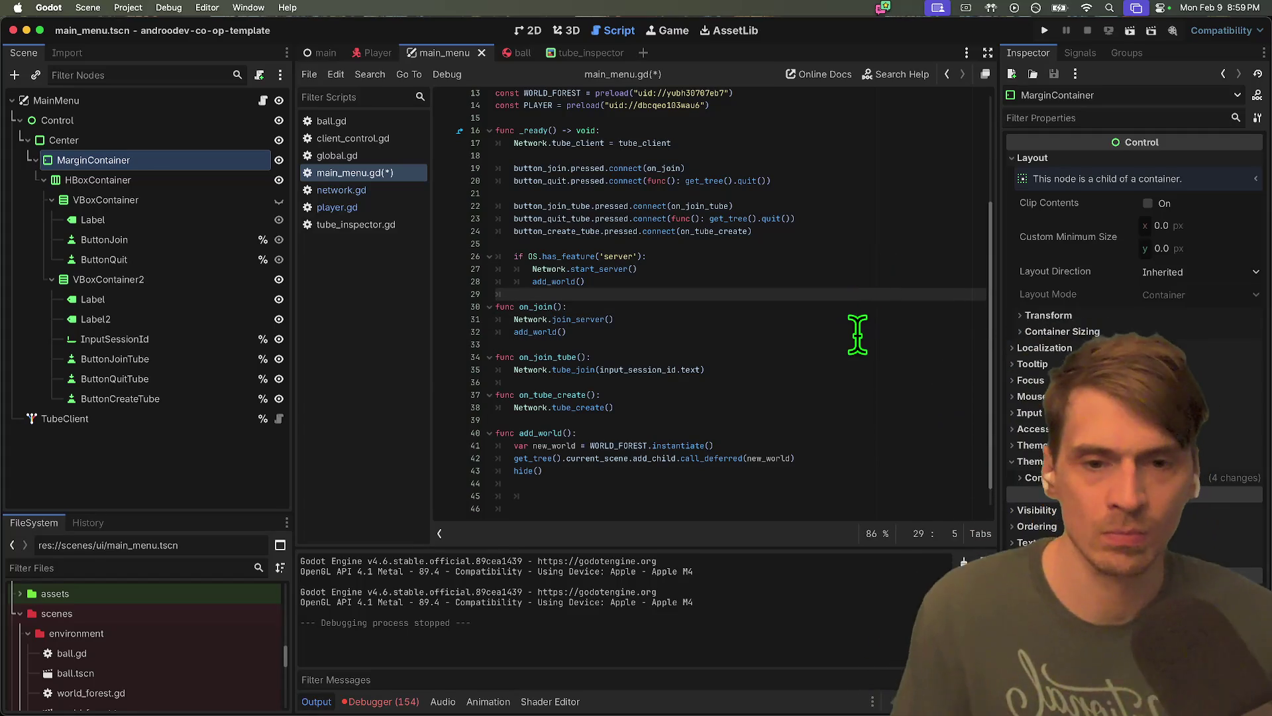
key(Down)
key(Down)
key(Down)
key(Home)
key(shift+Down)
key(ctrl+c)
Paste add_world() after the tube_join call, undoing the extra pasted copies
click(854, 394)
key(Up)
key(ctrl+v)
click(853, 424)
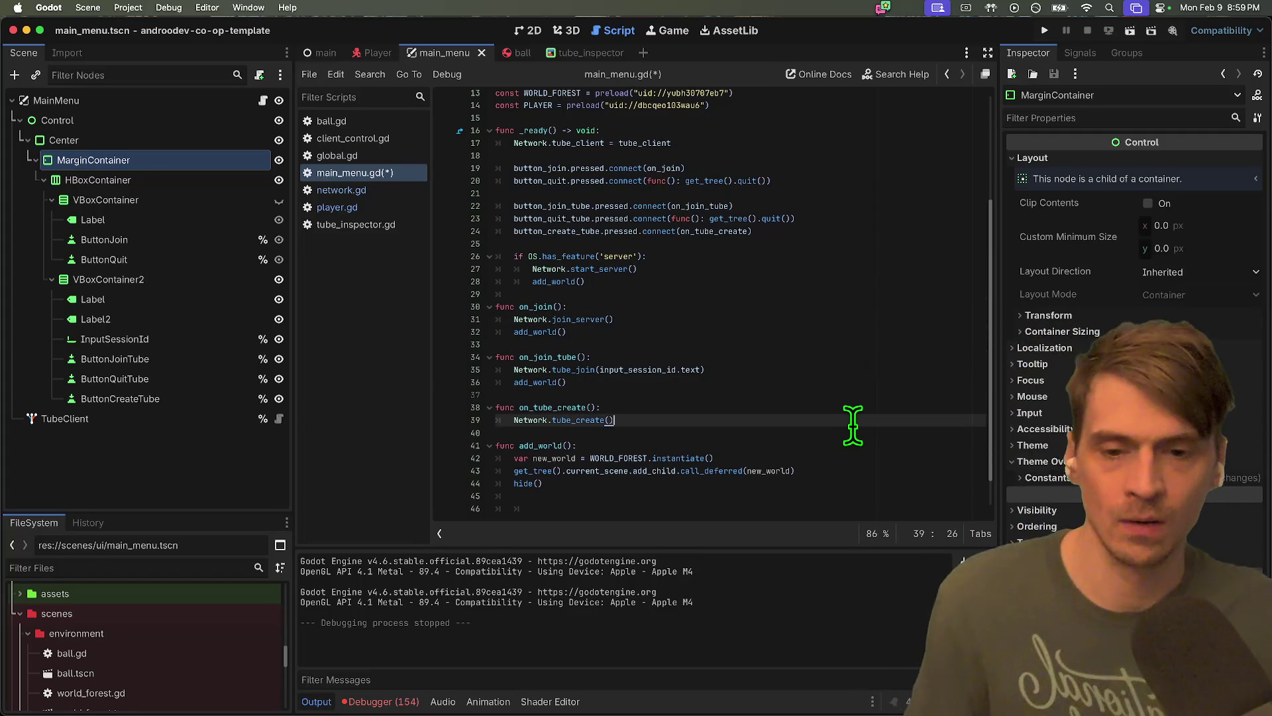
key(Down)
key(ctrl+v)
key(Down)
key(Down)
key(Down)
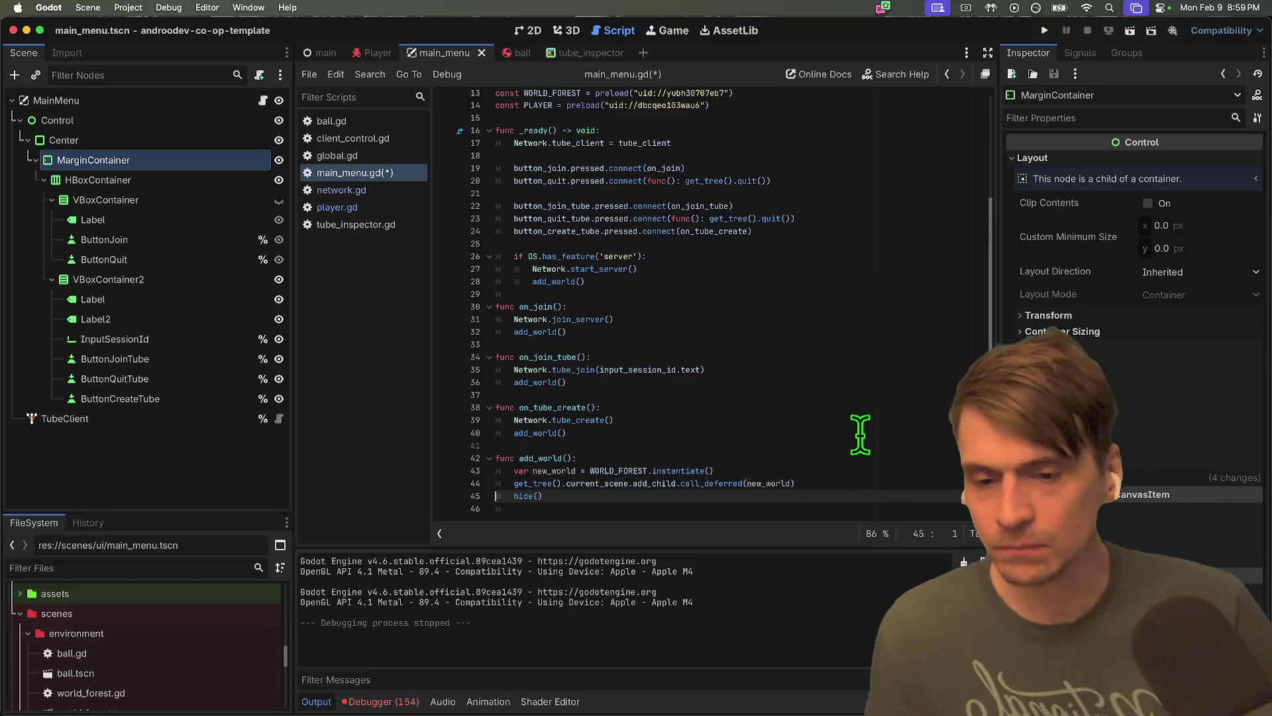
key(ctrl+v)
key(ctrl+z)
key(ctrl+z)
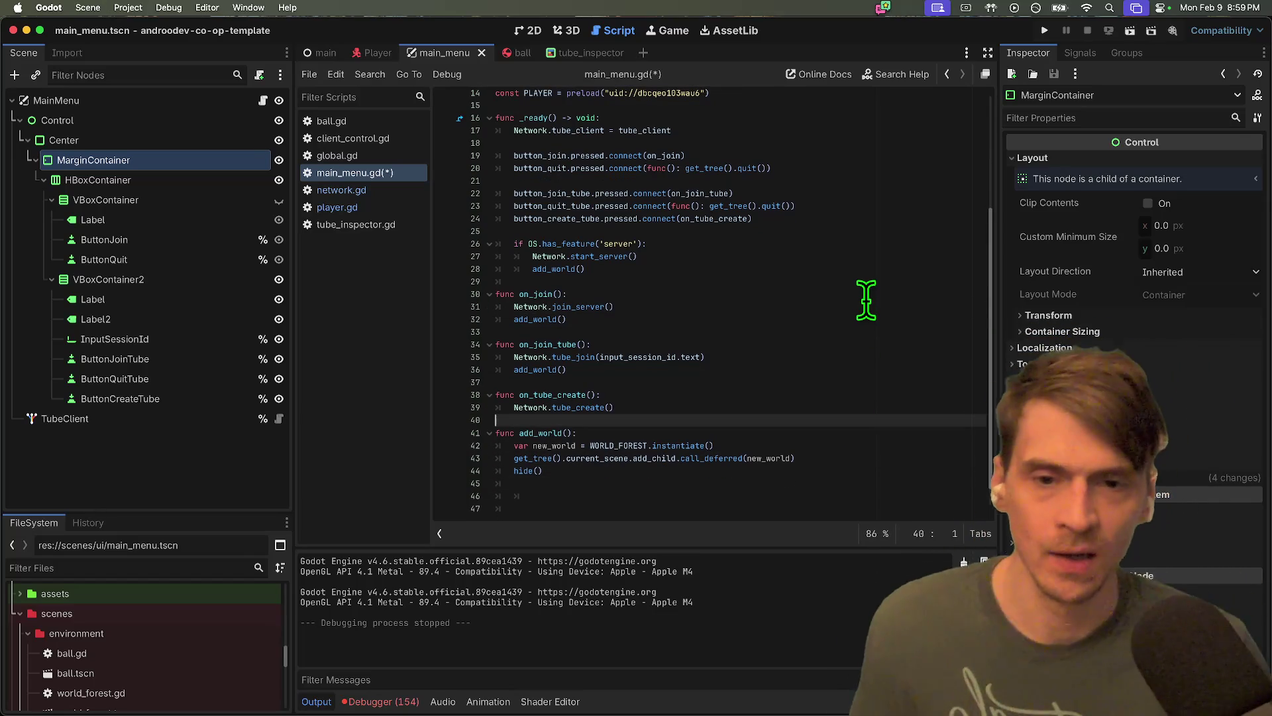
Insert a '# TUBE SESSION CREATED BEFORE PEER.' comment line above the server check
click(815, 250)
key(Return)
key(Return)
key(Up)
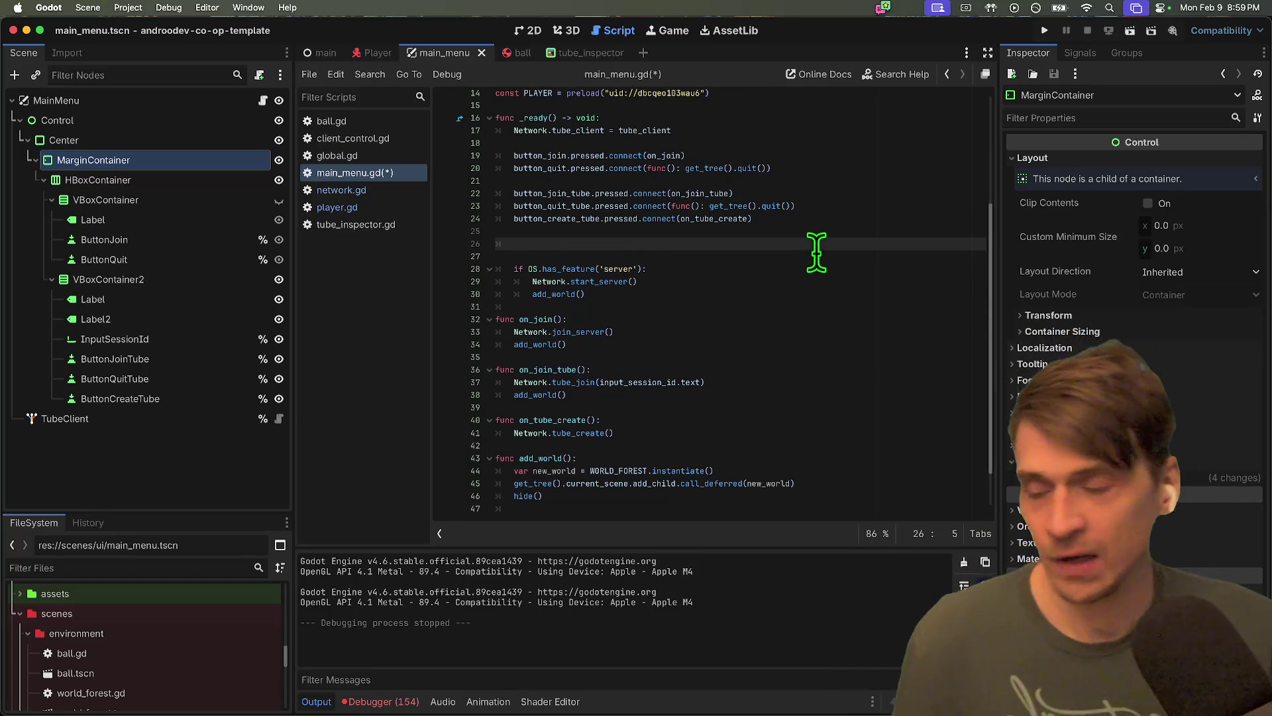
text(#  T)
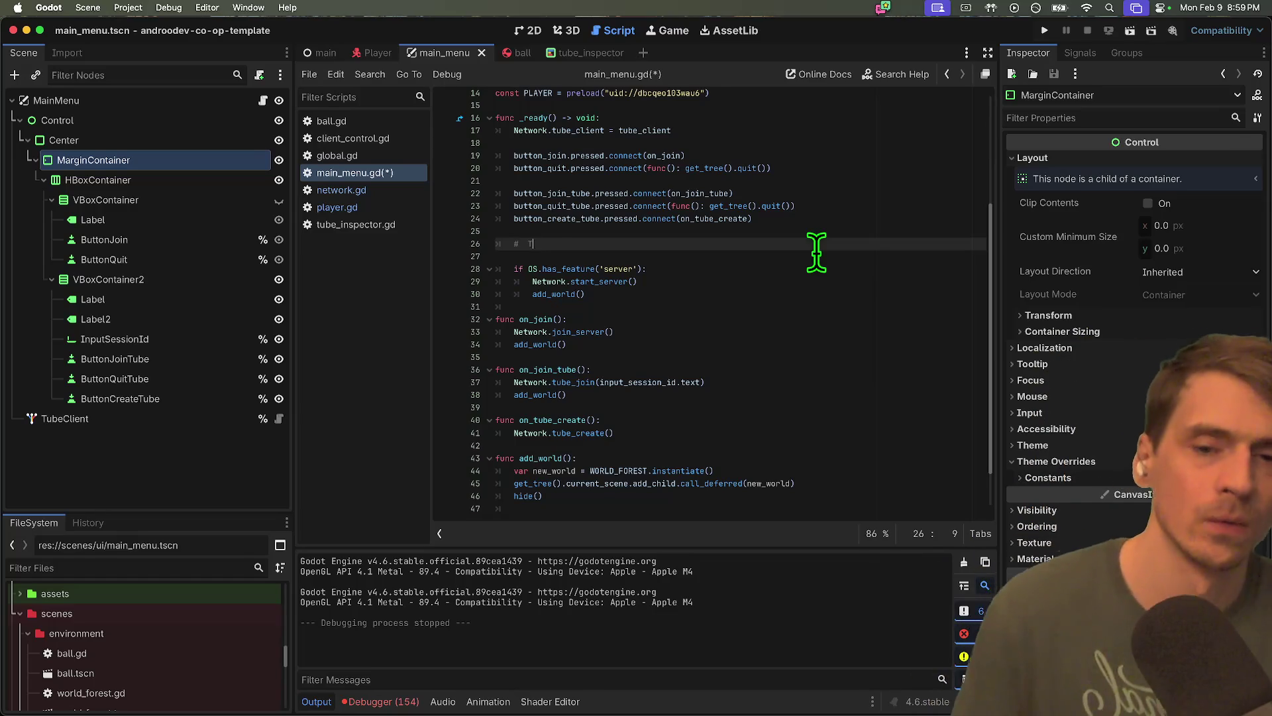
key(BackSpace)
text(TUBE SESSION CREATED BEFORE PEER.)
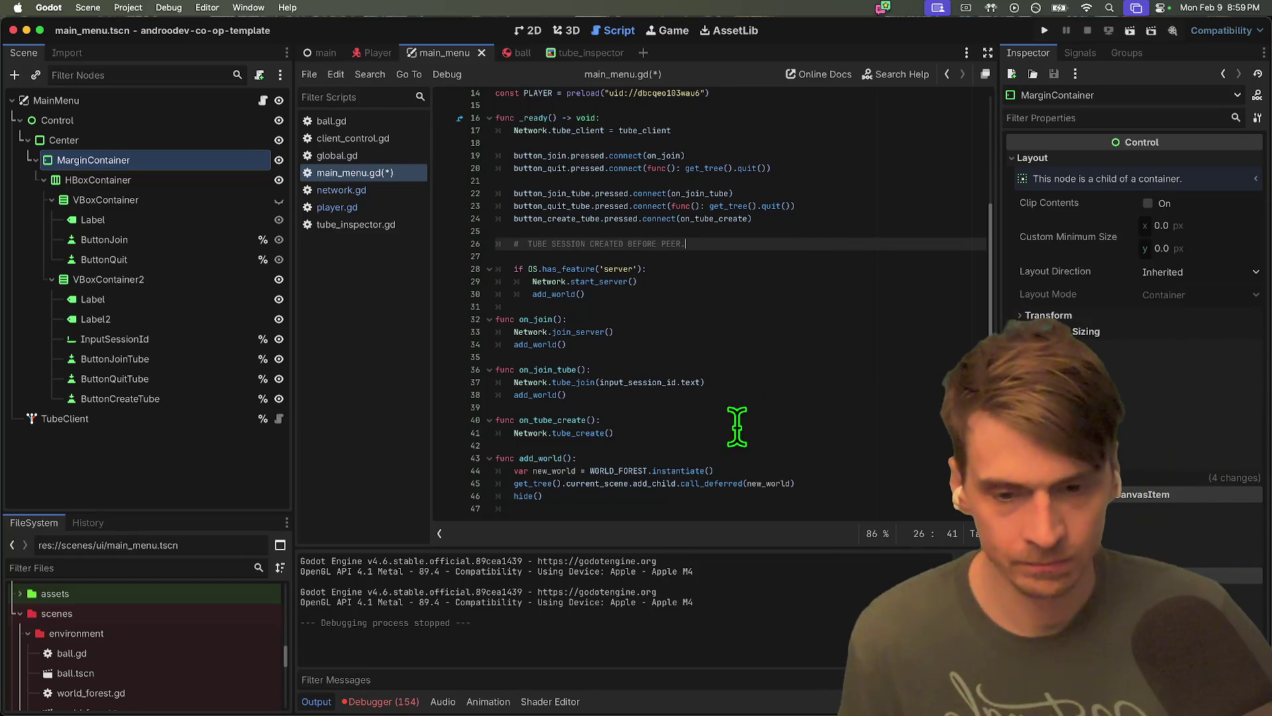
Paste add_world() after Network.tube_create() in on_tube_create and save main_menu.gd
click(724, 489)
click(735, 446)
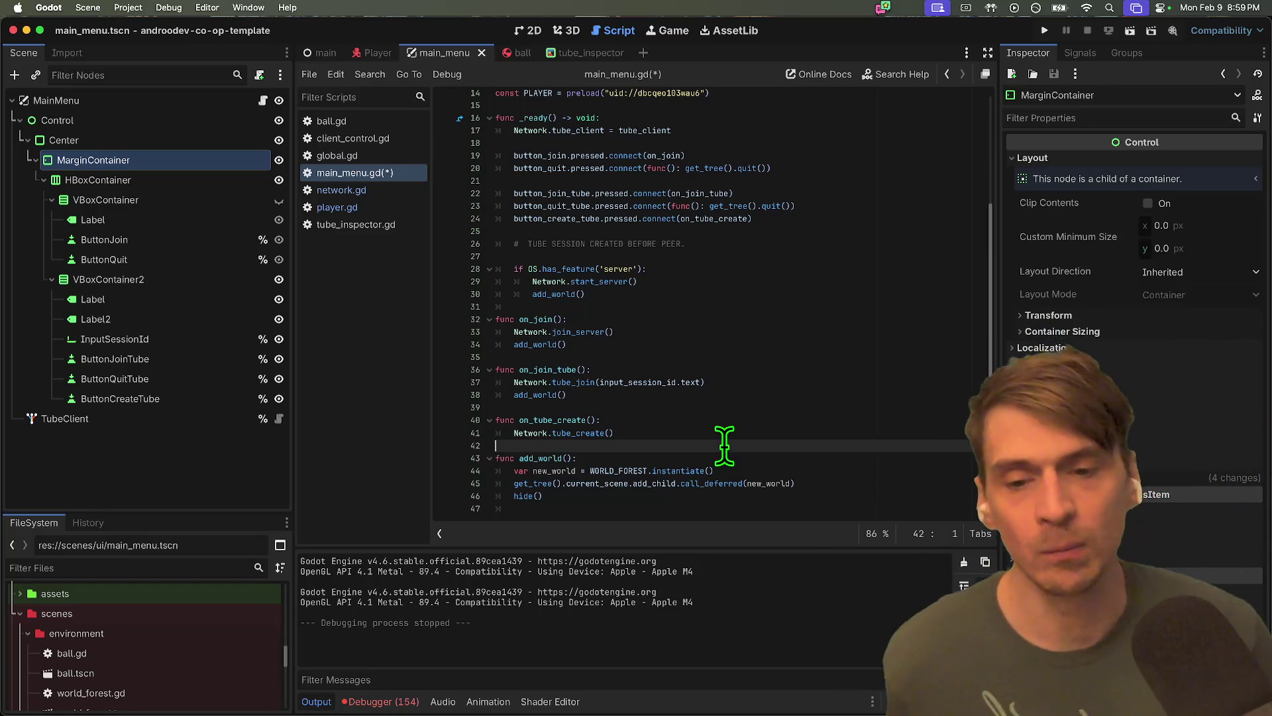
key(Up)
key(shift+Down)
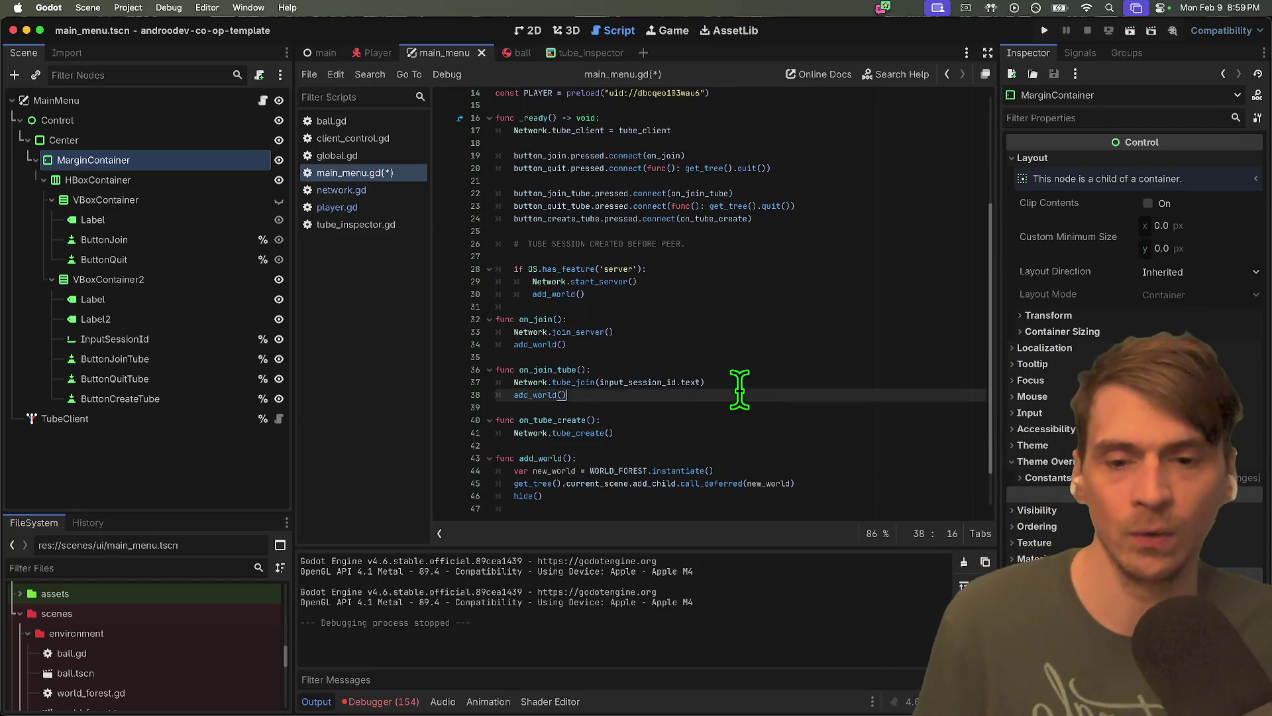
key(Right)
key(ctrl+v)
key(ctrl+s)
Launch two debug instances, create a session in the first, and view Session 1's errors
key(ctrl+b)
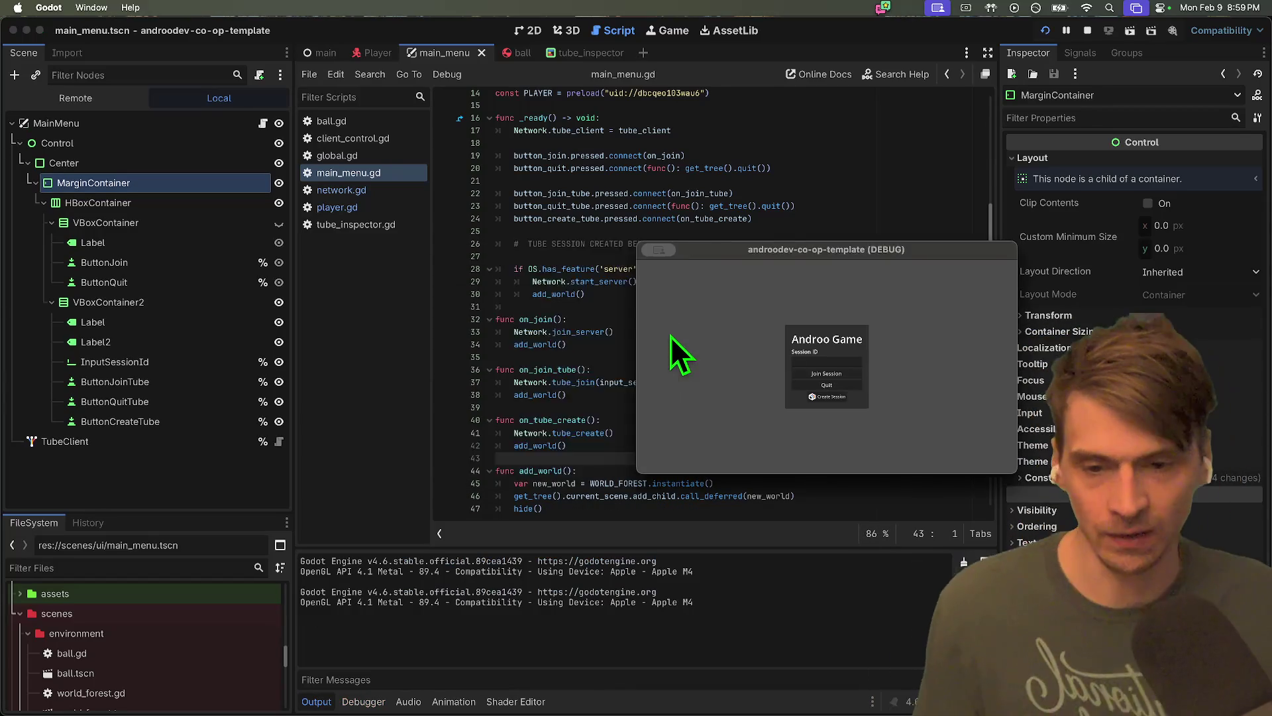
key(Return)
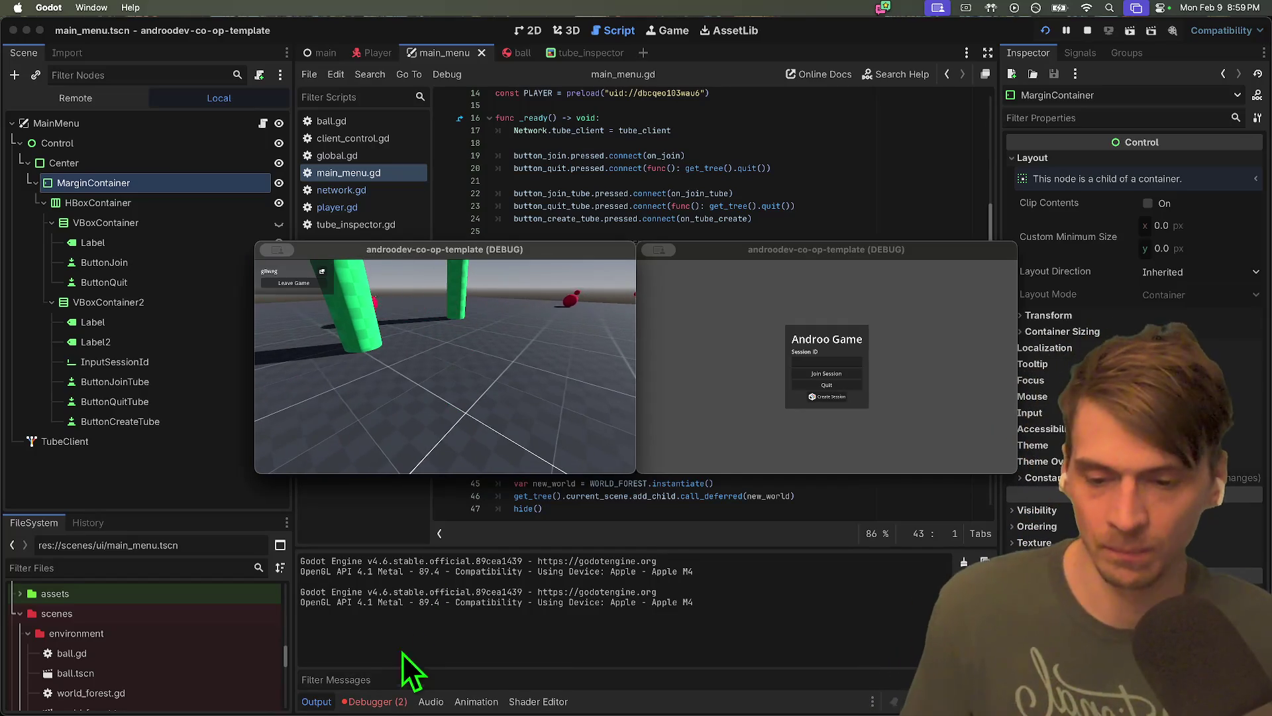
click(383, 697)
click(388, 701)
click(334, 511)
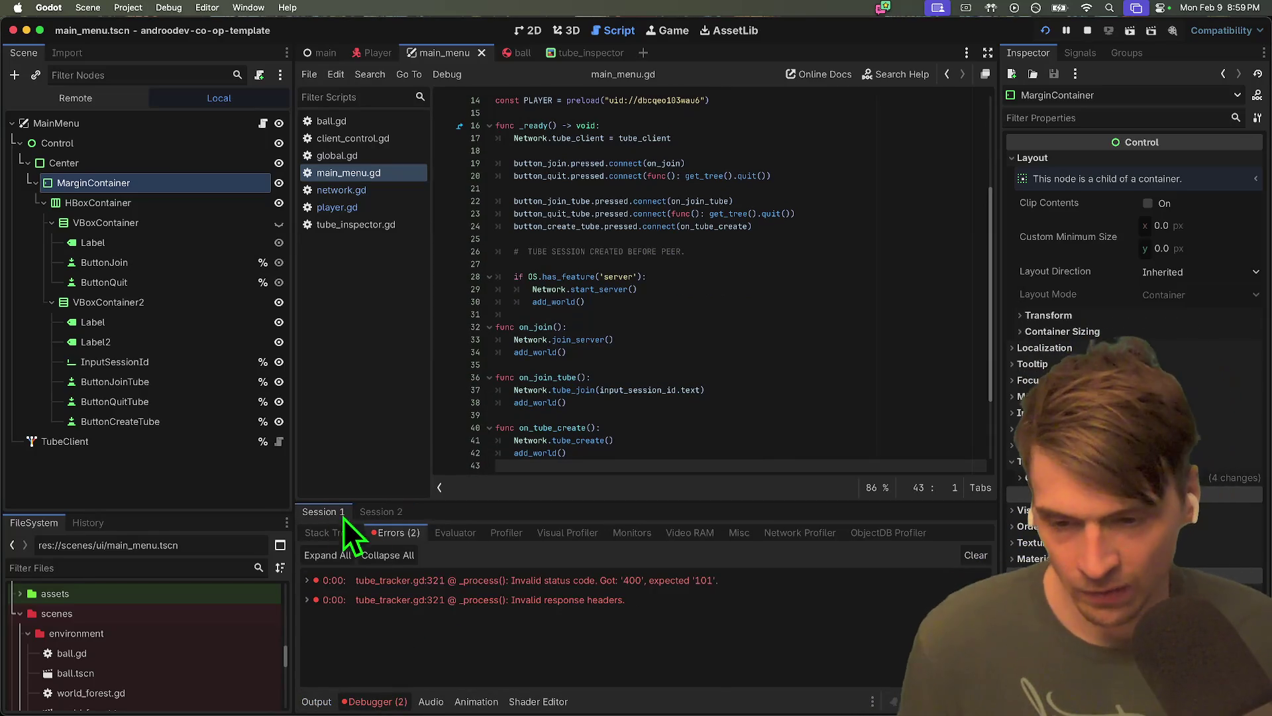
click(456, 341)
Bring the second game instance forward and join the session from it
key(super+Tab)
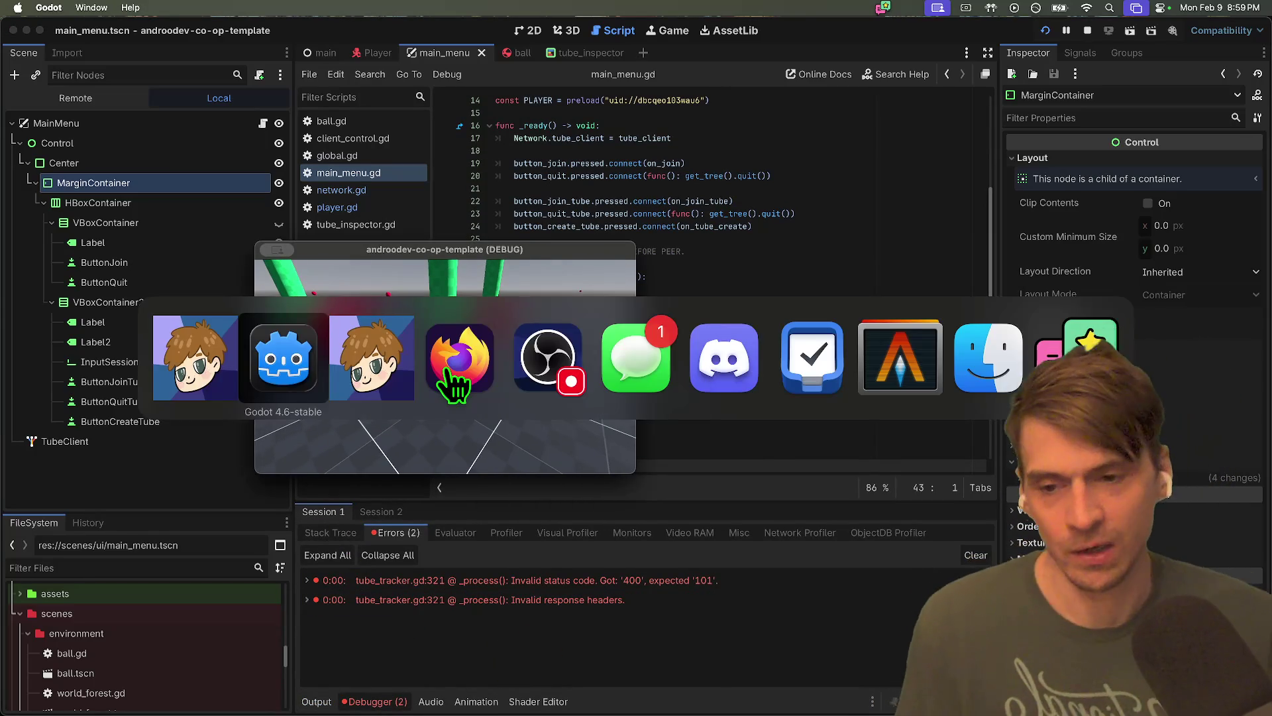
key(super+Tab)
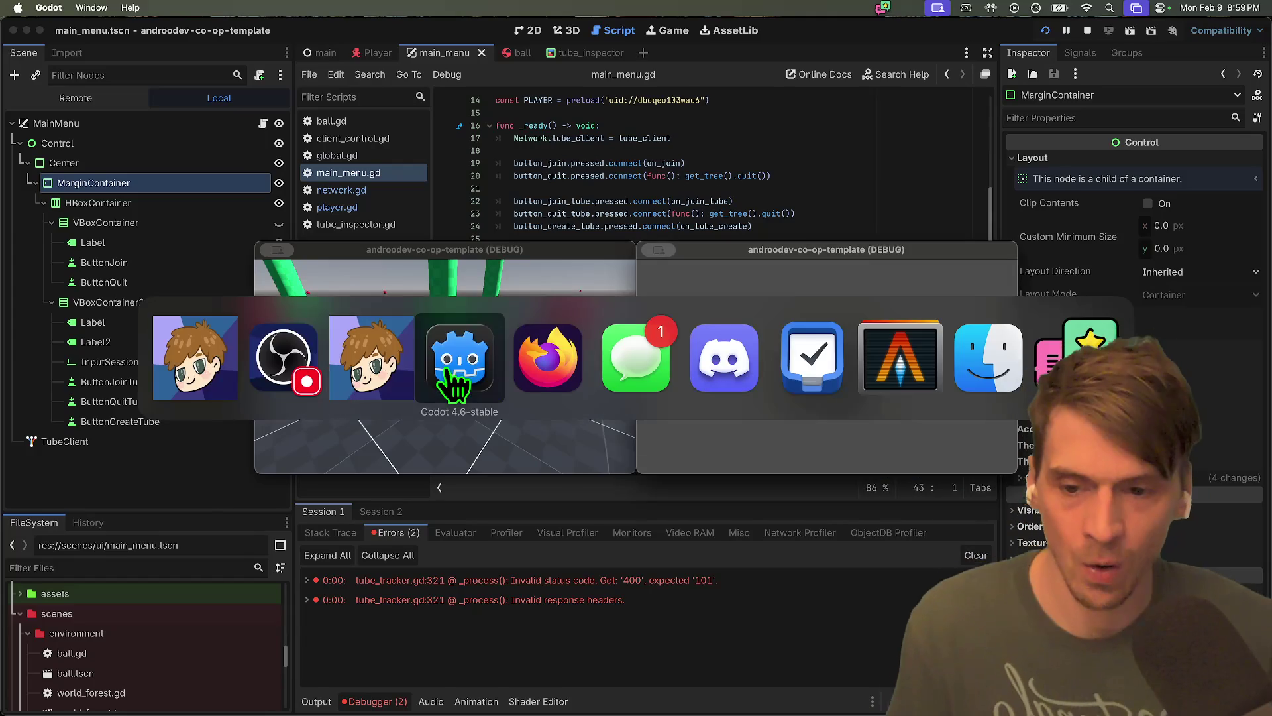
key(super+Tab)
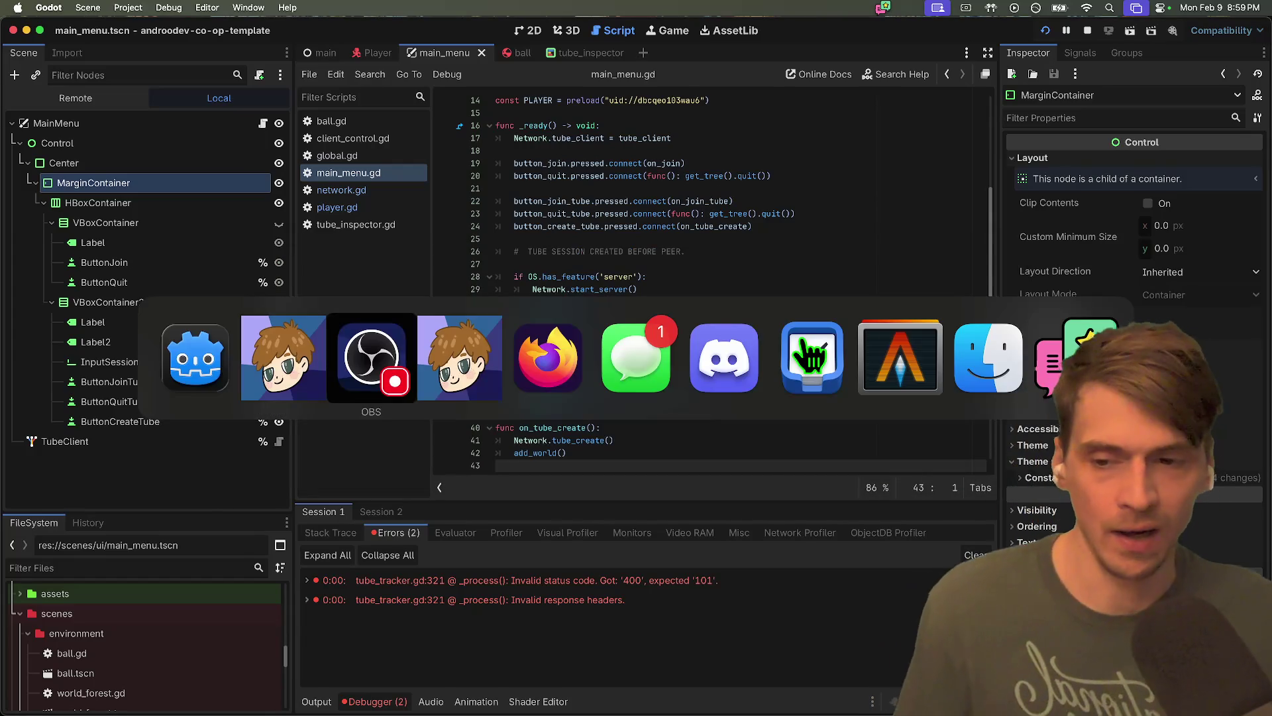
key(super+Tab)
key(super+Tab)
key(super+Tab)
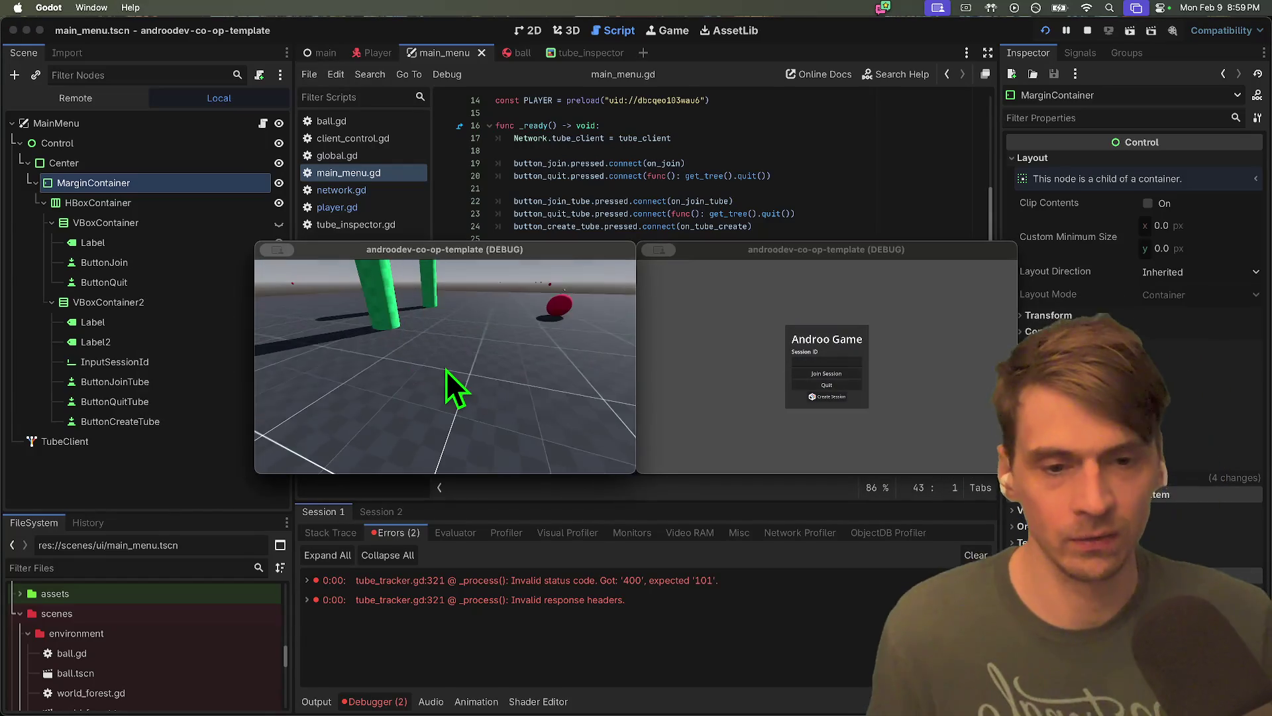
click(821, 378)
click(828, 371)
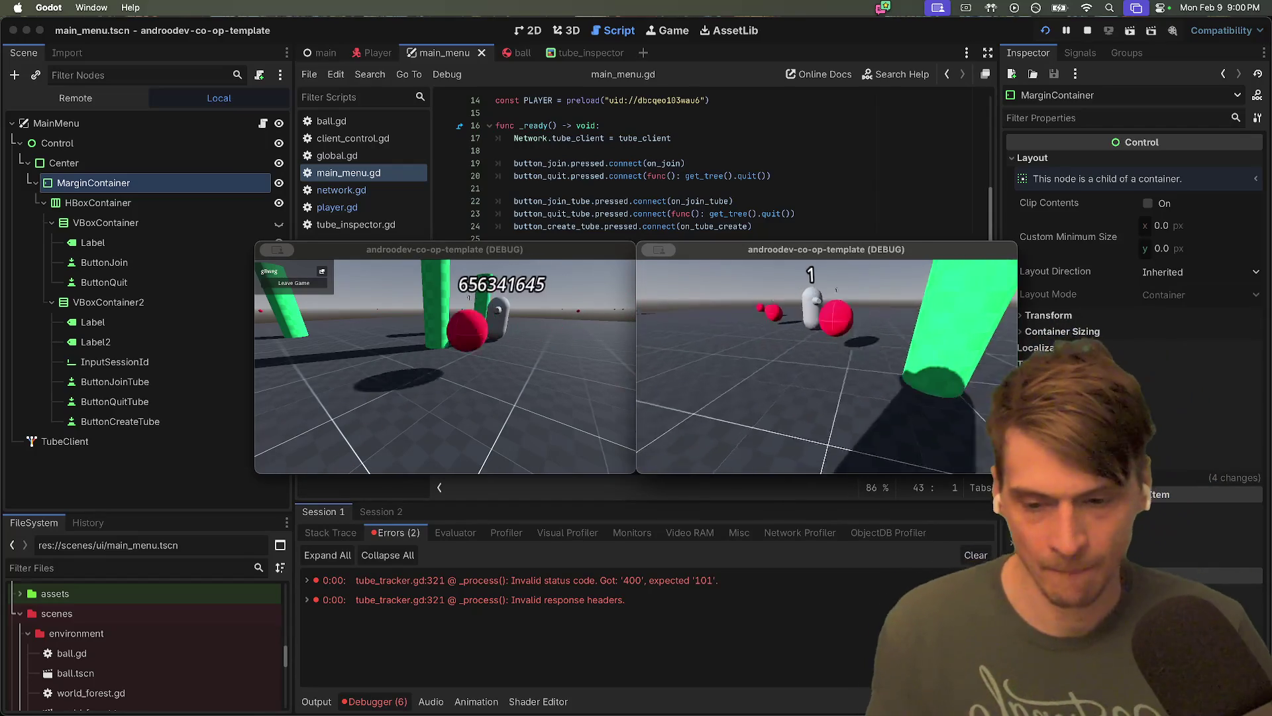
Leave the match in the second instance, rejoin the shared session, and return to the editor
key(Escape)
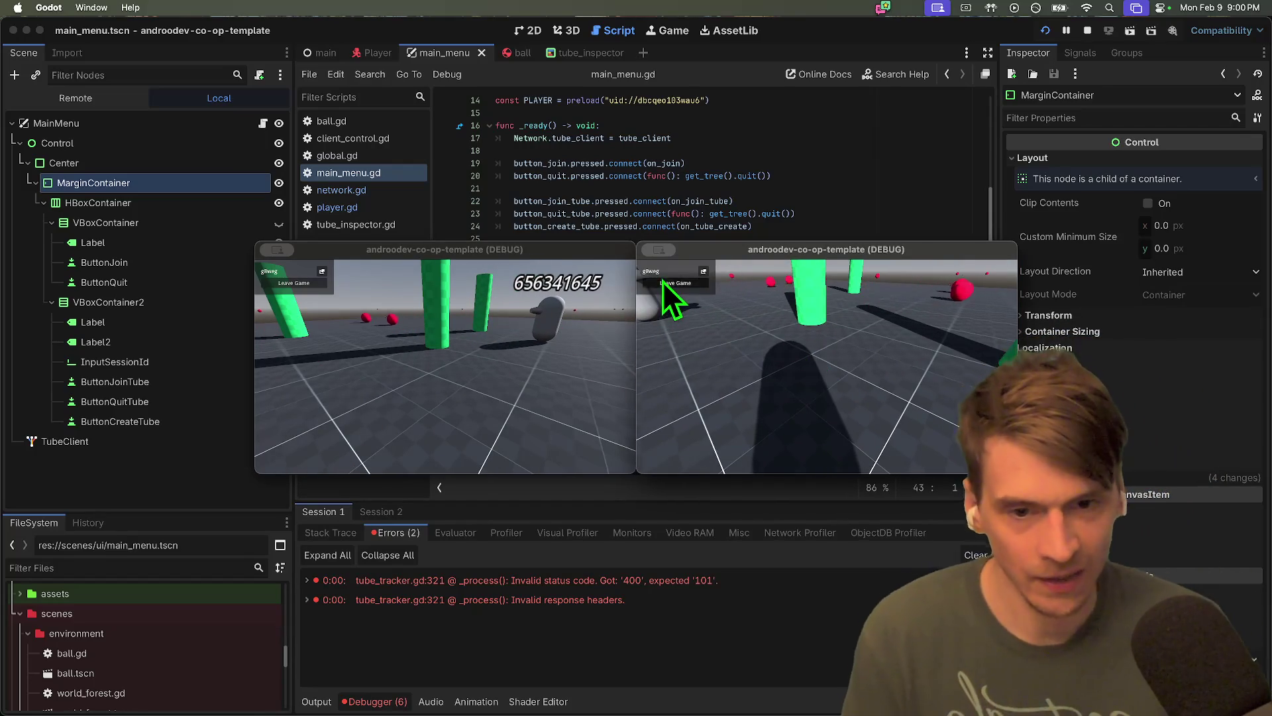
click(666, 283)
click(814, 361)
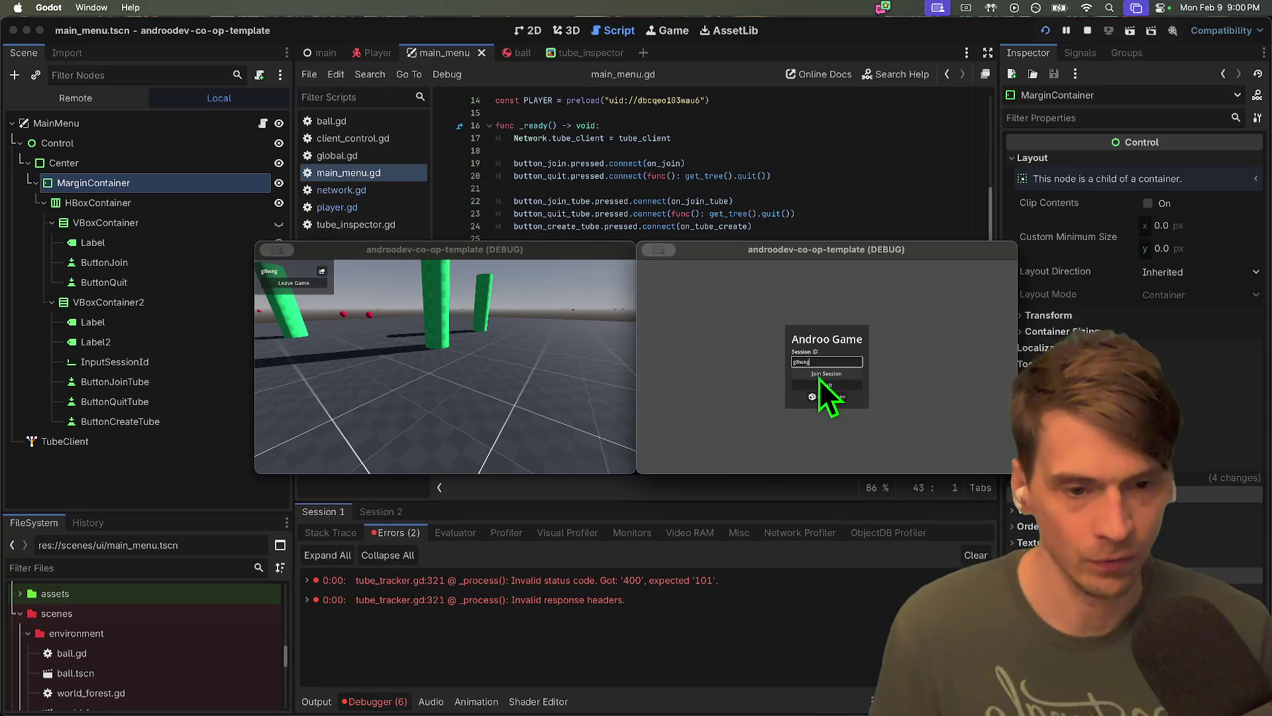
click(819, 376)
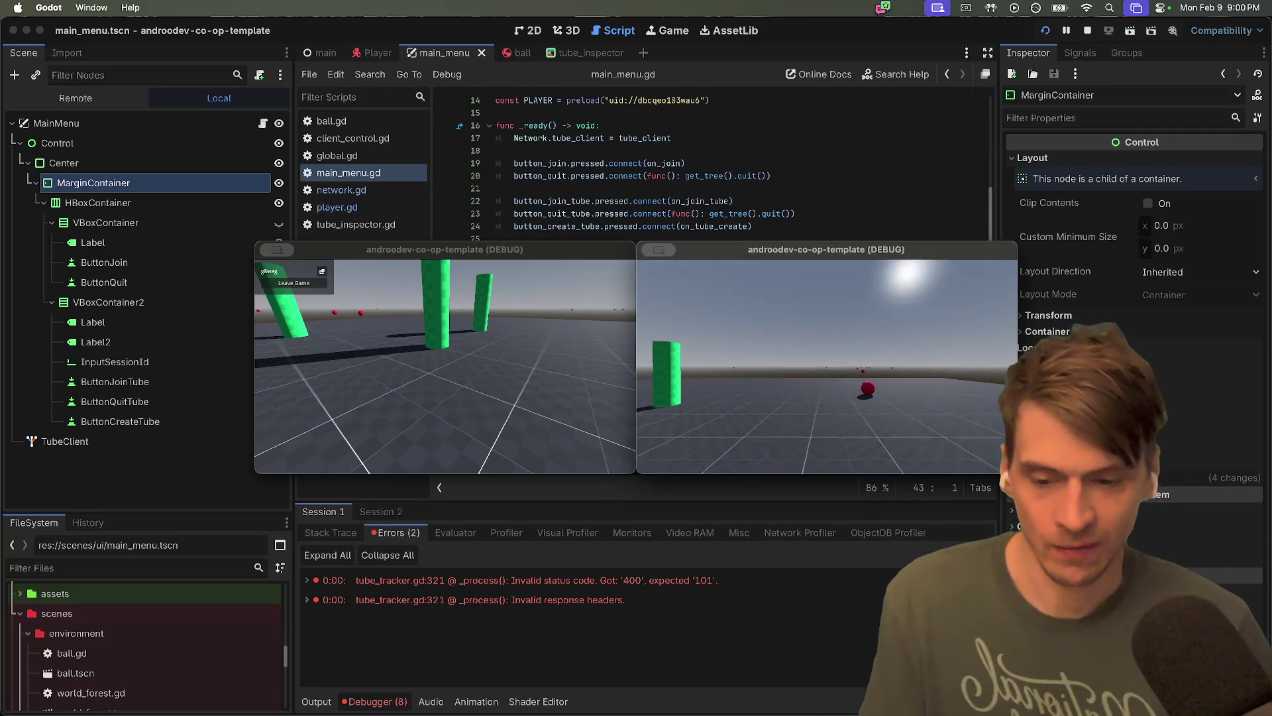
key(Escape)
click(396, 526)
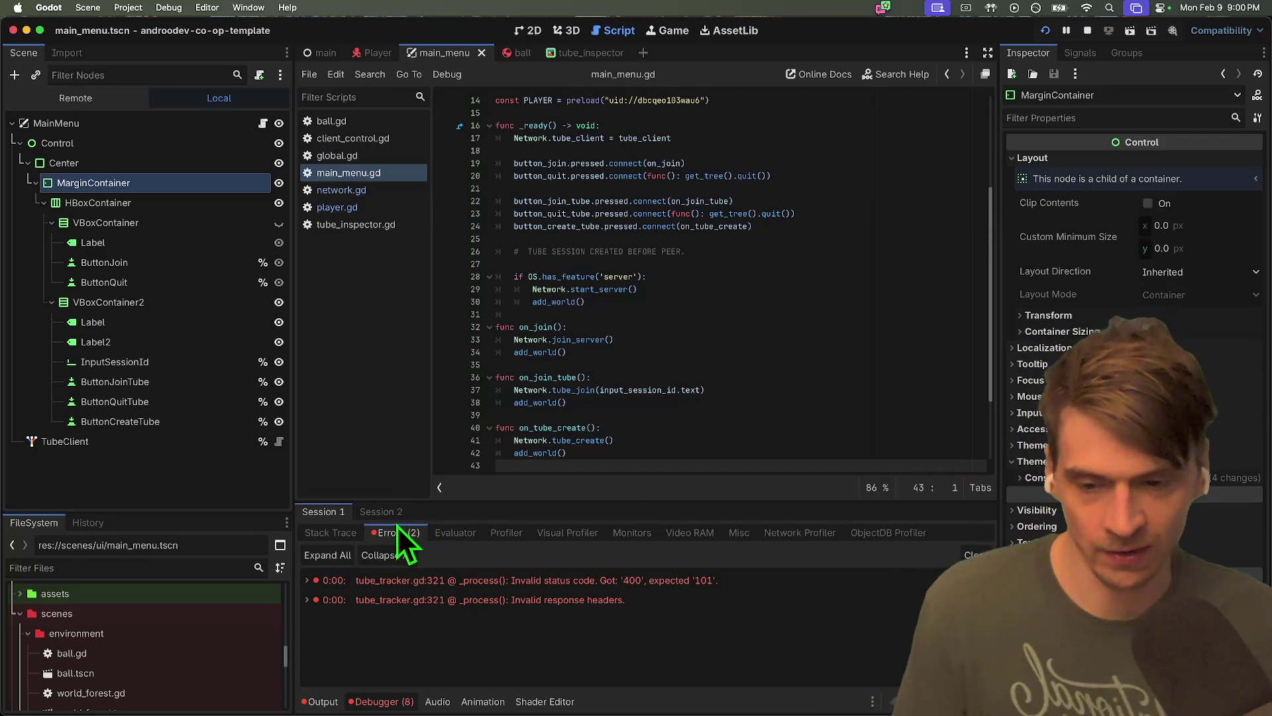
Check the second session's errors, refocus main_menu.gd and enlarge the FileSystem dock
click(393, 517)
key(super+Tab)
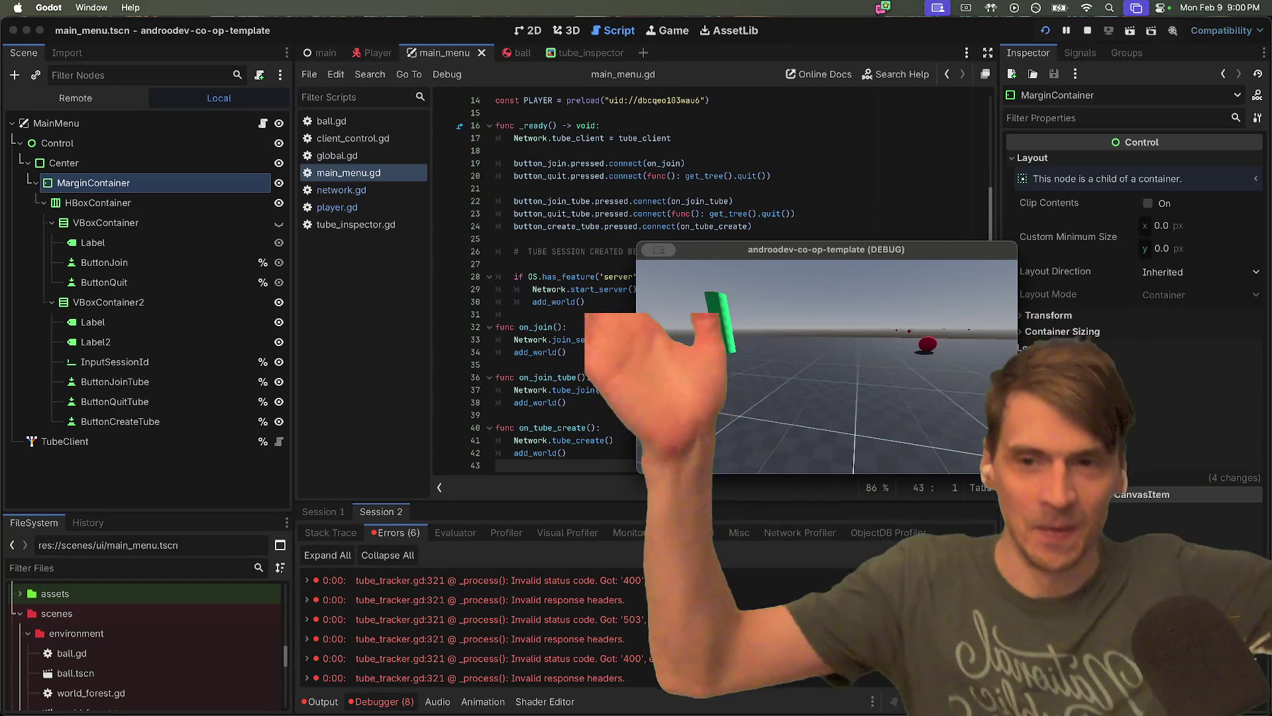
click(775, 228)
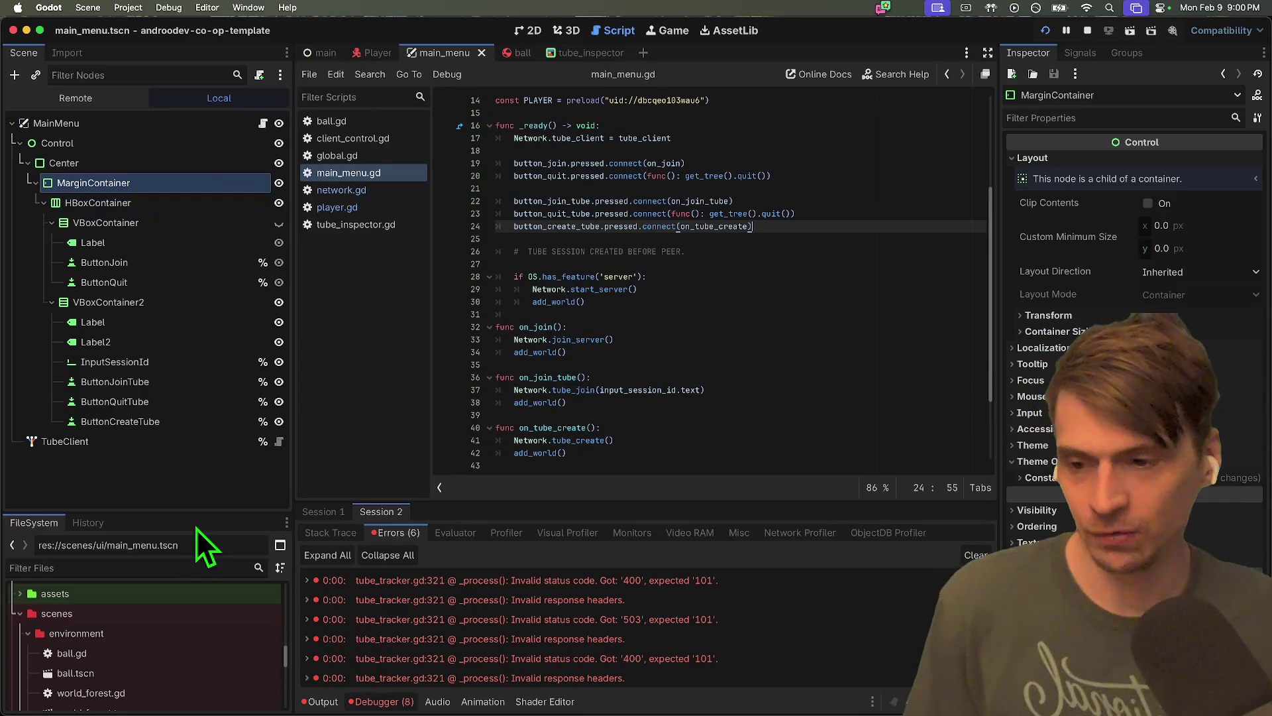
drag(199, 511, 241, 196)
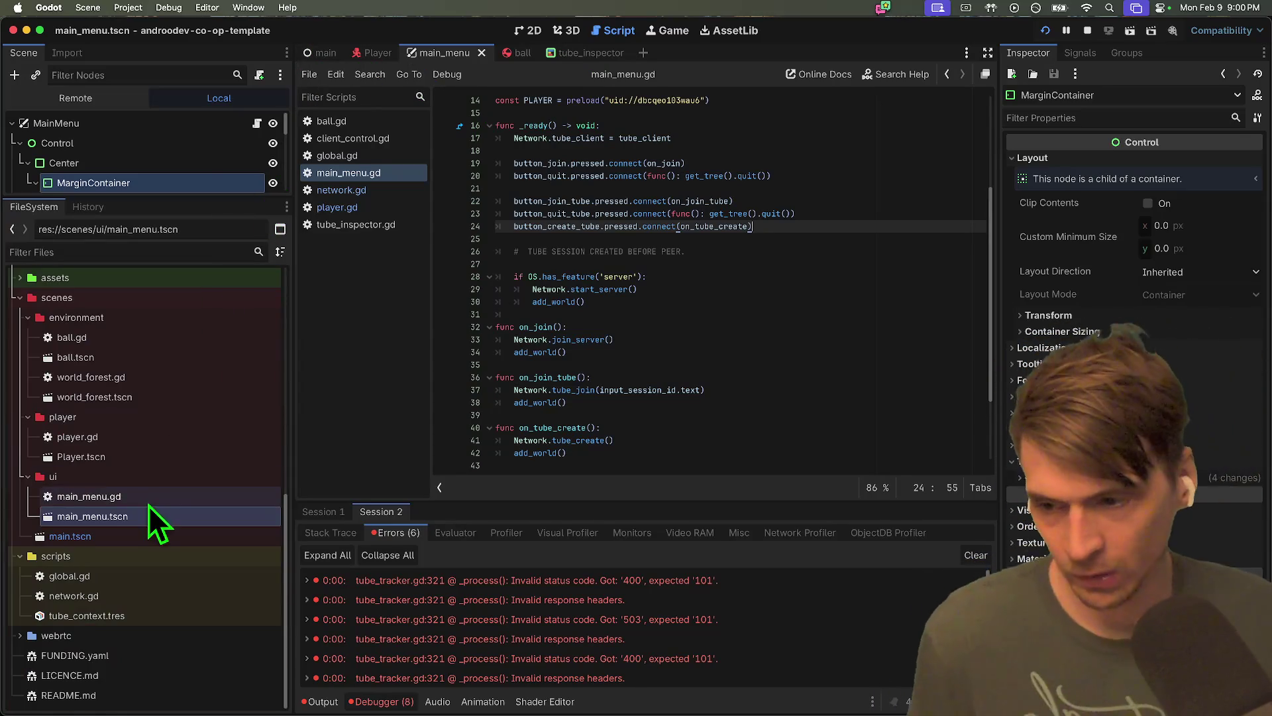
Open world_forest.tscn and confirm the MultiplayerSpawner's Auto Spawn List holds ball.tscn
double_click(165, 397)
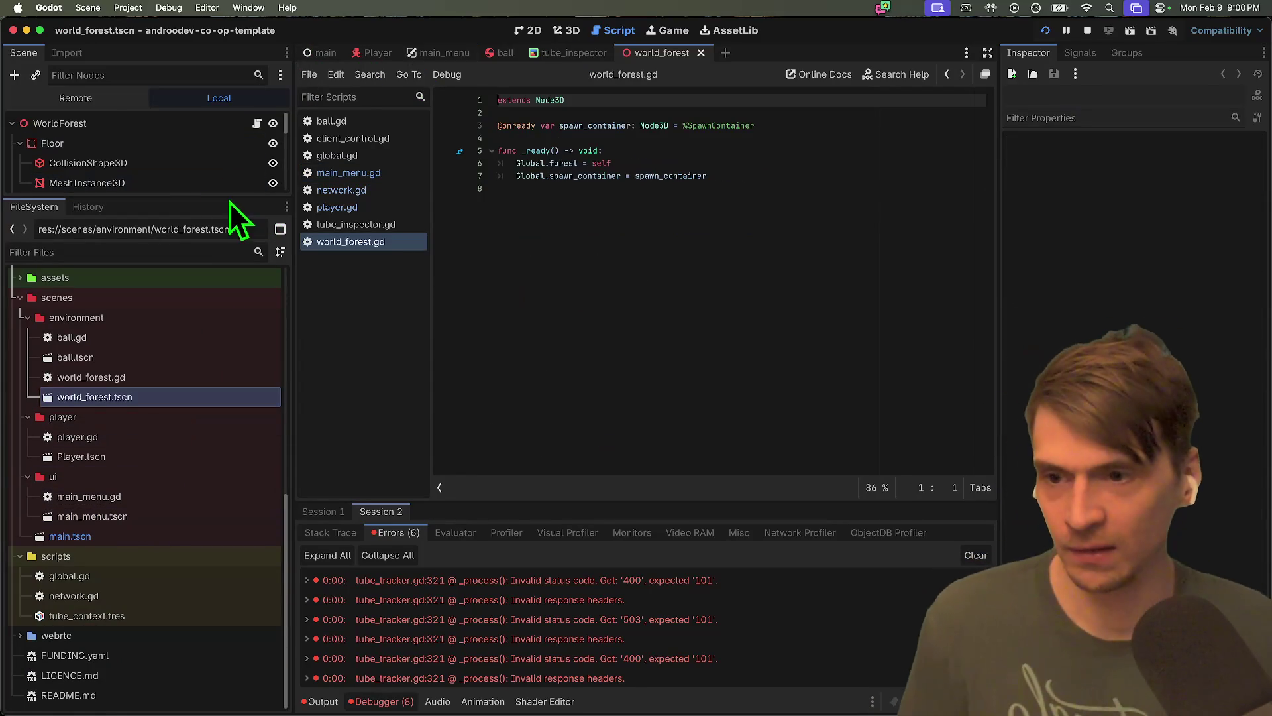
drag(230, 197, 188, 463)
scroll(161, 436, down, 1)
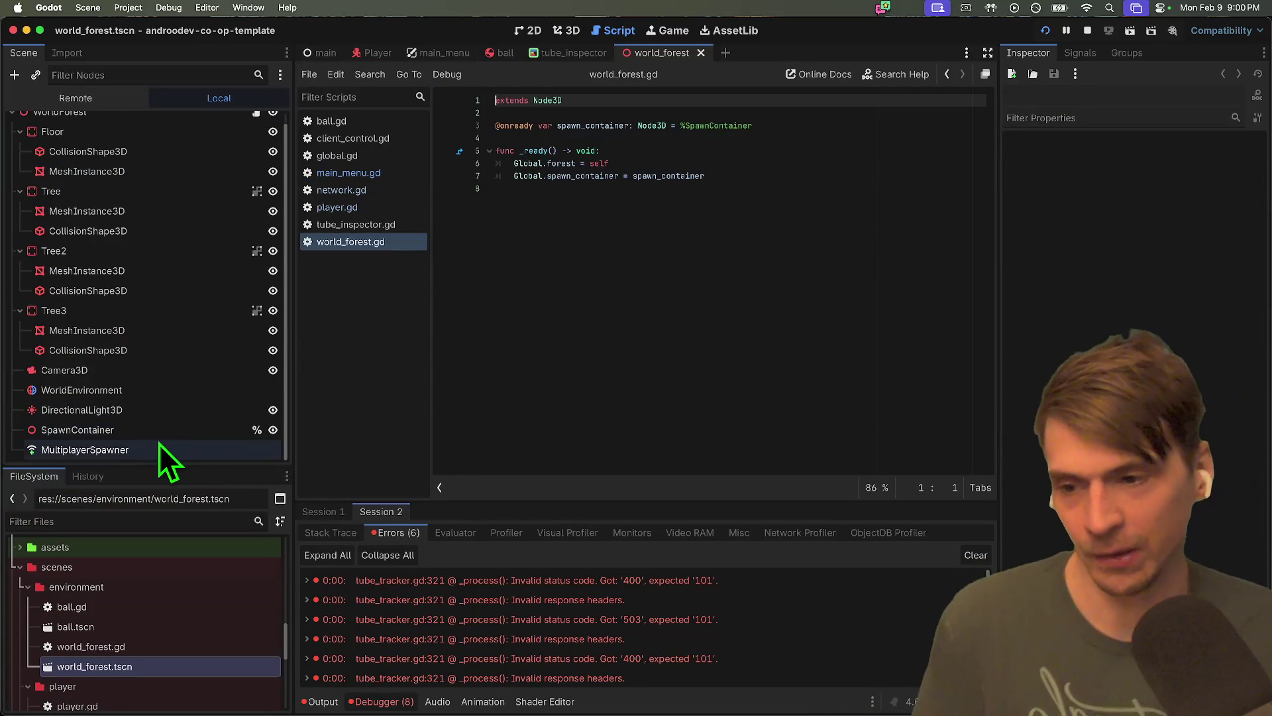
click(185, 447)
click(1087, 204)
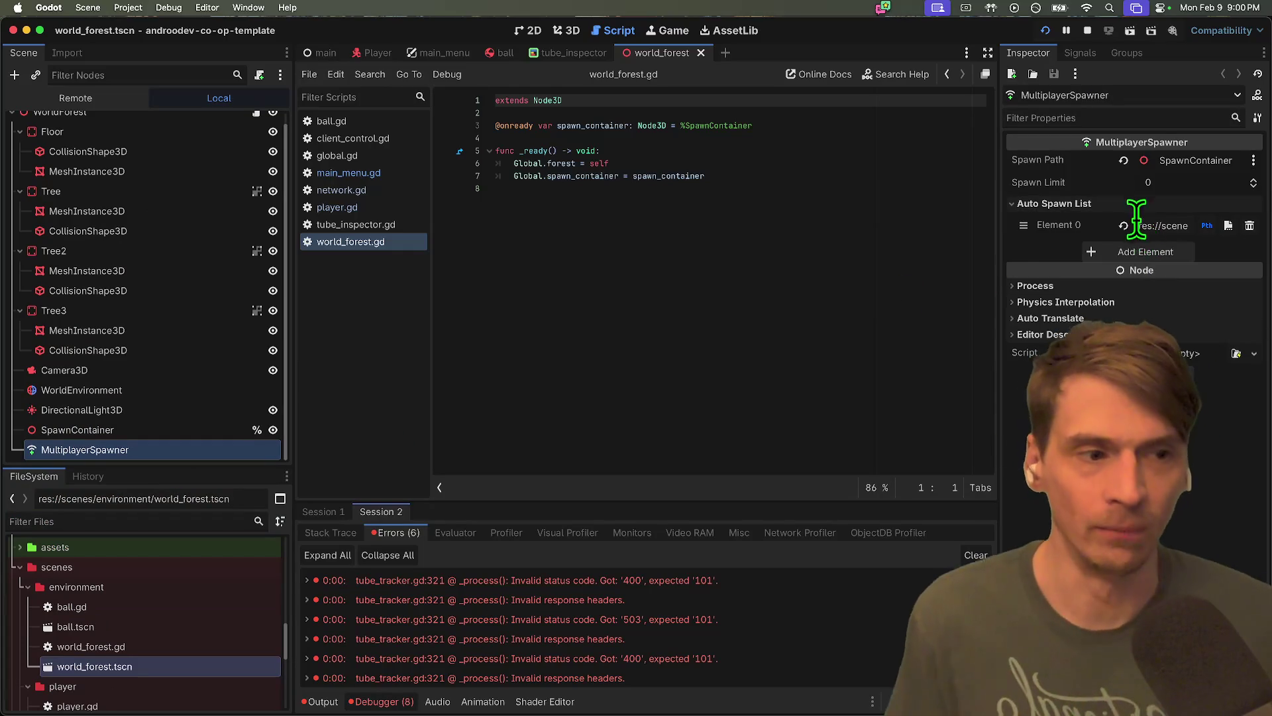
drag(999, 236, 578, 276)
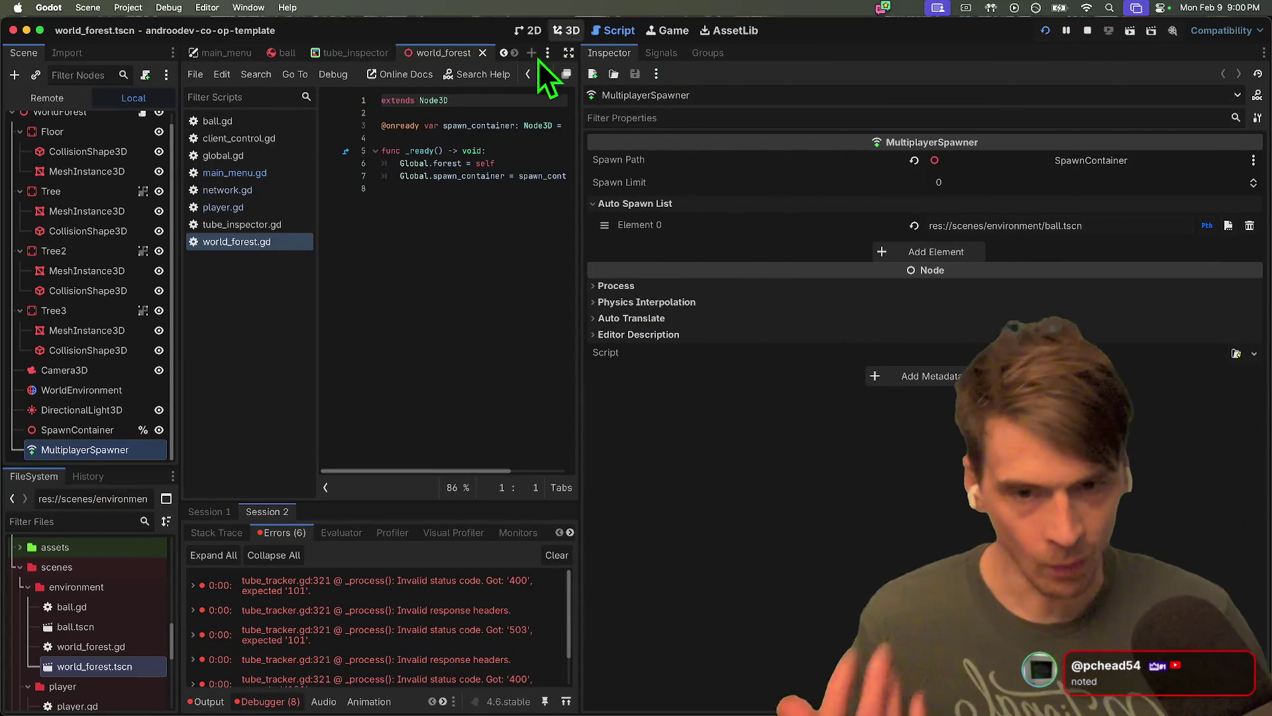
drag(582, 154, 1058, 159)
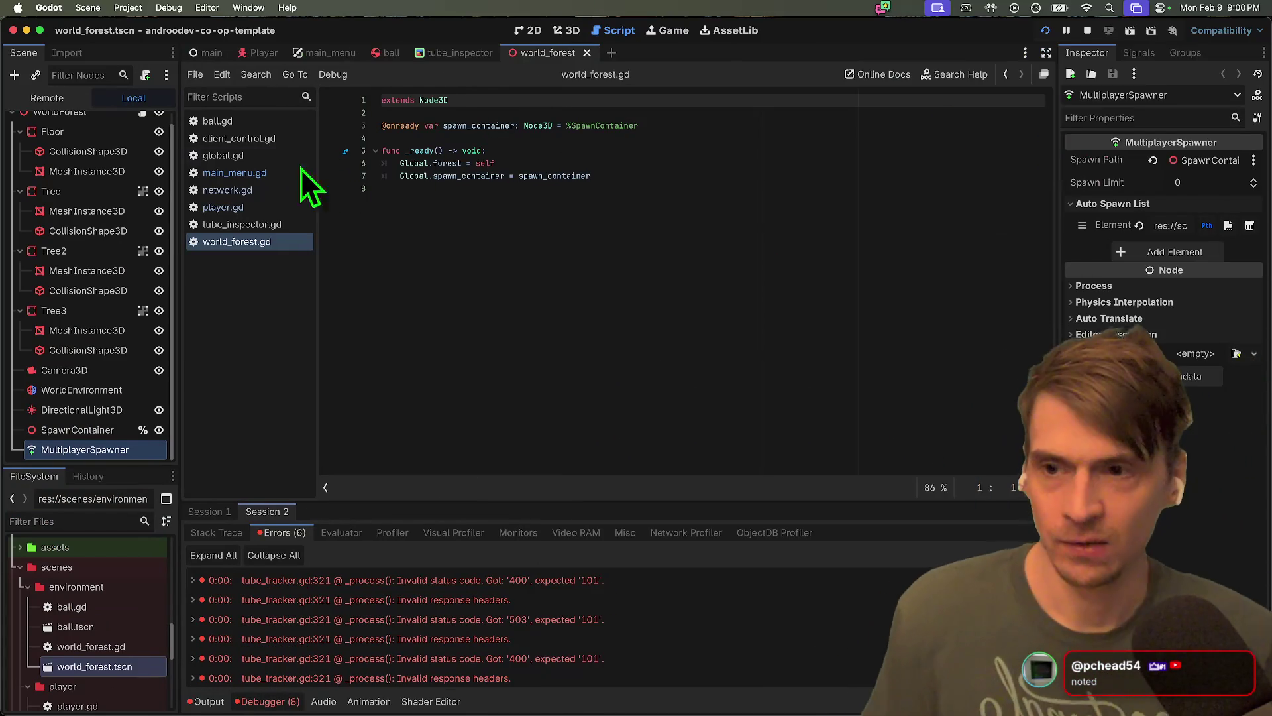
Return to main_menu.gd and insert blank lines above the TUBE SESSION comment
click(223, 156)
click(252, 173)
click(260, 188)
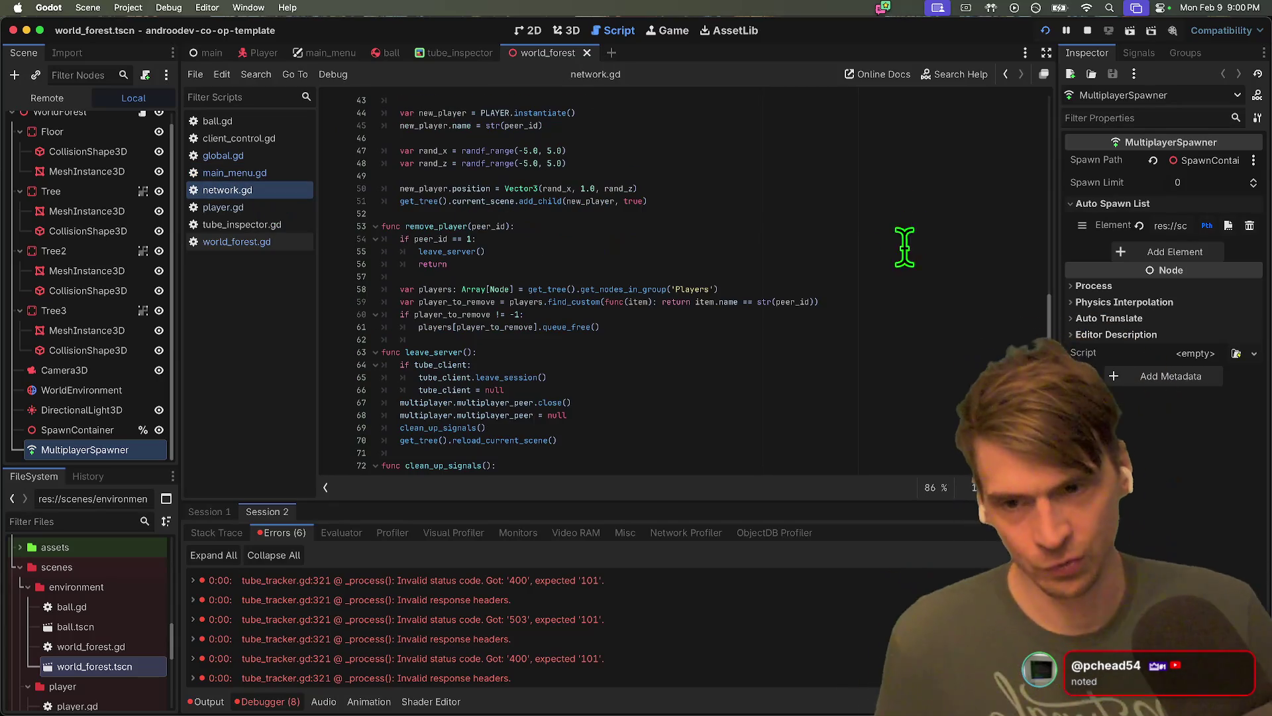
click(269, 173)
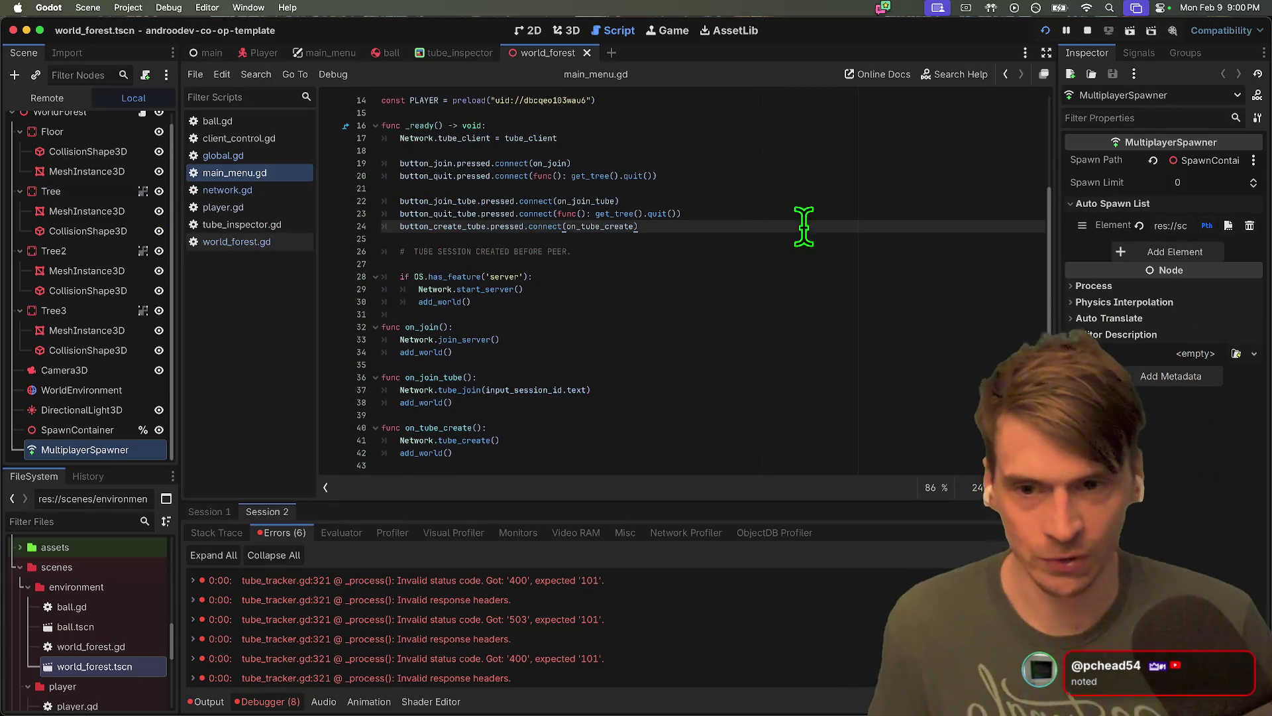
click(899, 246)
key(Down)
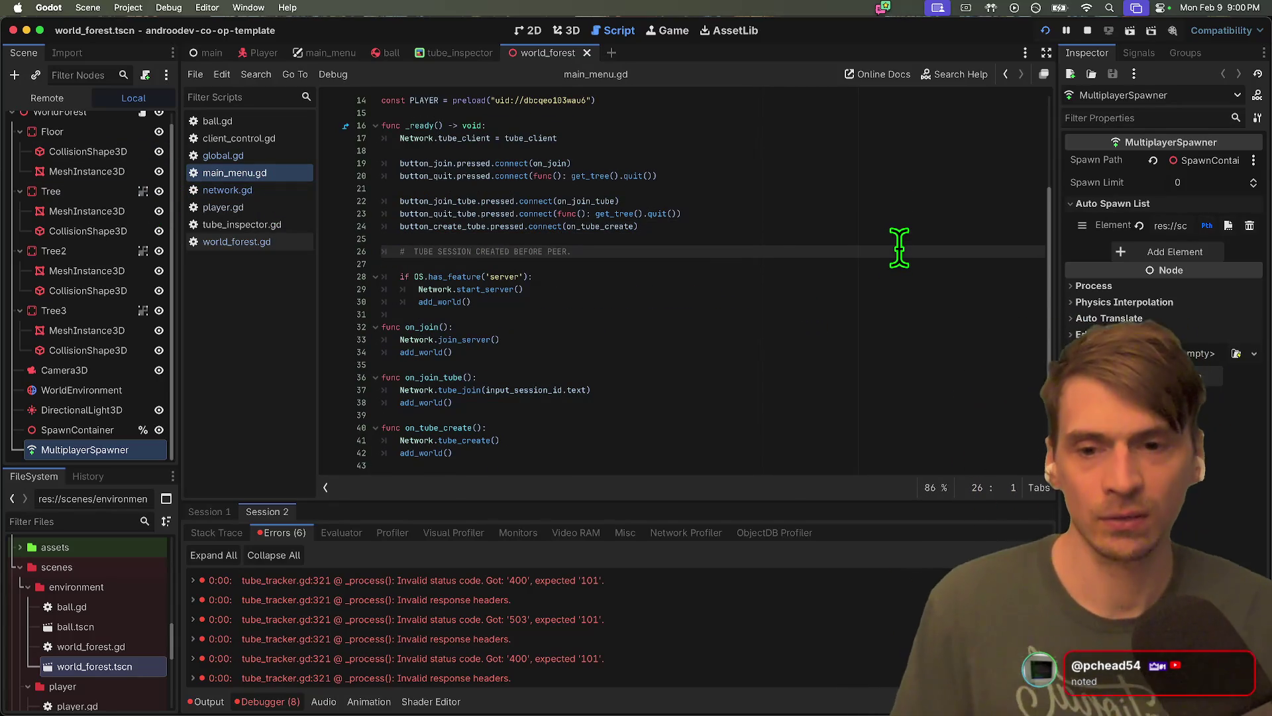
key(Return)
key(Return)
key(Up)
key(Up)
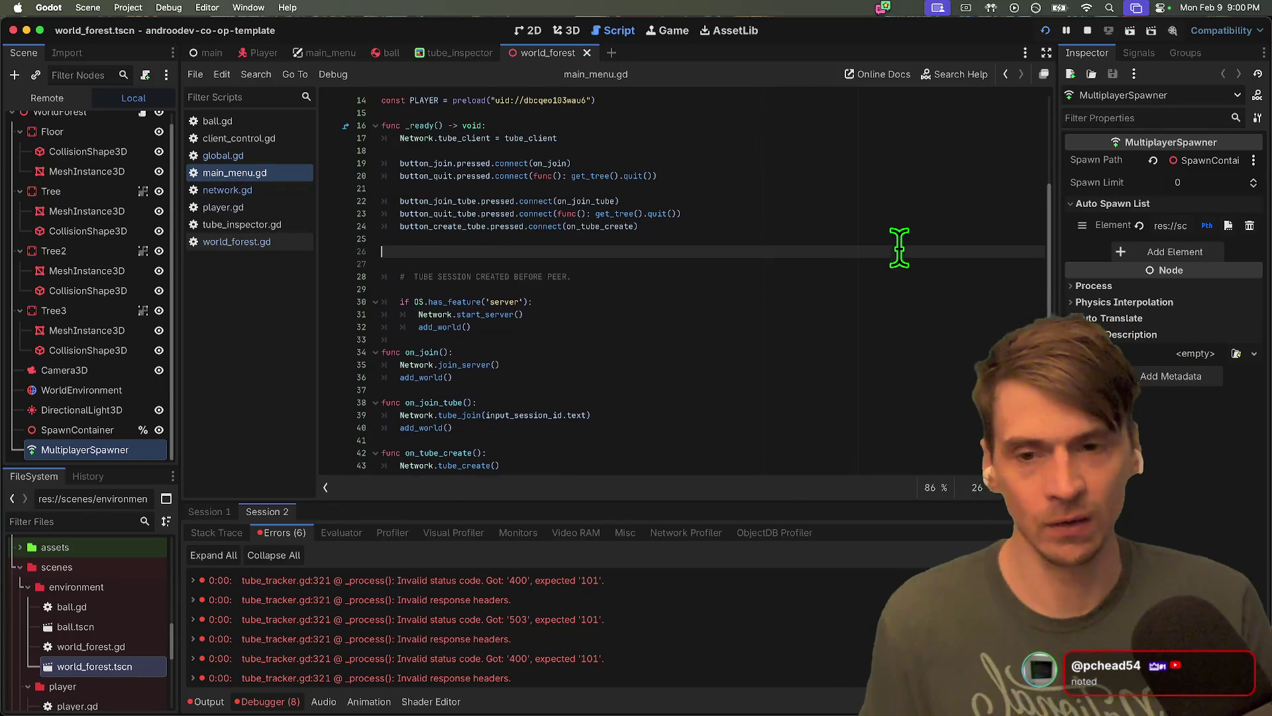
Undo the signal-connection experiment and delete the two leftover signal connection lines
key(super+z)
key(super+z)
key(super+z)
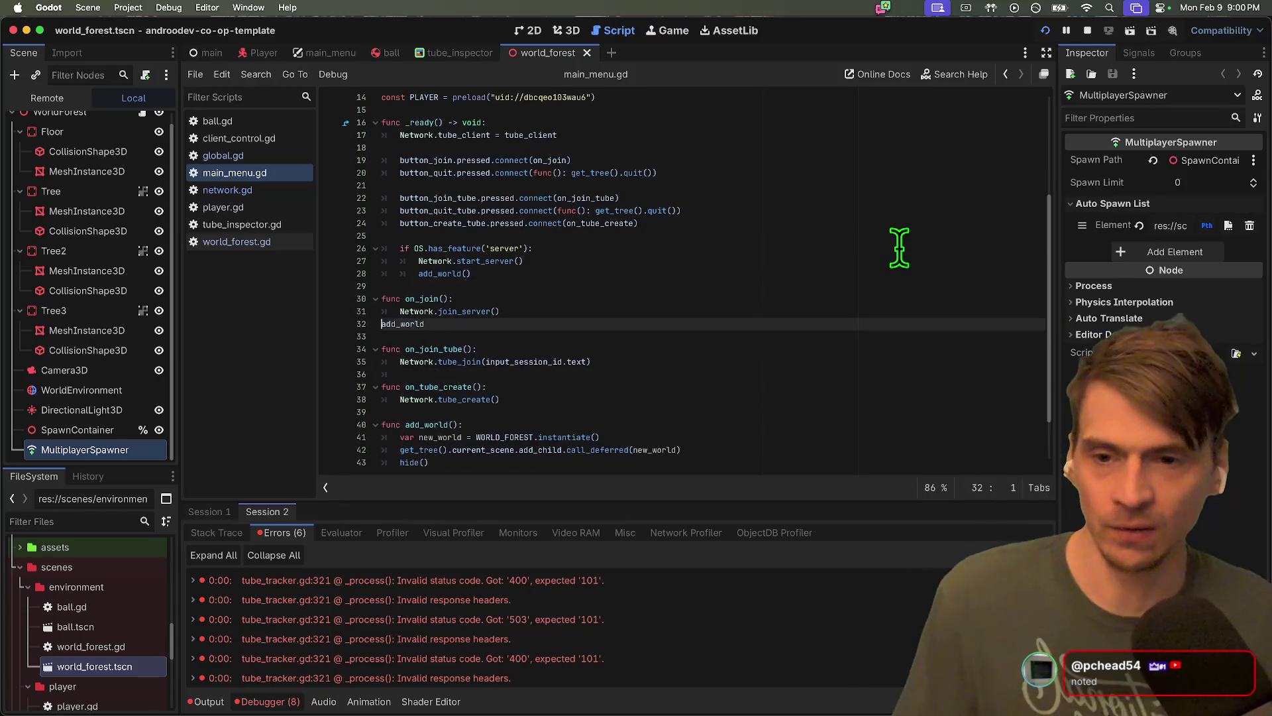
key(super+z)
key(super+z)
key(super+z)
scroll(762, 264, up, 4)
mouse_move(384, 402)
mouse_down()
mouse_move(526, 418)
mouse_move(686, 410)
mouse_up()
key(Down)
key(End)
shift+click(430, 427)
key(shift+Up)
key(shift+Home)
key(shift+Home)
key(Delete)
key(Down)
Remove the TUBE SESSION comment and extra blank lines, then save main_menu.gd
scroll(727, 400, down, 5)
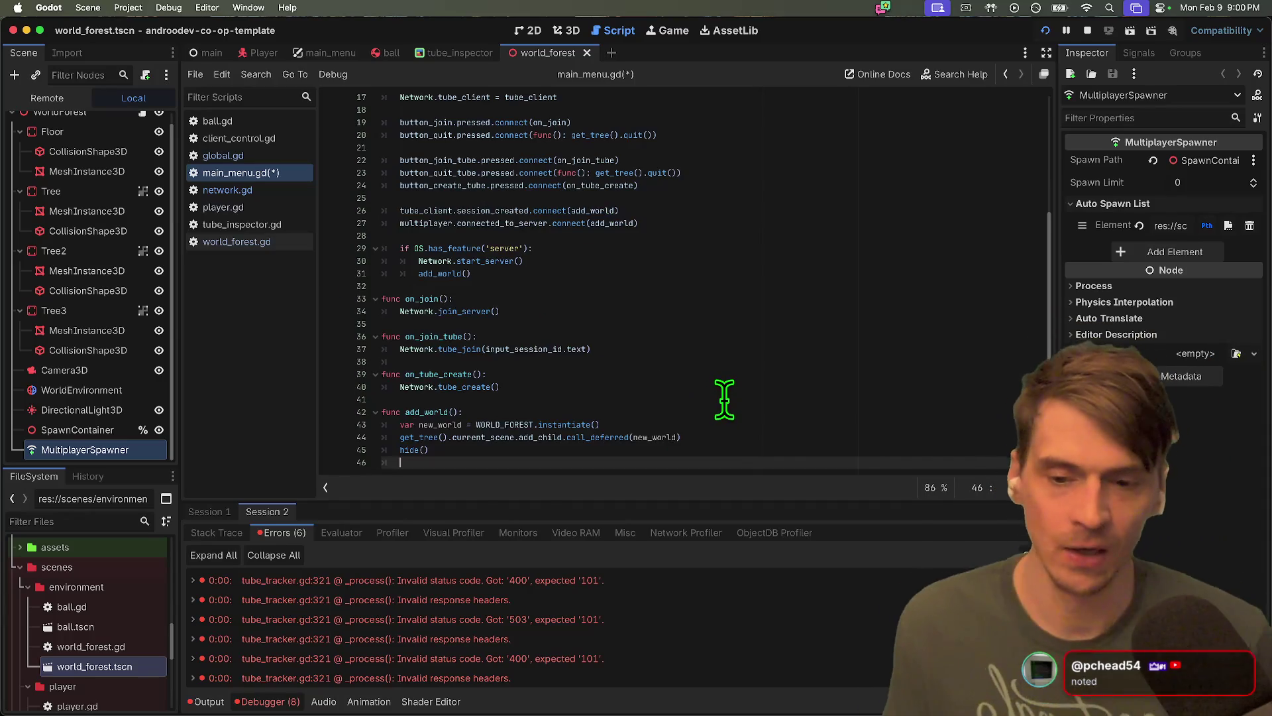
key(ctrl+v)
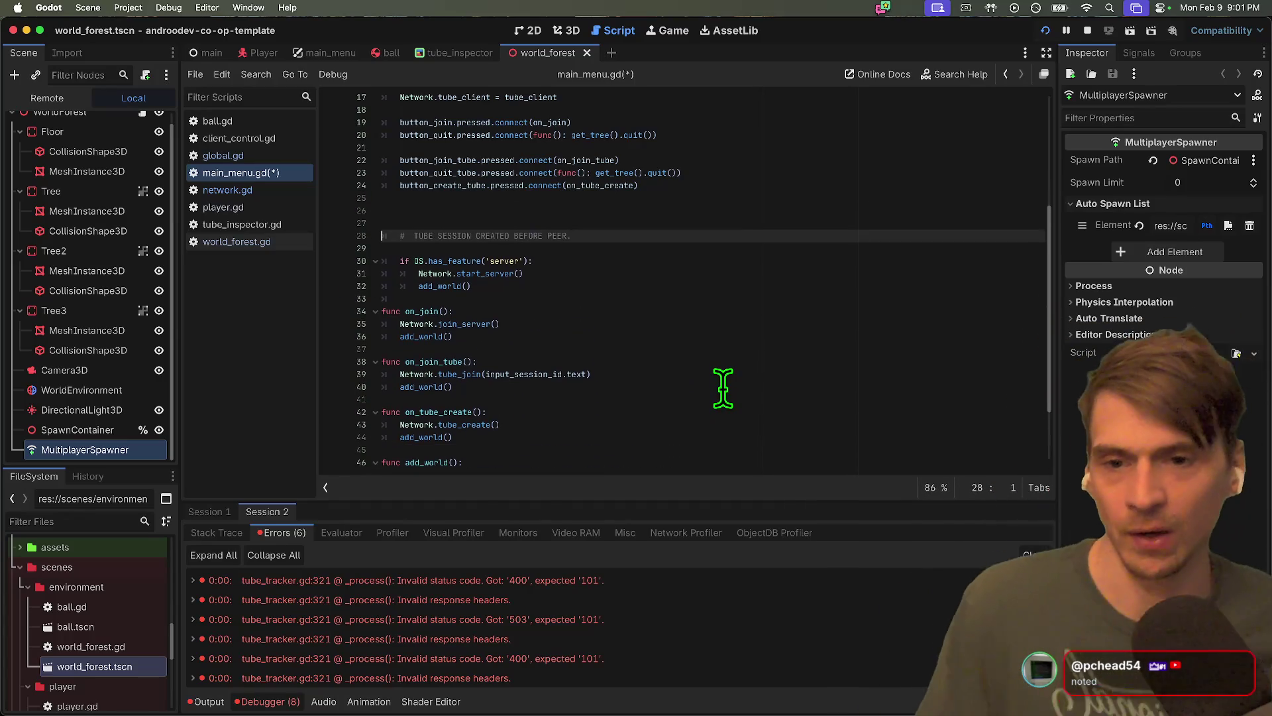
key(Up)
key(ctrl+shift+k)
key(ctrl+shift+k)
key(ctrl+shift+k)
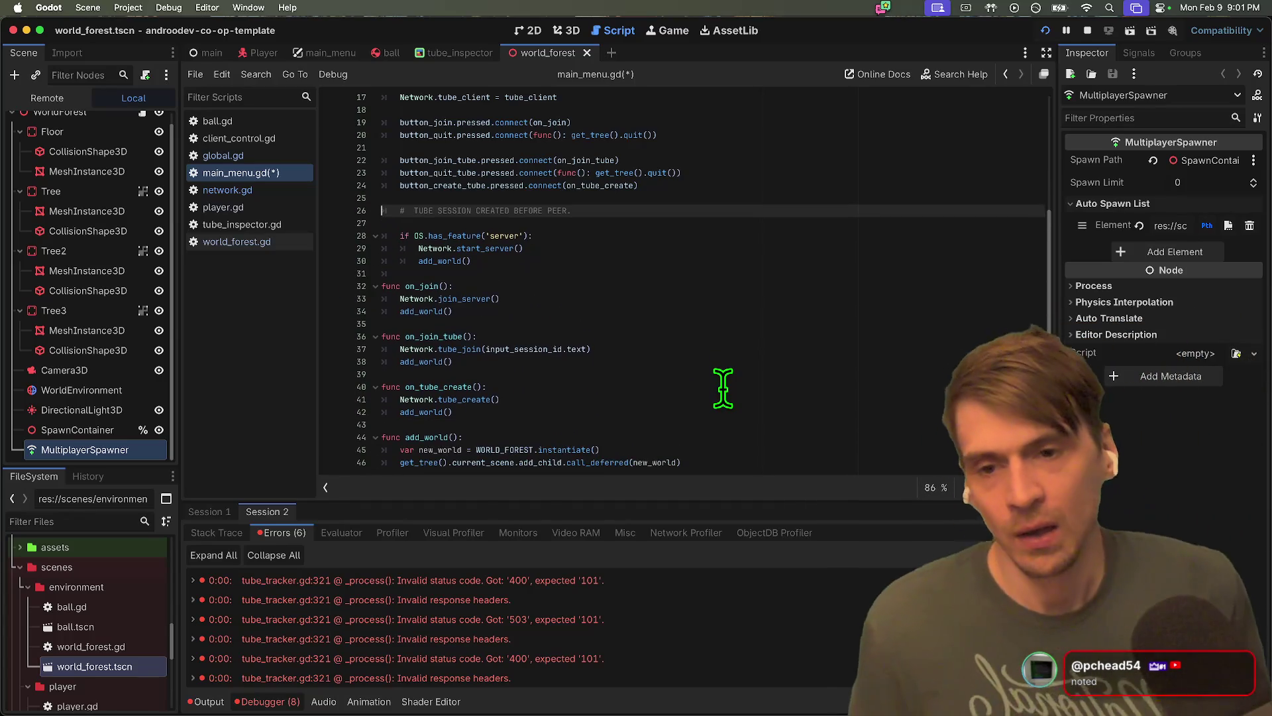
key(Up)
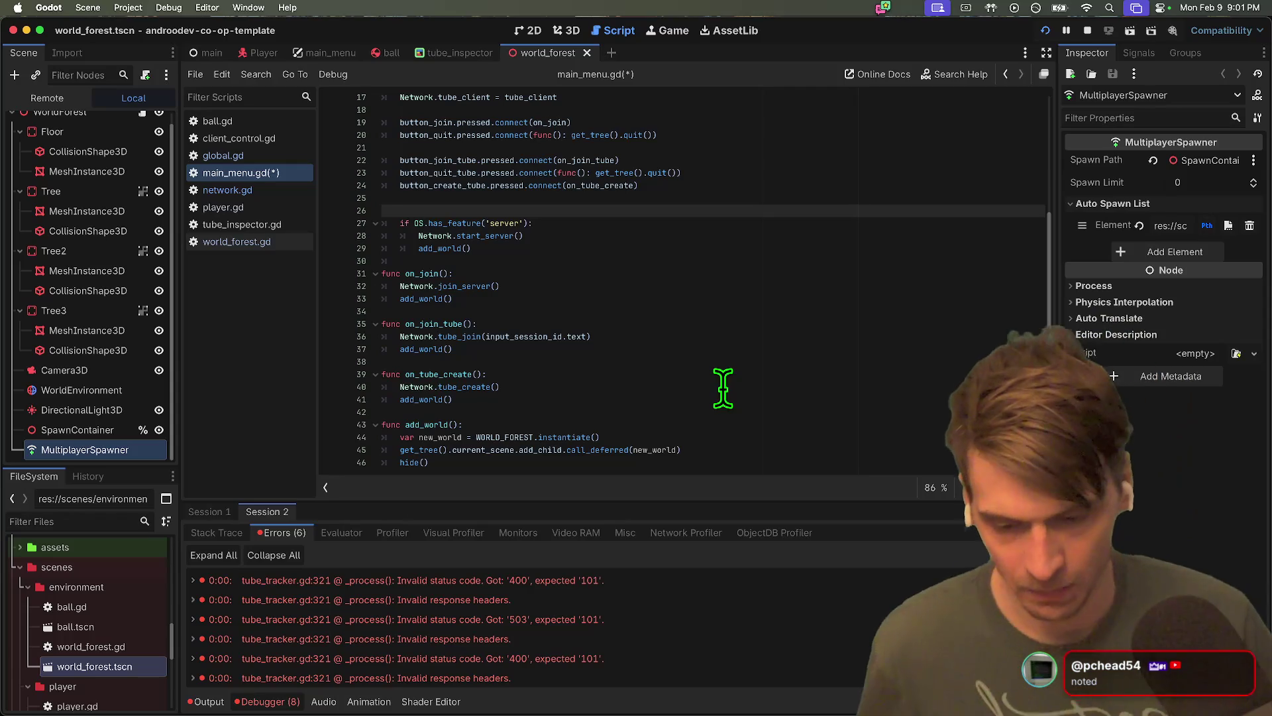
click(933, 366)
key(ctrl+s)
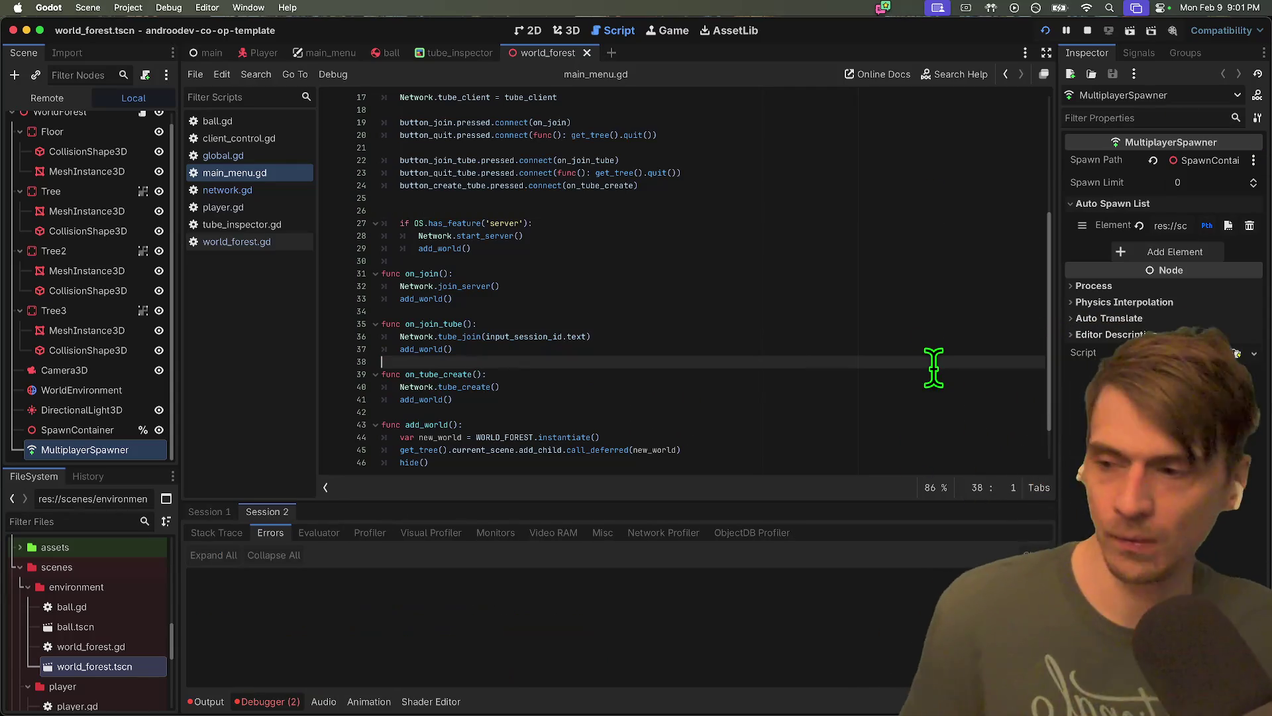
Run both instances and try joining with session ID 'asrfgarfgarg', which logs an invalid-session error
key(super+b)
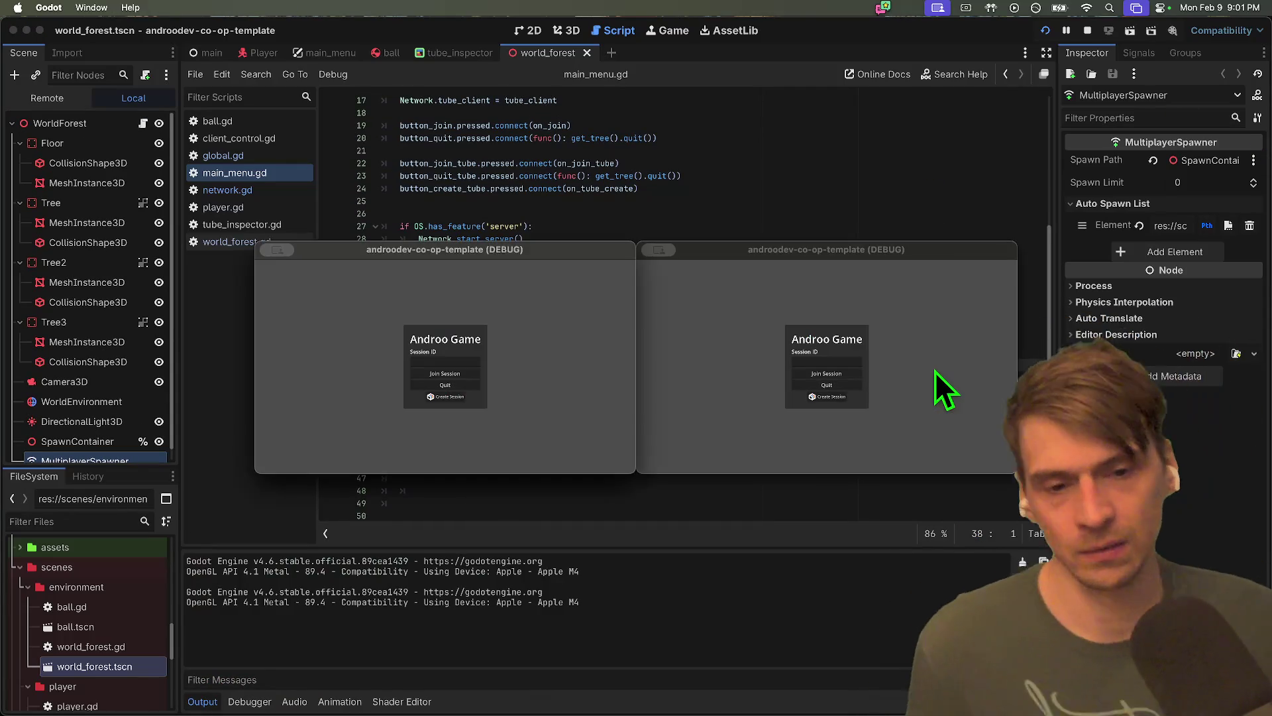
click(836, 361)
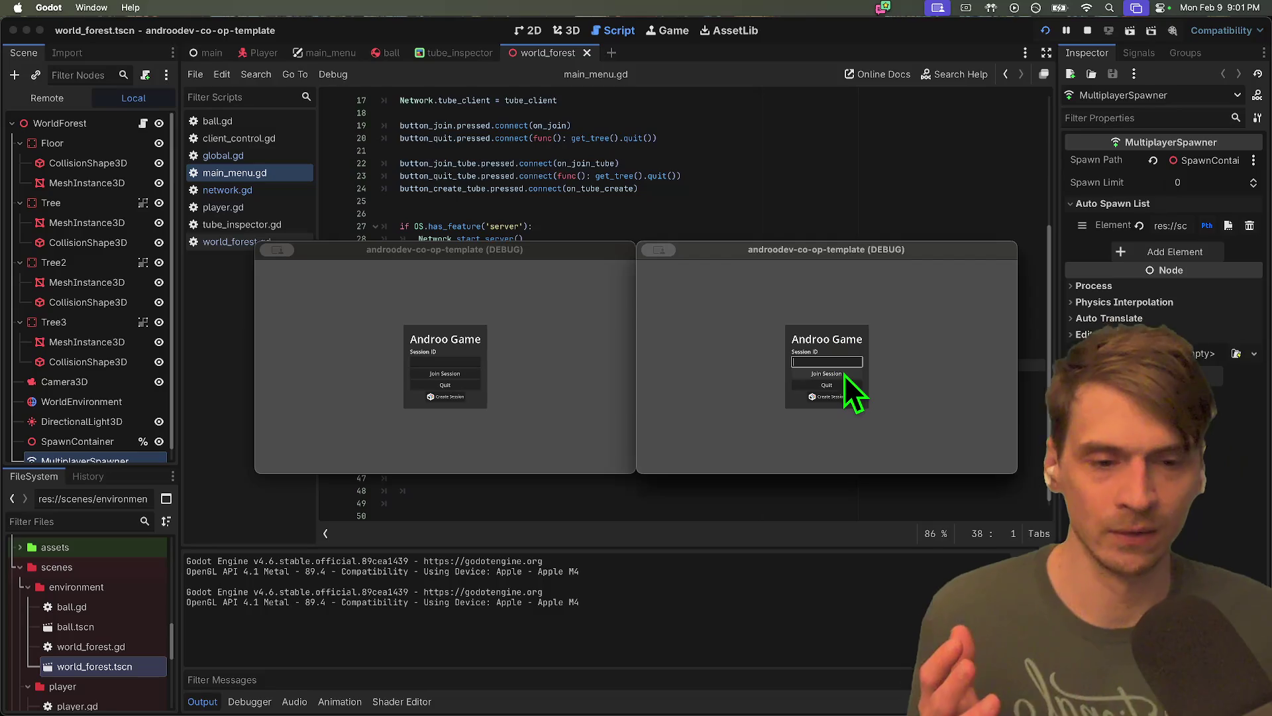
text(asrfgarfgarg)
click(843, 375)
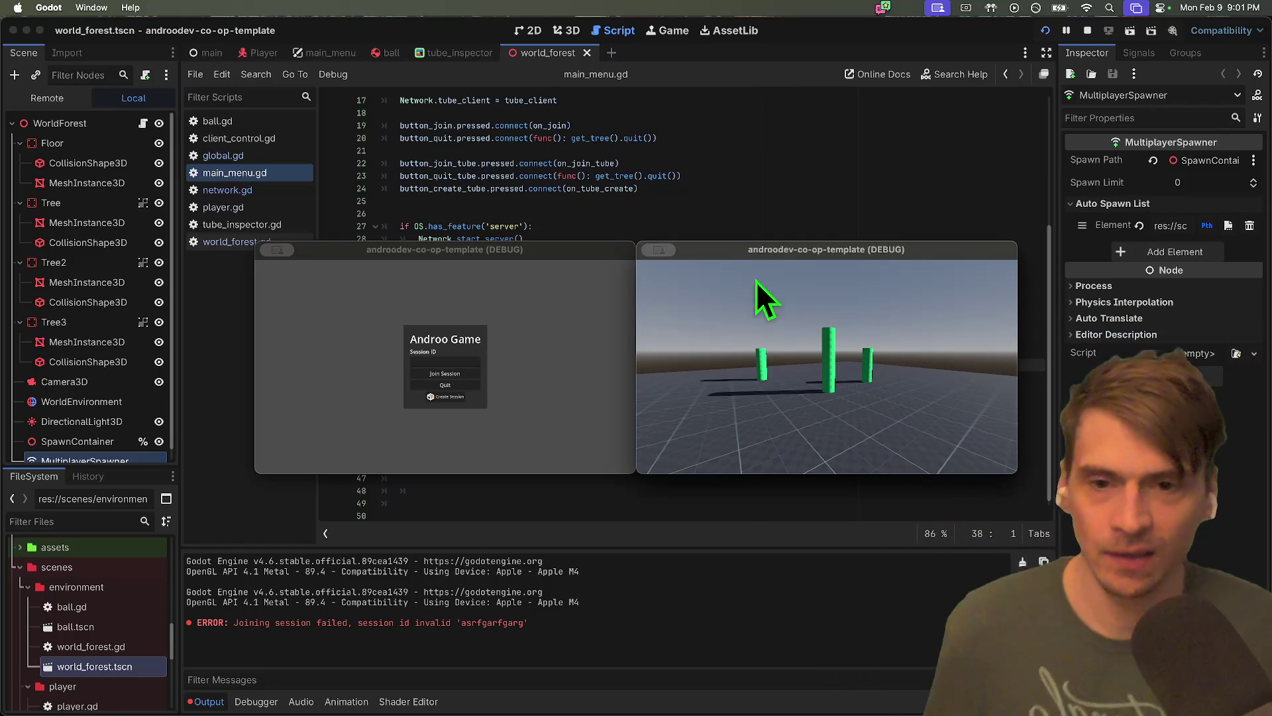
key(Escape)
key(Escape)
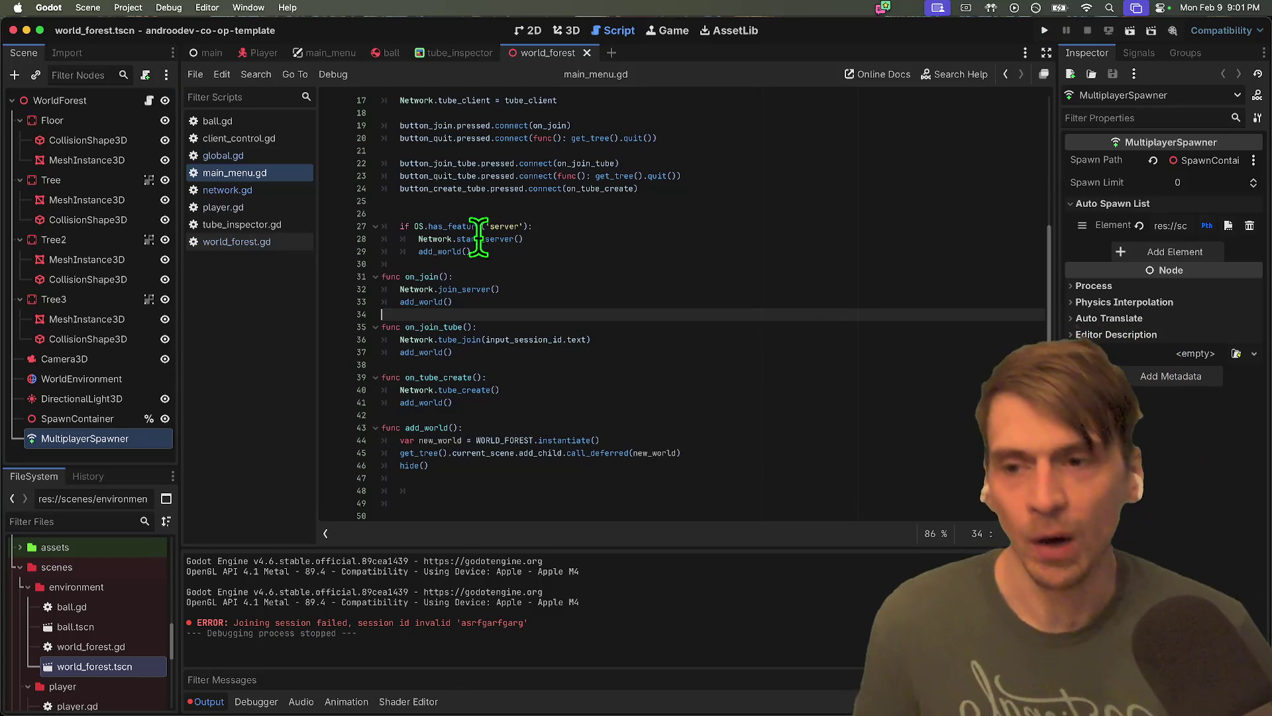
Inspect tube_join and its on_connected_to_server callback in network.gd, then return to main_menu.gd
click(278, 206)
click(265, 191)
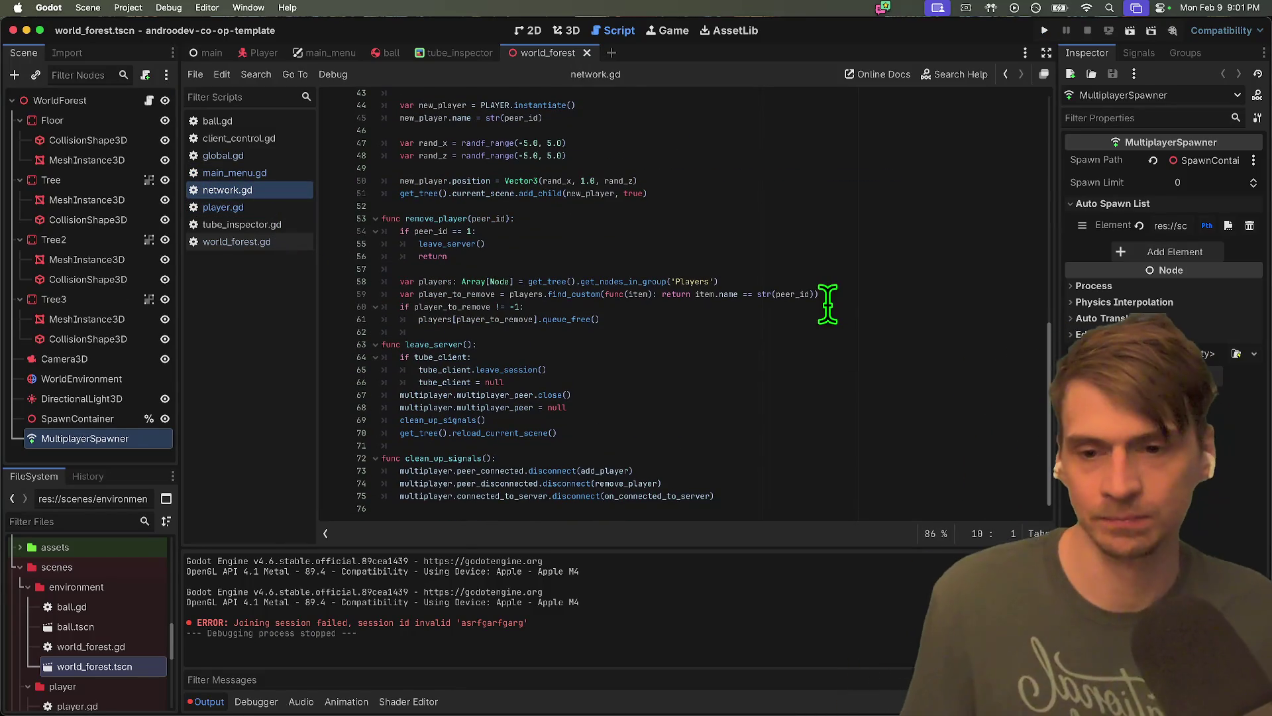
scroll(840, 326, up, 10)
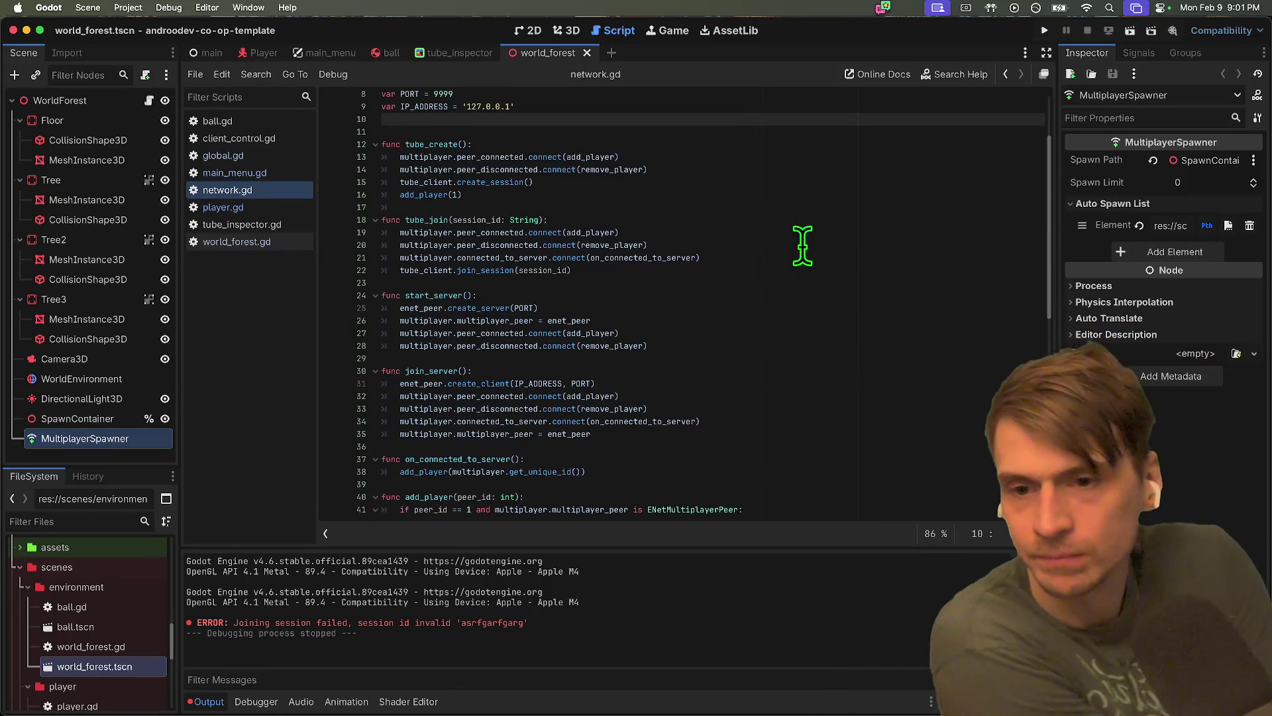
scroll(815, 290, up, 1)
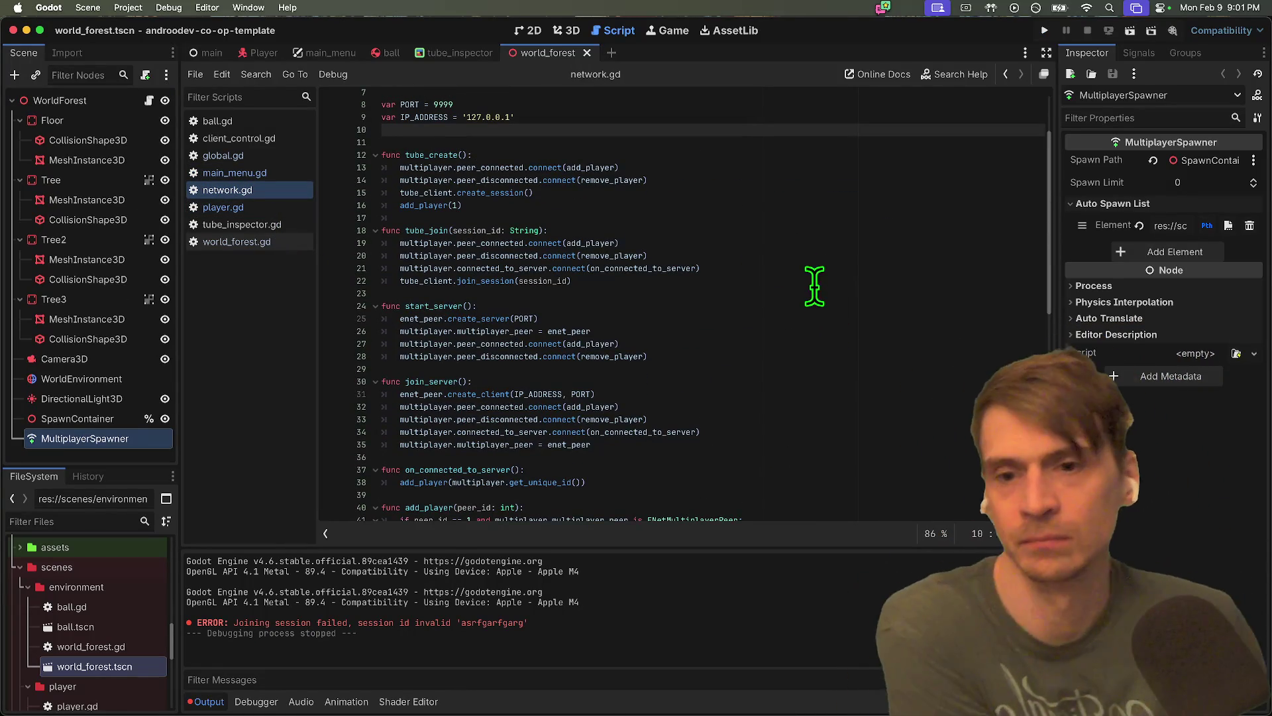
click(842, 220)
click(837, 281)
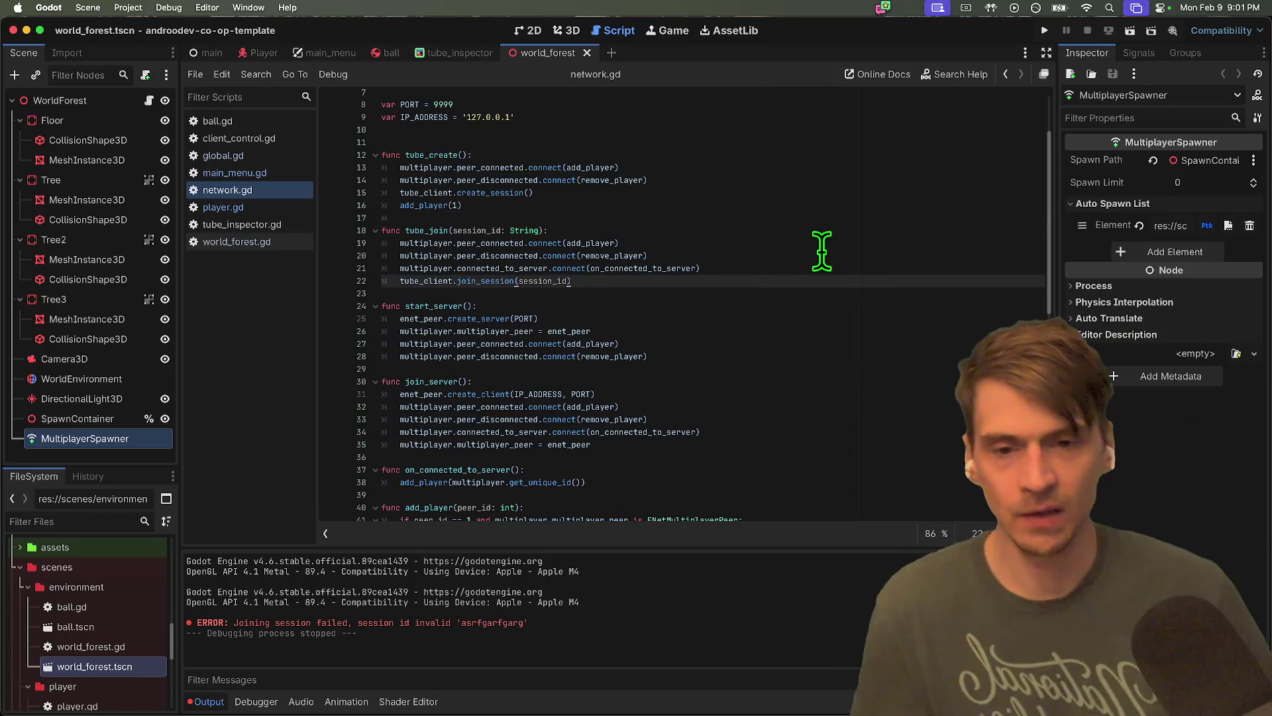
drag(676, 268, 590, 268)
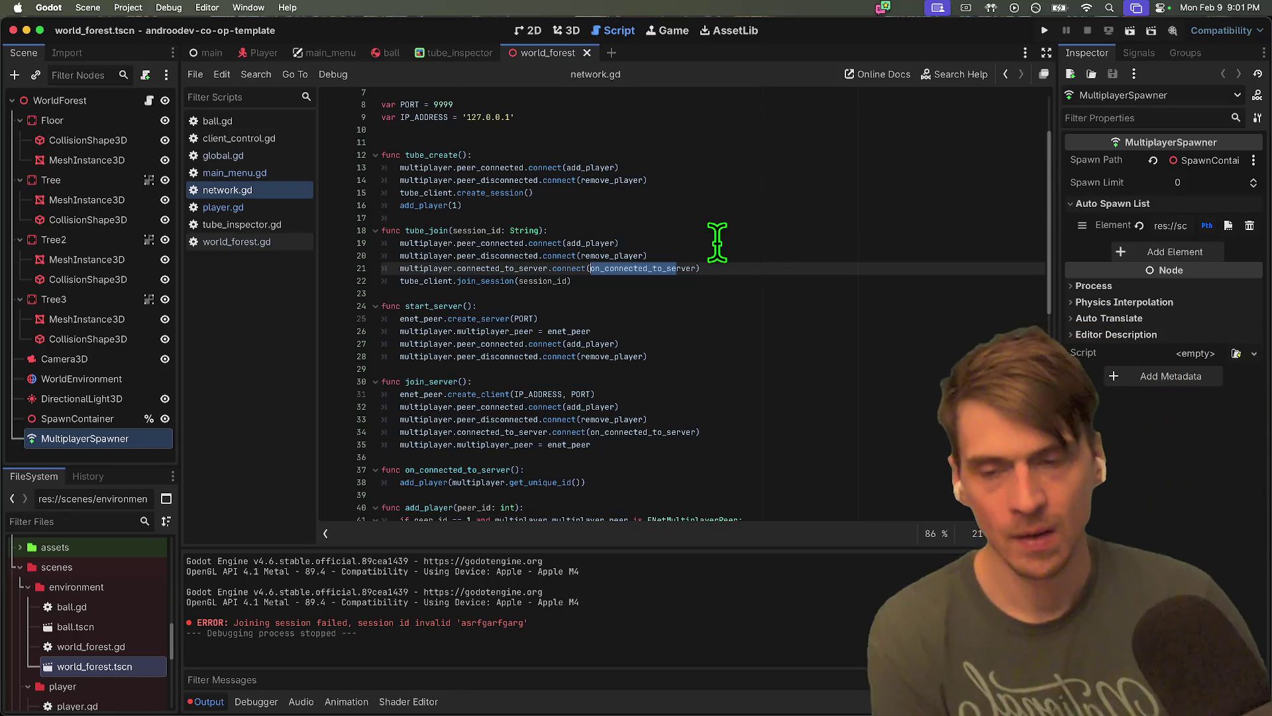
click(260, 173)
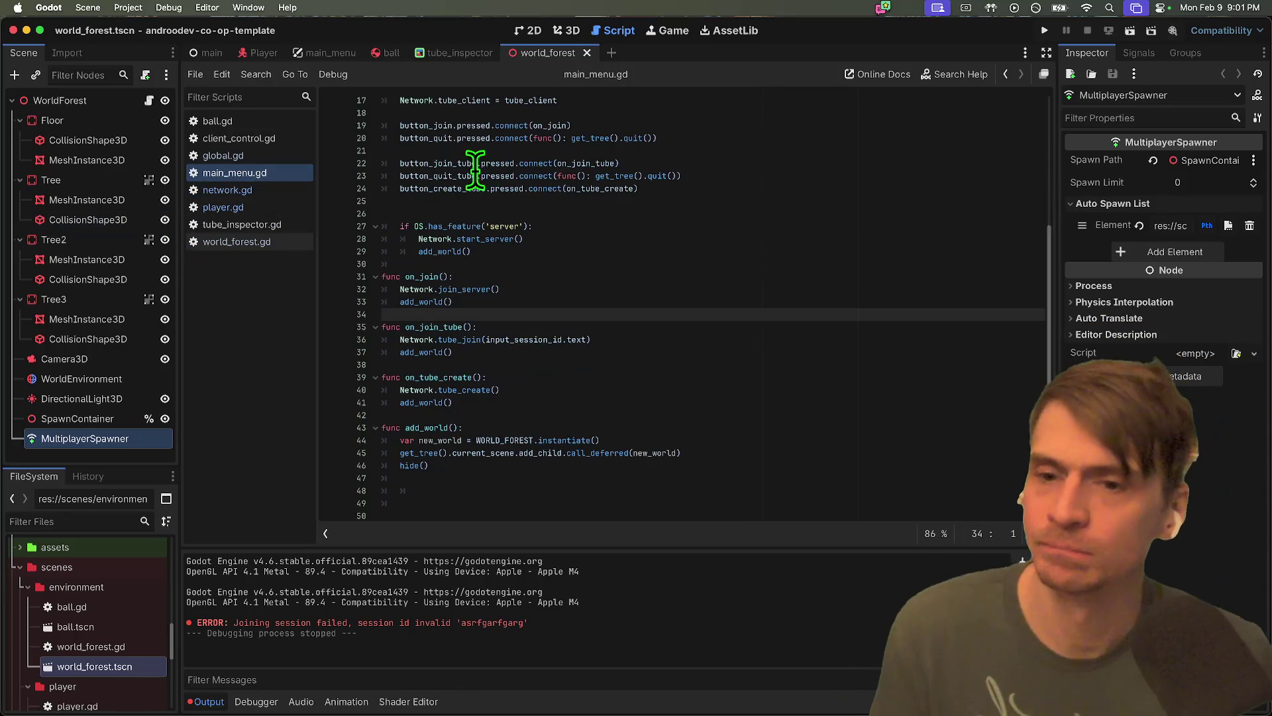
Add a blank line 26 and remove the add_world() call from on_join_tube
click(673, 200)
key(Return)
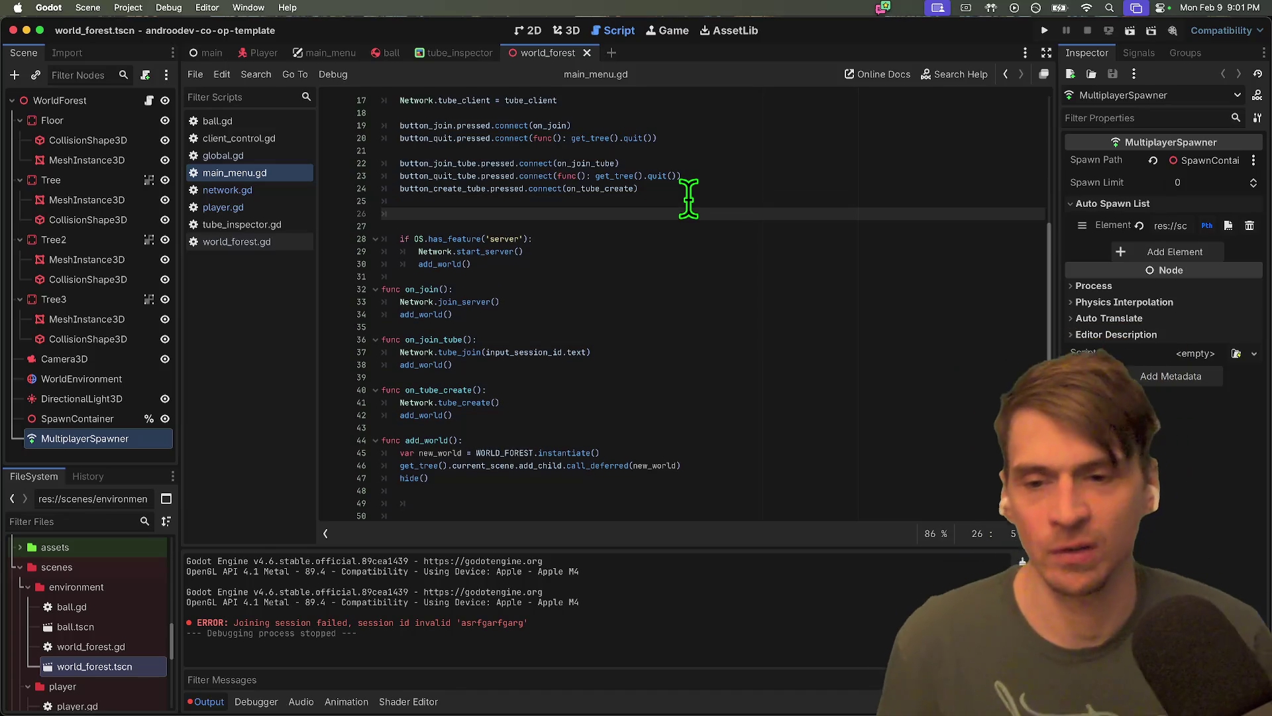
click(534, 311)
key(super+shift+k)
click(666, 215)
key(super+z)
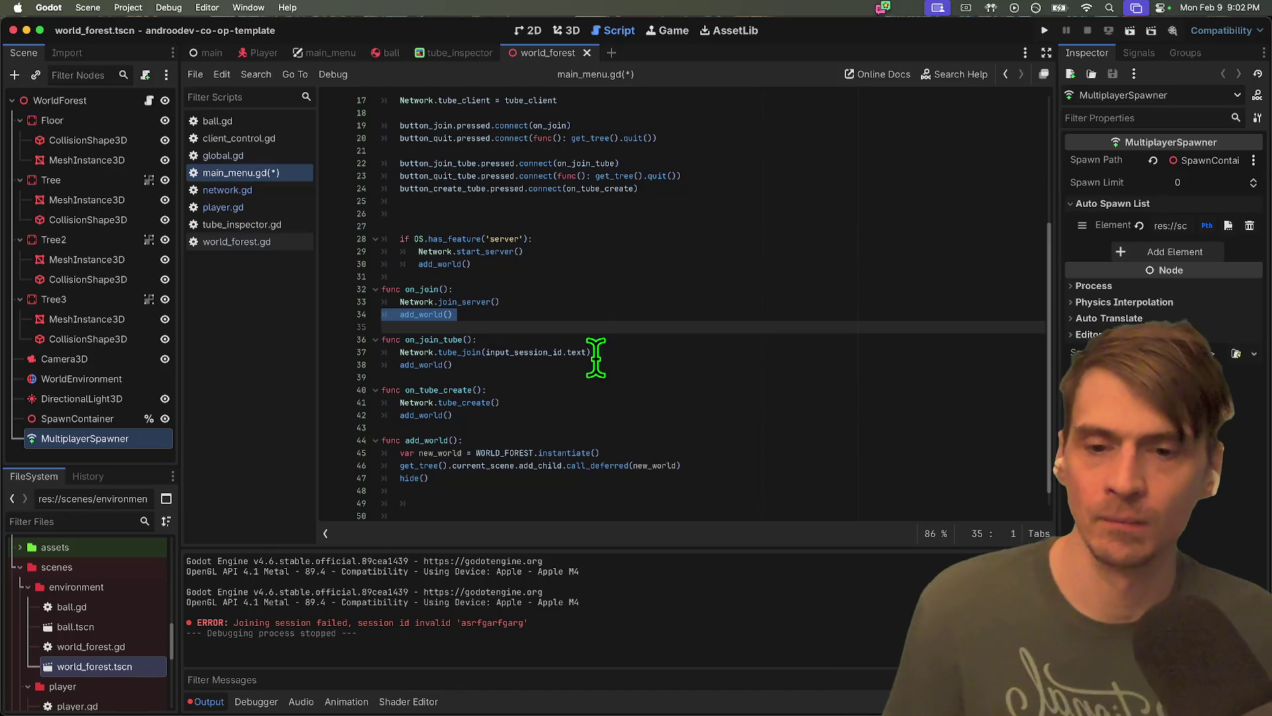
click(619, 363)
key(super+shift+k)
click(649, 216)
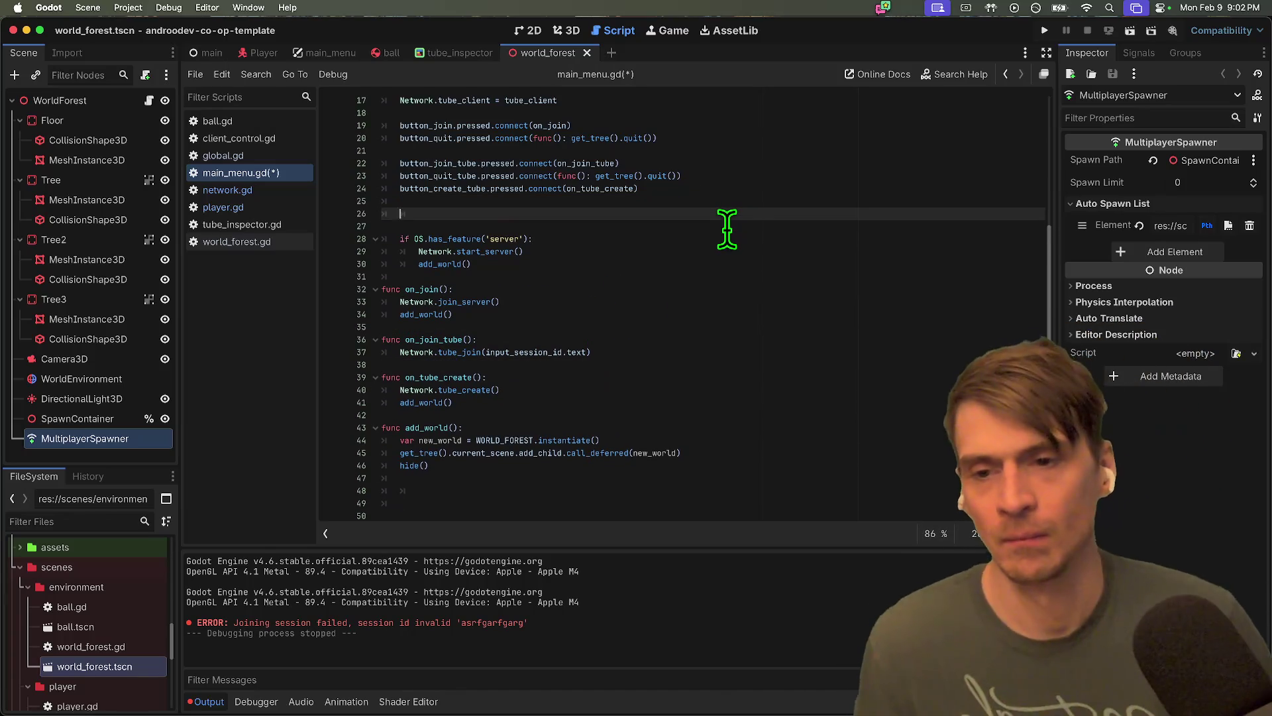
Write multiplayer.connected_to_server.connect(add_world()) on line 26 and save the script
text(multiplayer.conn)
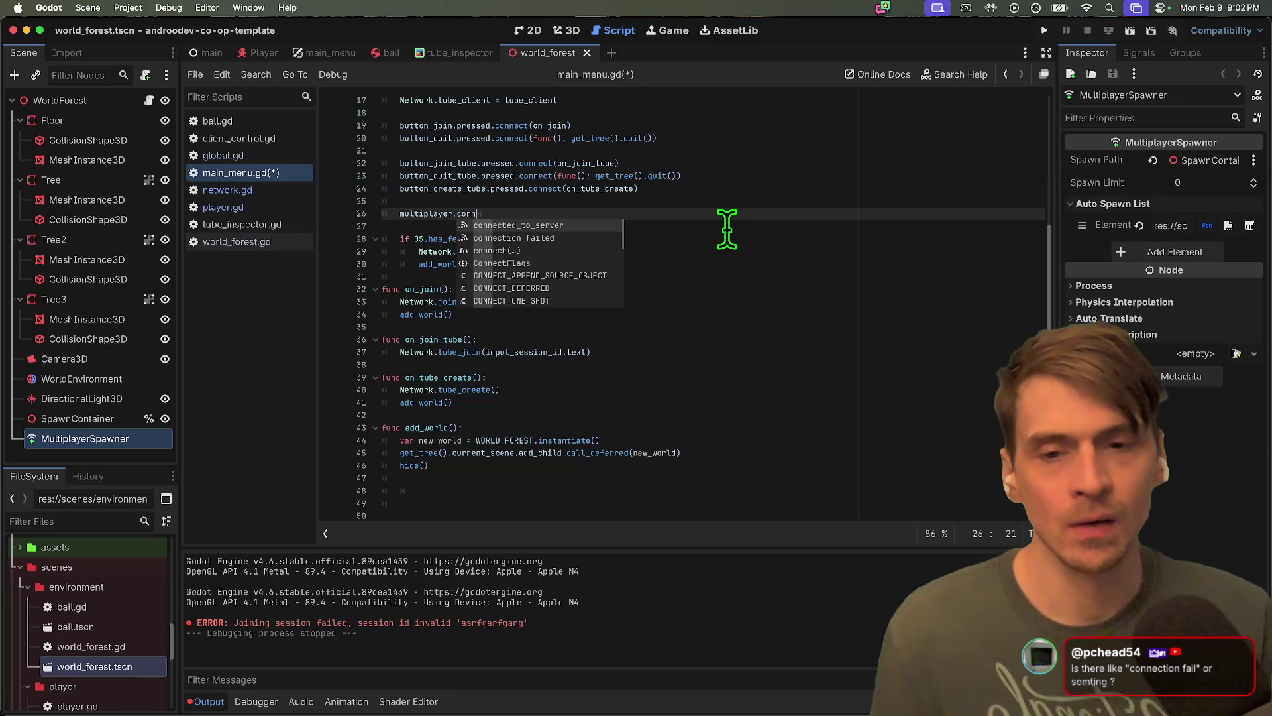
key(Return)
text(.)
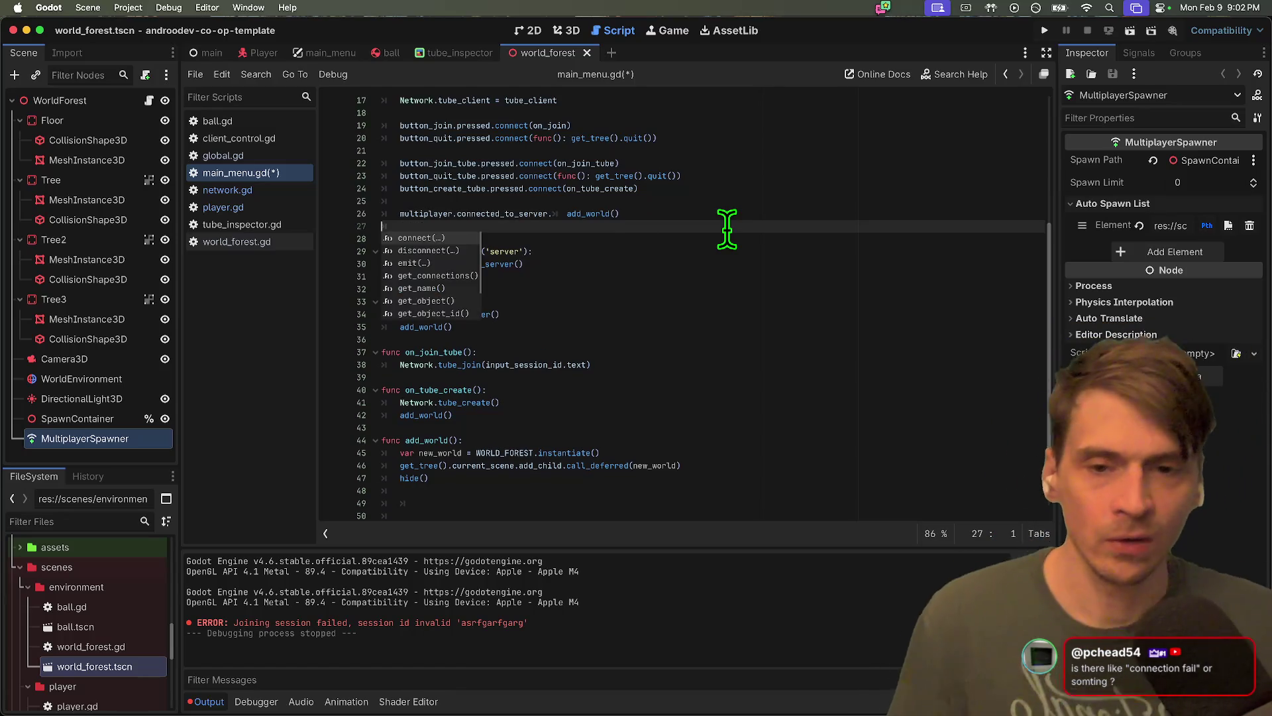
key(Escape)
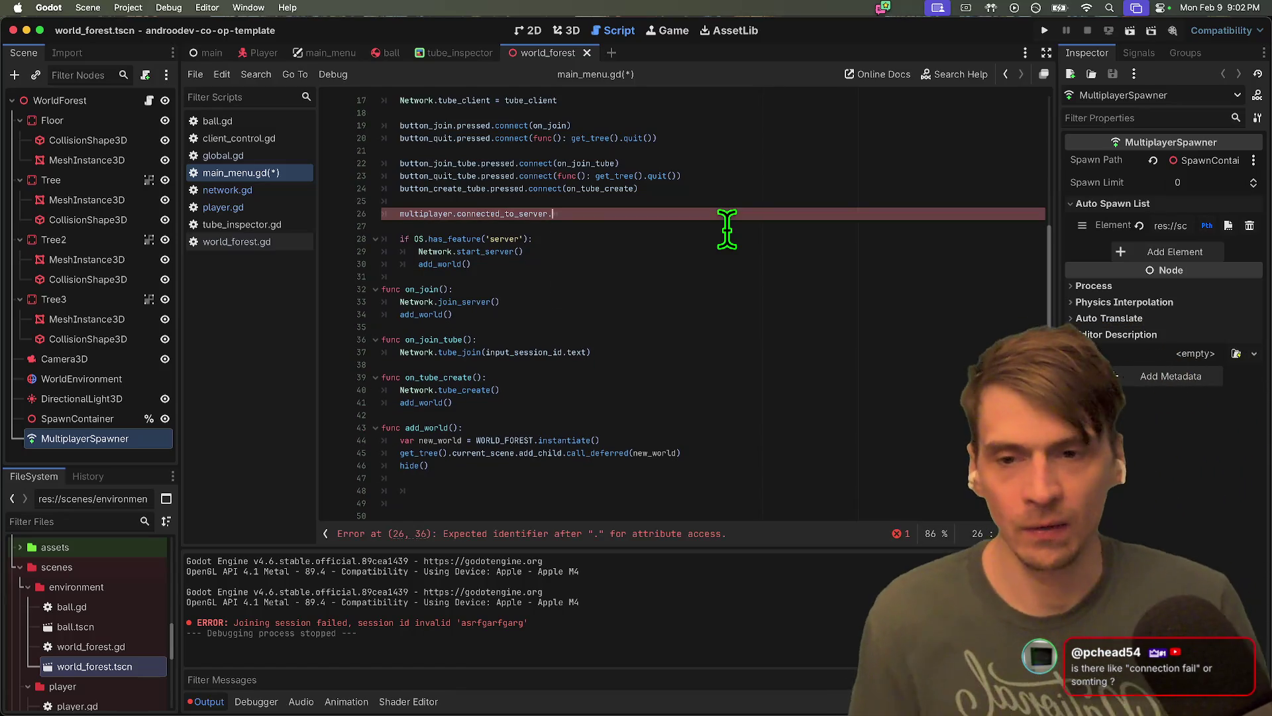
text(add_world())
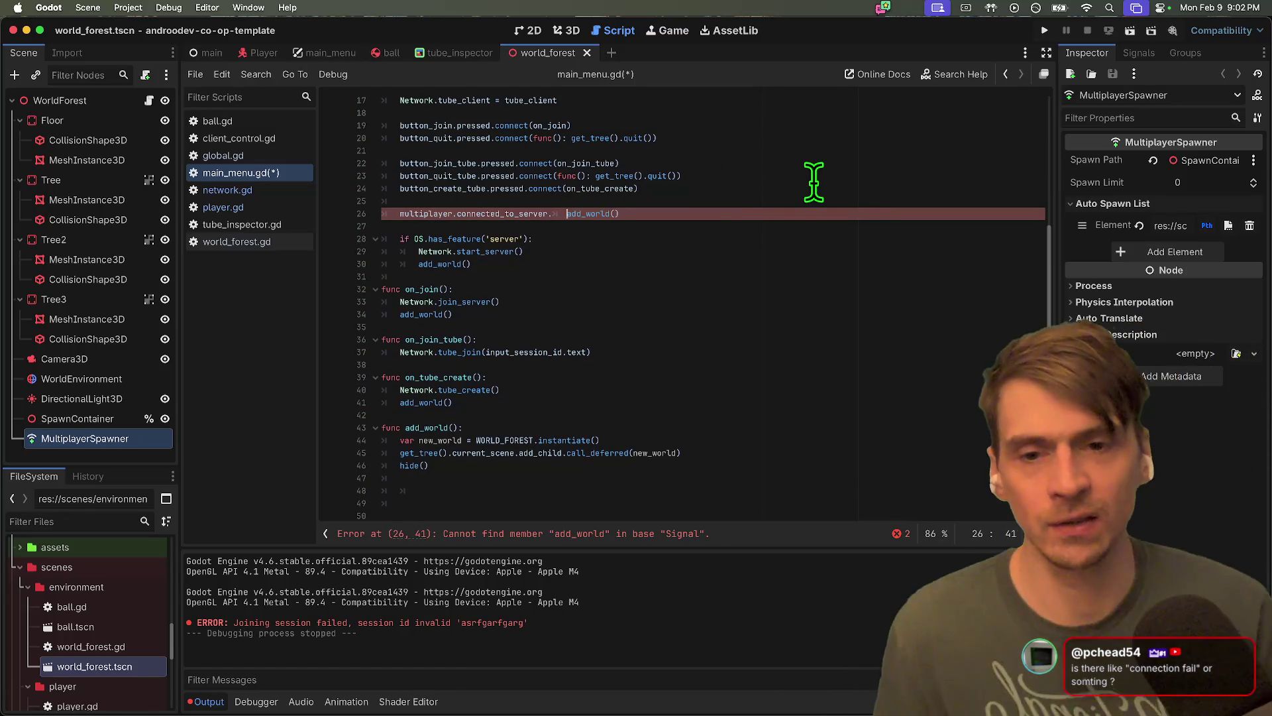
key(BackSpace)
text(disconnect()
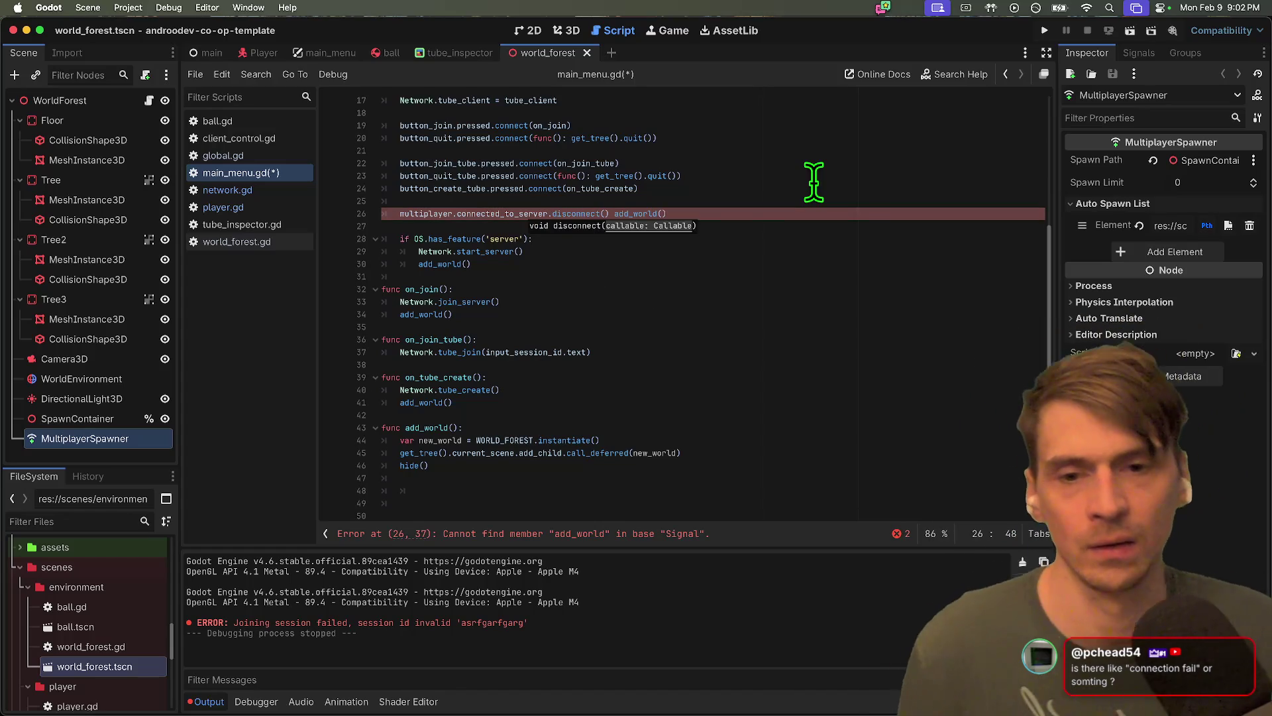
key(Return)
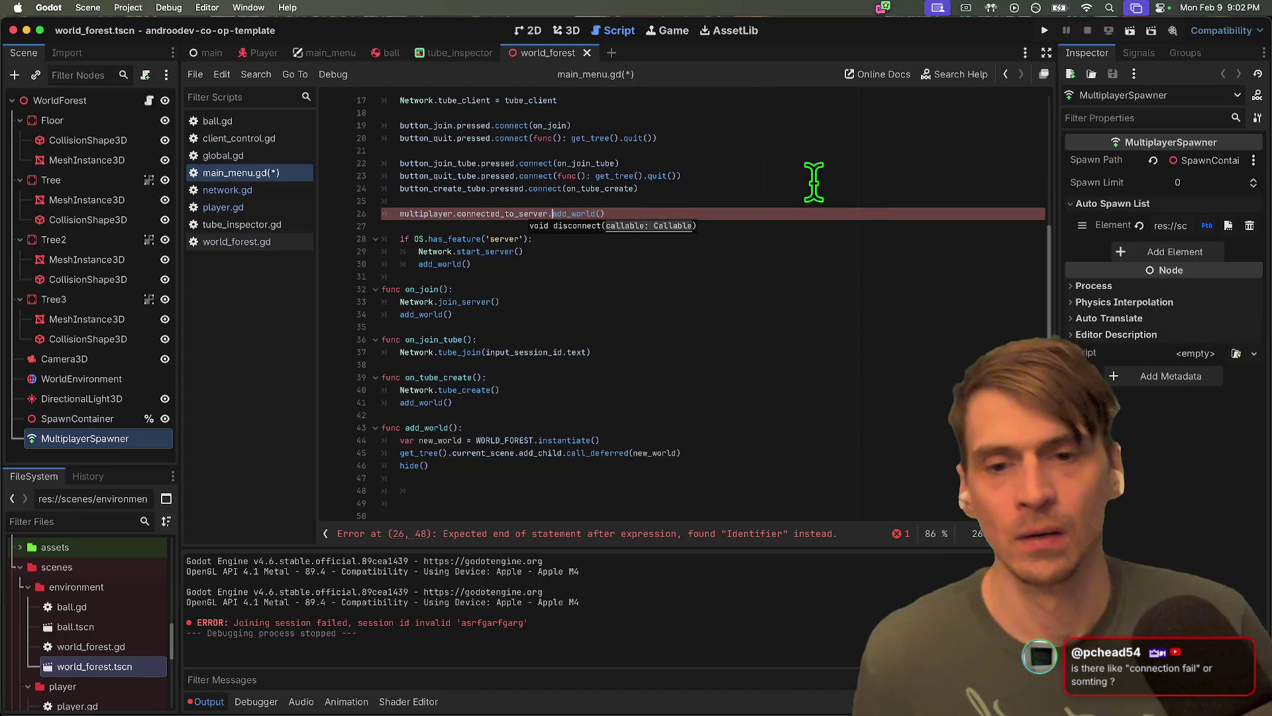
key(End)
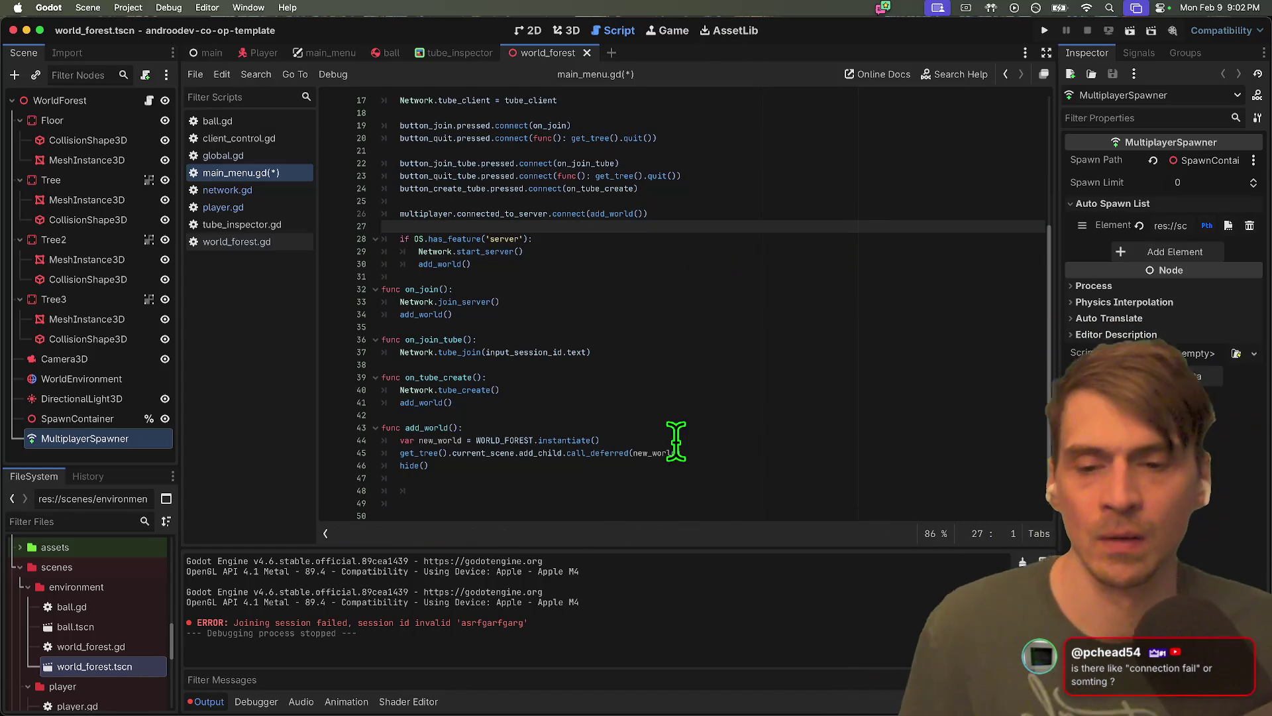
double_click(586, 214)
click(656, 442)
key(Up)
key(Up)
key(super+s)
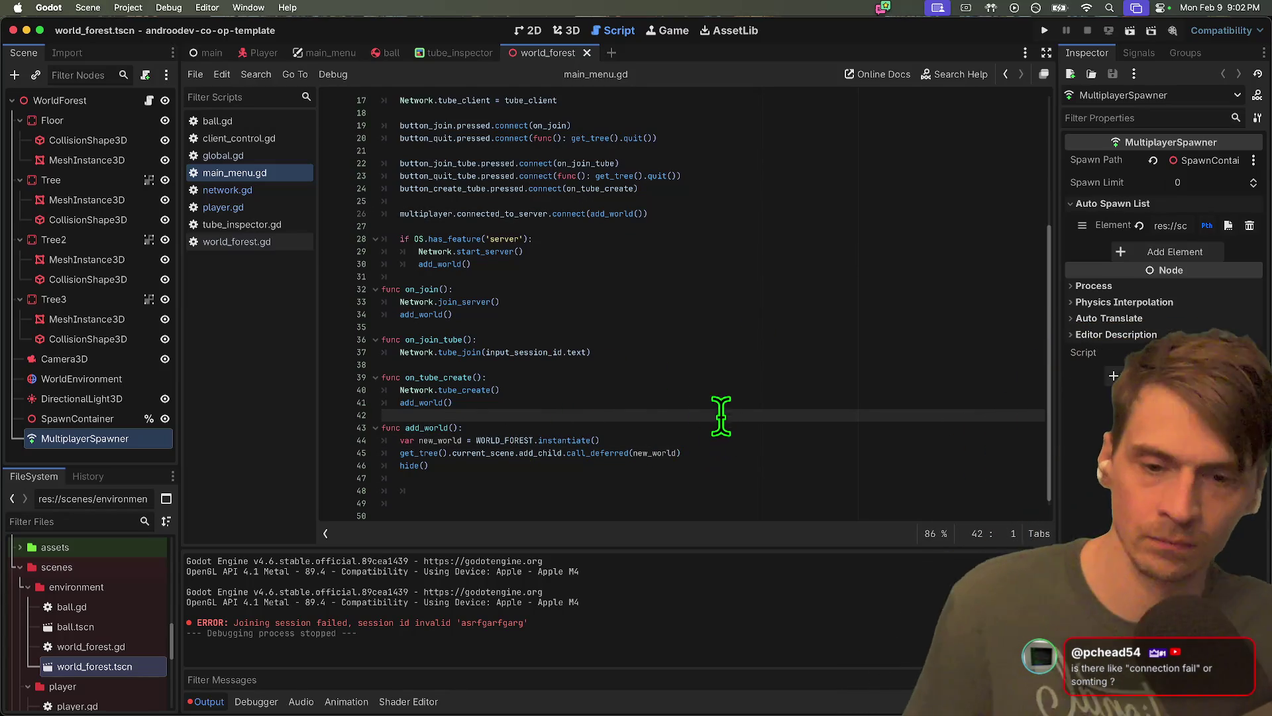
Inline WORLD_FOREST.instantiate() into add_child and delete the leftover var new_world line
drag(476, 440, 736, 437)
key(super+x)
double_click(662, 453)
key(super+v)
click(793, 440)
key(super+shift+k)
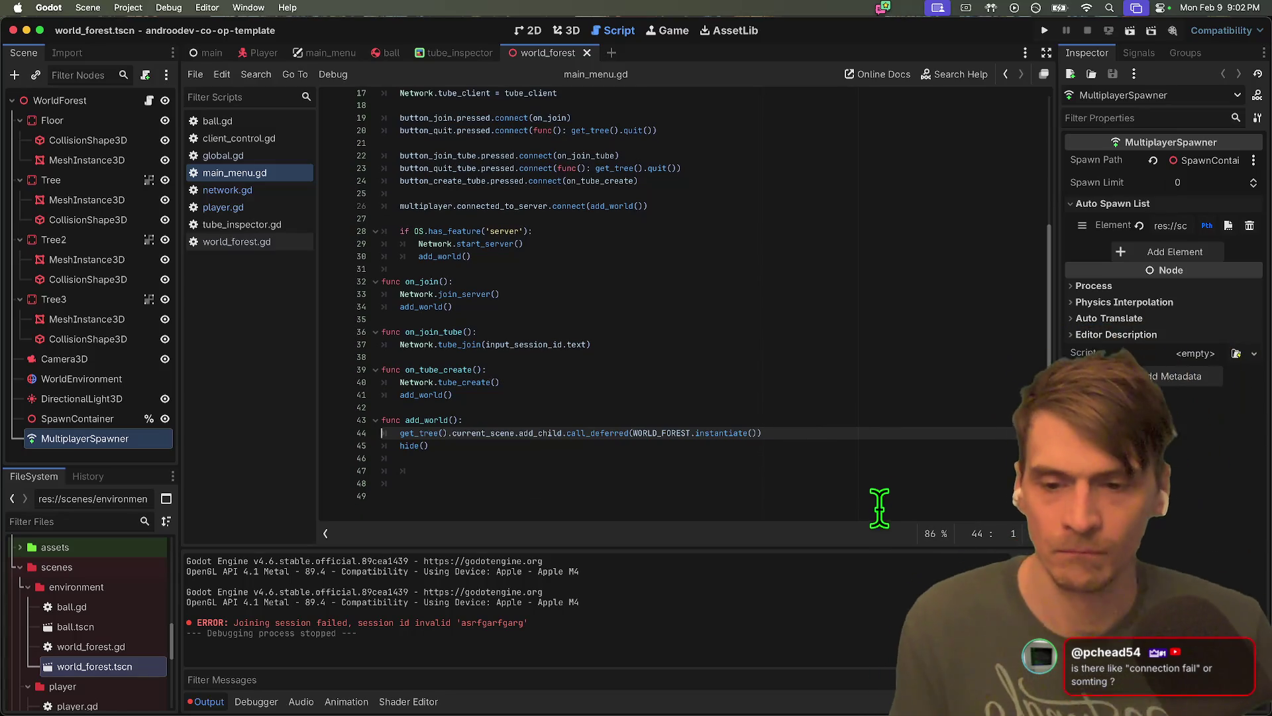
click(887, 501)
click(888, 485)
Run into the Nil-to-Callable error, then pass add_world without parentheses to connected_to_server
key(super+b)
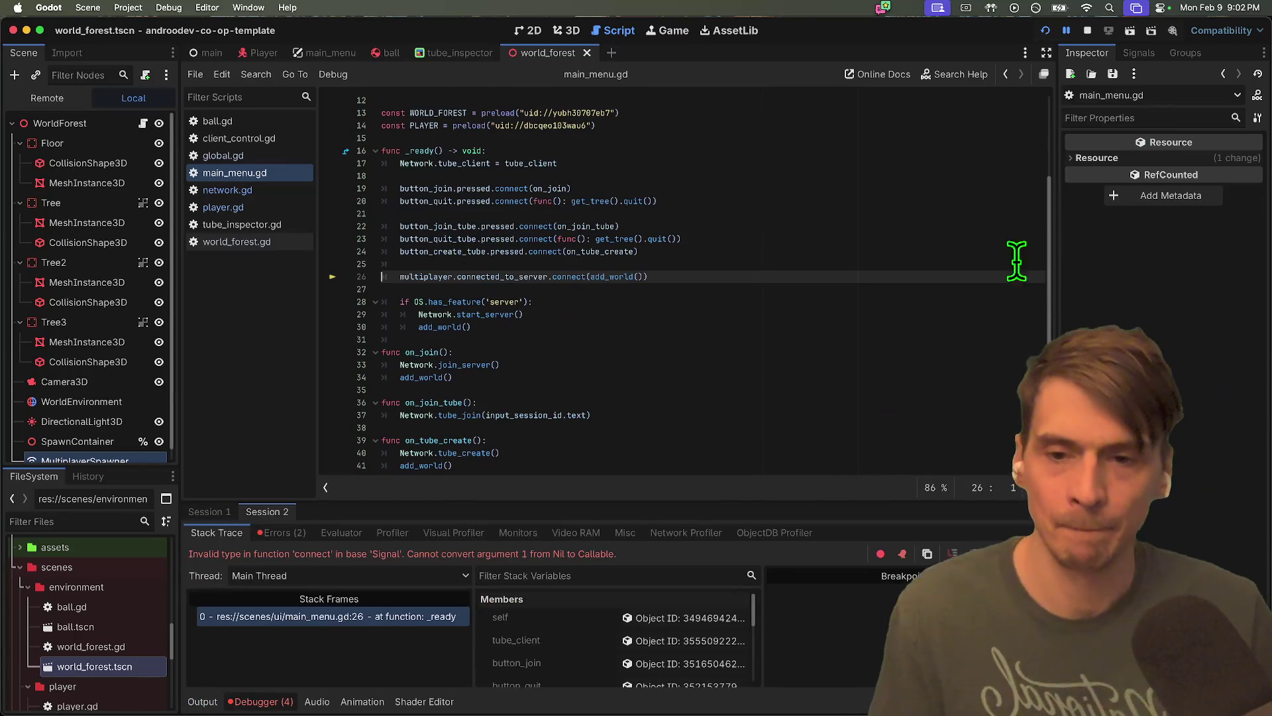
click(1092, 33)
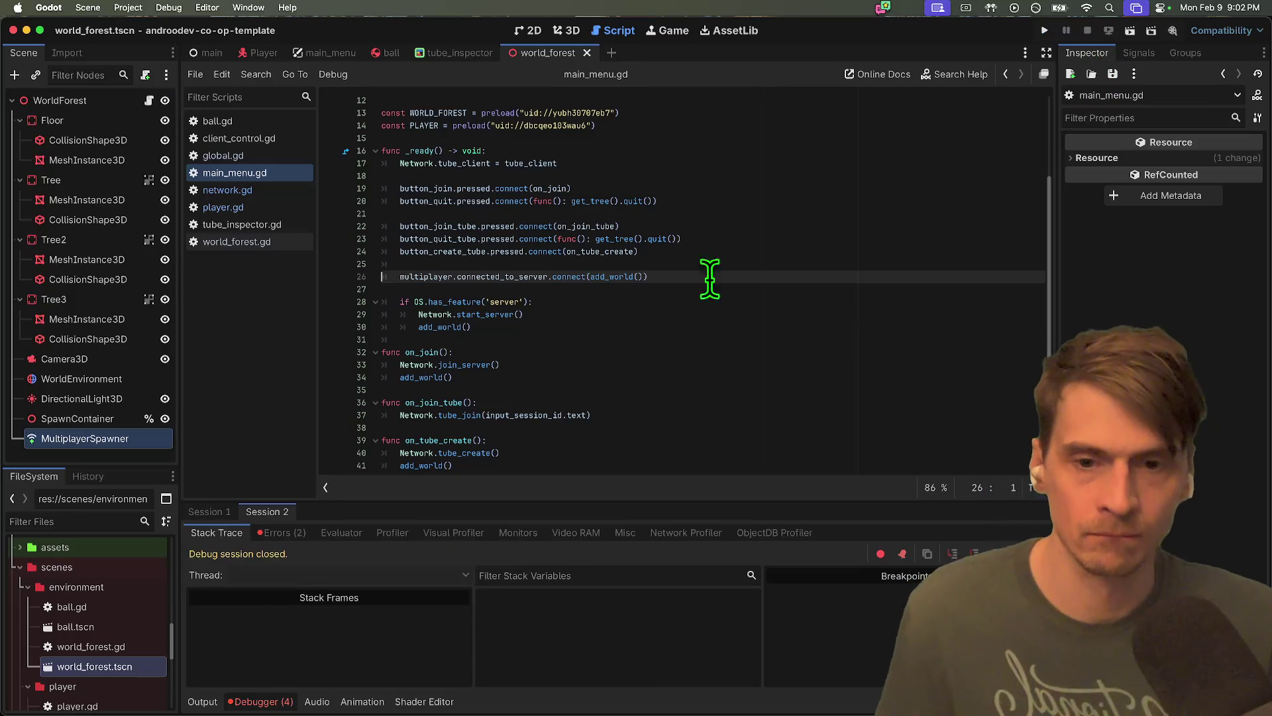
click(668, 276)
key(BackSpace)
key(BackSpace)
Rerun, create a session in one window and join it with the pasted ID in the other
key(super+b)
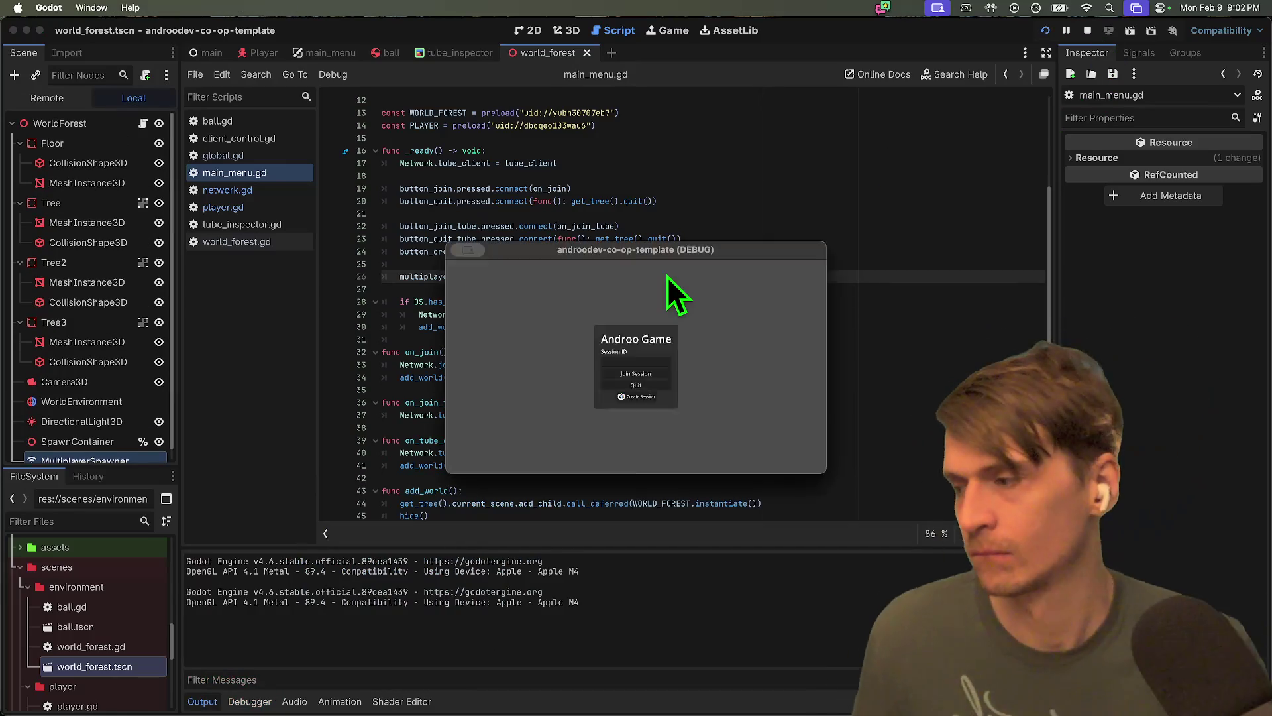
click(463, 399)
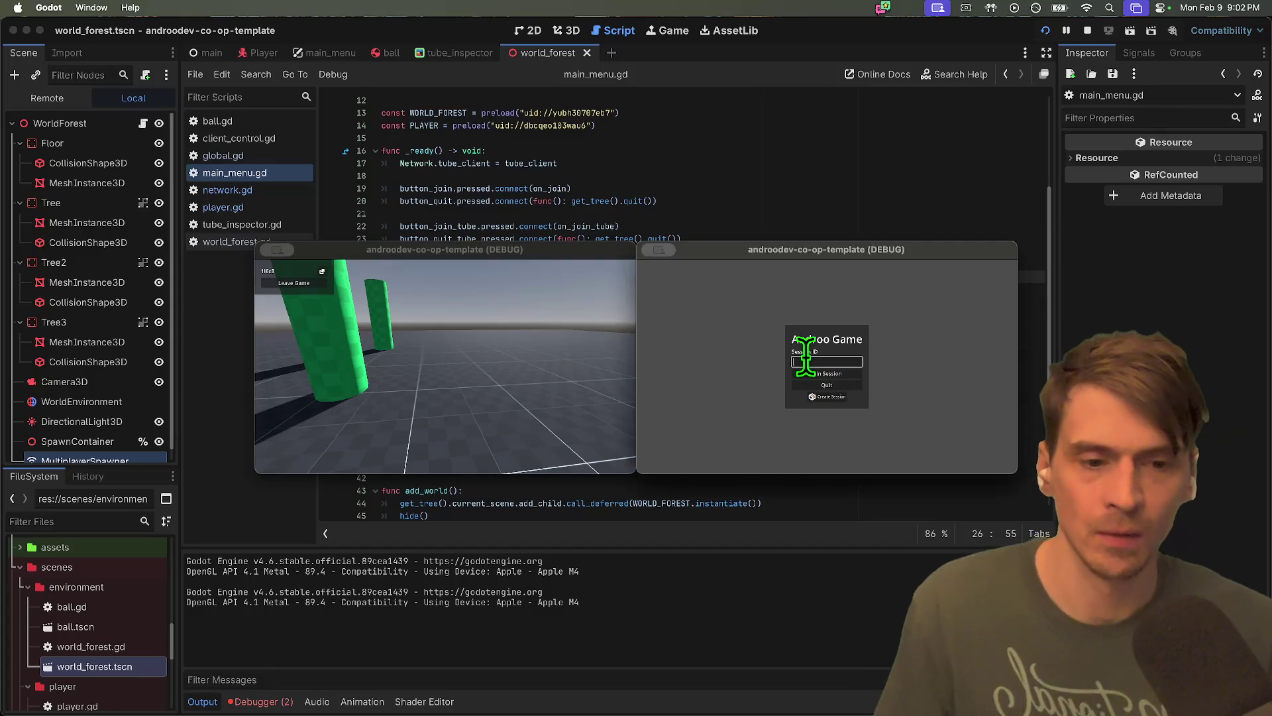
click(341, 369)
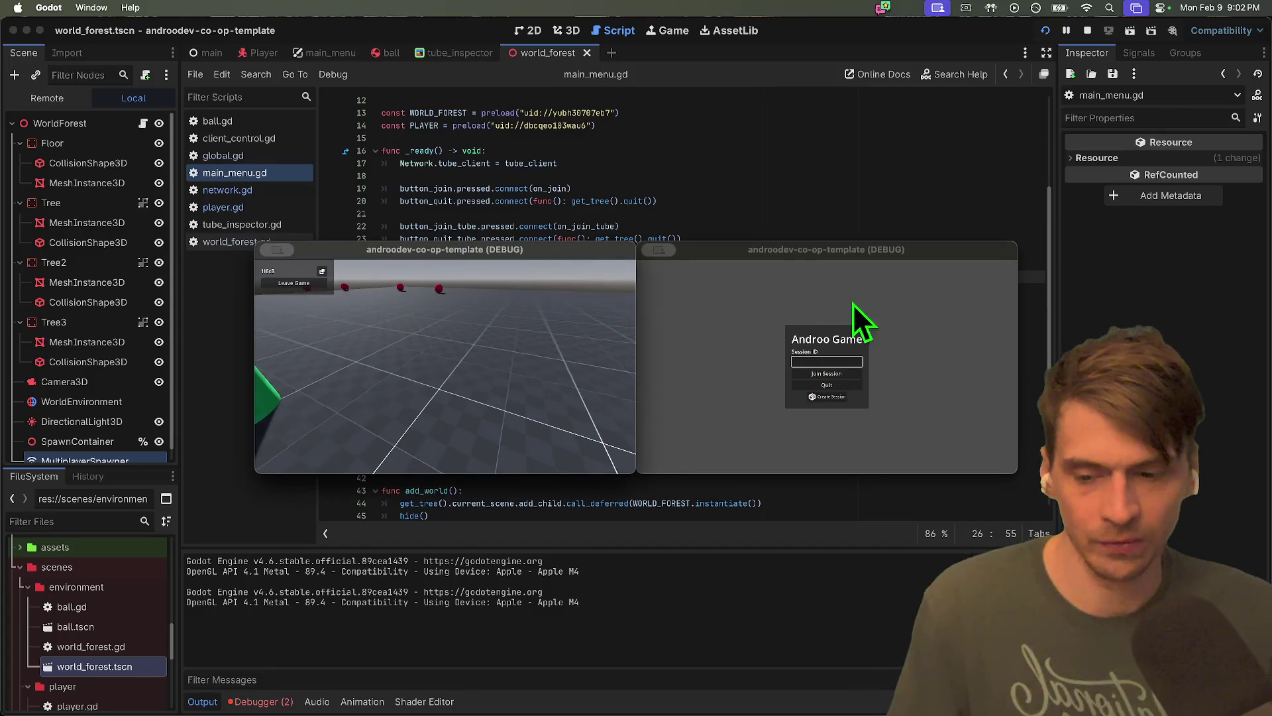
click(849, 311)
key(super+v)
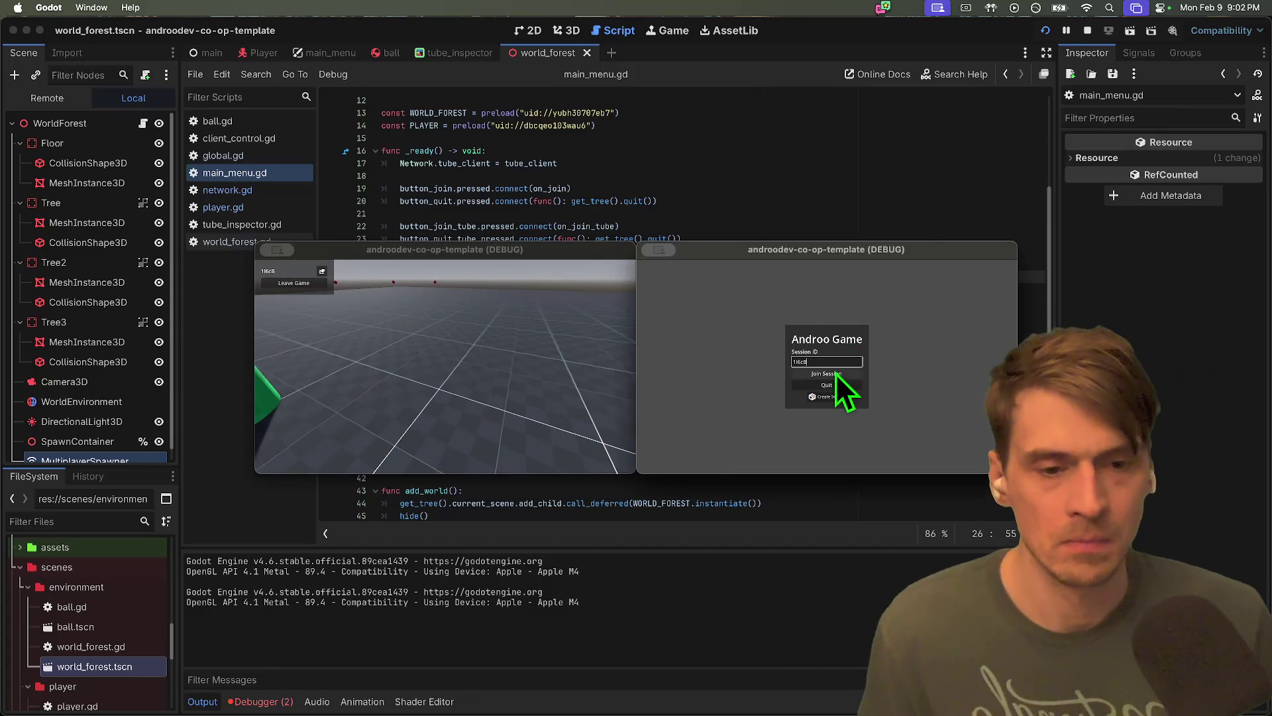
click(833, 373)
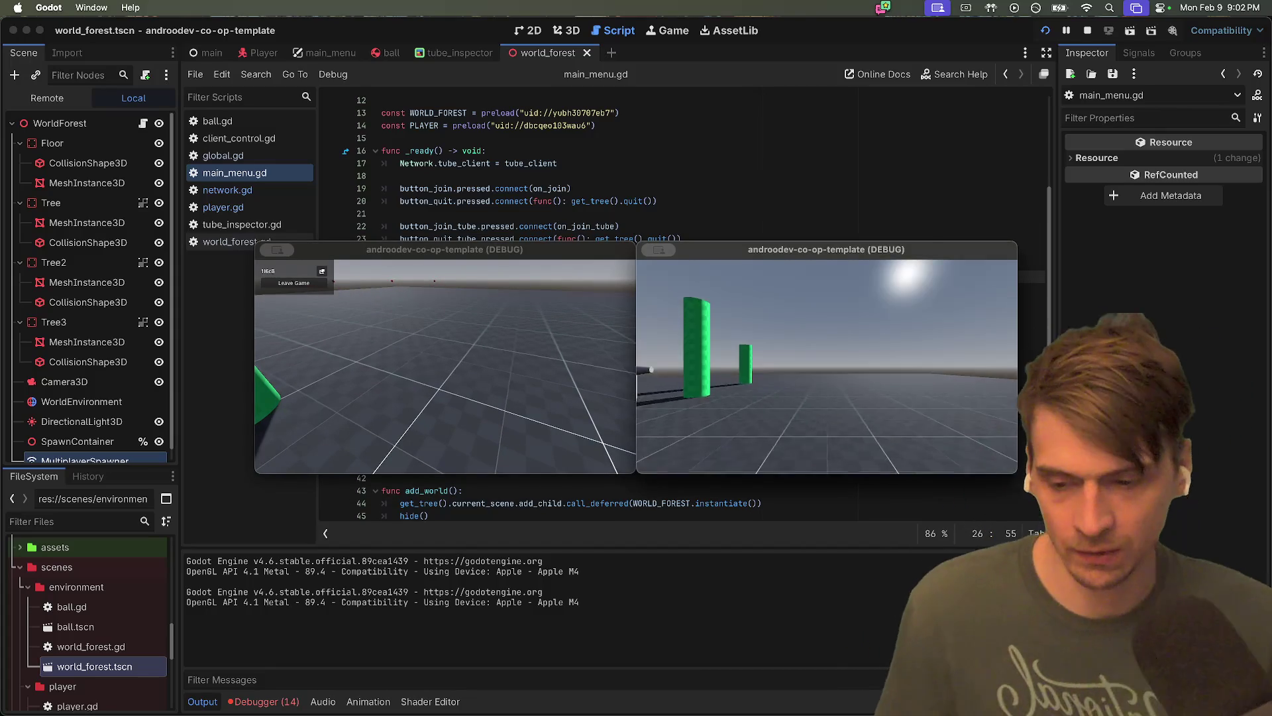
key(w)
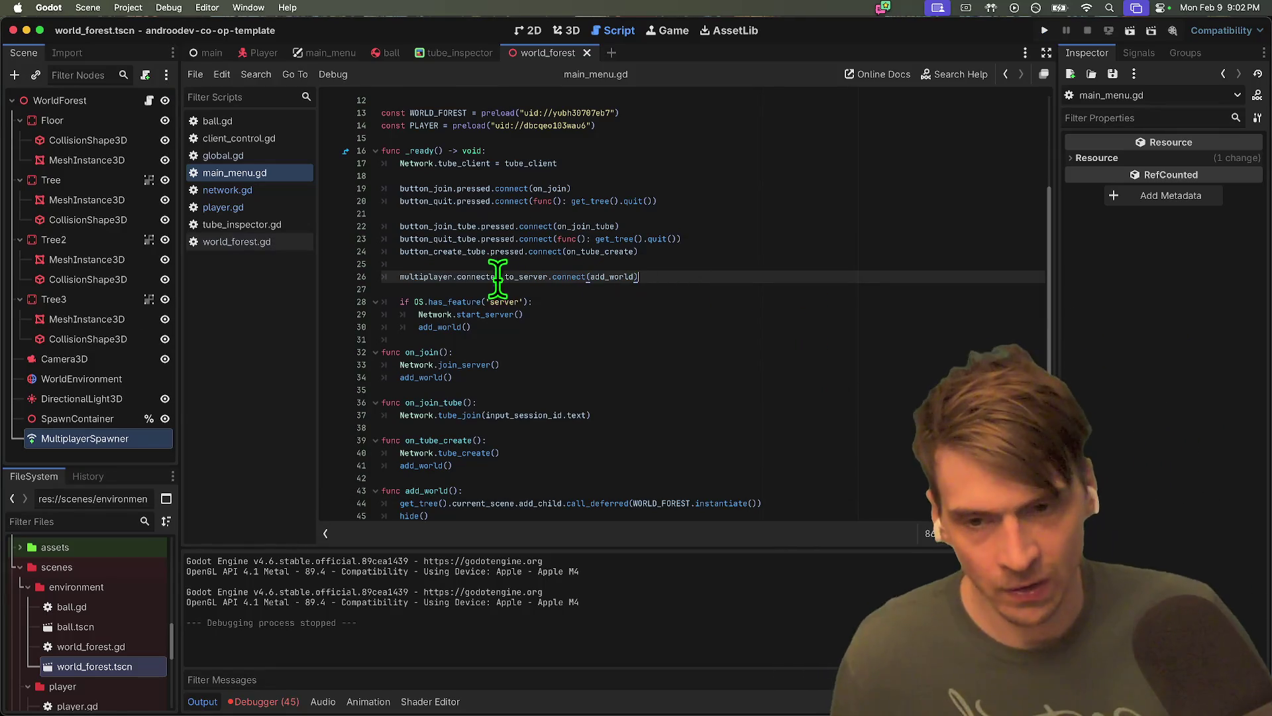
Read the help page for the multiplayer property, then return to main_menu.gd
super+click(429, 278)
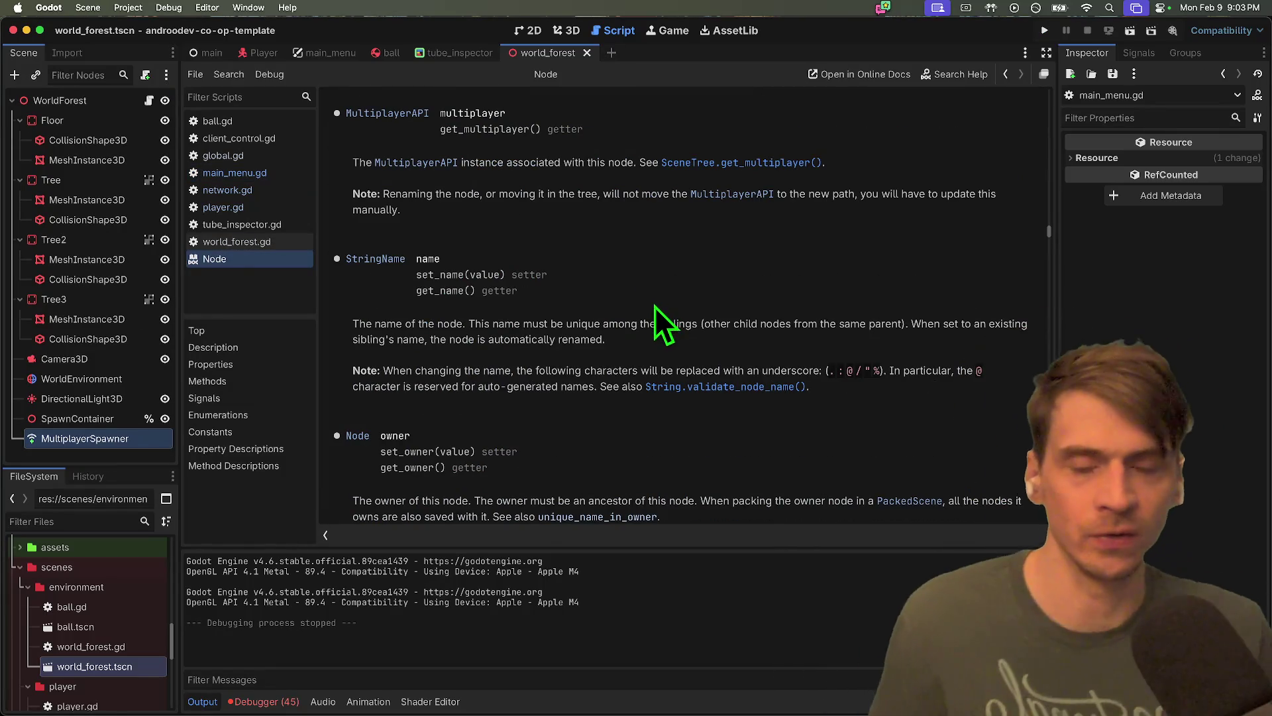
scroll(629, 331, down, 10)
scroll(689, 391, up, 8)
scroll(676, 383, up, 15)
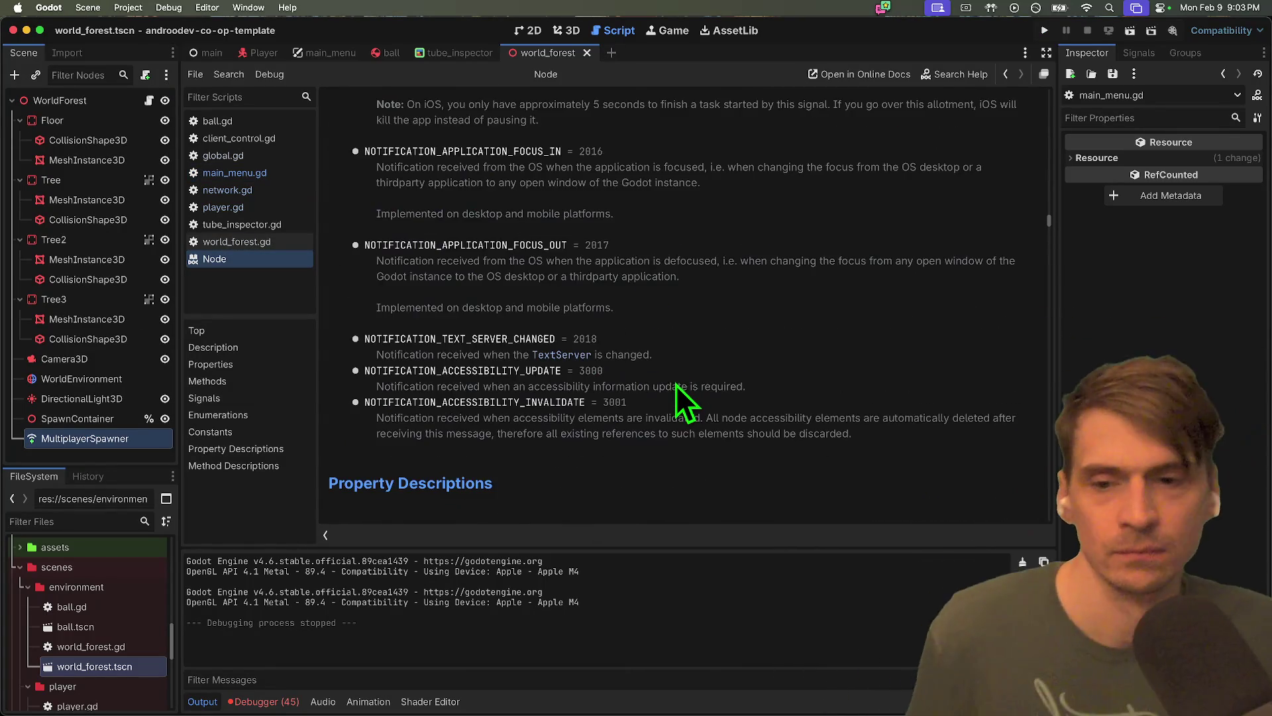
scroll(645, 396, up, 20)
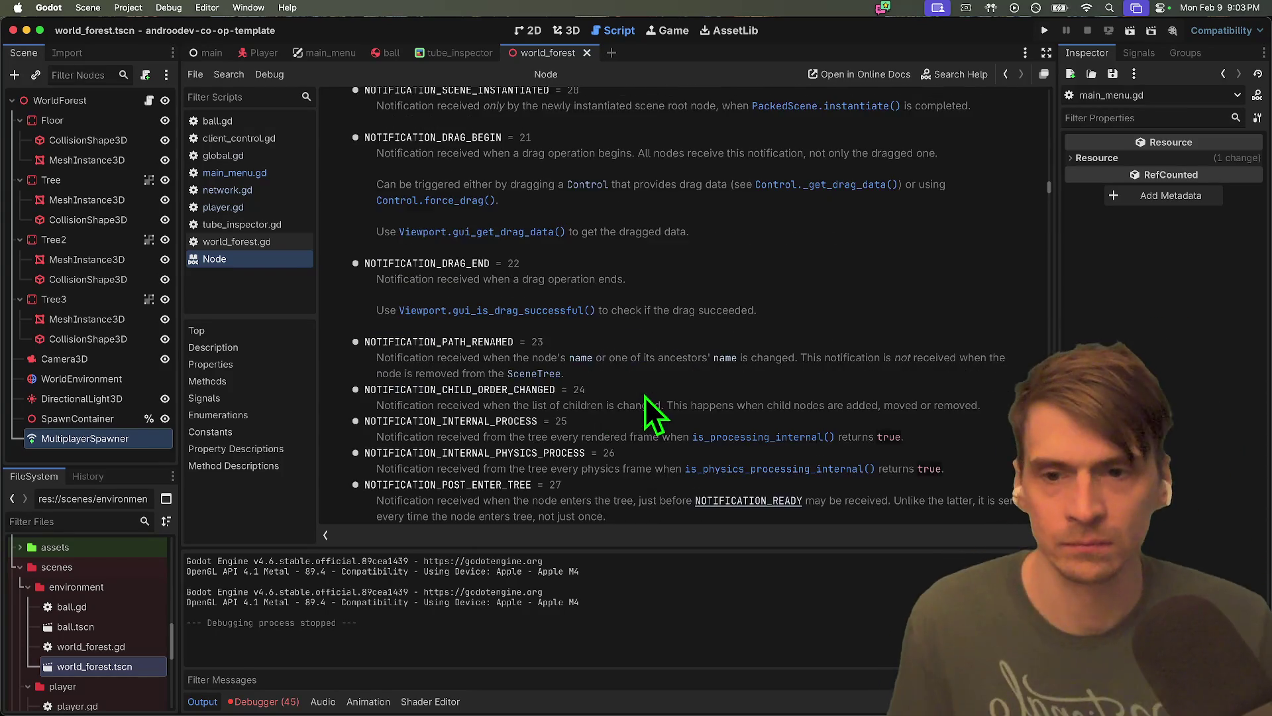
scroll(706, 378, up, 10)
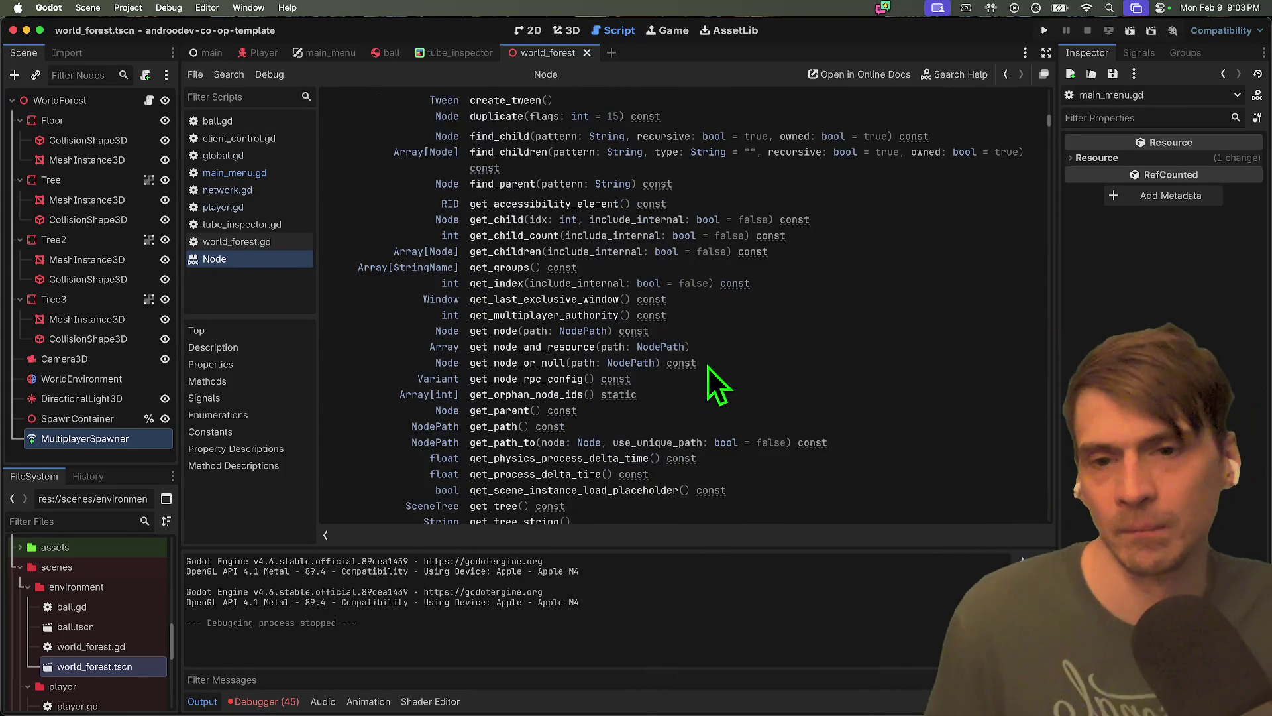
key(alt+Left)
Replace line 26 with tube_client.peer_stabilized.connect(add_world), save, and launch two debug instances
triple_click(685, 277)
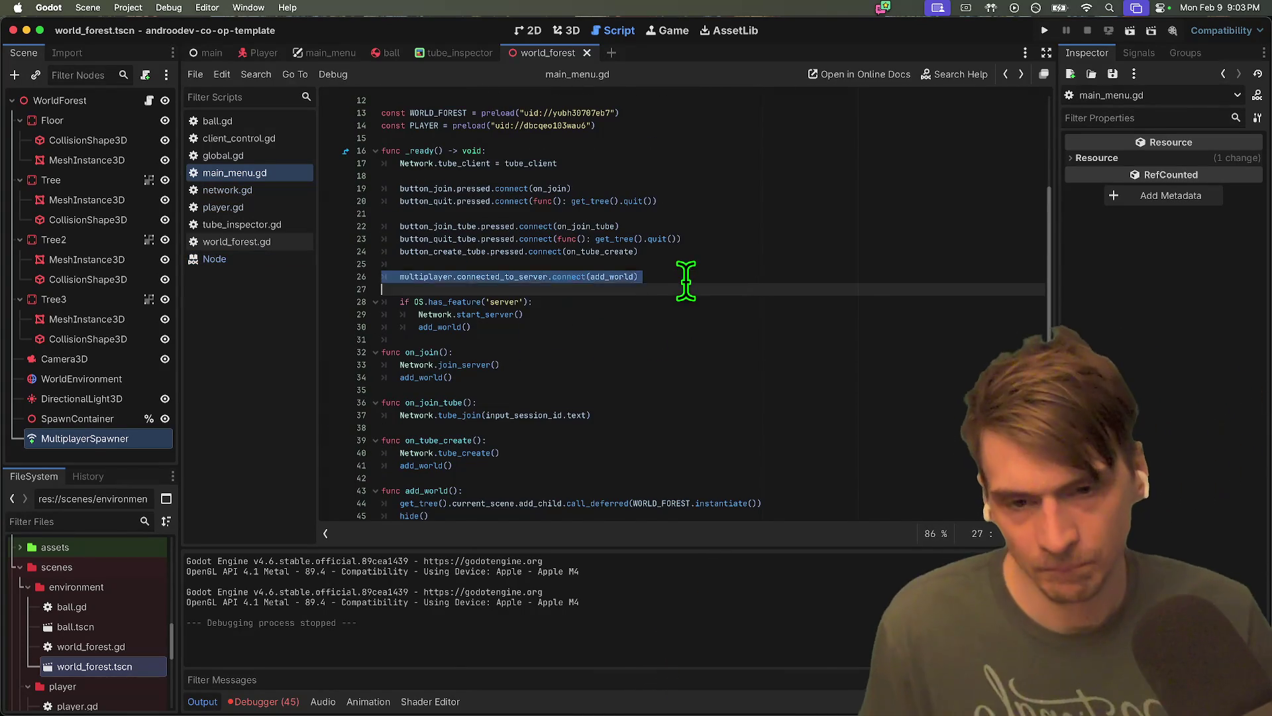
key(BackSpace)
key(Return)
text(b)
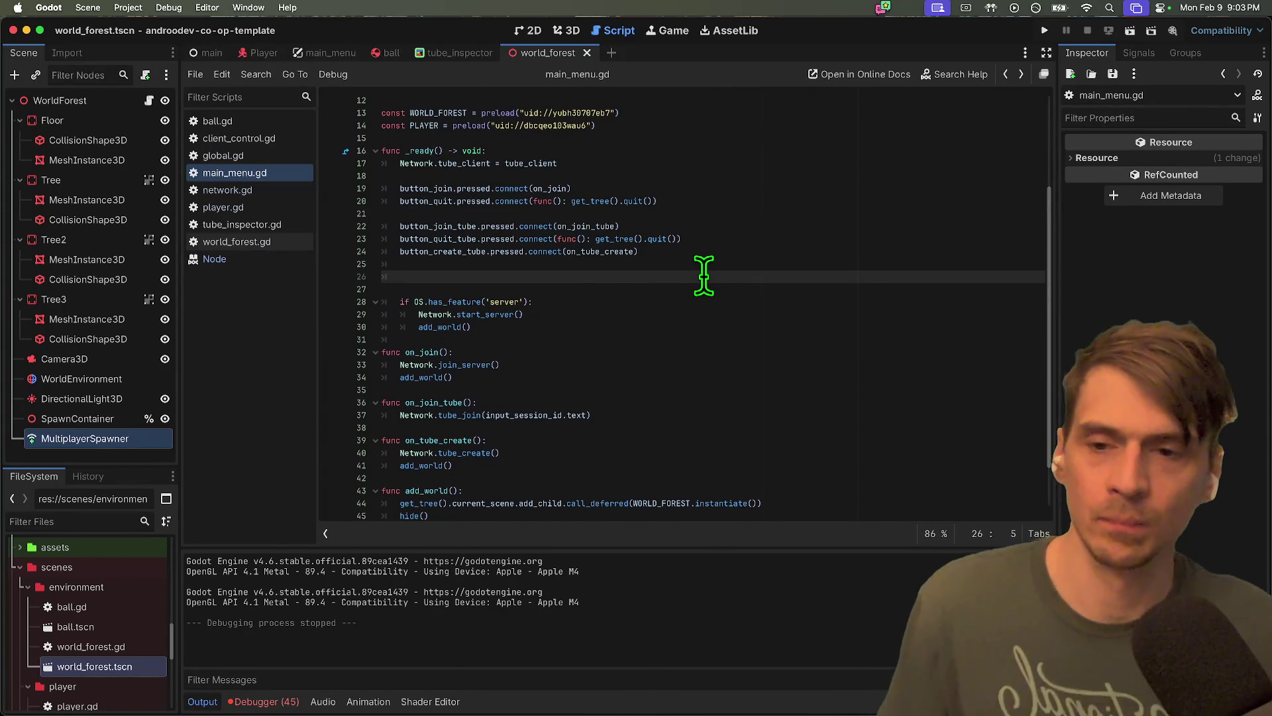
text(ltiplayer.tu)
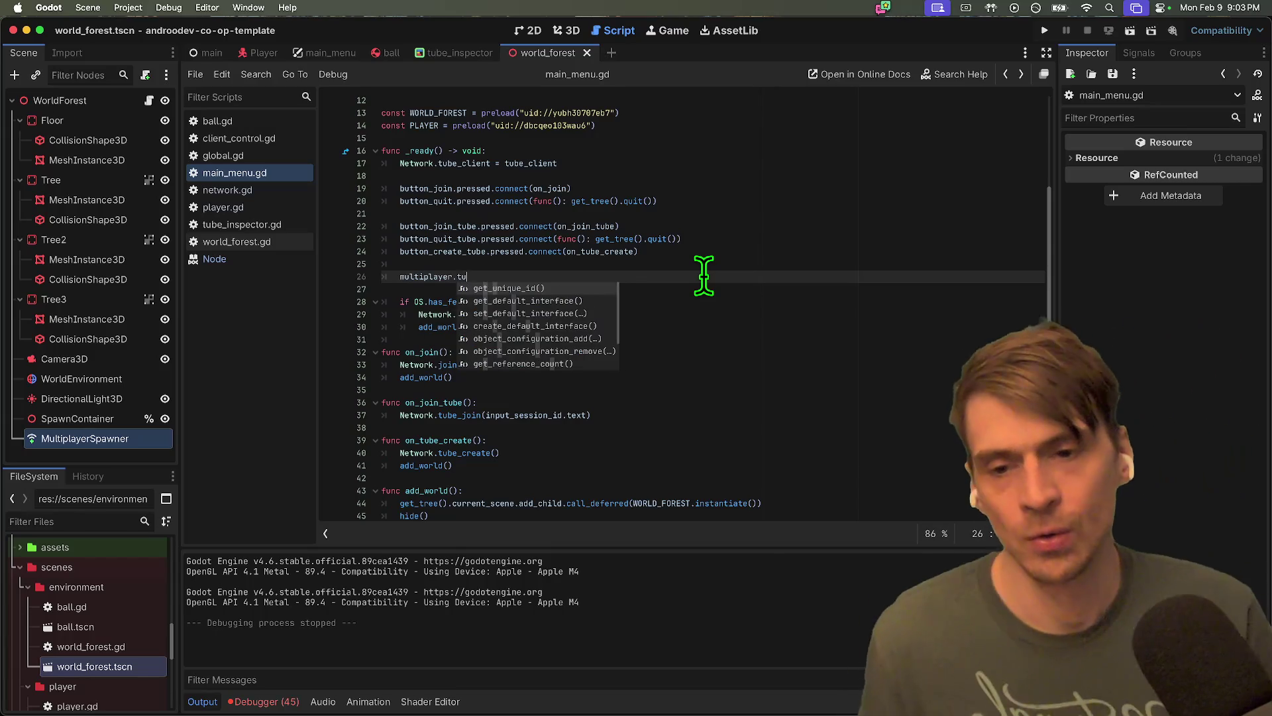
key(BackSpace)
key(BackSpace)
key(BackSpace)
text(tu)
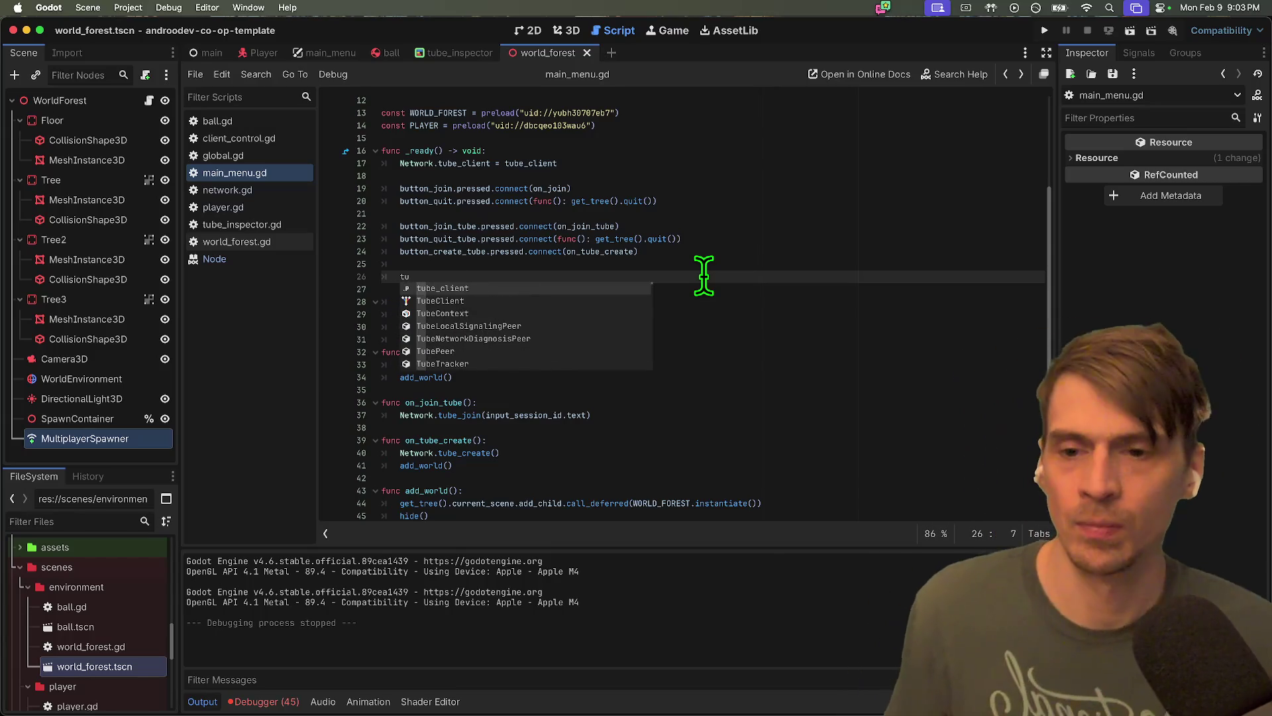
key(Return)
text(.s)
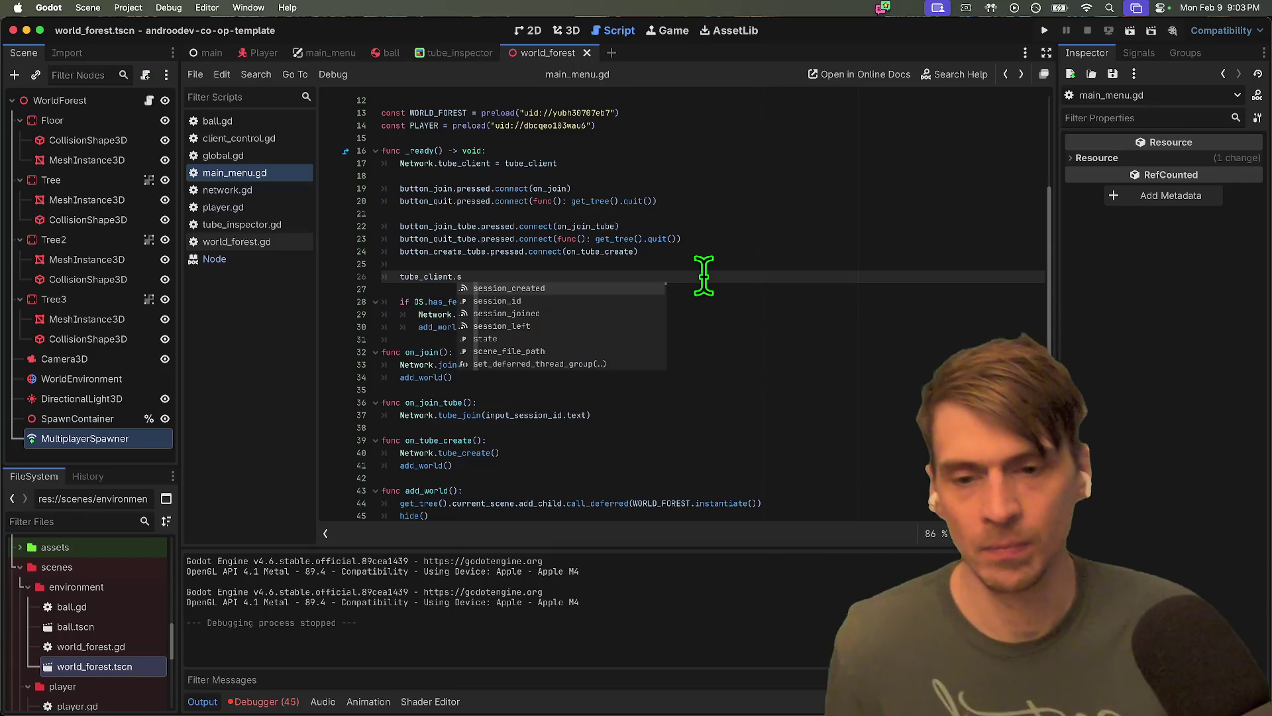
text(tab)
key(Return)
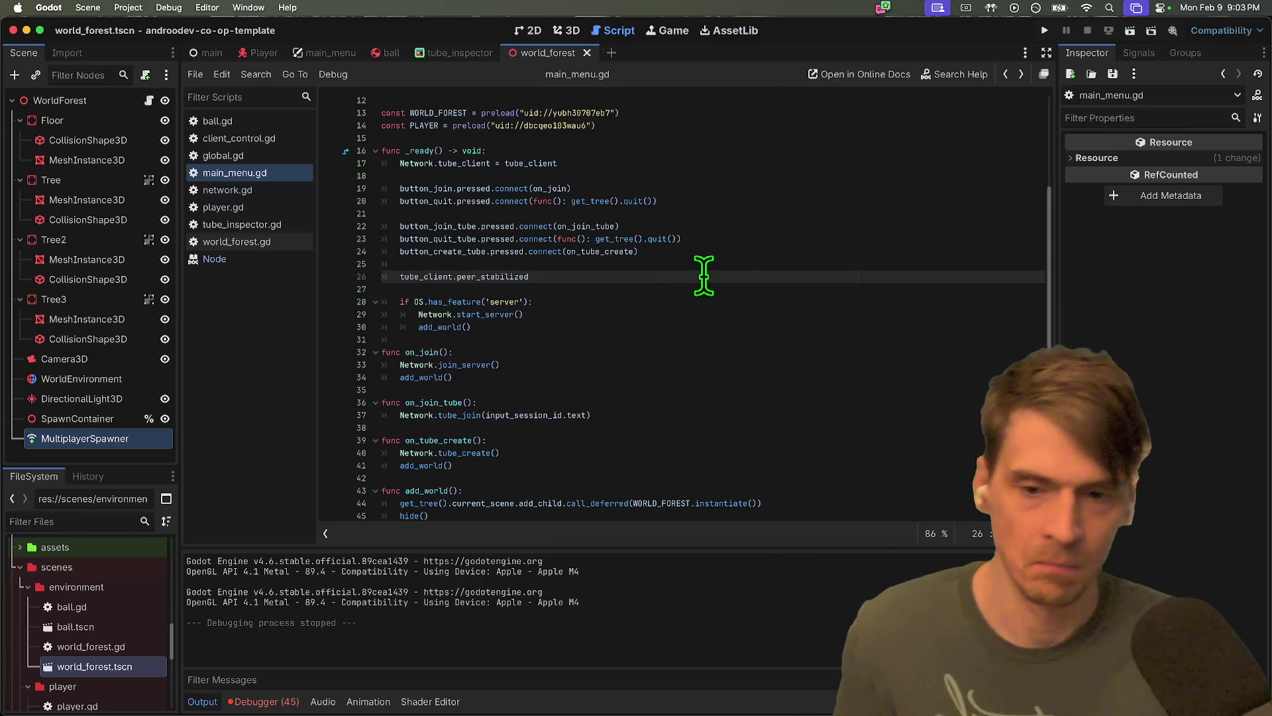
text(.connect()
key(Return)
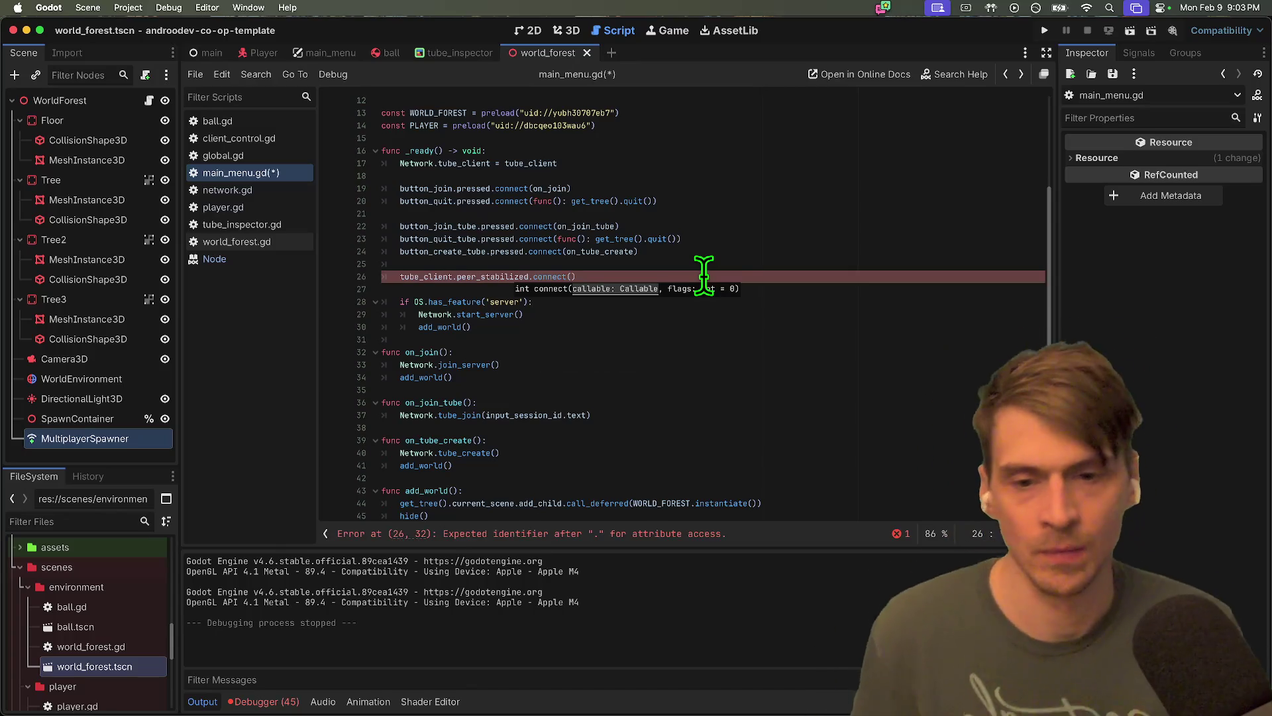
text(add_)
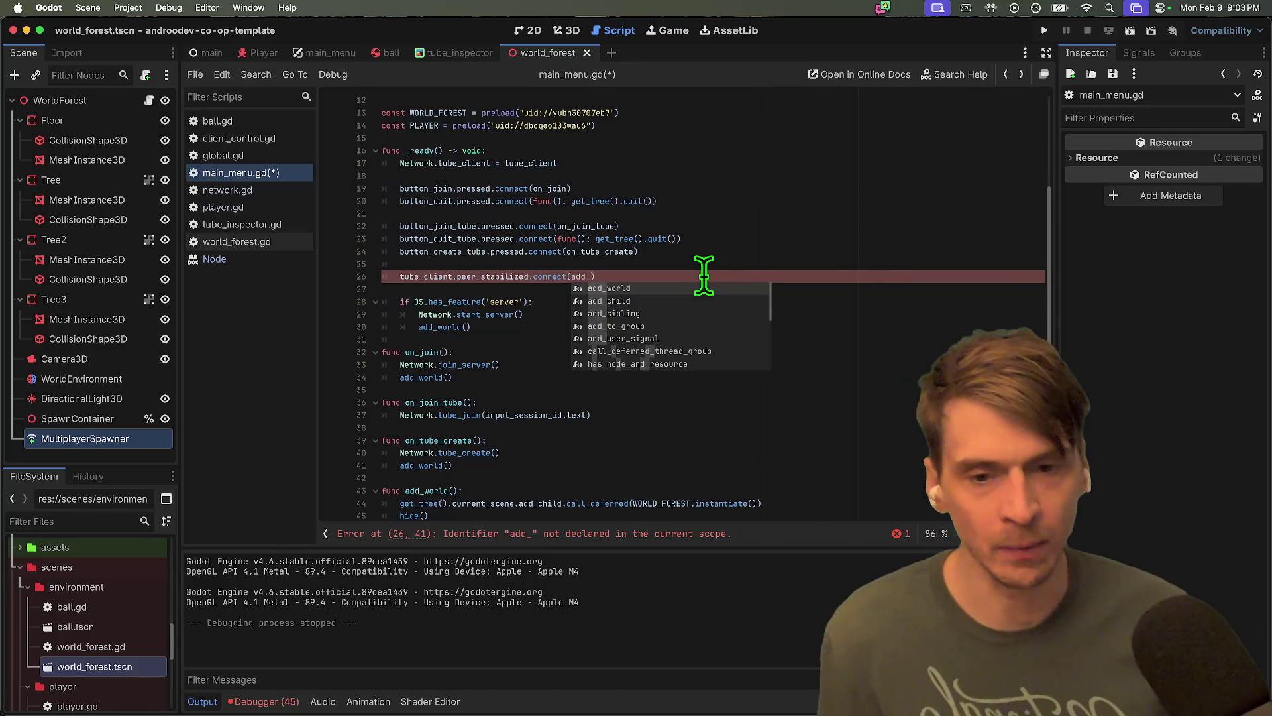
key(Return)
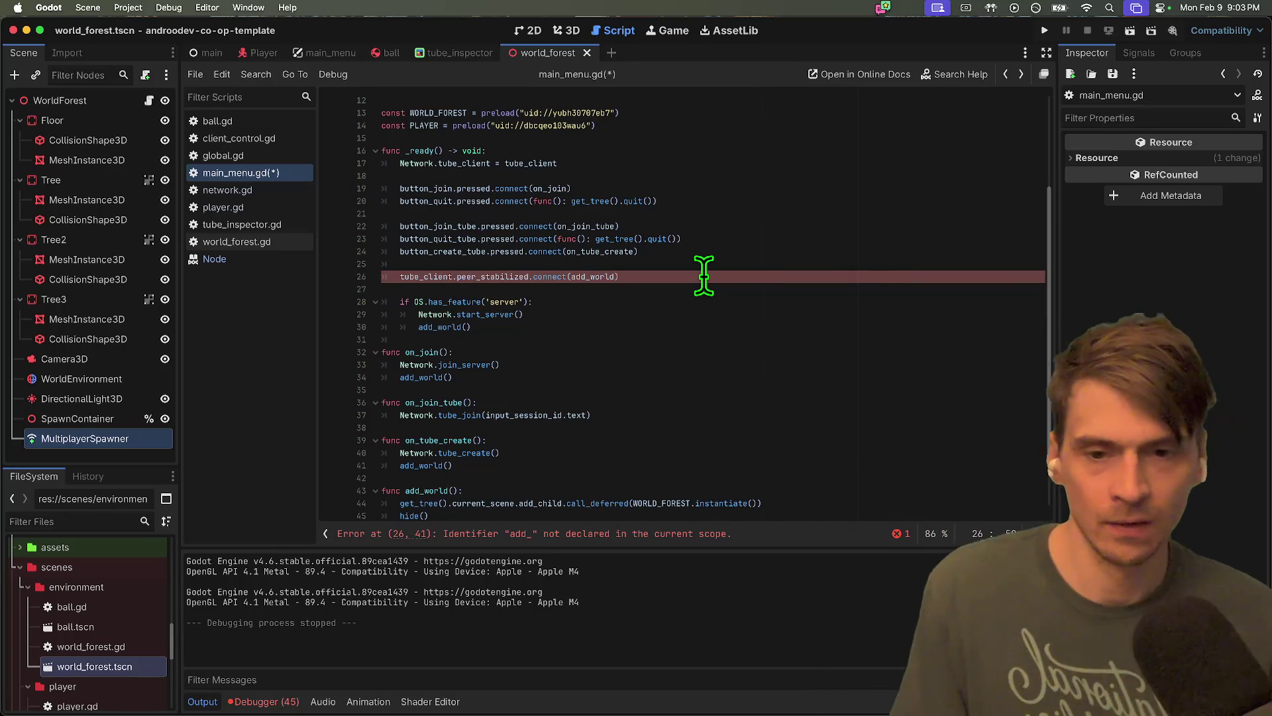
key(super+s)
key(super+b)
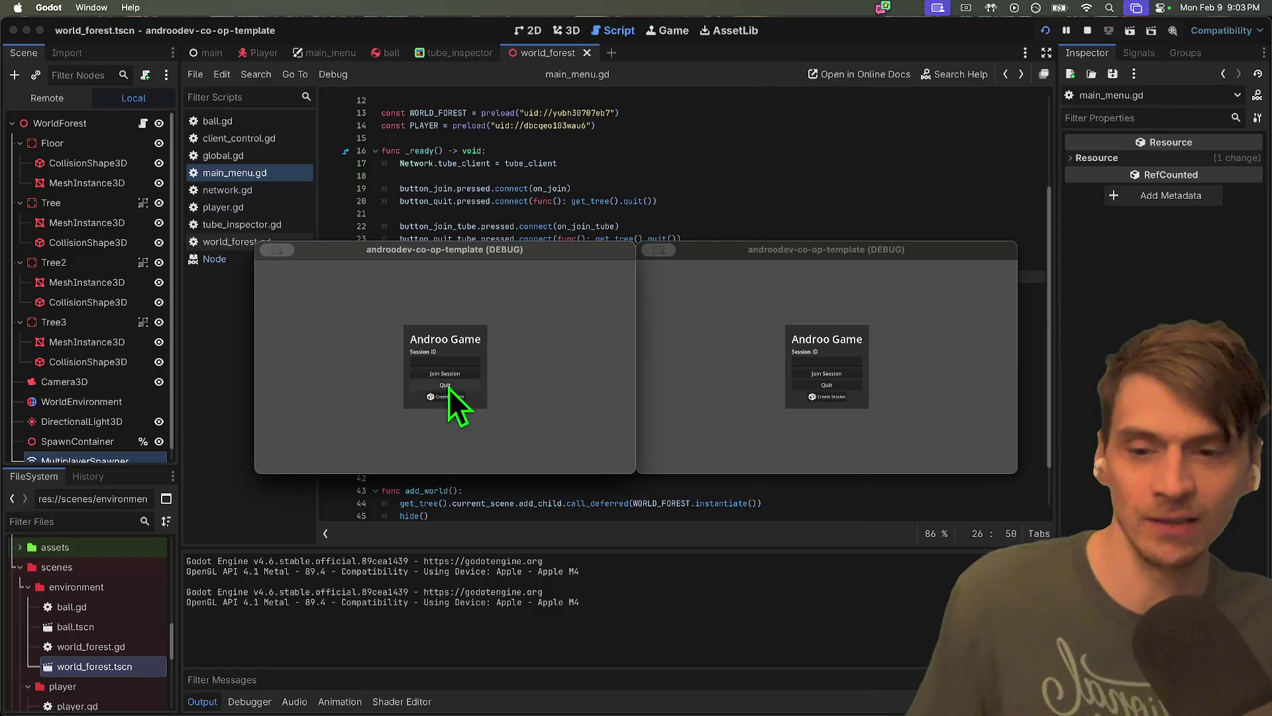
Create a session in the left instance, join it from the right with the pasted ID, then stop both
click(448, 397)
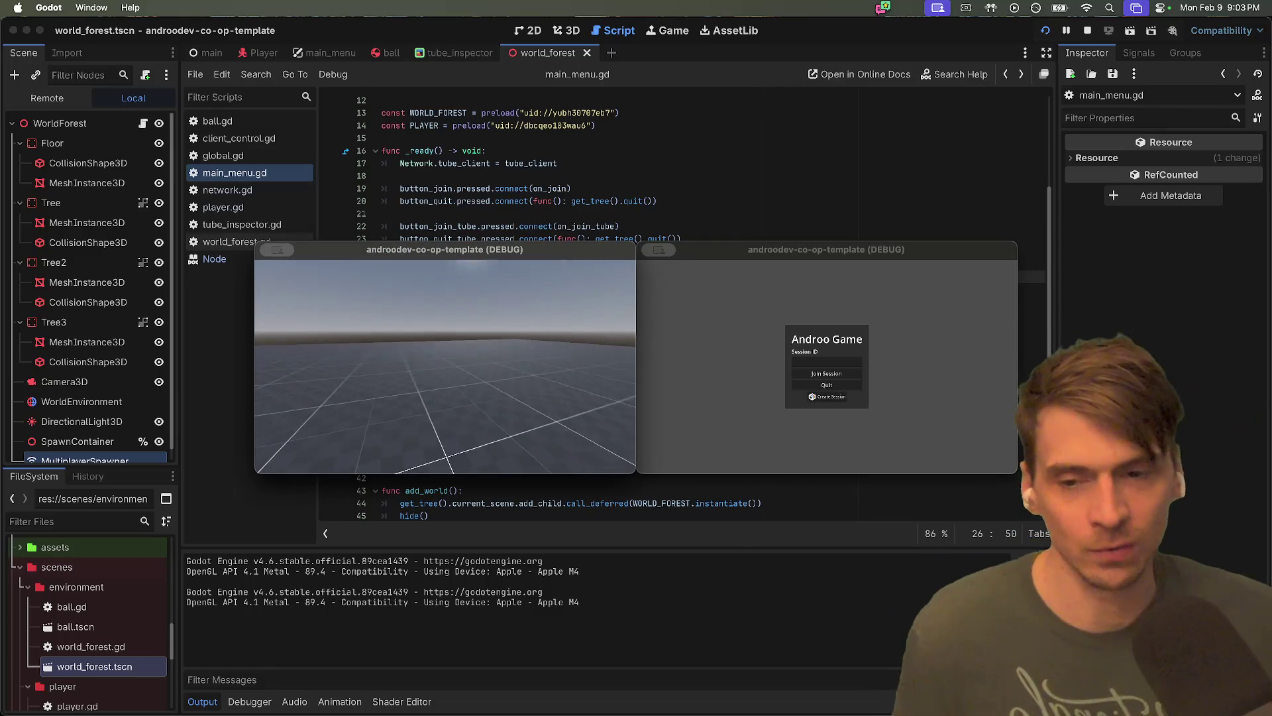
click(848, 359)
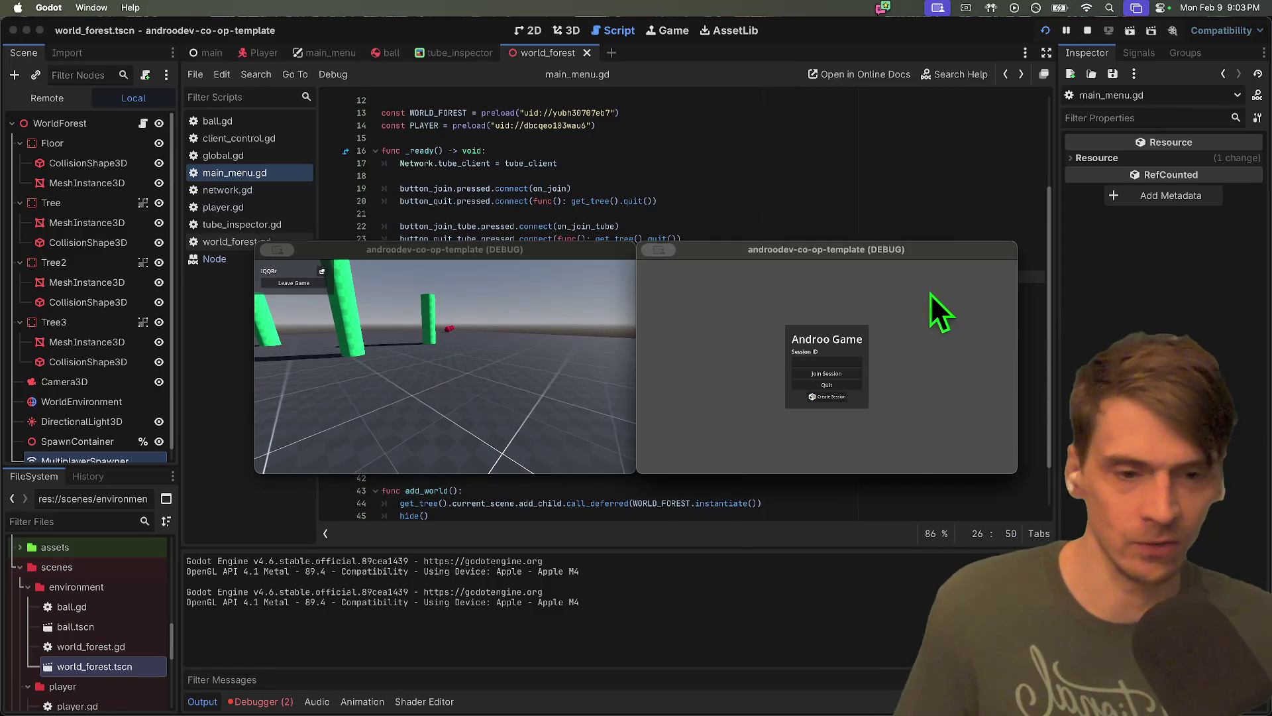
click(848, 361)
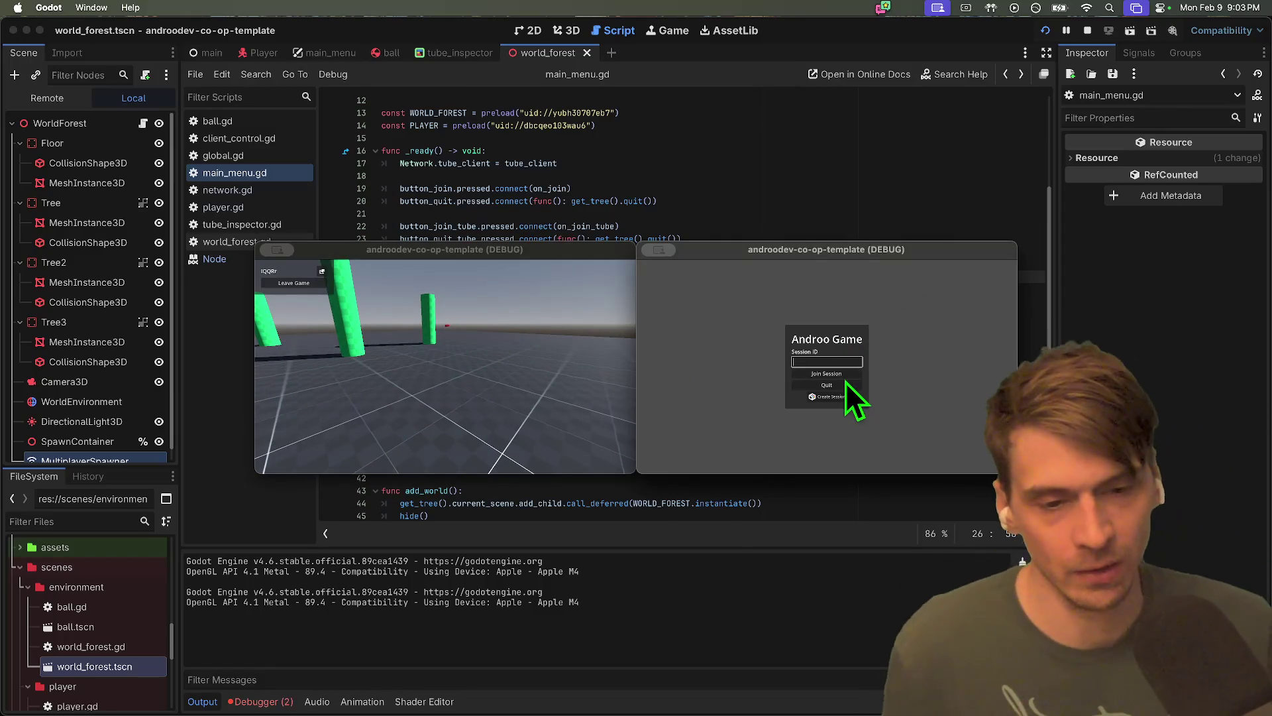
text(IQQRr)
click(845, 377)
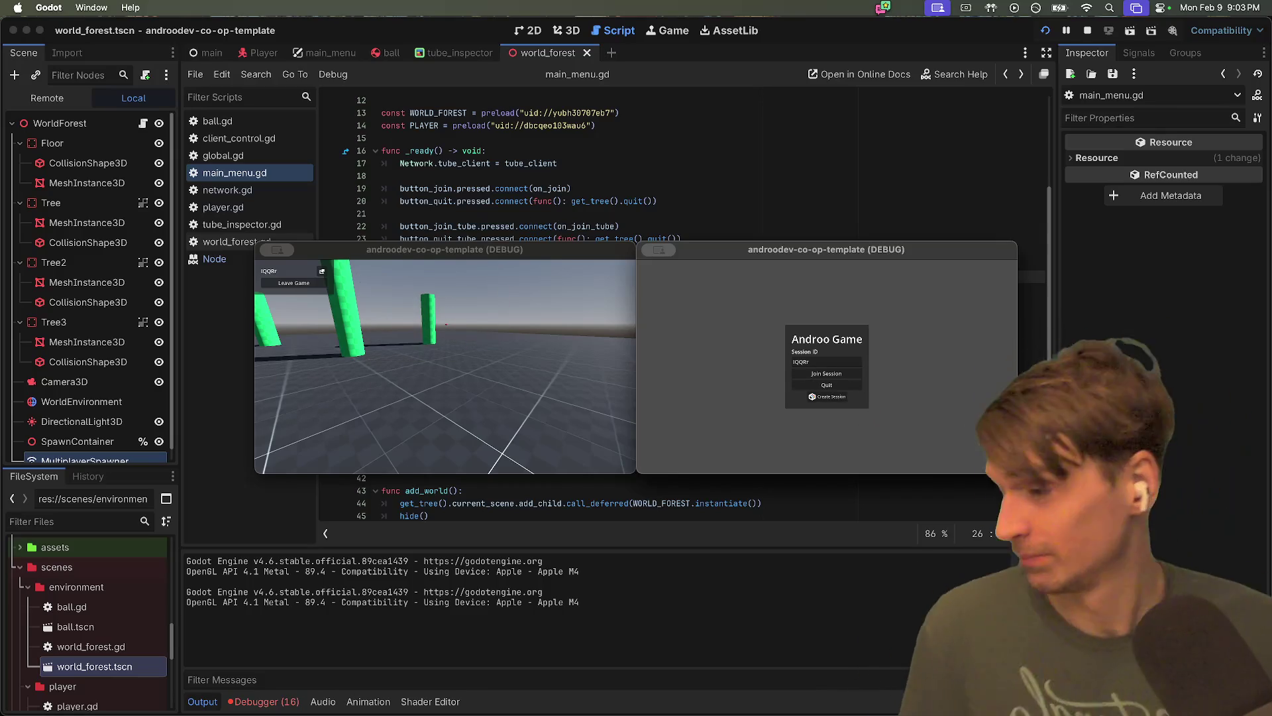
key(super+q)
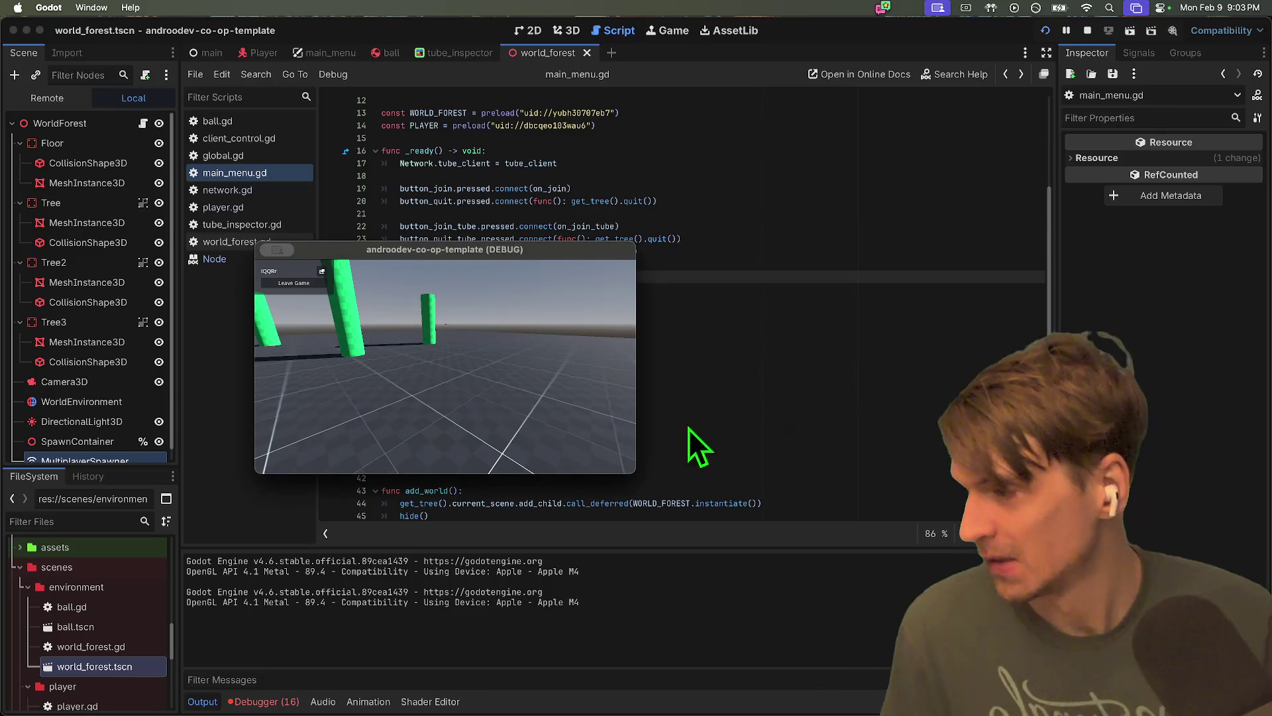
key(super+q)
click(795, 304)
key(Up)
key(Up)
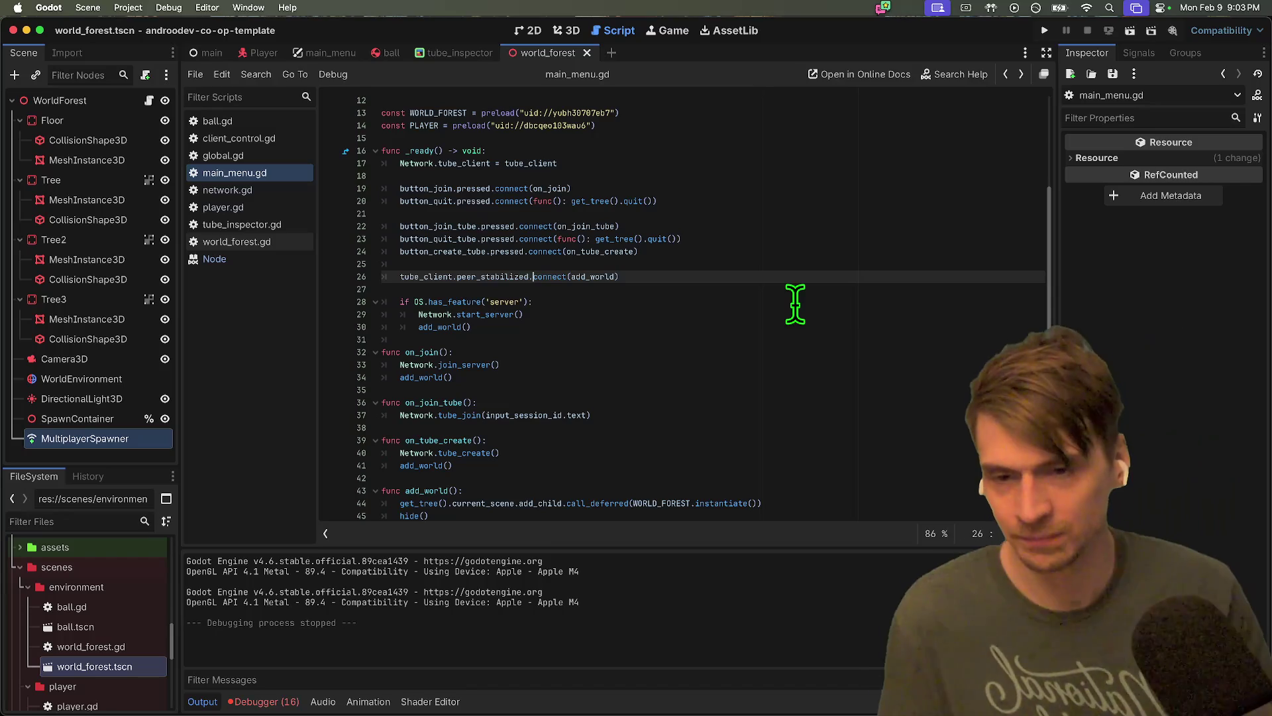
Check the debugger output and delete the peer_stabilized connect line from main_menu.gd
click(263, 701)
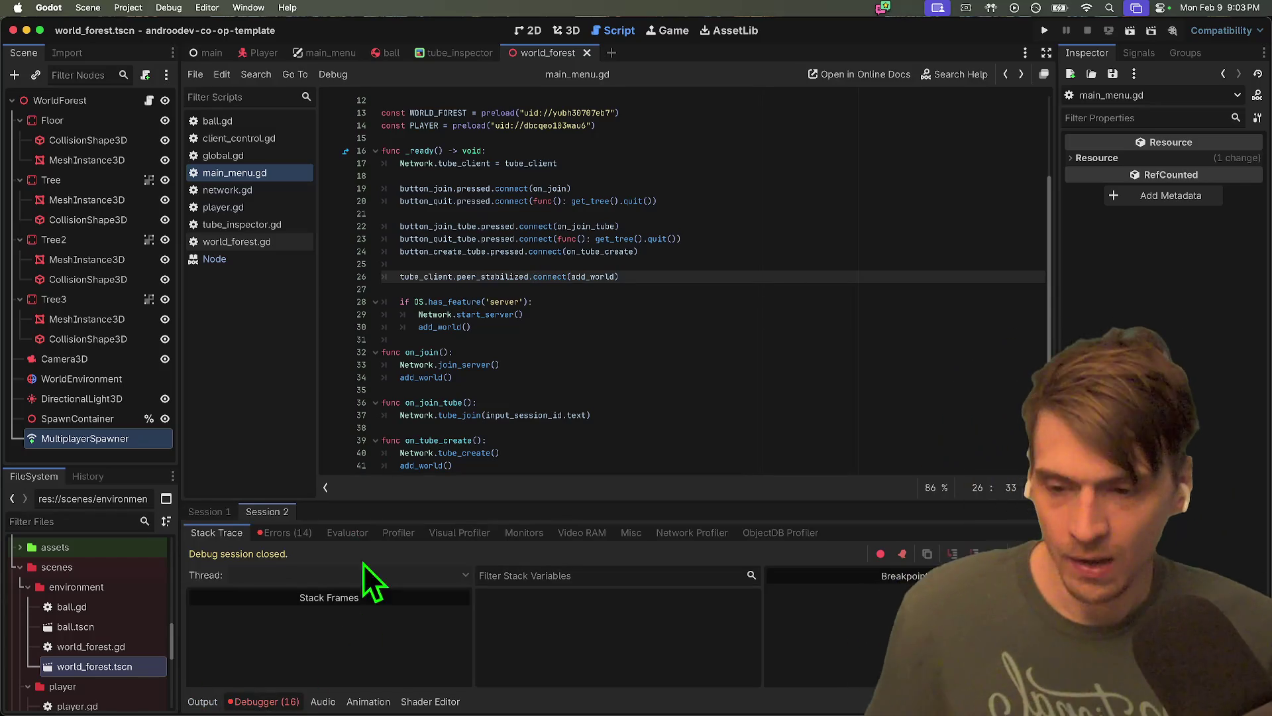
click(674, 251)
triple_click(768, 277)
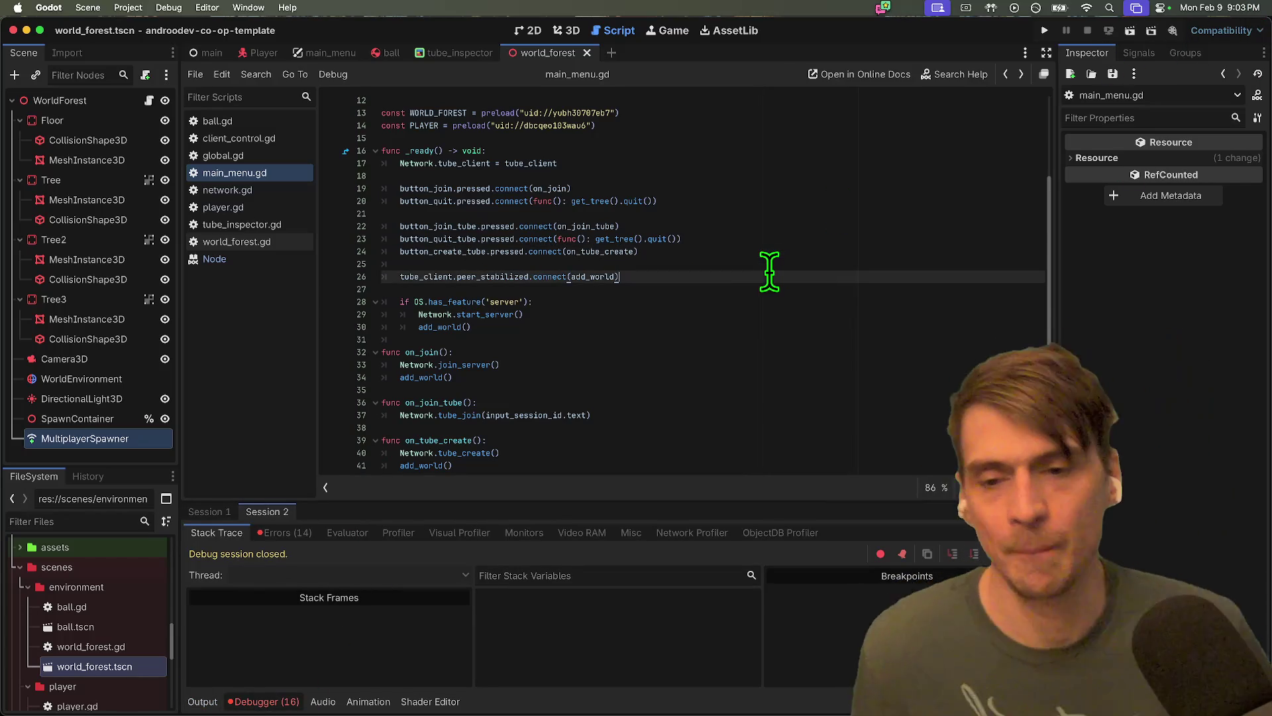
key(Delete)
key(Delete)
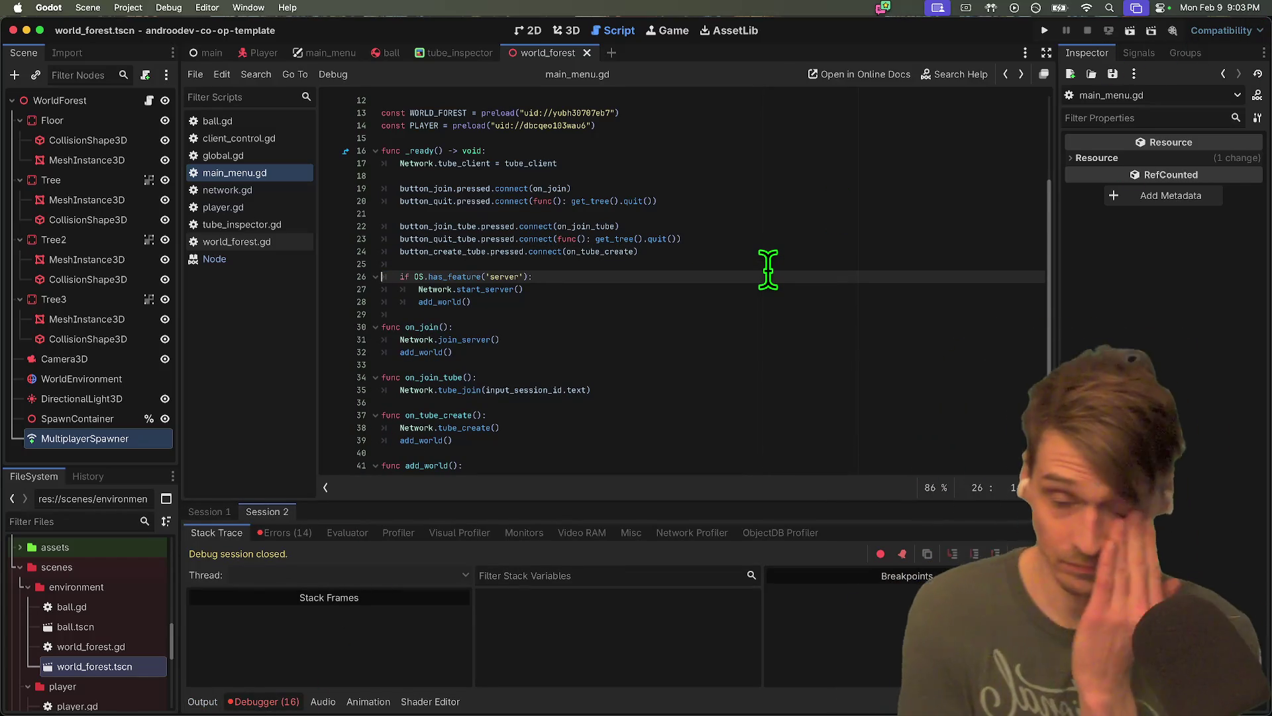
Copy add_world() from on_tube_create under Network.tube_join in on_join_tube and save
scroll(783, 267, down, 2)
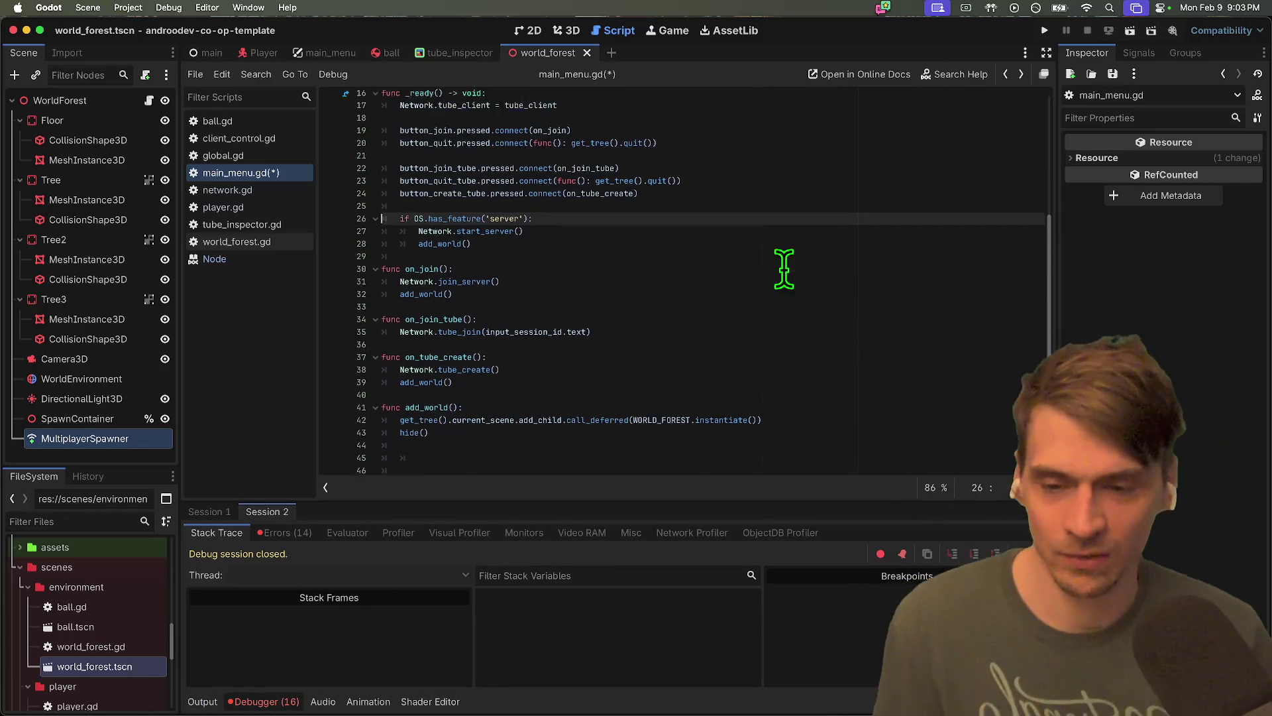
triple_click(756, 364)
key(cmd+c)
click(767, 312)
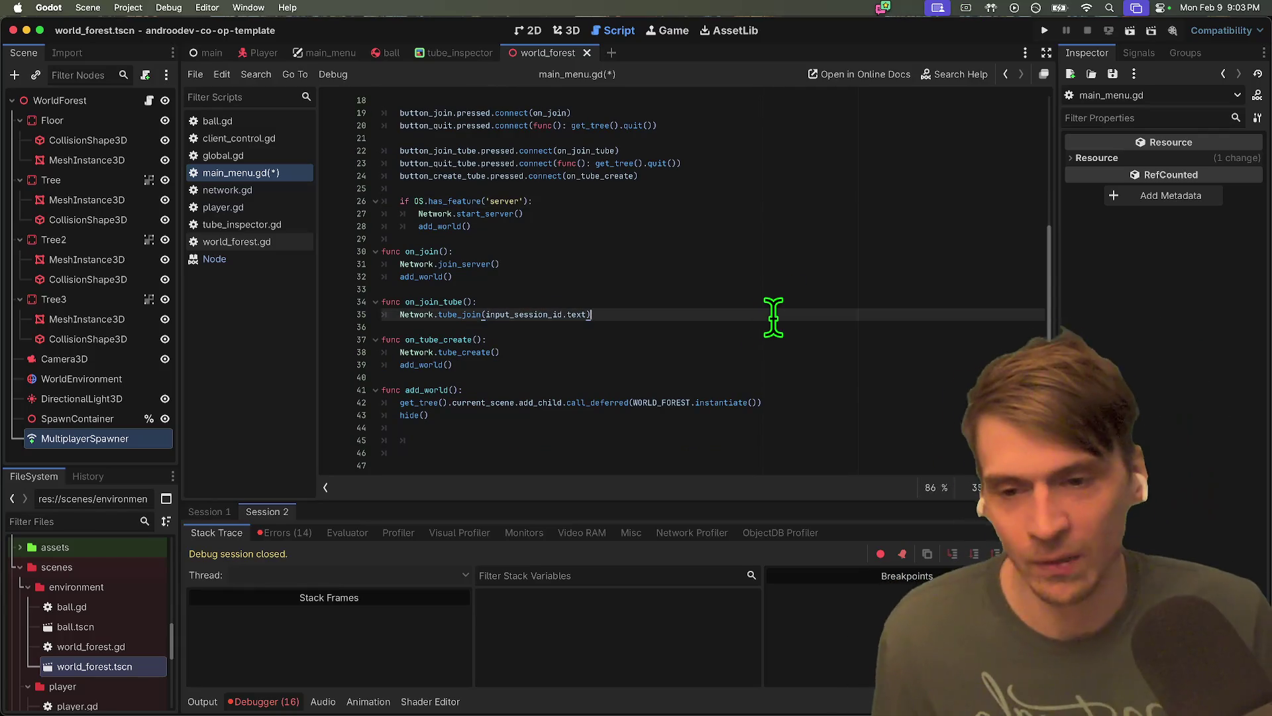
key(Down)
key(cmd+v)
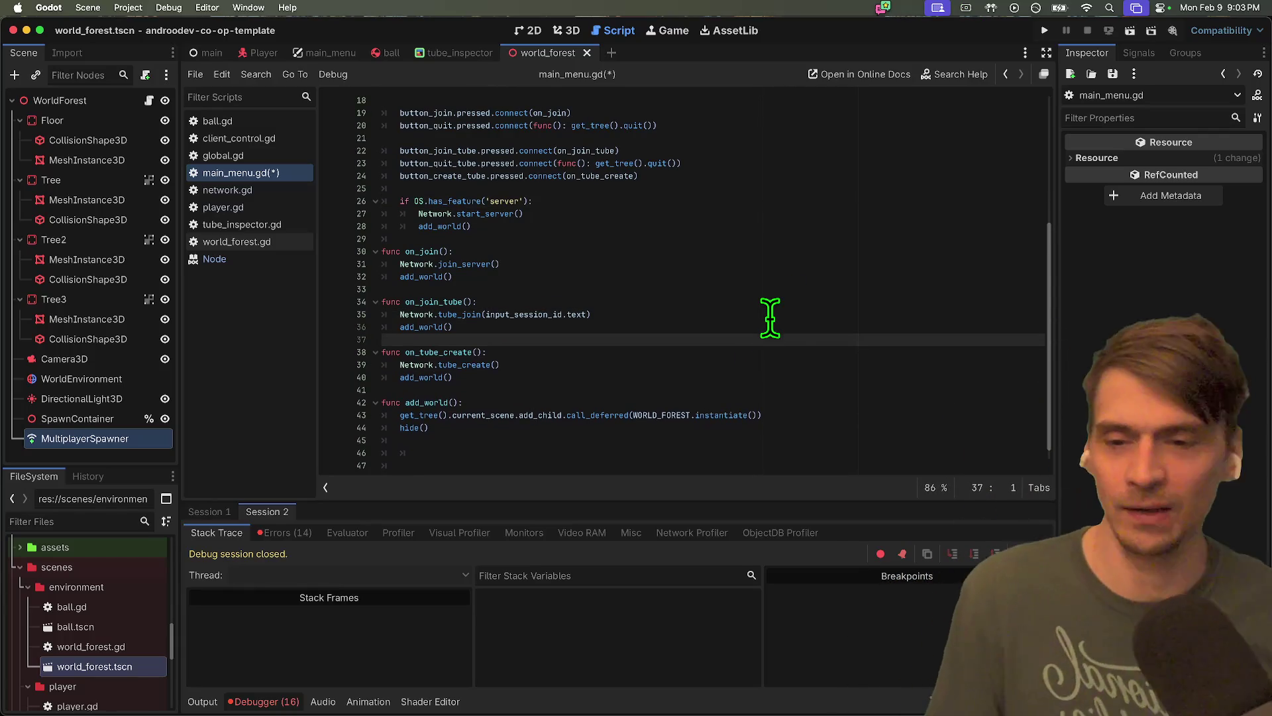
key(cmd+s)
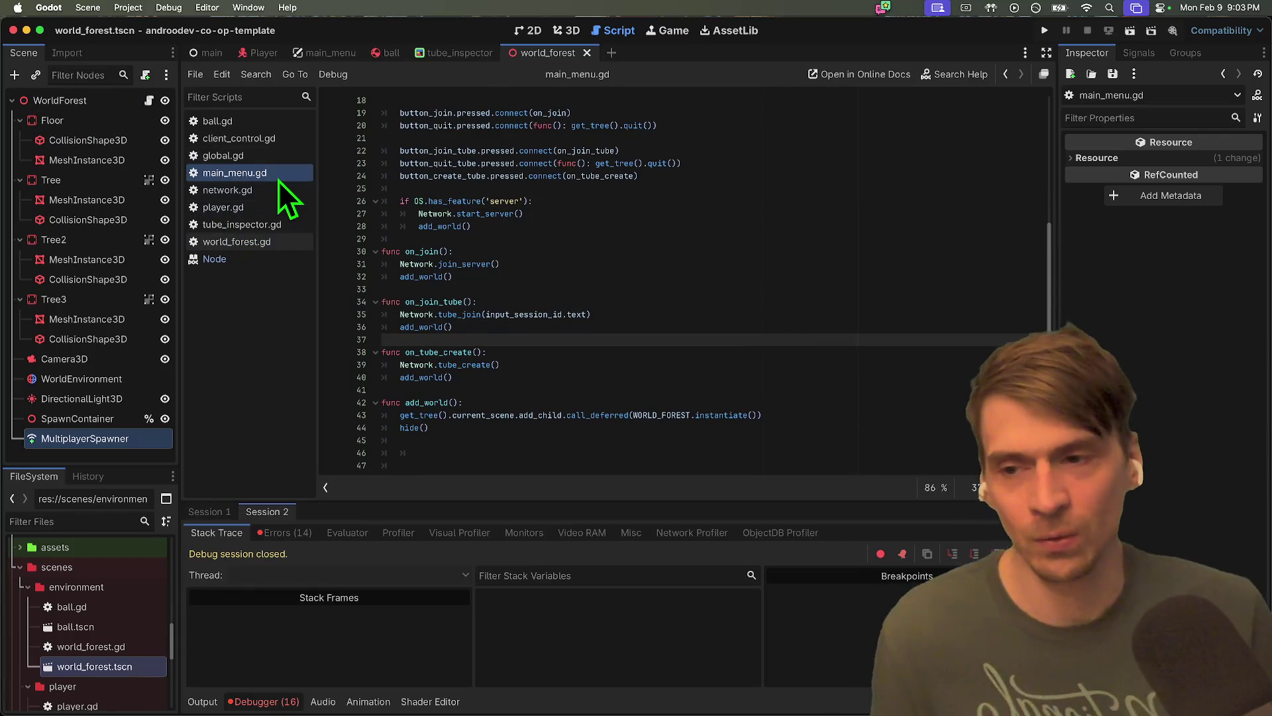
Follow tube_client.join_session from network.gd into tube_client.gd and jump to the _initiate_peer() definition
click(277, 189)
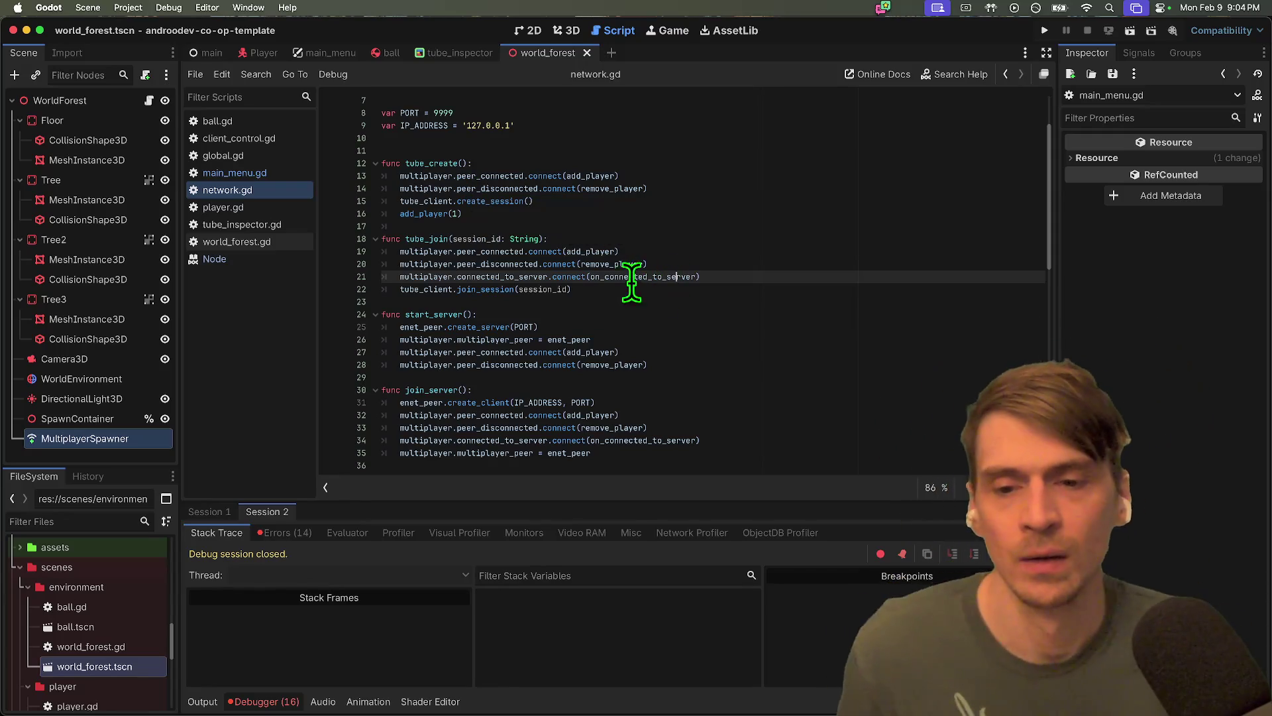
ctrl+click(506, 290)
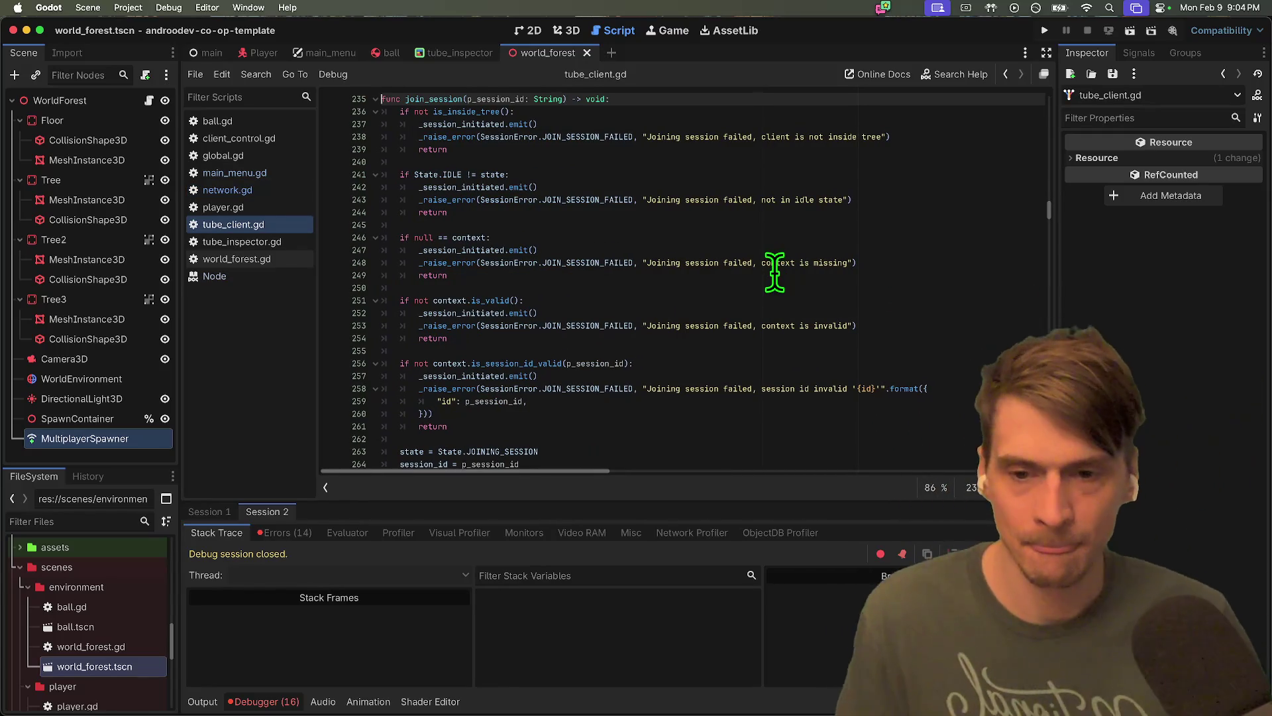
scroll(762, 270, down, 1)
double_click(459, 336)
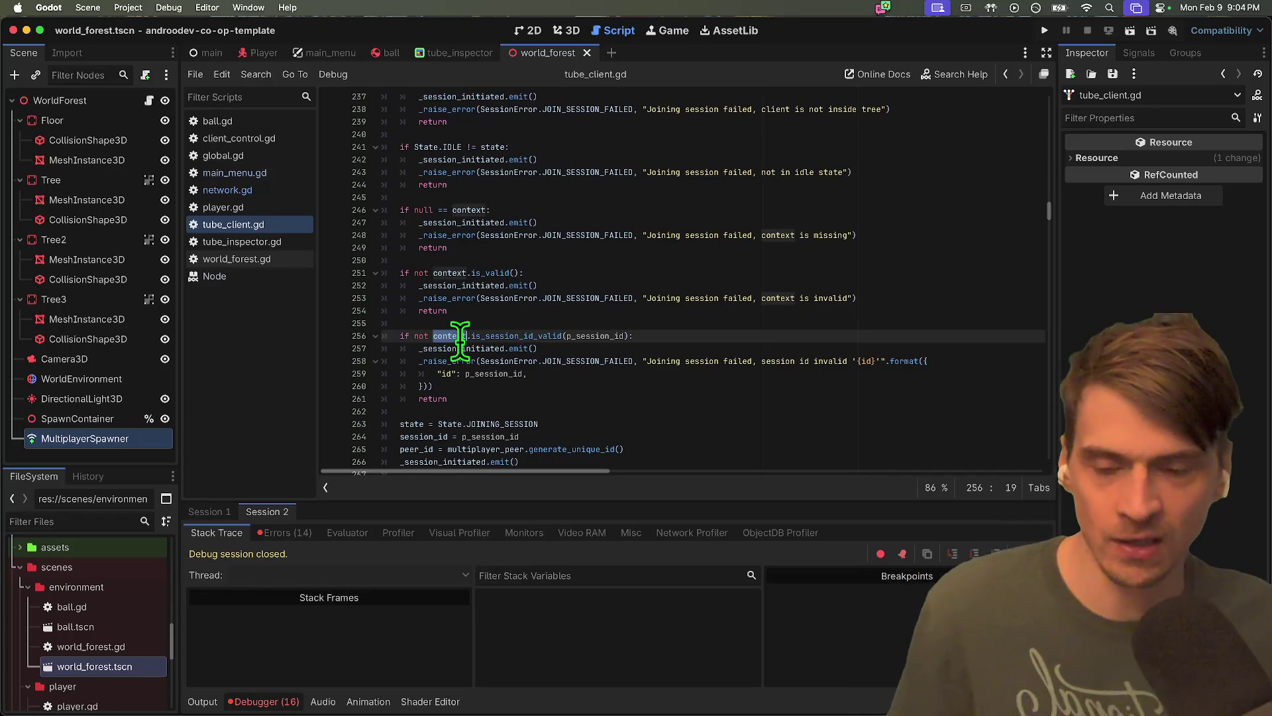
double_click(464, 348)
scroll(599, 352, down, 6)
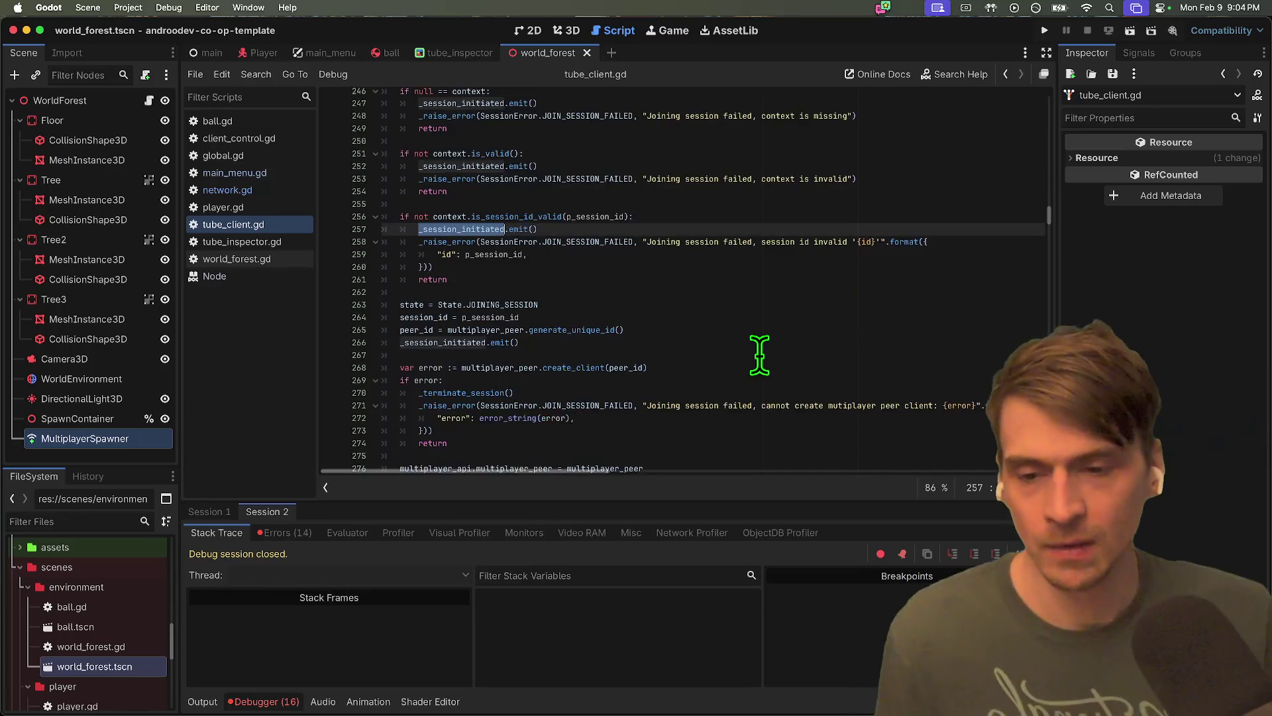
scroll(759, 354, down, 2)
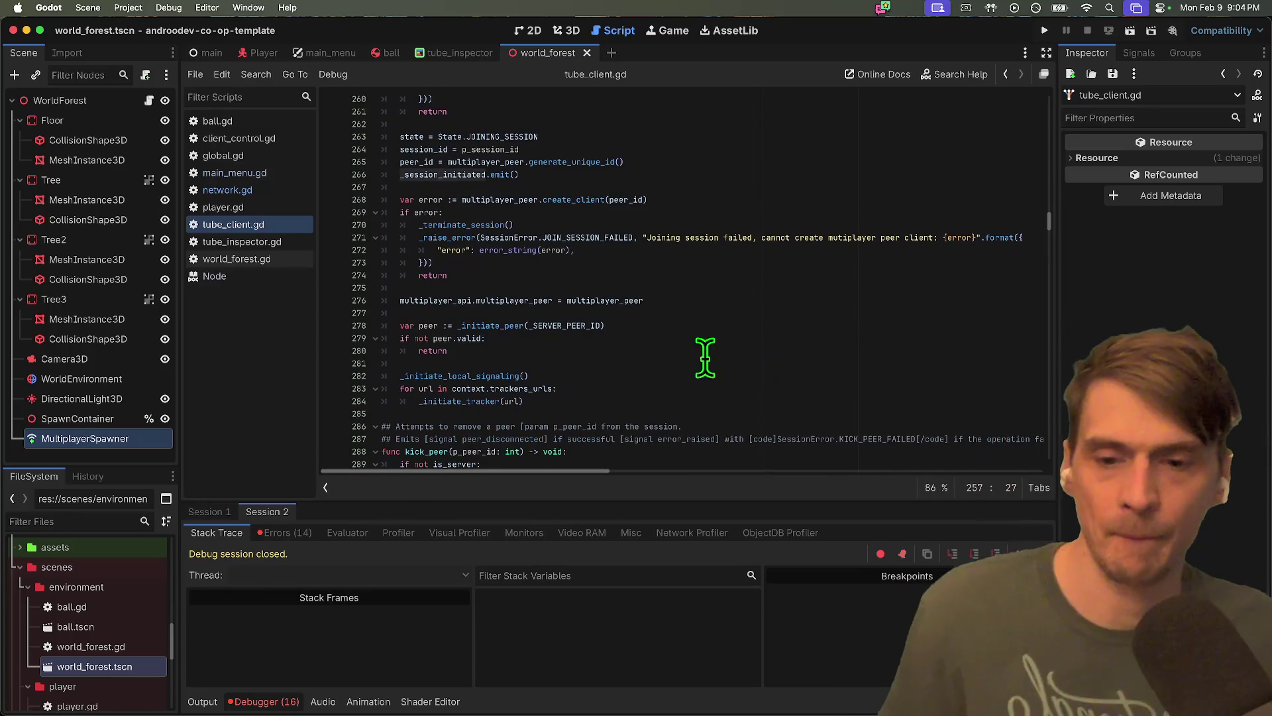
click(545, 289)
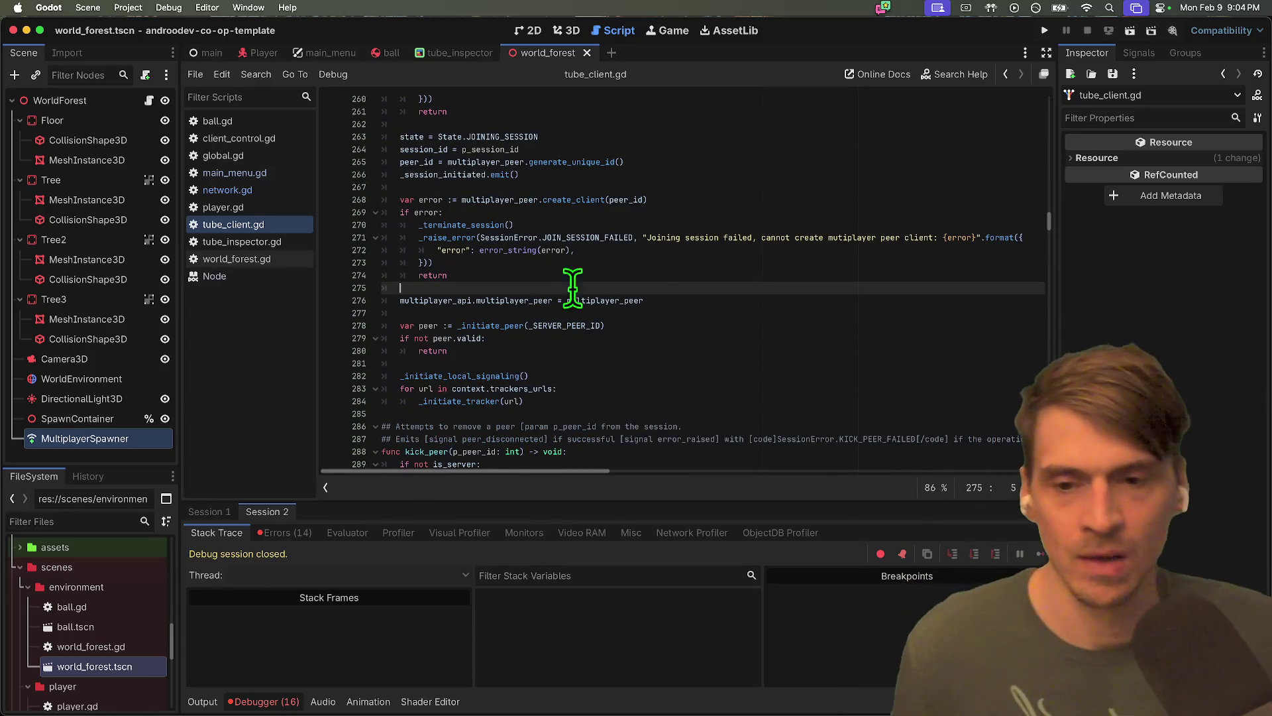
double_click(506, 300)
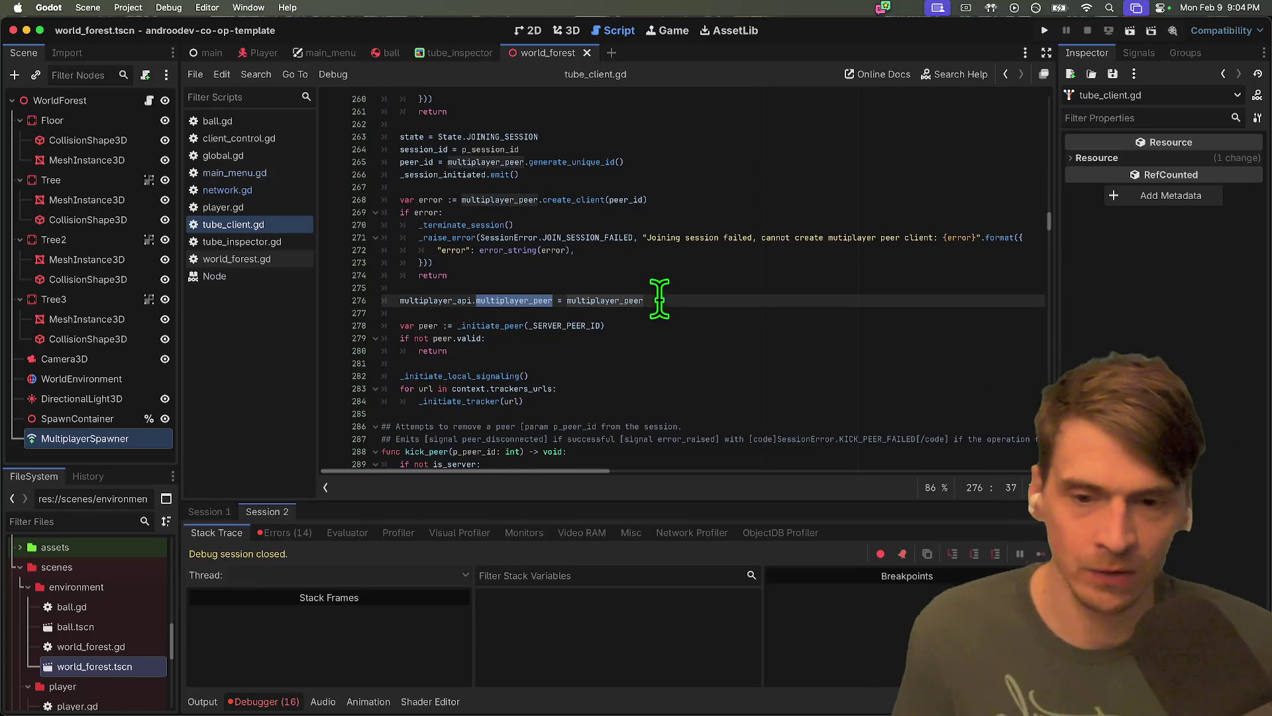
super+click(506, 325)
scroll(663, 305, down, 1)
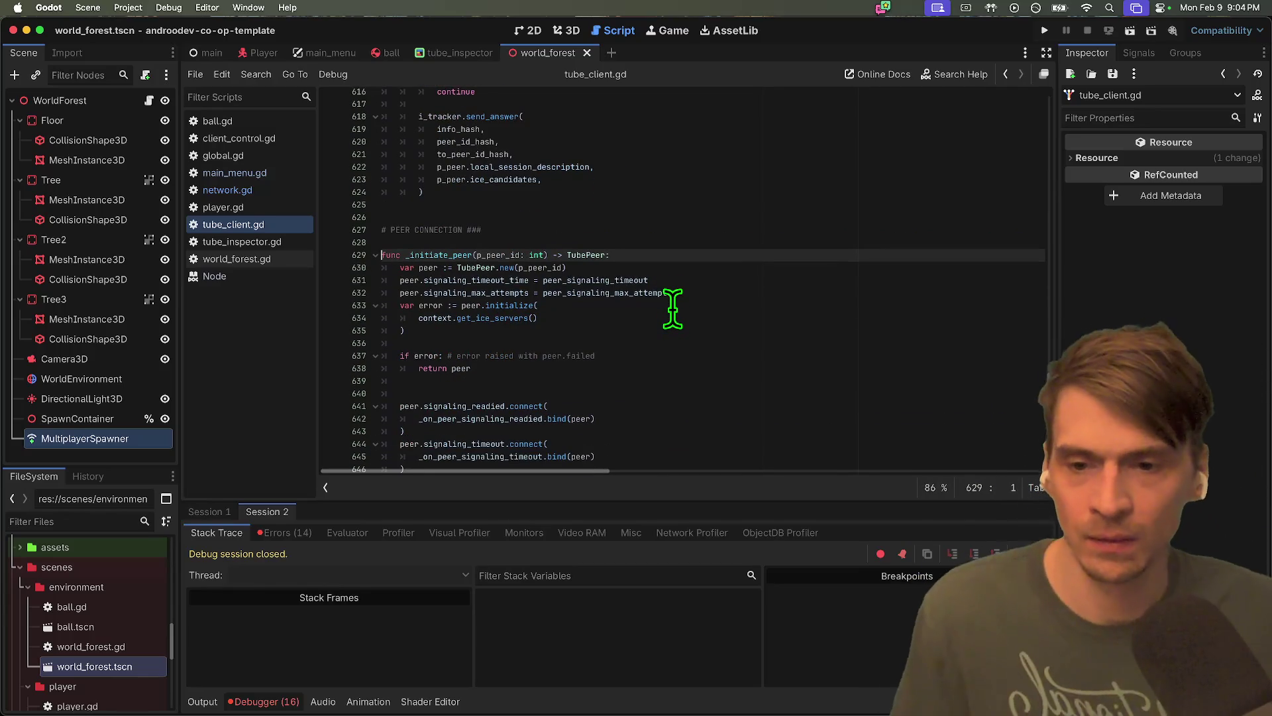
scroll(673, 308, down, 8)
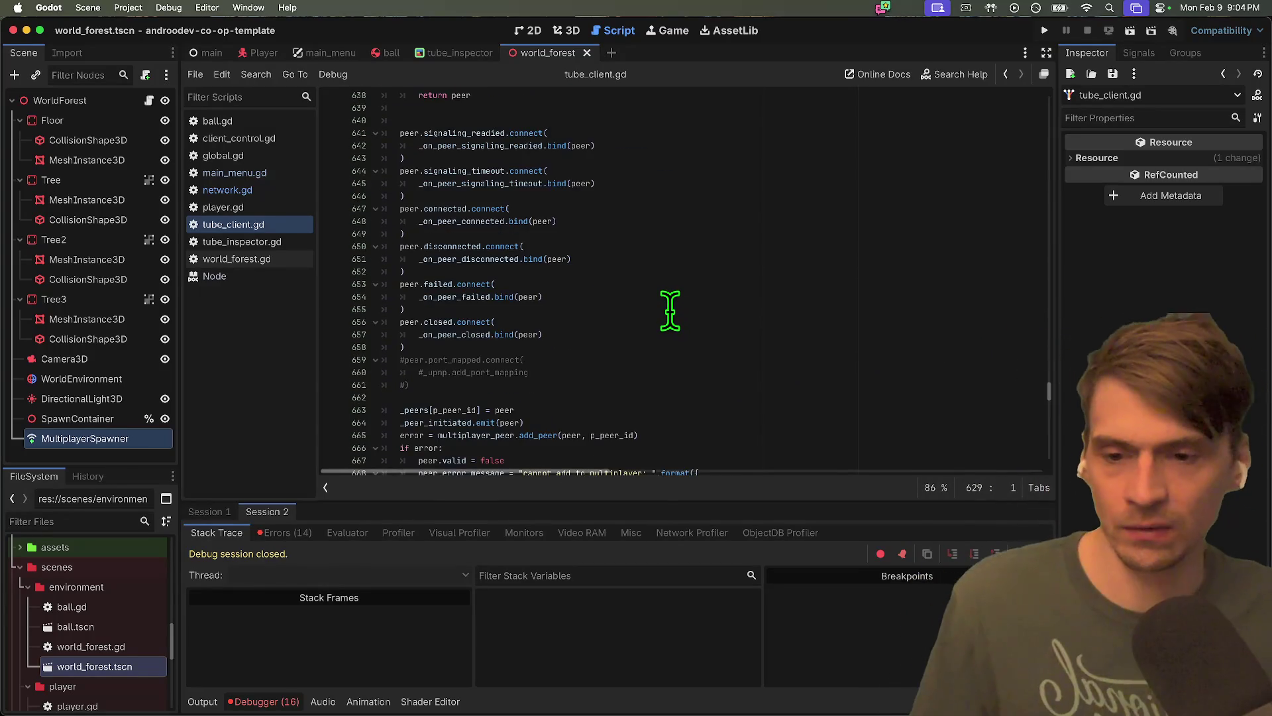
scroll(676, 314, down, 3)
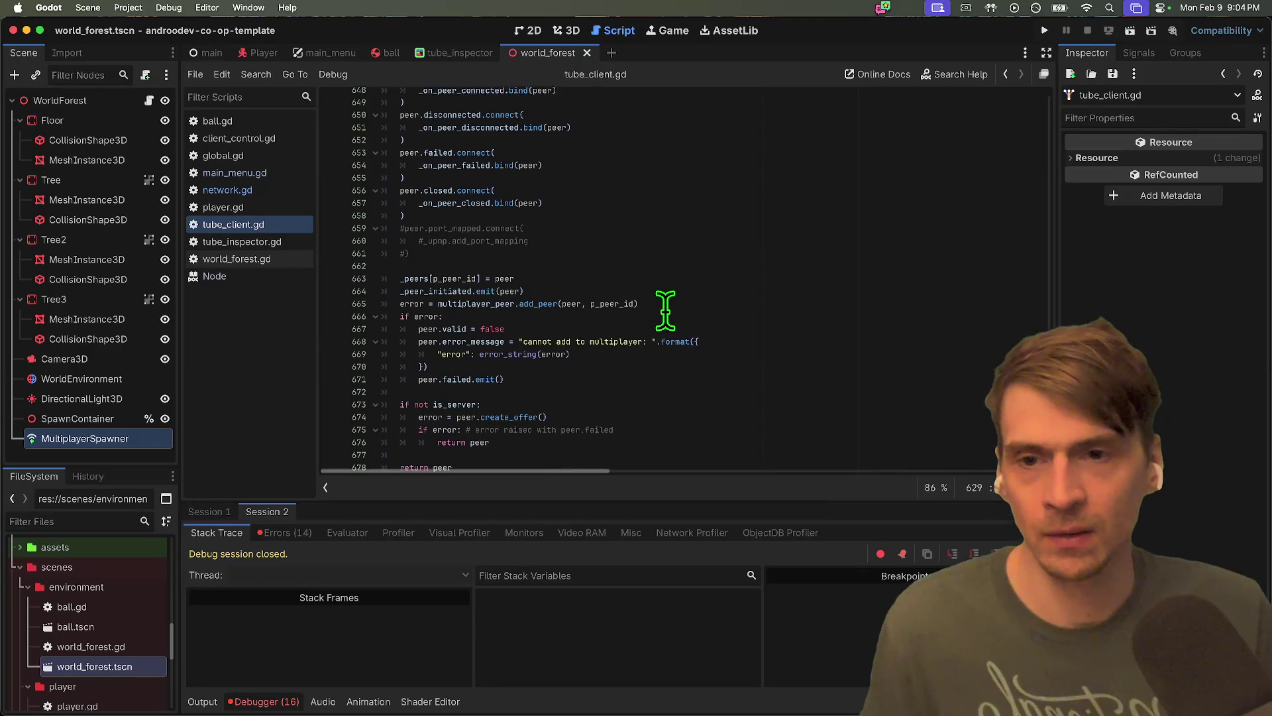
scroll(664, 309, up, 5)
scroll(663, 310, down, 10)
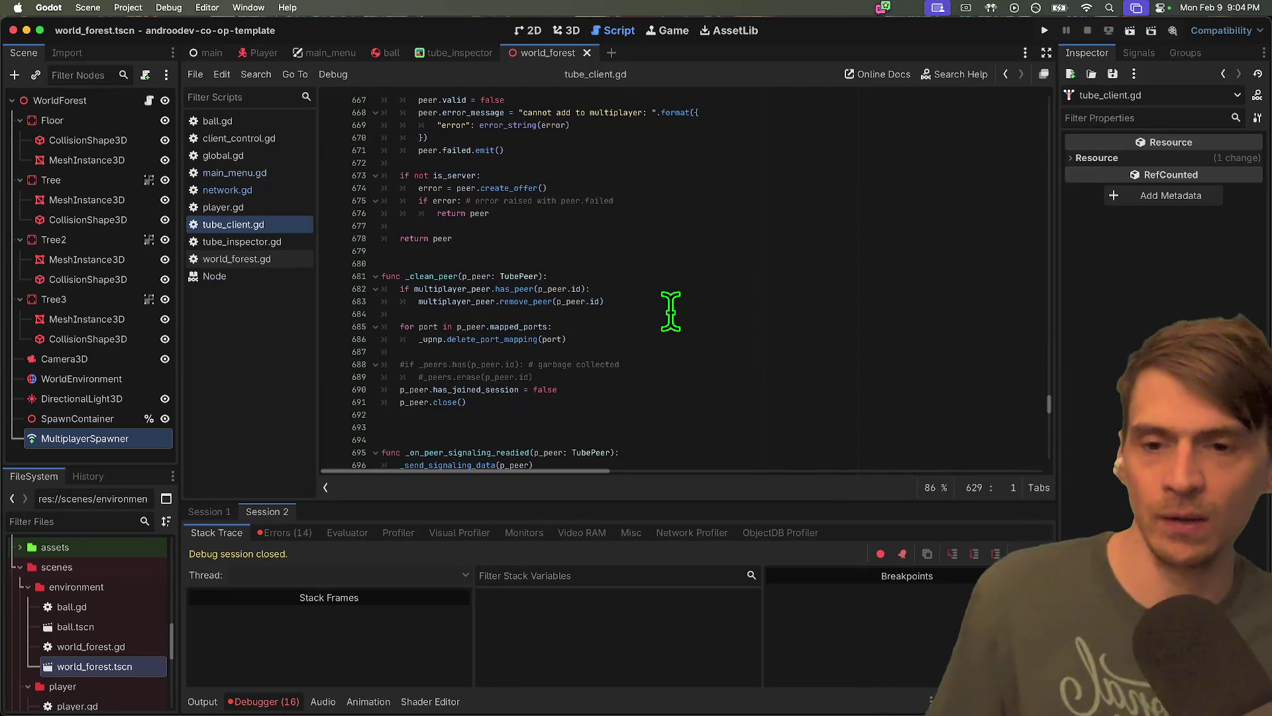
scroll(669, 305, up, 3)
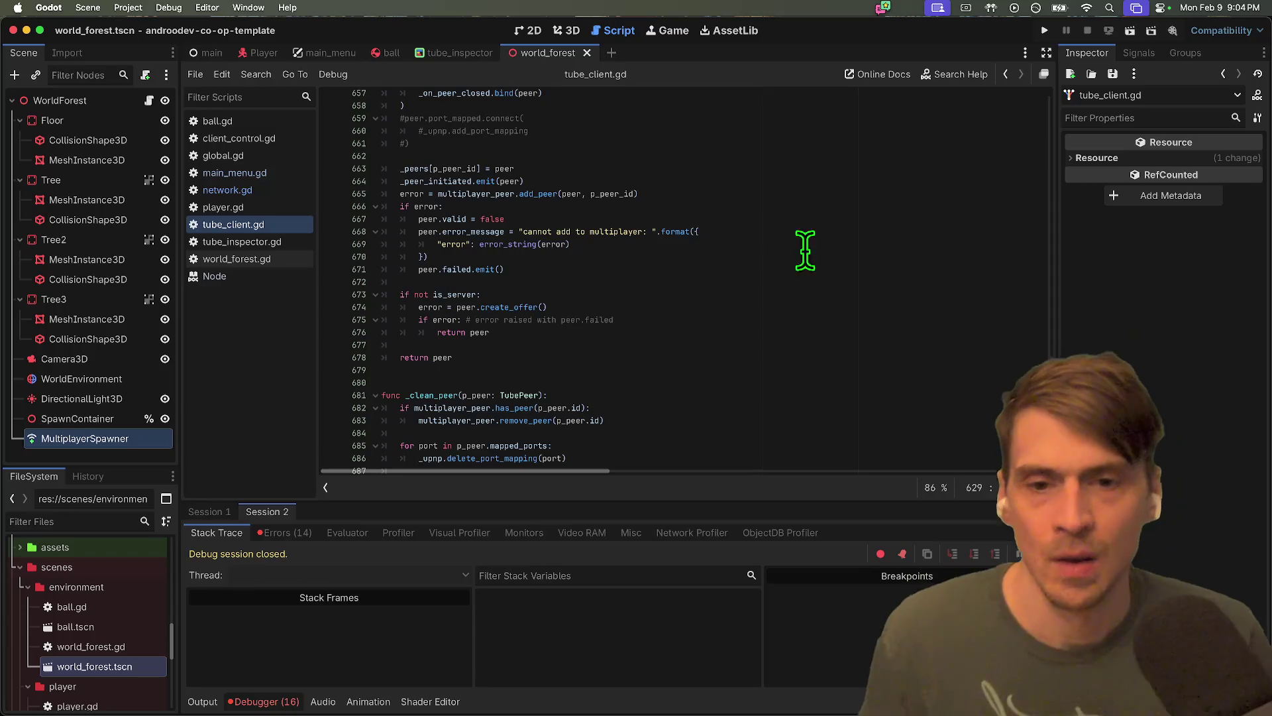
scroll(894, 234, down, 2)
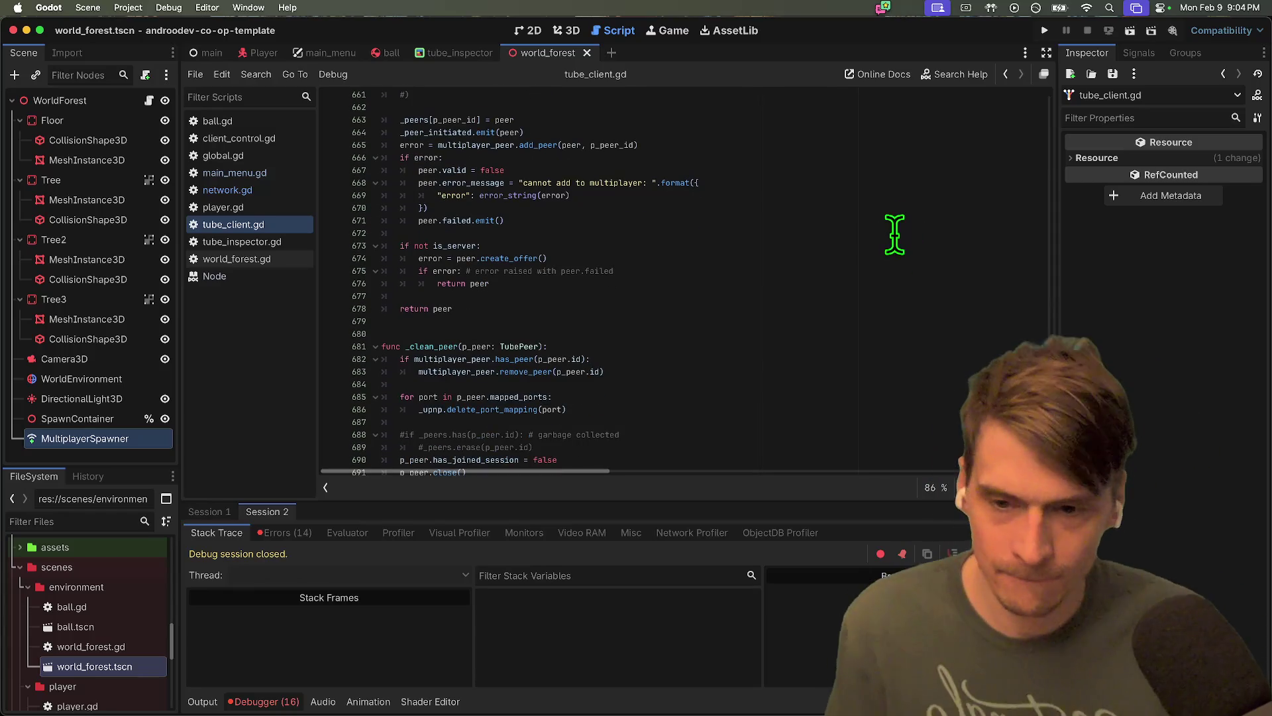
scroll(852, 265, down, 10)
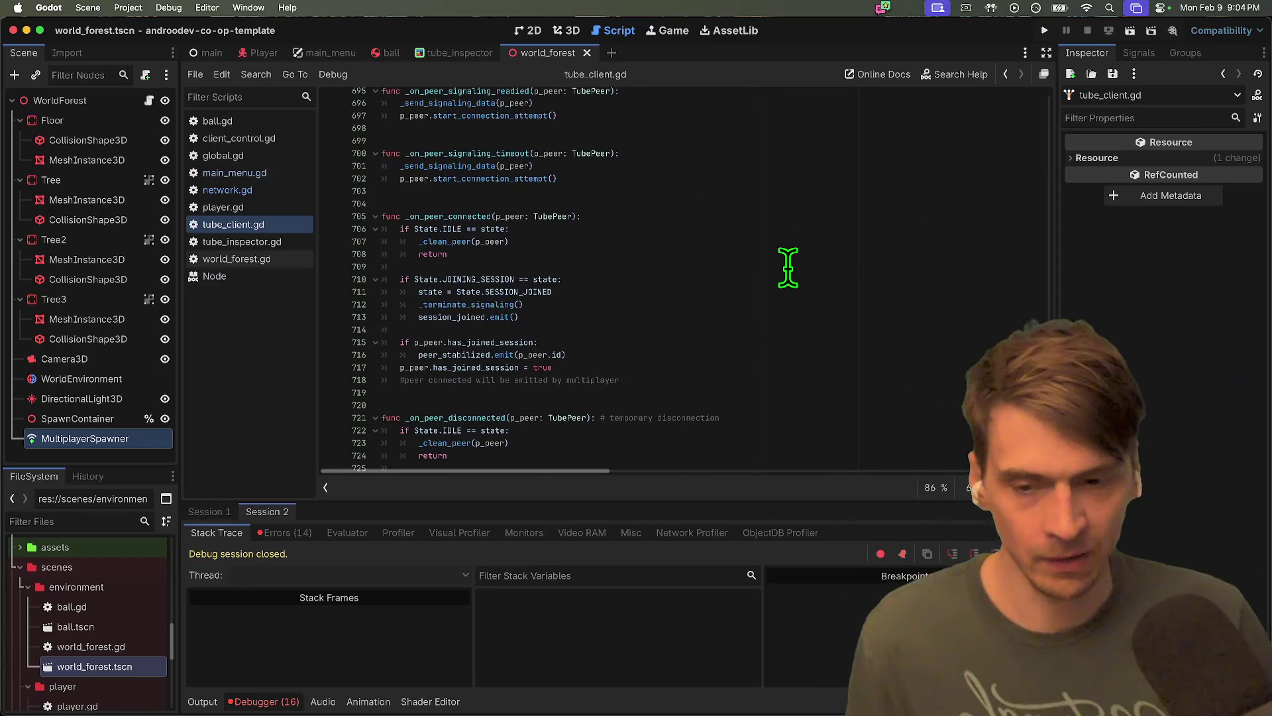
scroll(787, 263, down, 12)
scroll(765, 309, down, 10)
scroll(670, 227, down, 2)
scroll(647, 261, up, 10)
scroll(728, 331, down, 10)
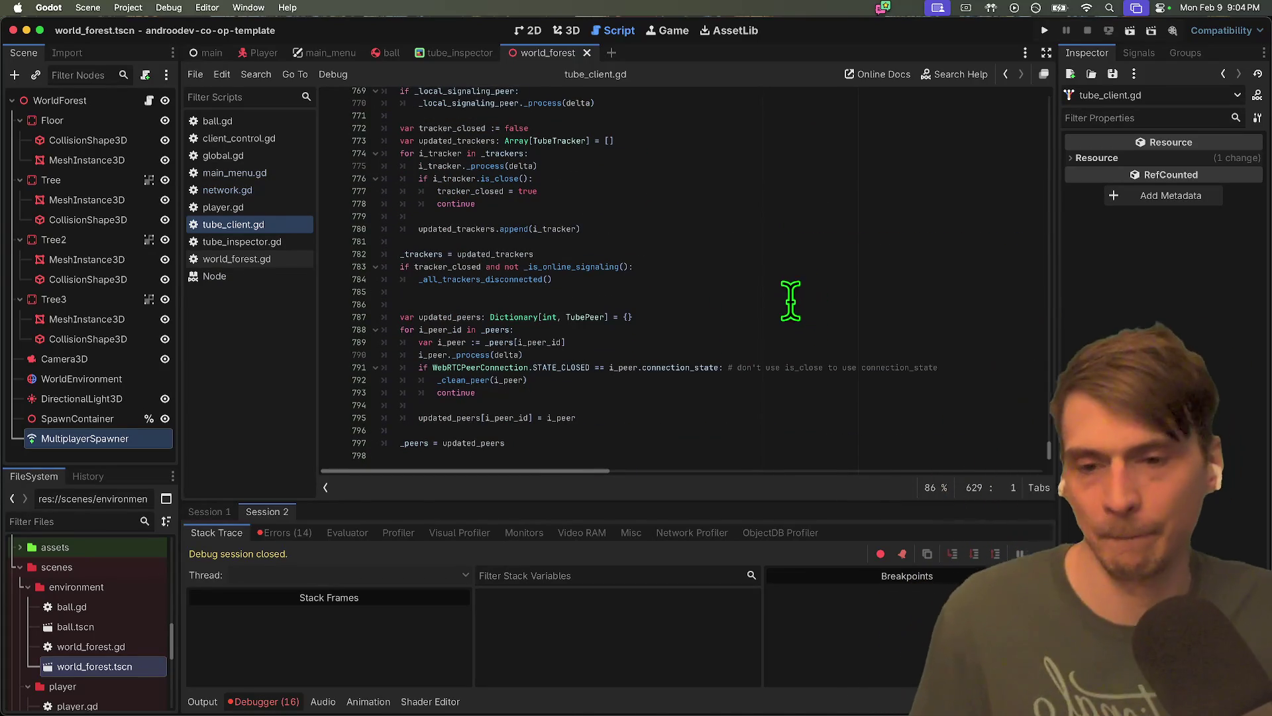
key(alt+Left)
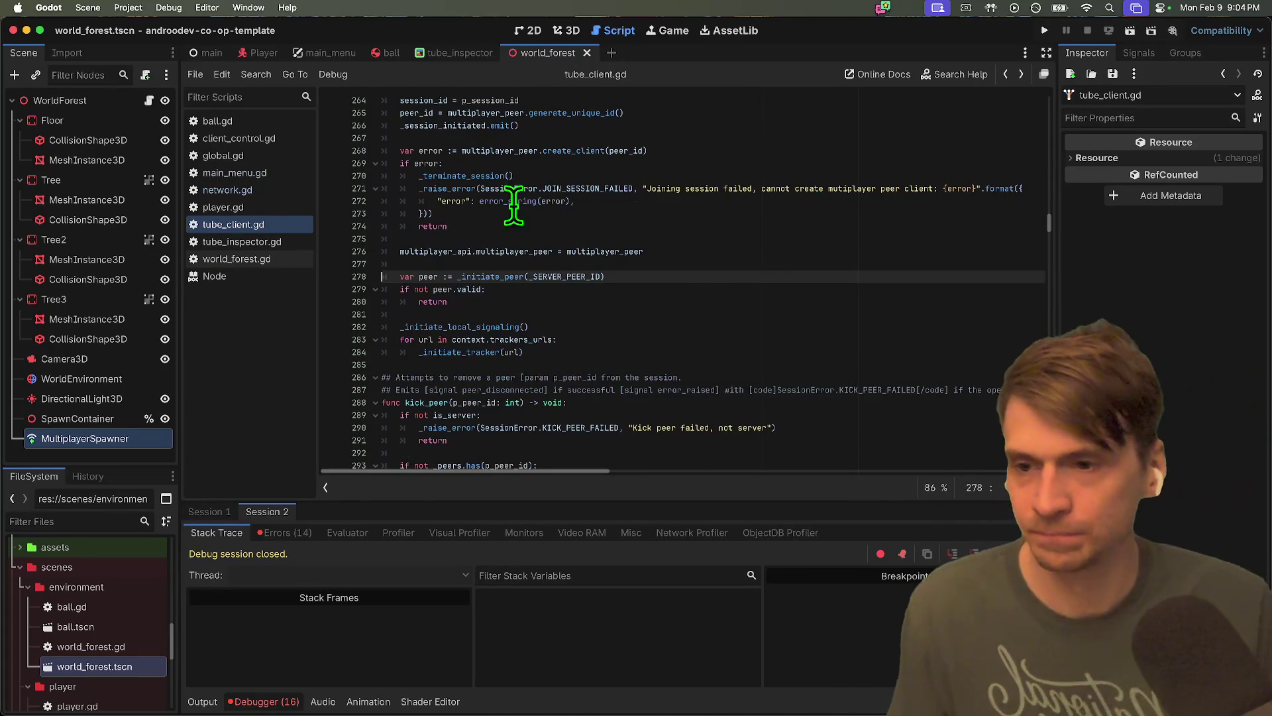
Close the Node help page and return to tube_client.gd, scrolling down through its code
key(alt+Left)
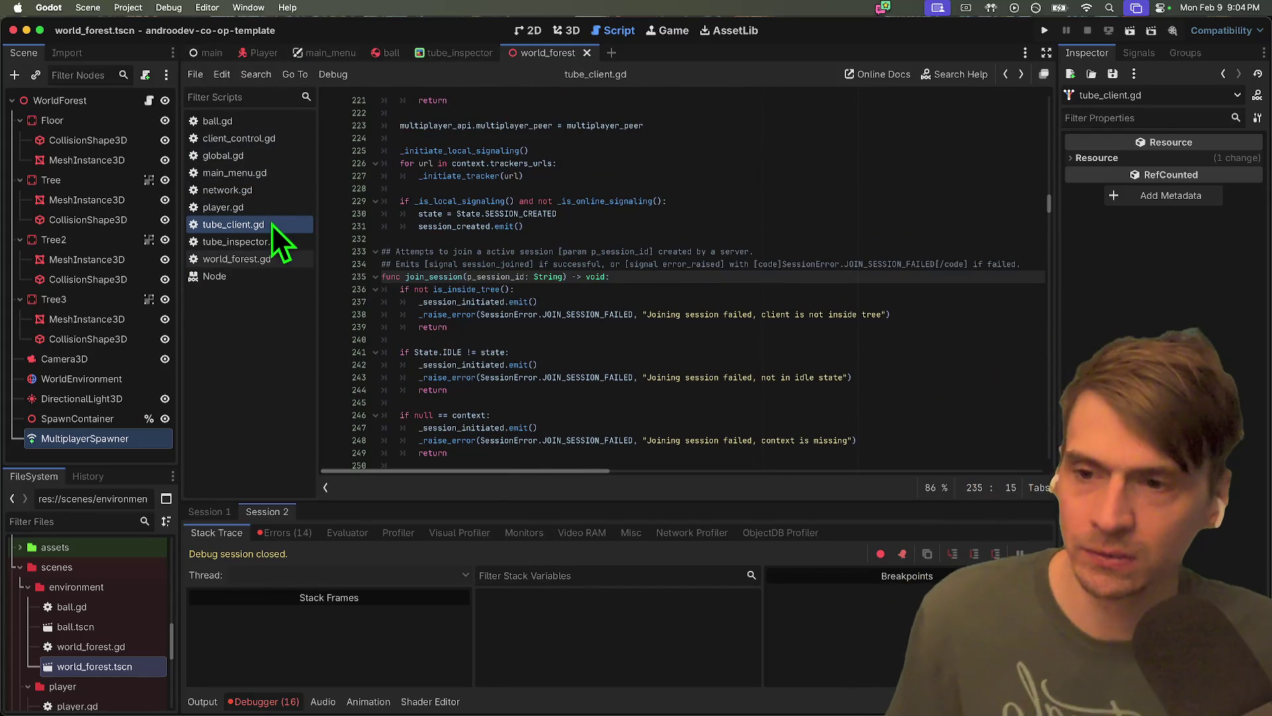
click(271, 241)
middle_click(268, 274)
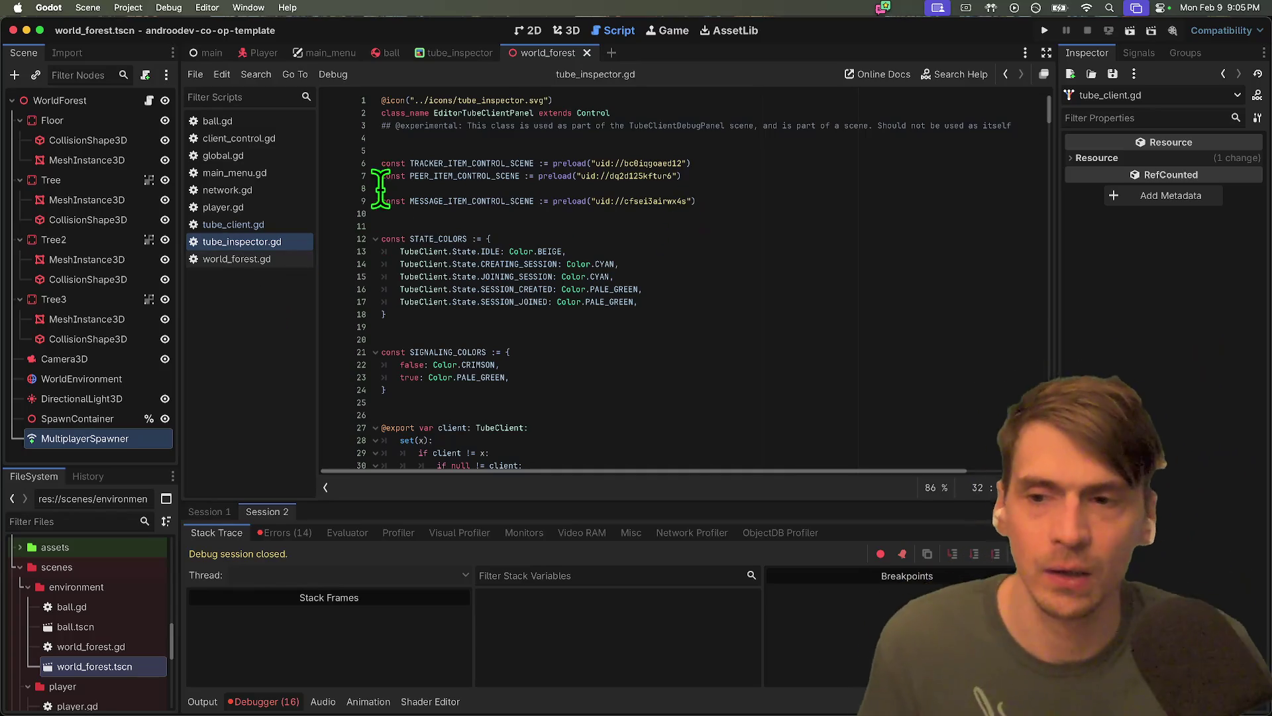
click(268, 226)
scroll(934, 255, down, 5)
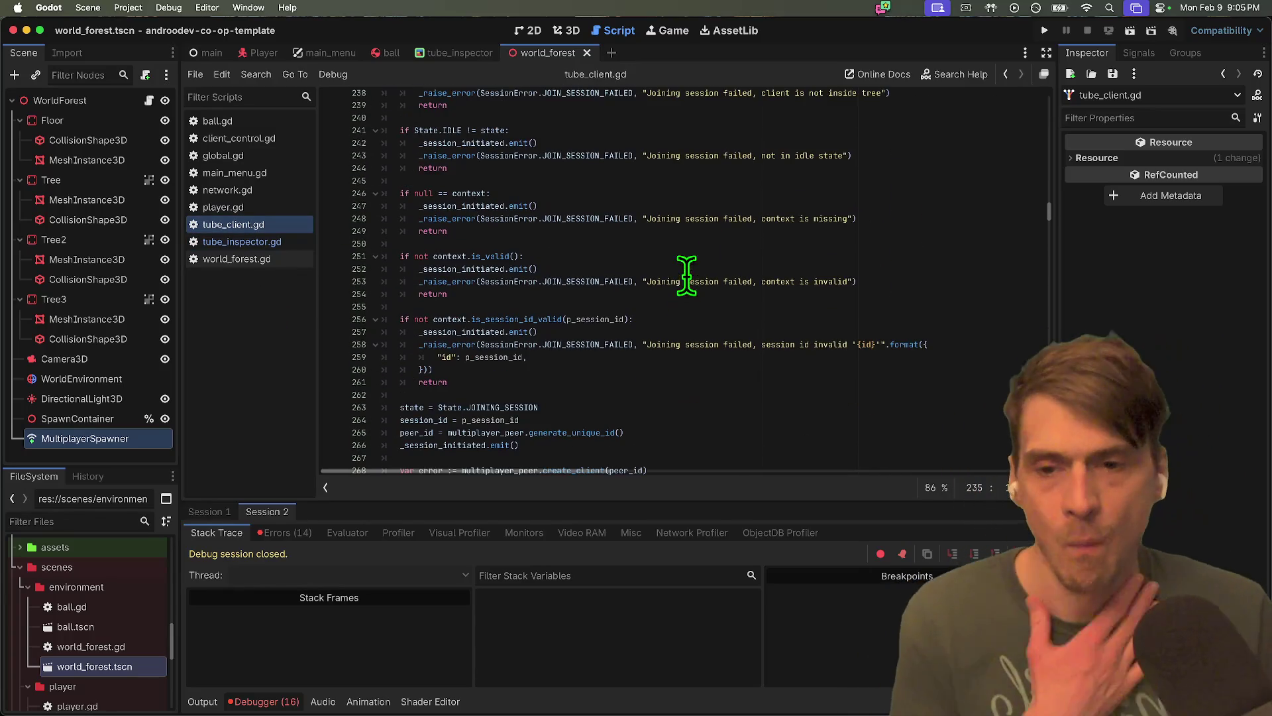
scroll(593, 363, down, 6)
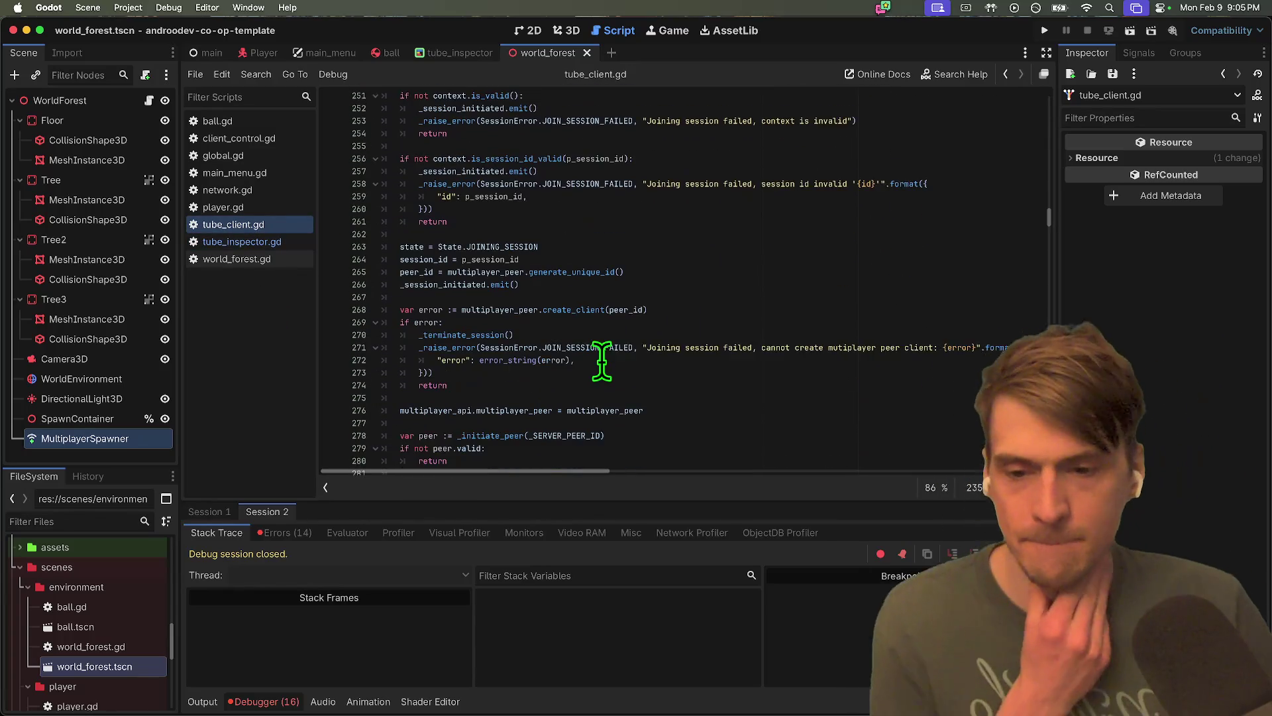
scroll(612, 379, down, 5)
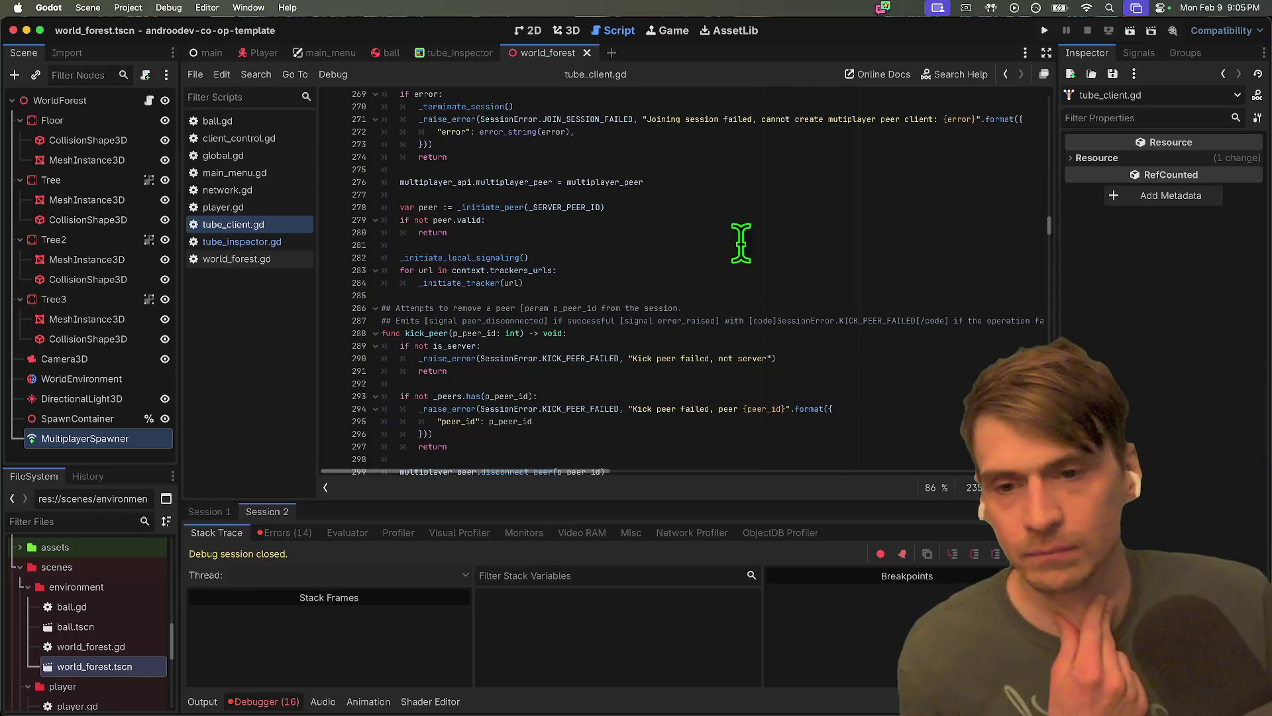
Select _initiate_tracker on line 284 and review the surrounding tube_client.gd code
double_click(483, 283)
scroll(840, 252, up, 8)
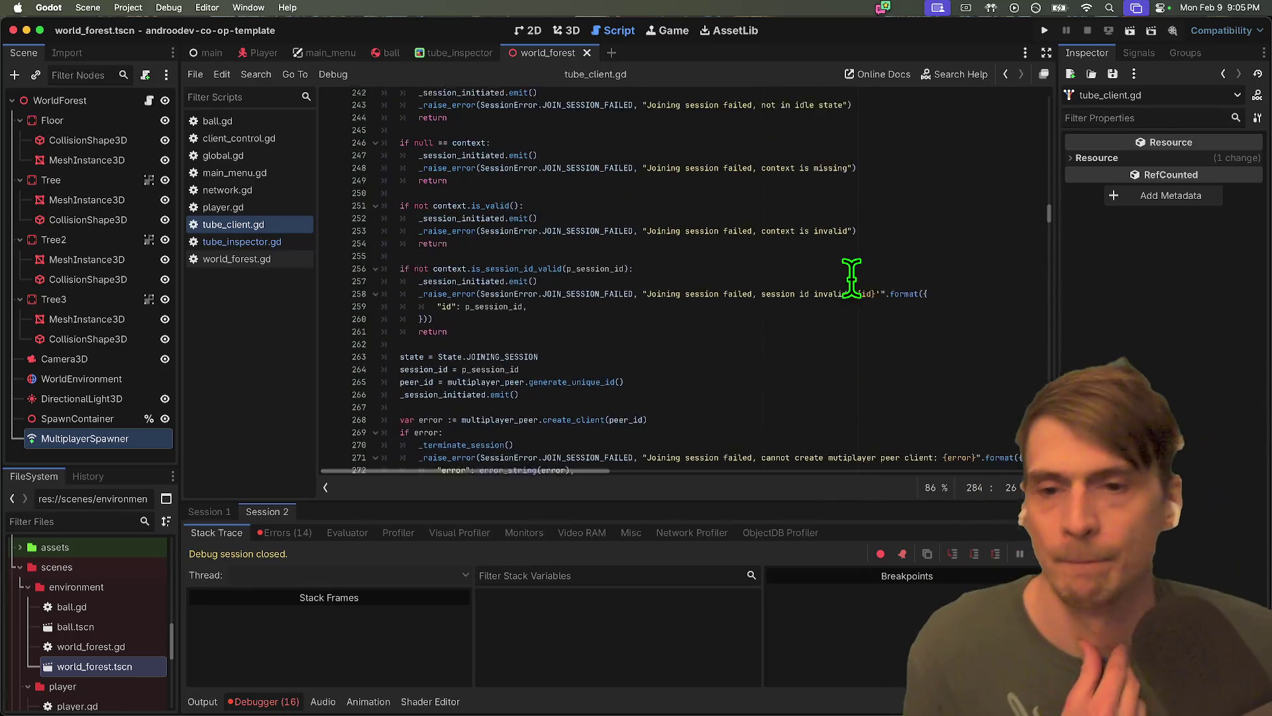
scroll(851, 278, up, 10)
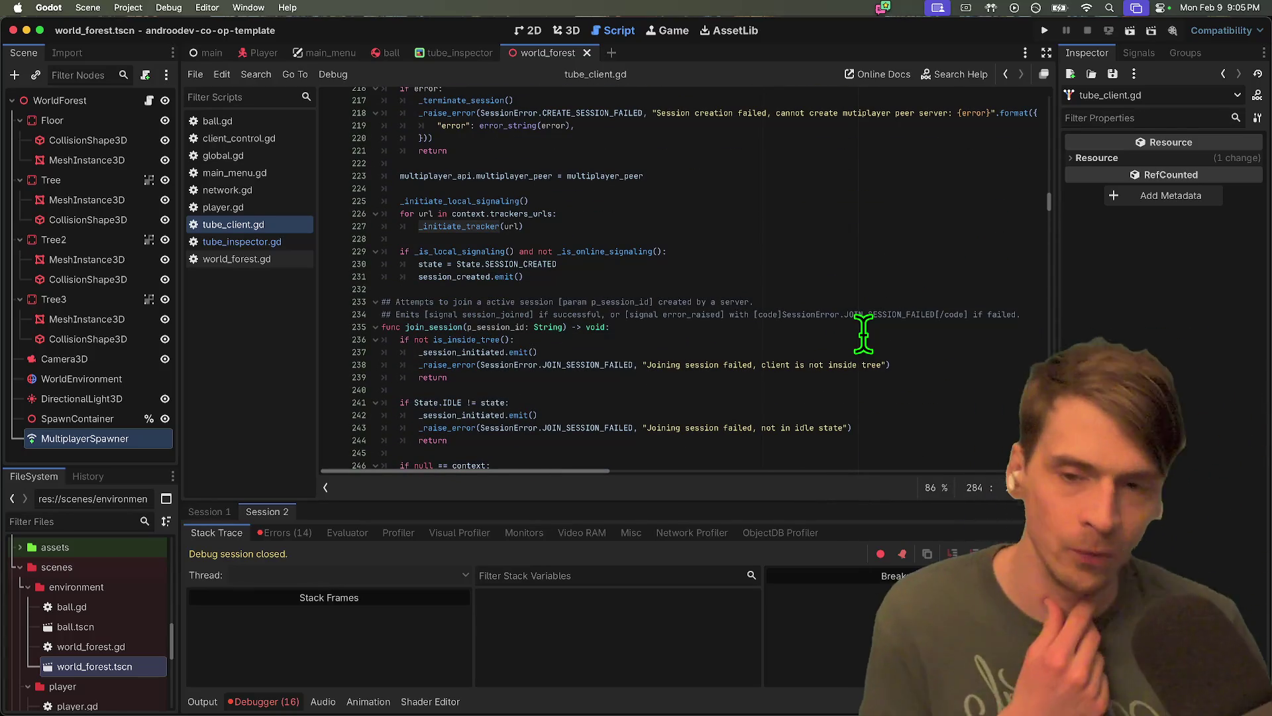
scroll(863, 333, up, 10)
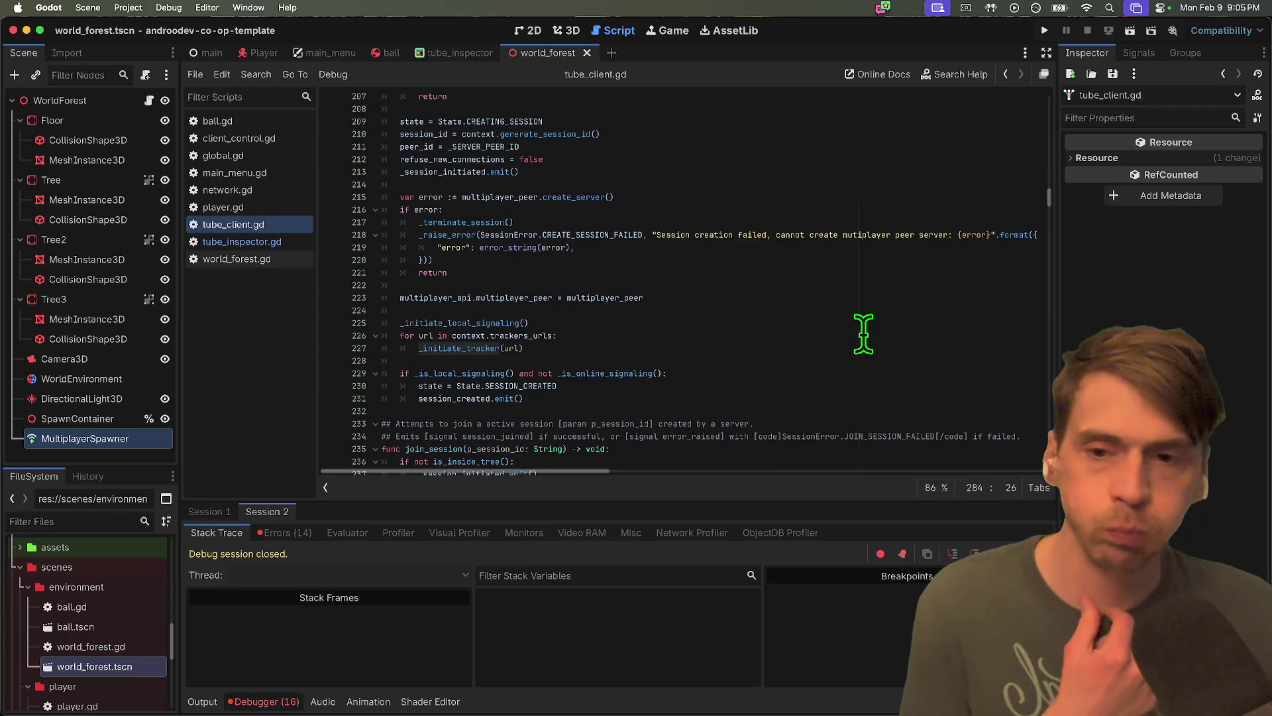
scroll(864, 333, up, 3)
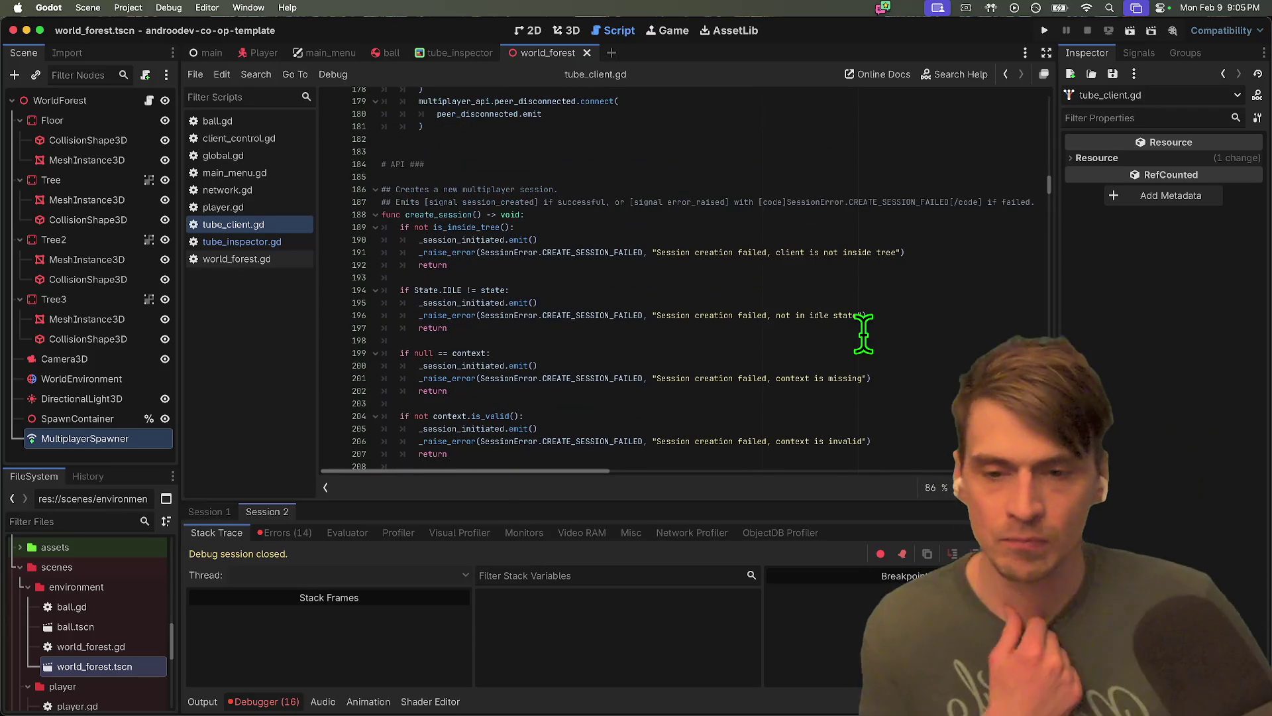
scroll(863, 333, down, 1)
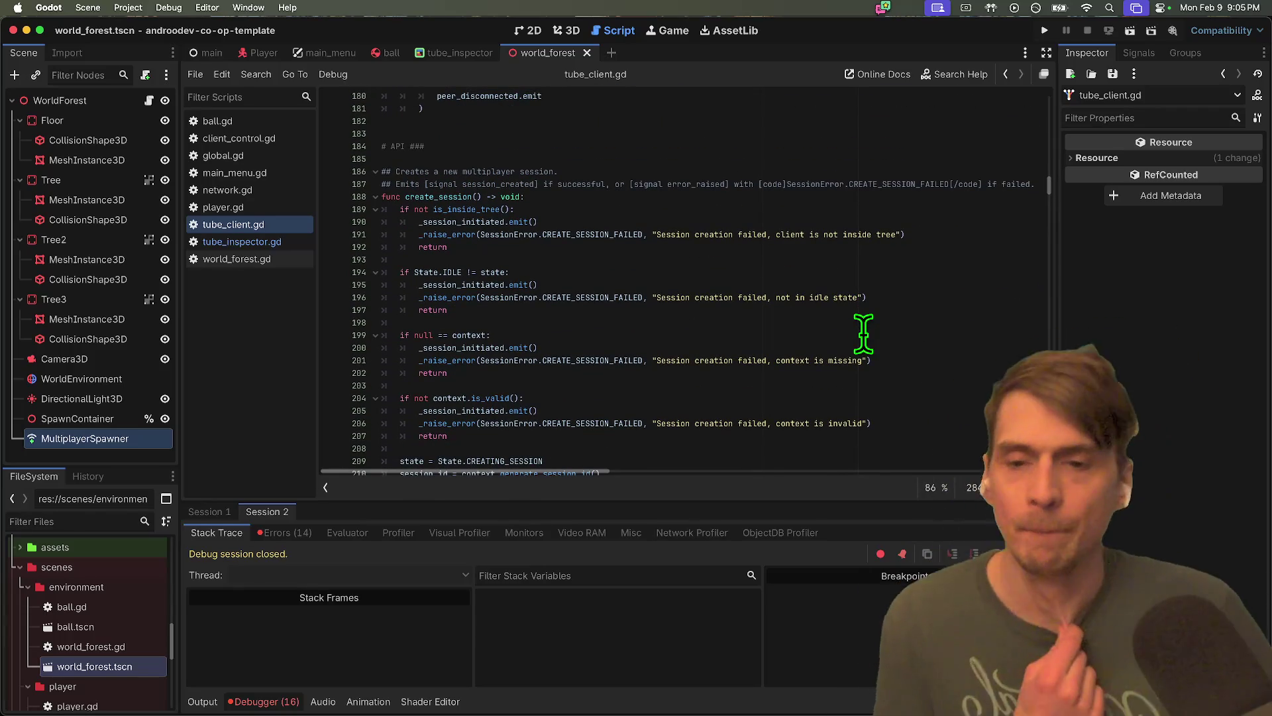
scroll(863, 334, down, 5)
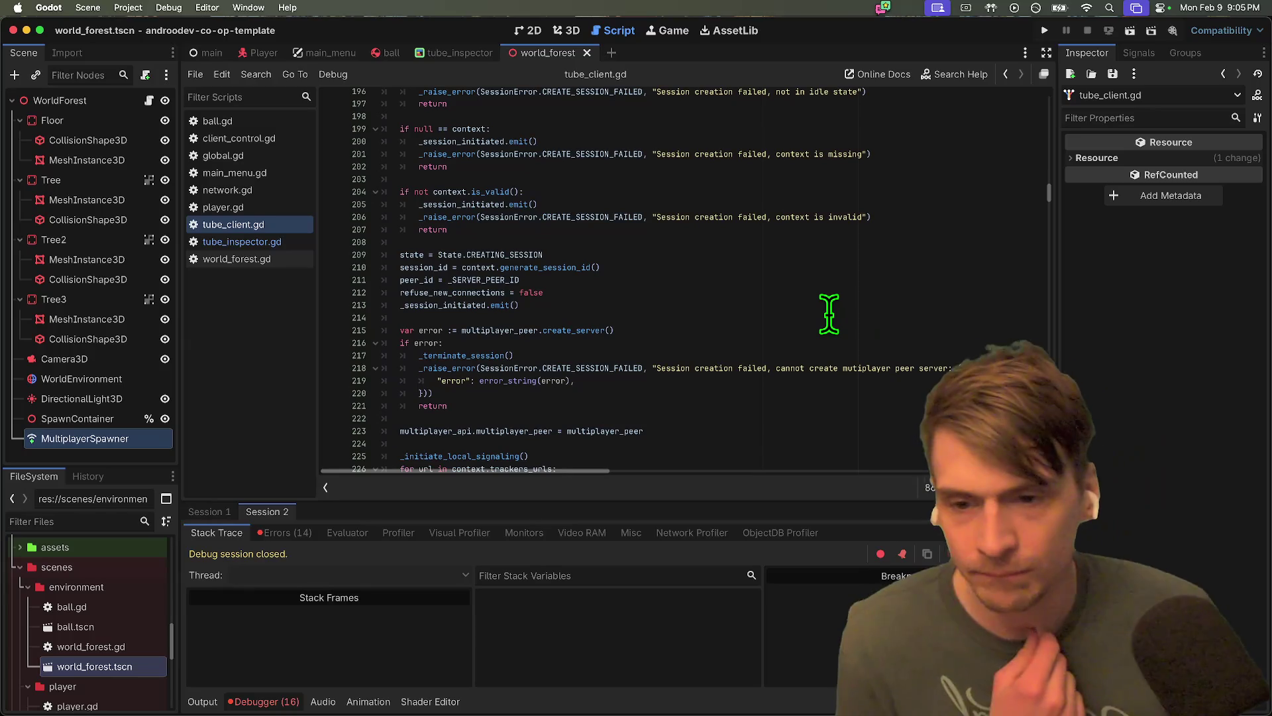
scroll(829, 314, down, 5)
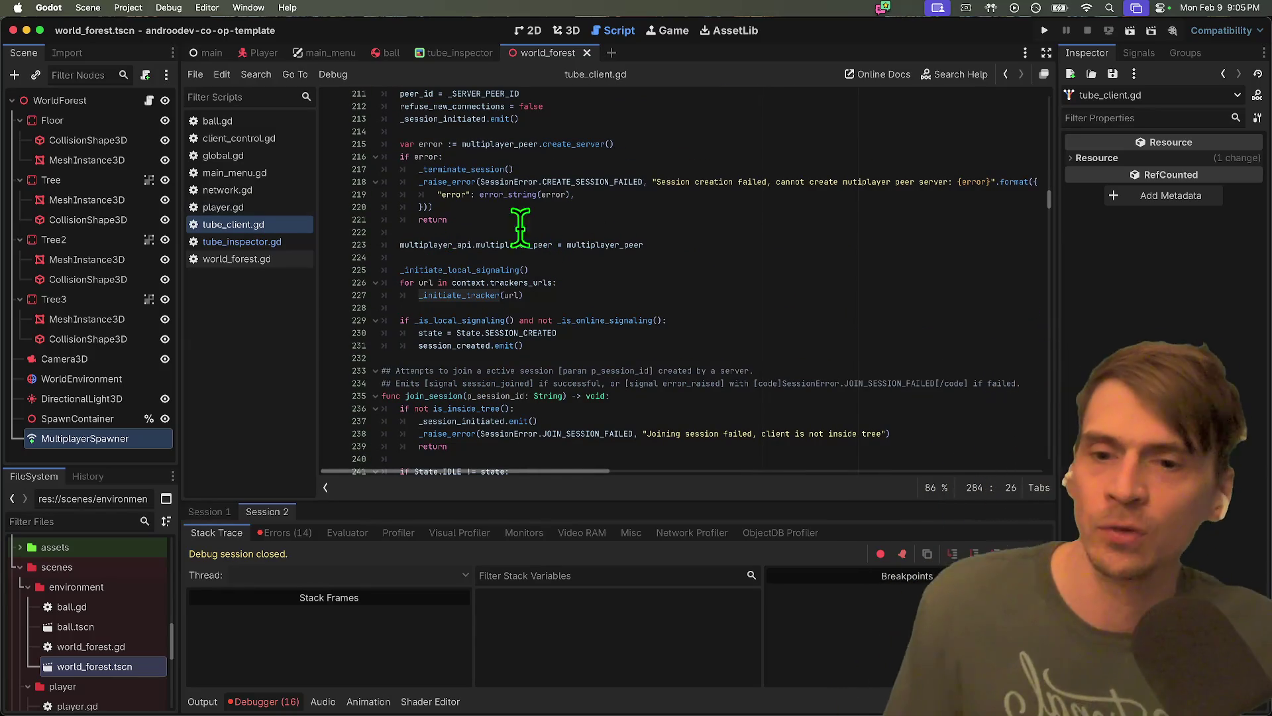
Jump from multiplayer_api on line 223 to its declaration and select it there
double_click(409, 245)
super+click(462, 245)
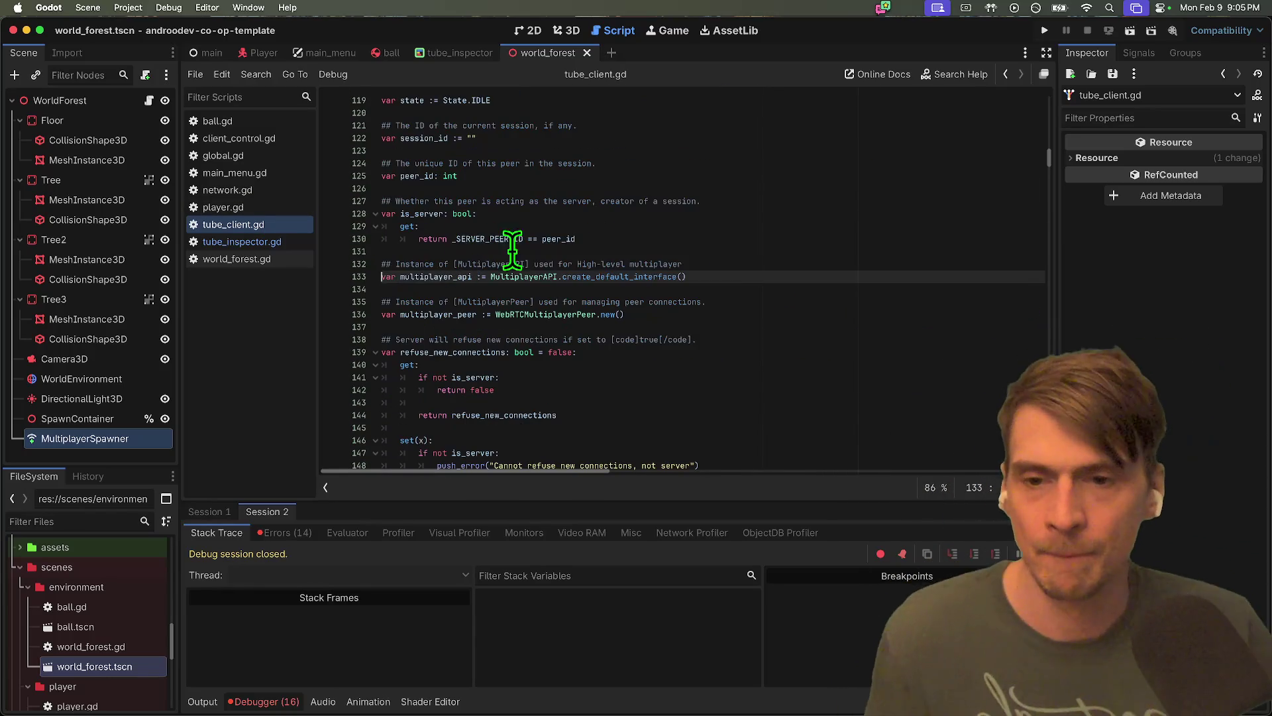
click(539, 277)
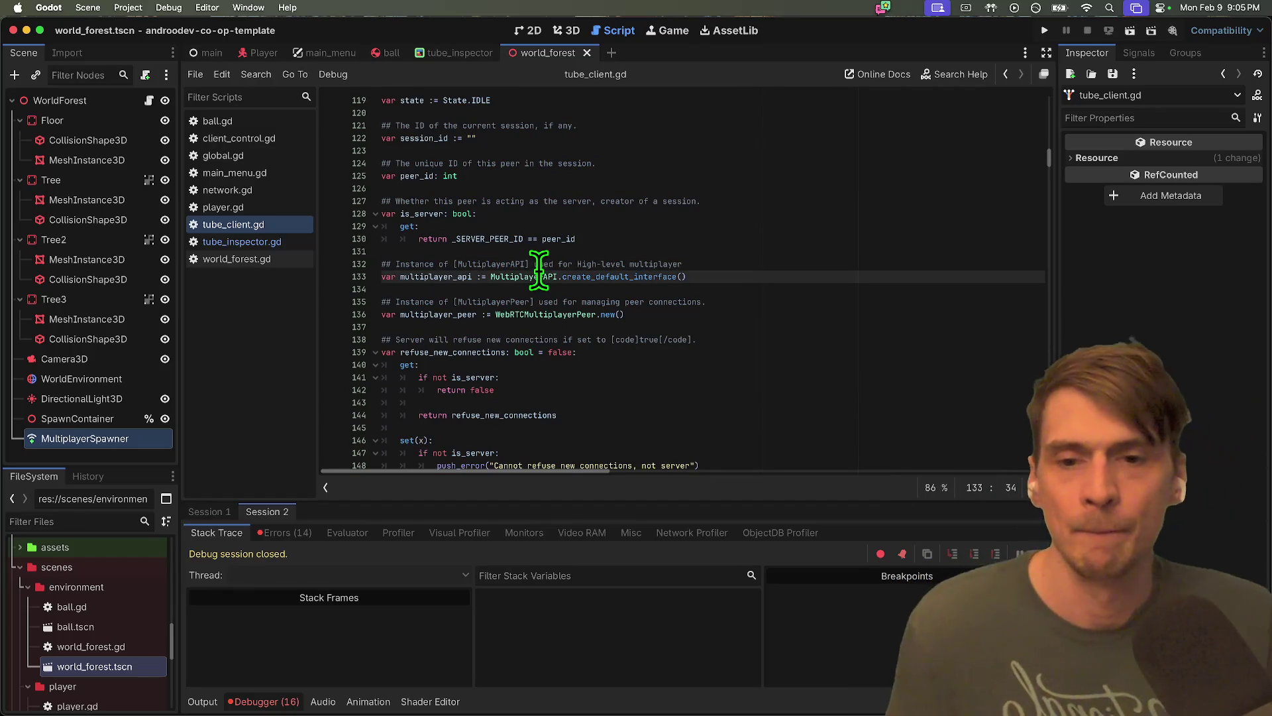
double_click(459, 277)
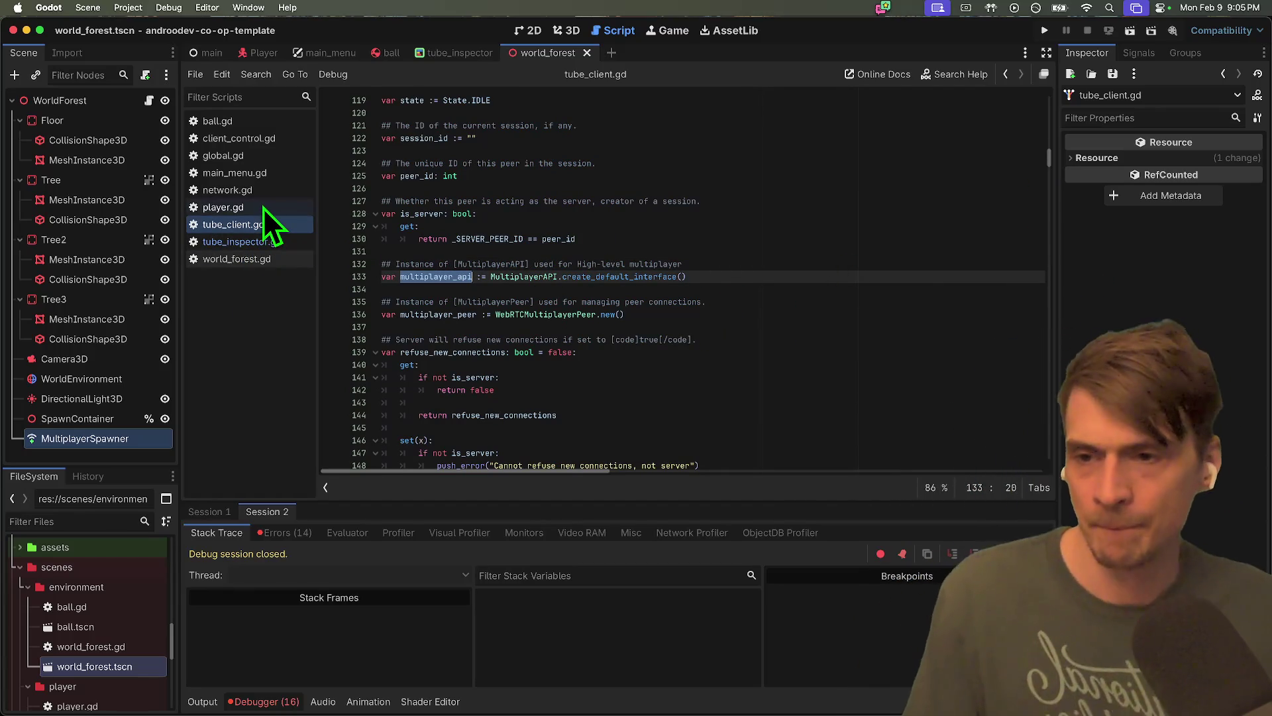
click(265, 190)
In main_menu.gd's _ready, add a new line after line 24 typing tube_client.multiplayer_api
click(271, 260)
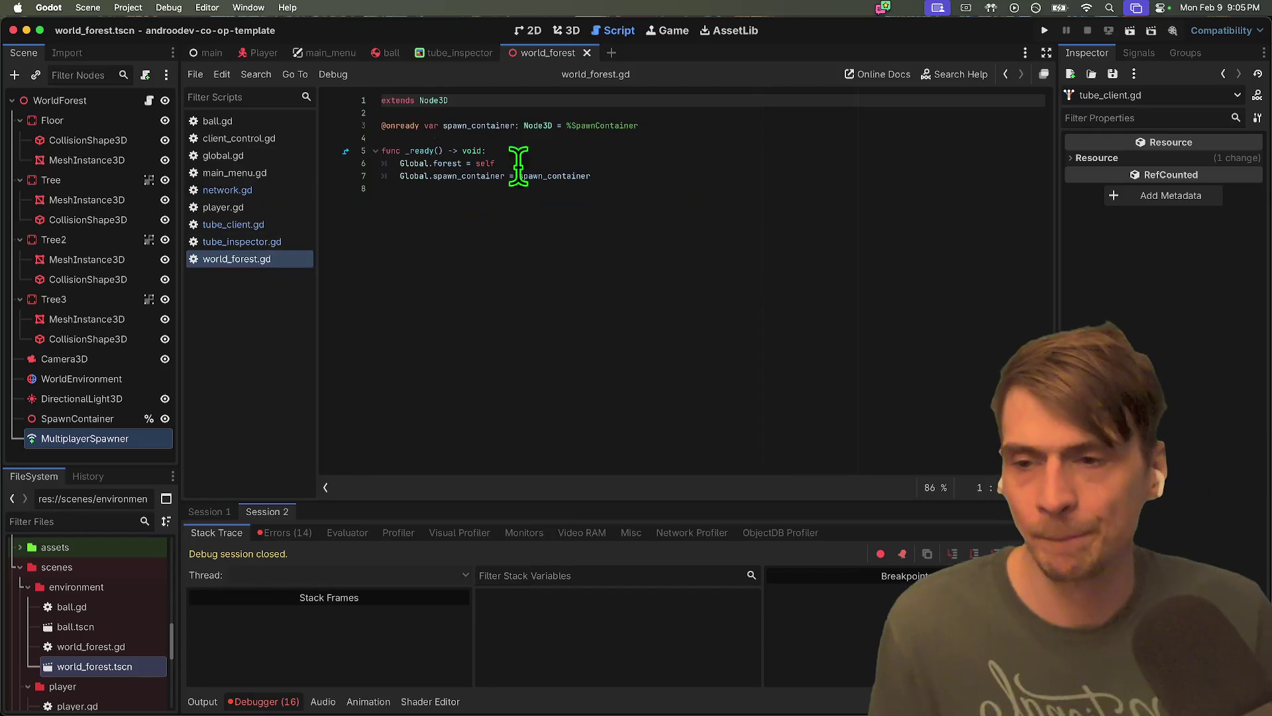
click(275, 188)
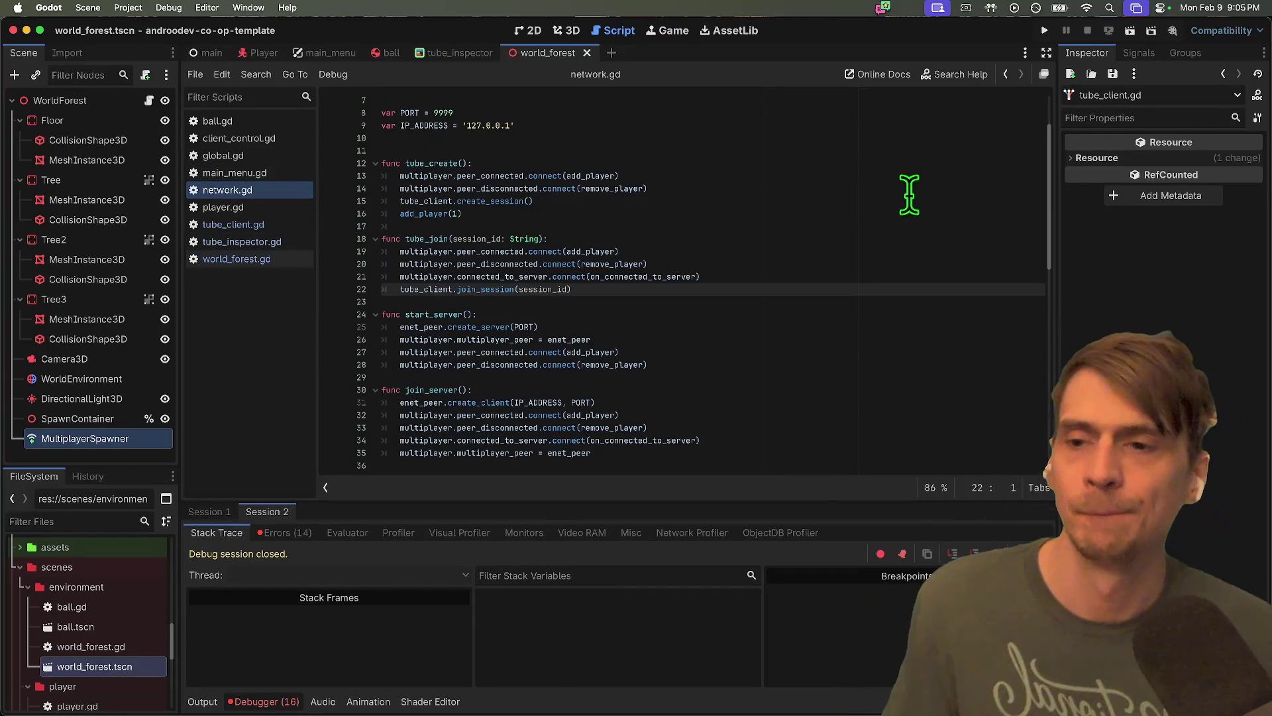
click(284, 173)
scroll(915, 235, up, 3)
click(934, 295)
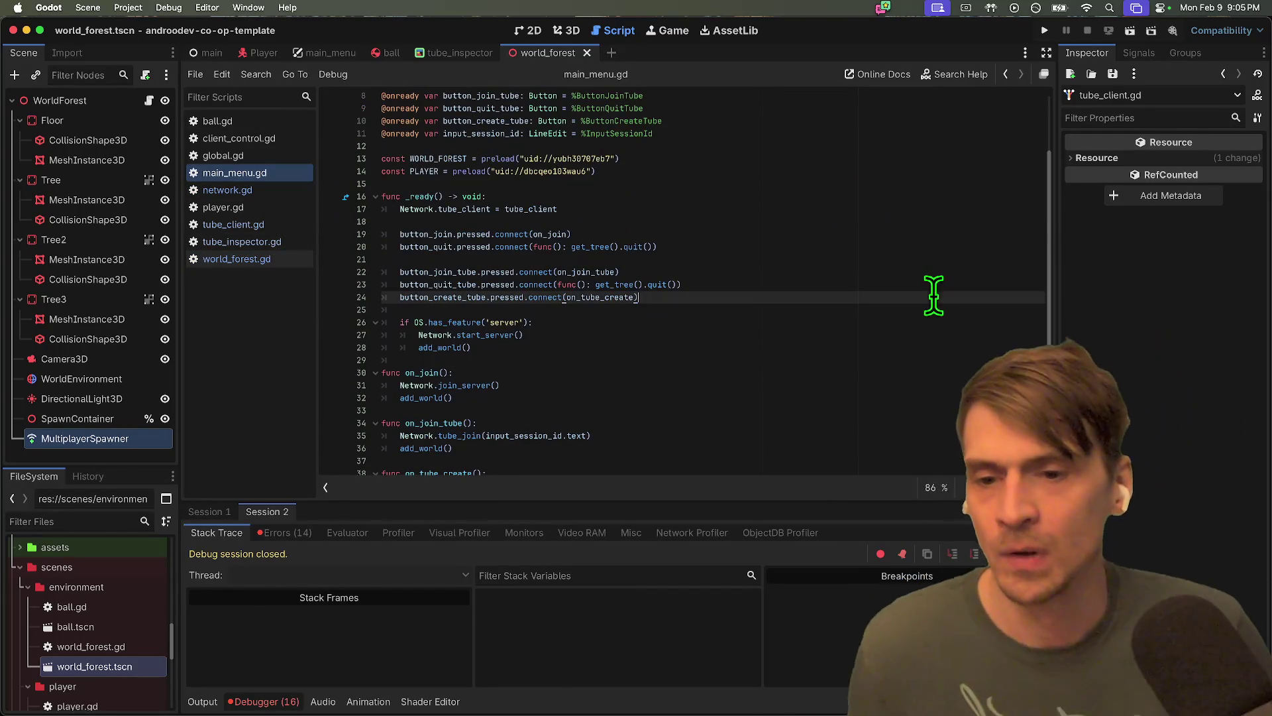
key(Return)
key(Return)
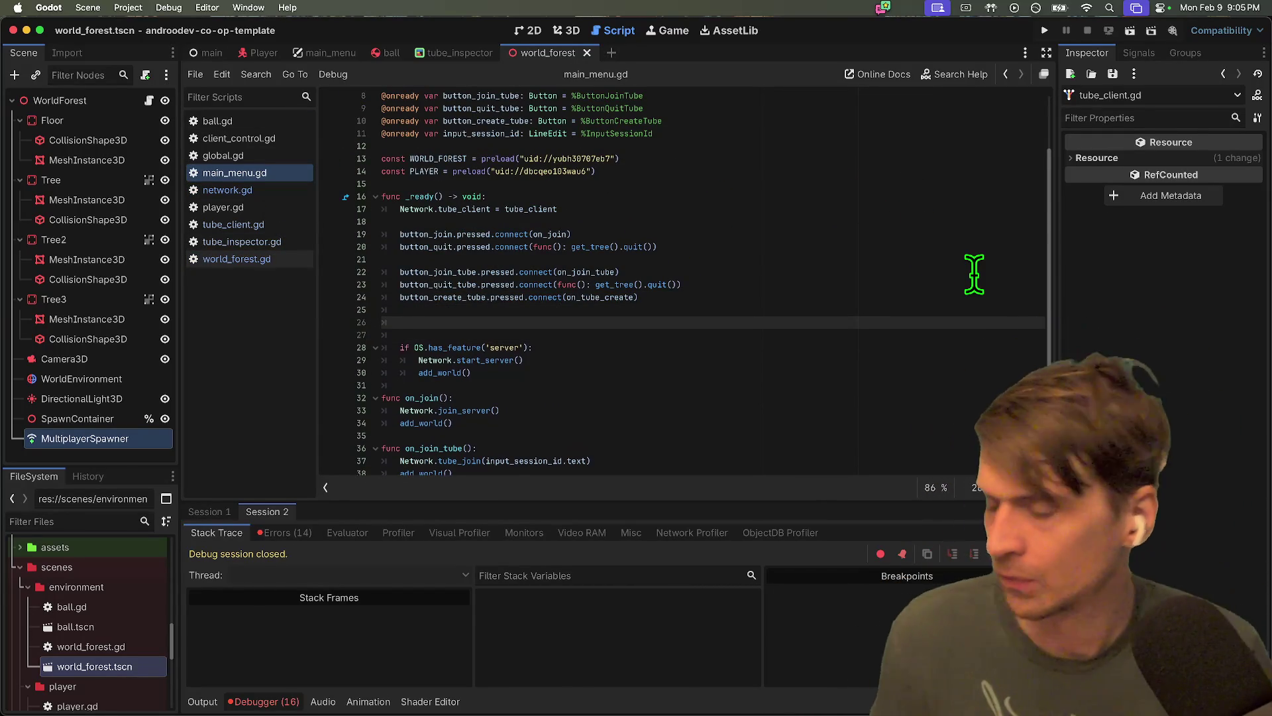
text(tube_client.multiplayer_api.)
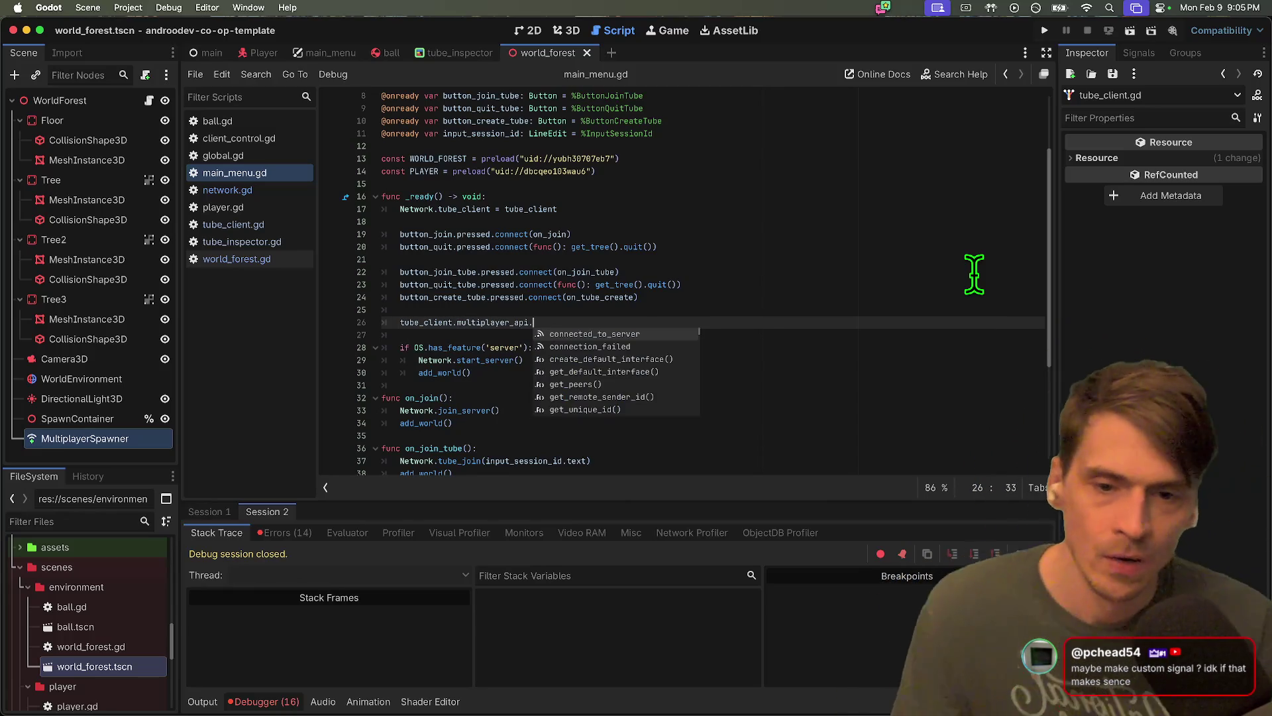
Browse the autocomplete members, complete the line with notification(), and open its documentation
key(Down)
key(Down)
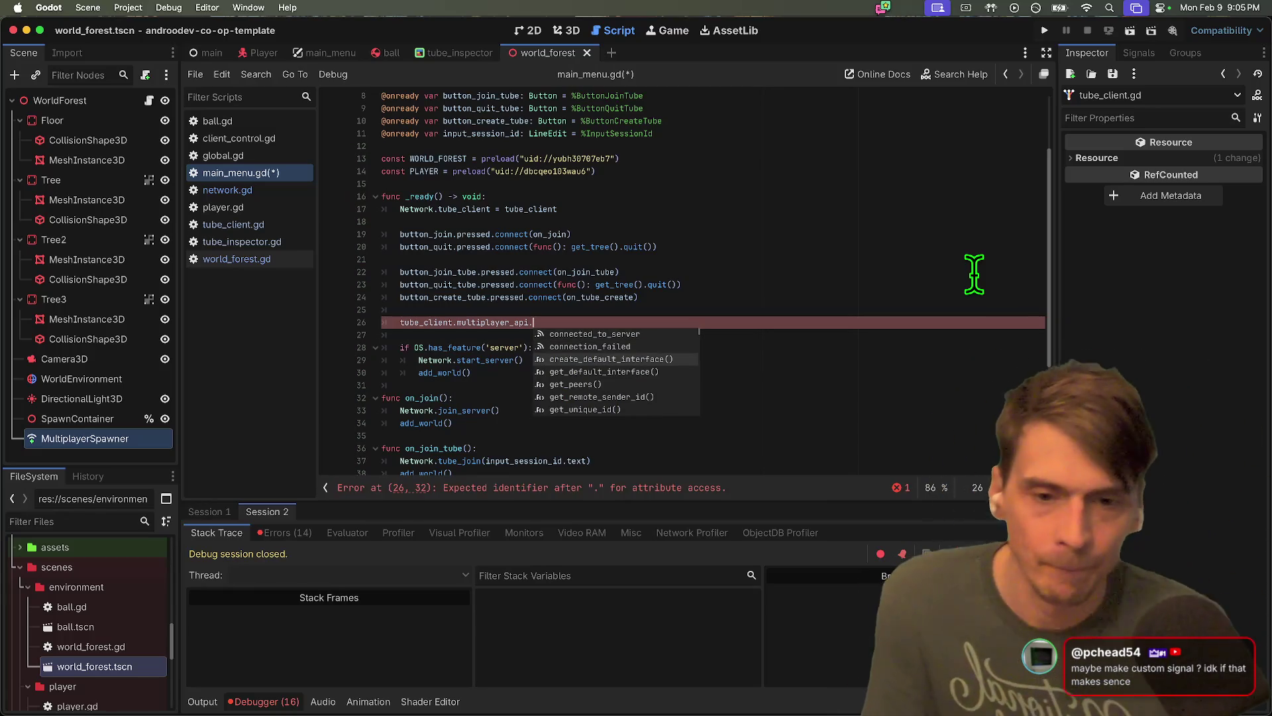
key(Down)
key(Down)
key(Down)
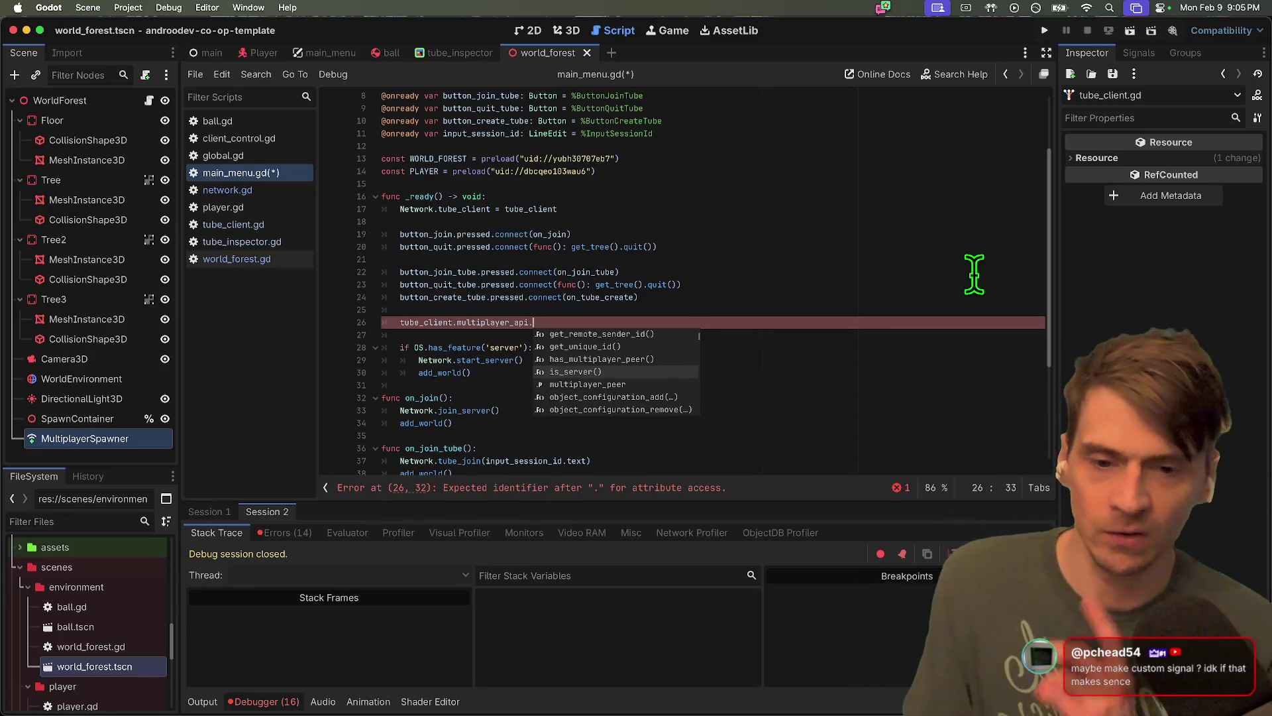
key(Down)
key(Down)
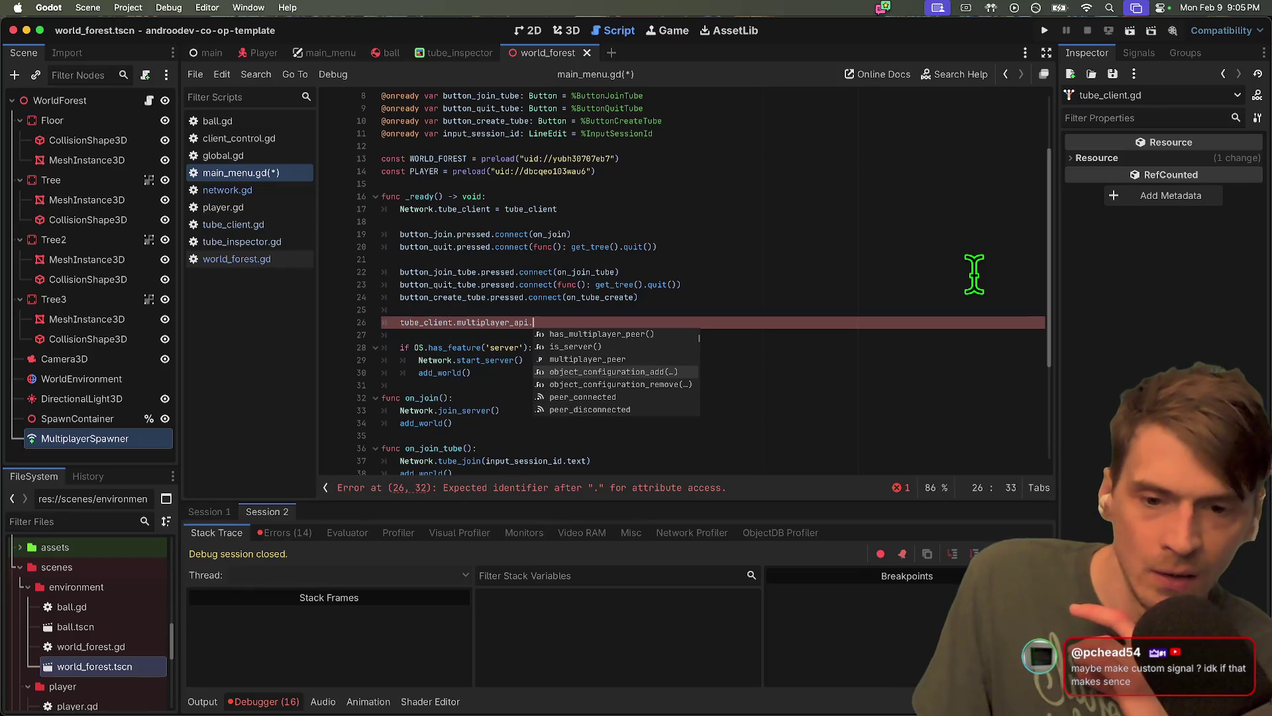
key(Down)
key(Down)
key(Down)
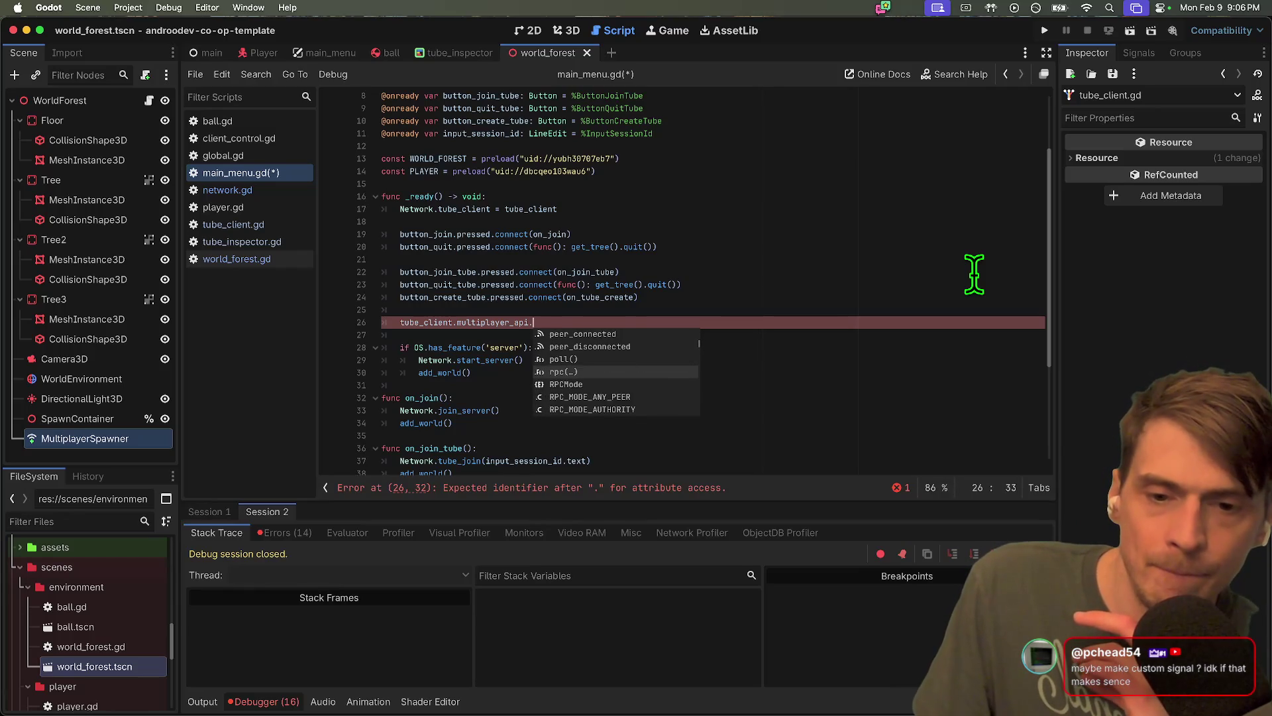
key(Down)
key(Down)
key(Down)
key(Down)
key(Down)
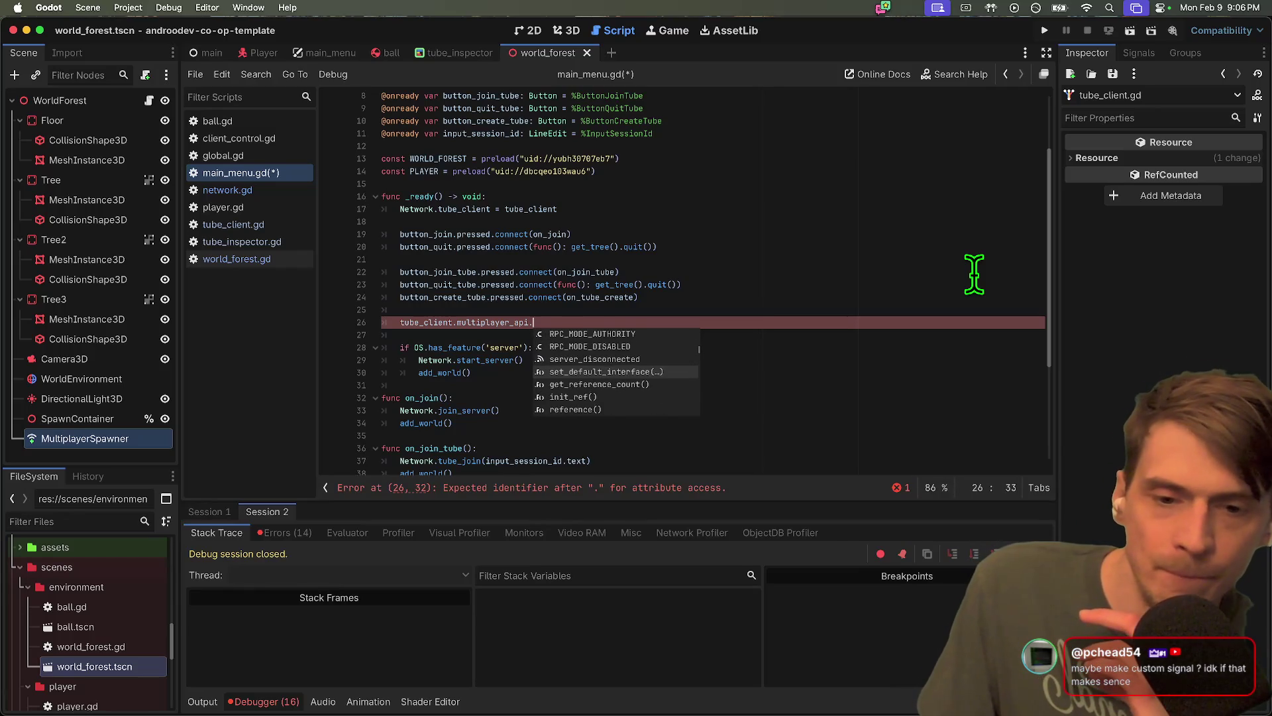
key(Down)
key(Down)
key(Down)
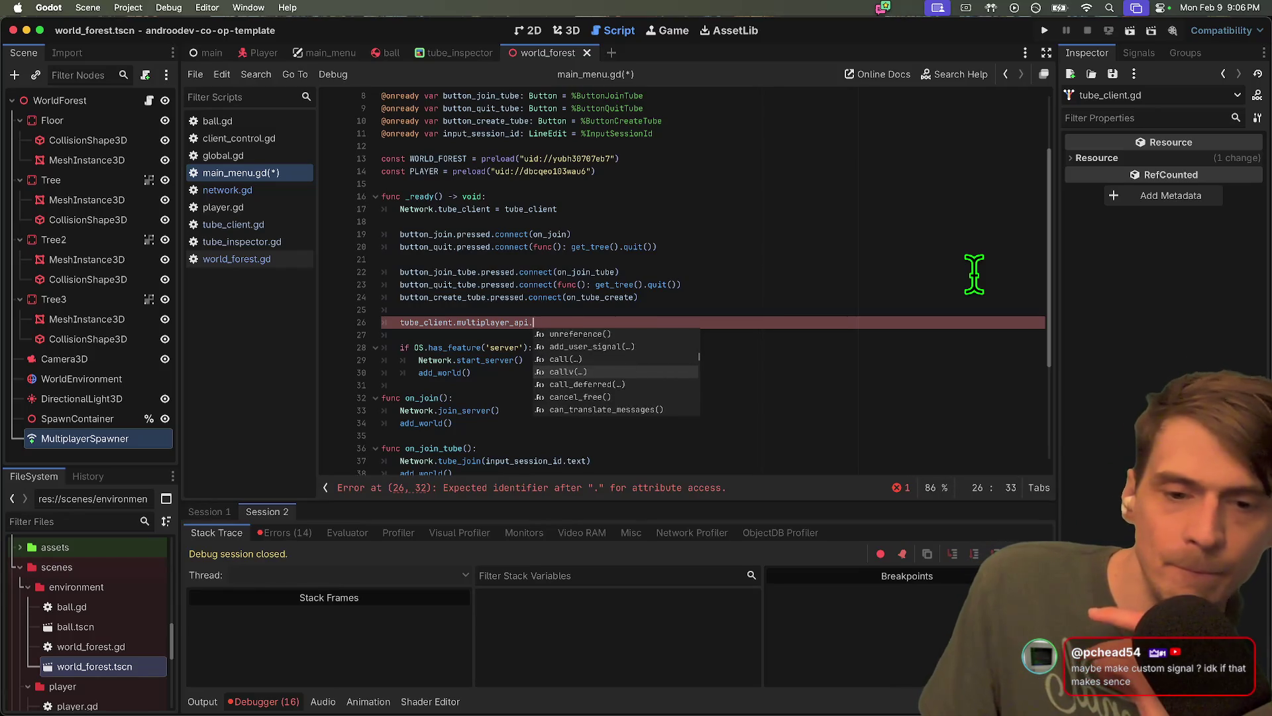
key(Down)
key(Down)
key(Down)
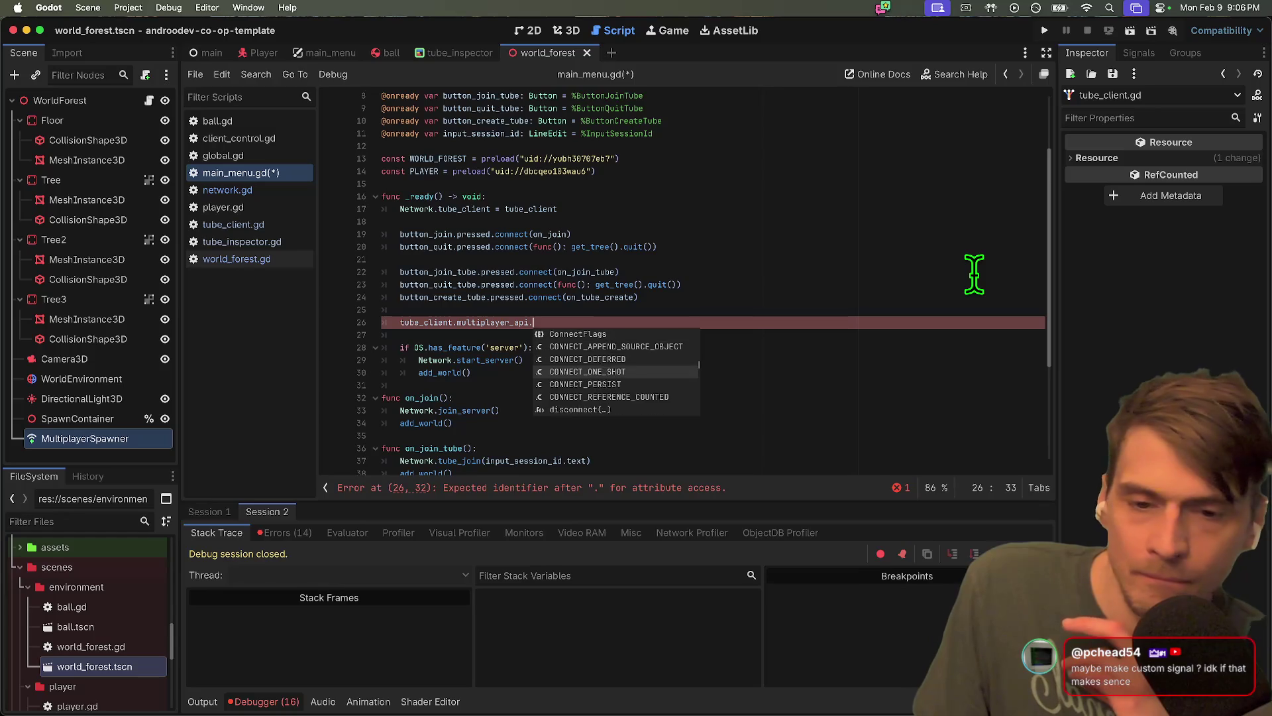
key(Down)
key(Down)
key(Down)
key(Down)
key(Down)
key(Down)
key(Down)
key(Down)
key(Down)
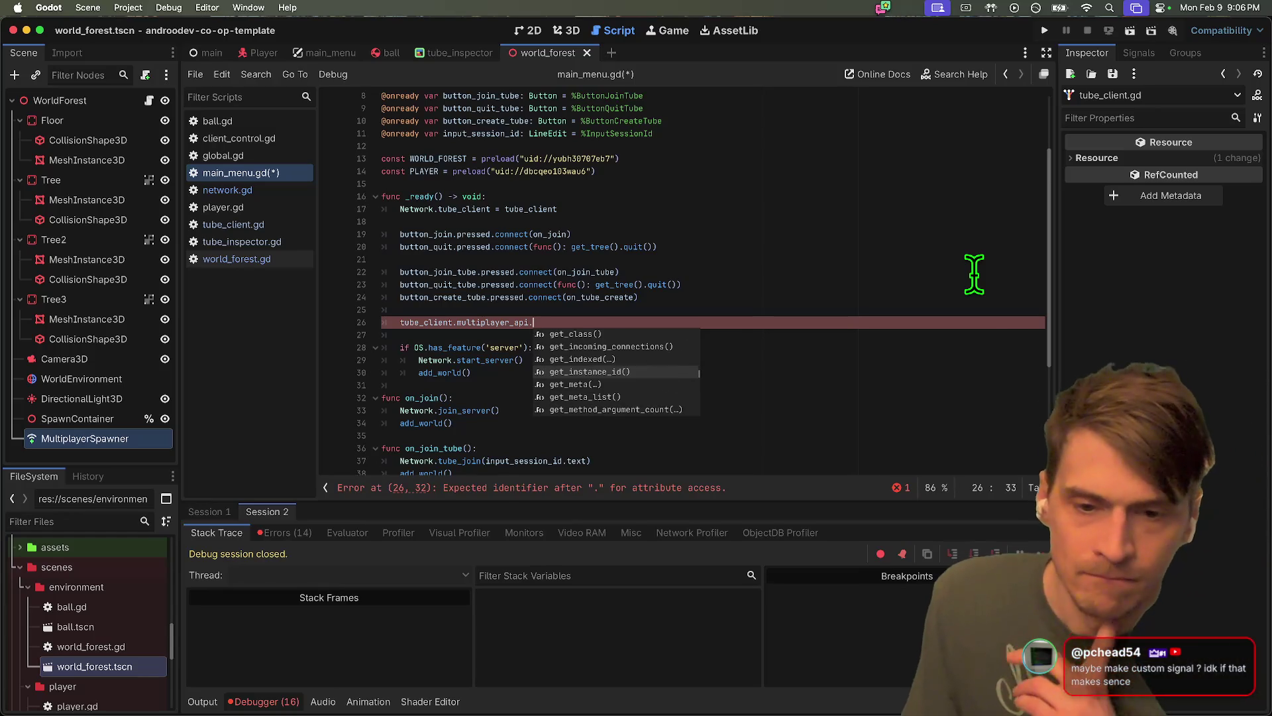
key(Down)
key(Down)
key(Down)
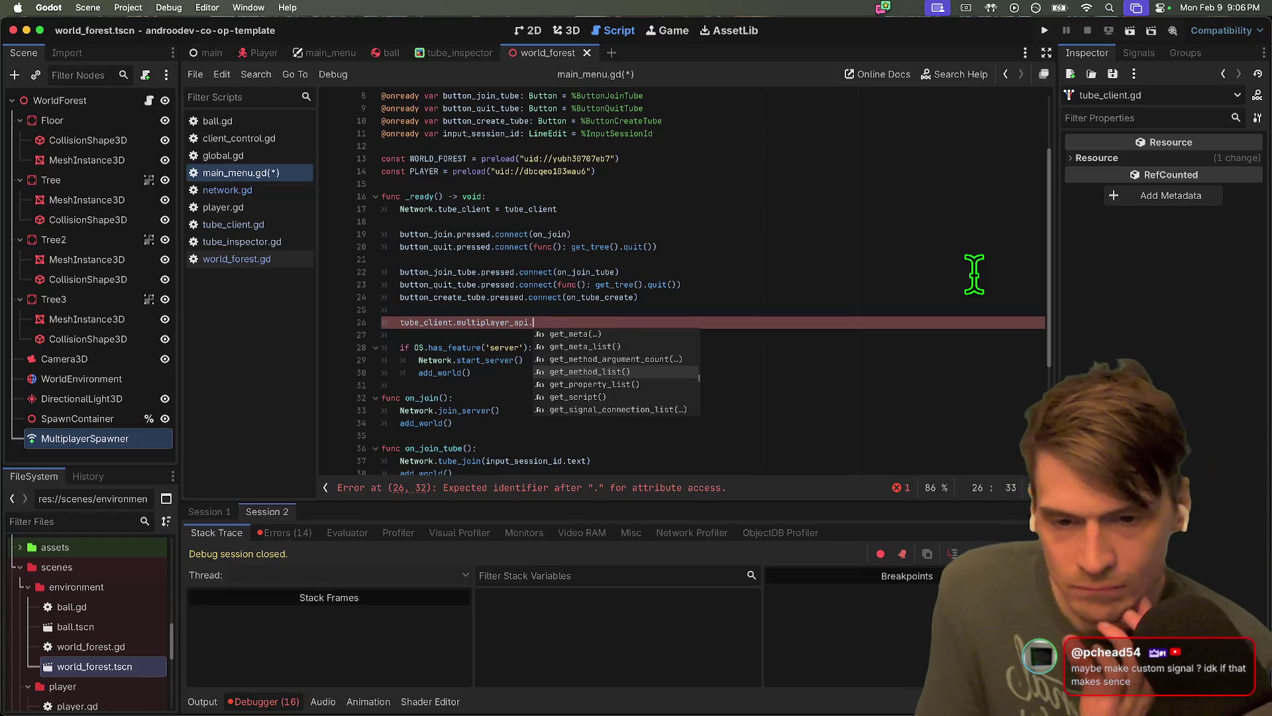
key(Down)
key(Down)
key(Down)
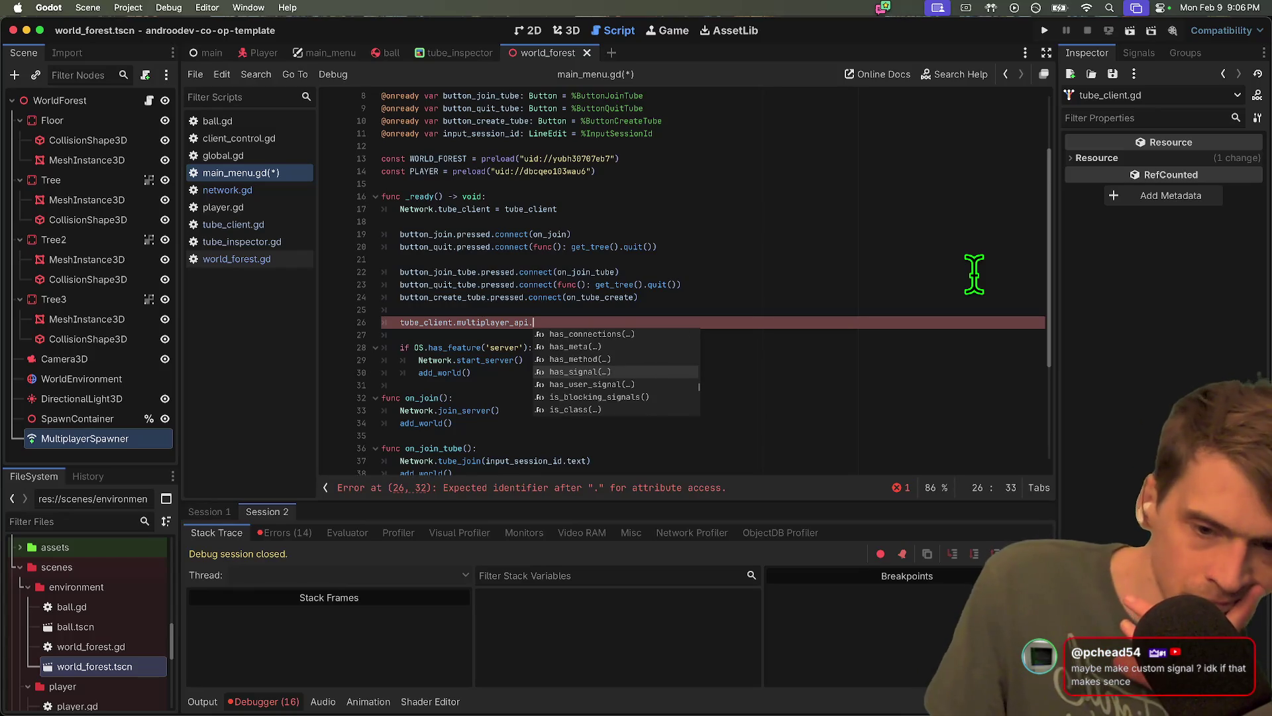
key(Down)
key(Down)
key(Down)
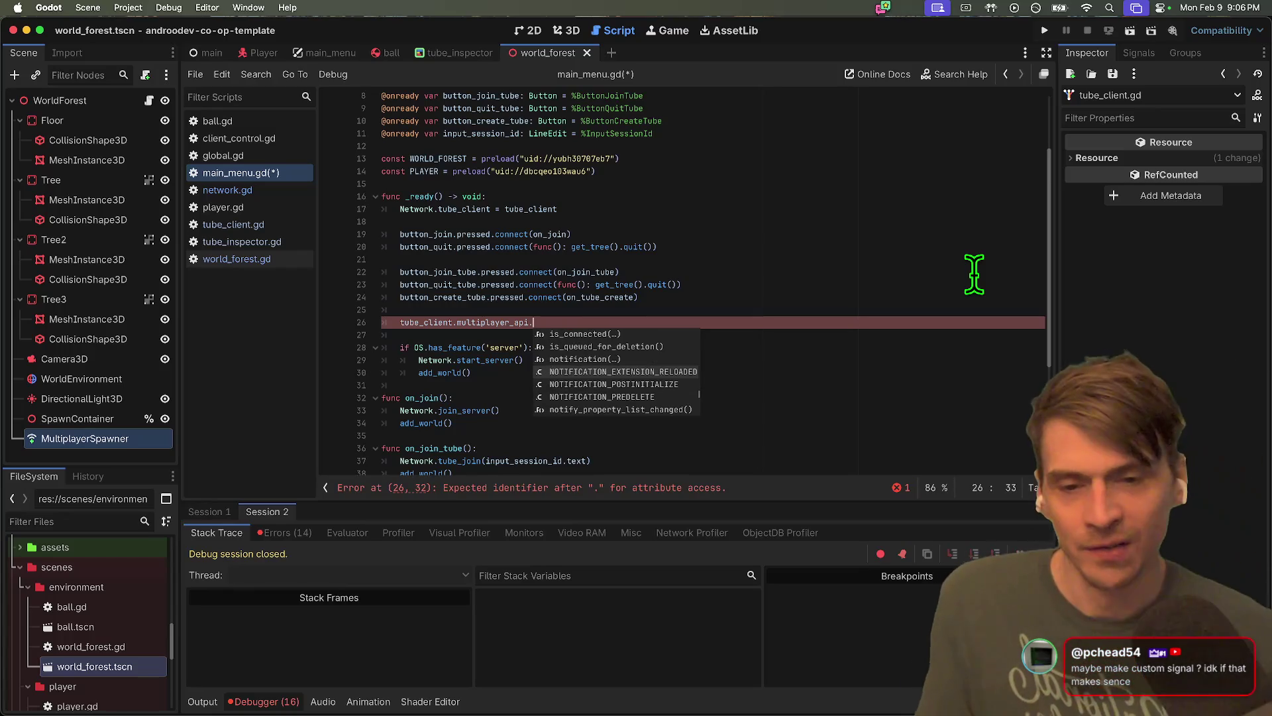
key(Up)
key(Return)
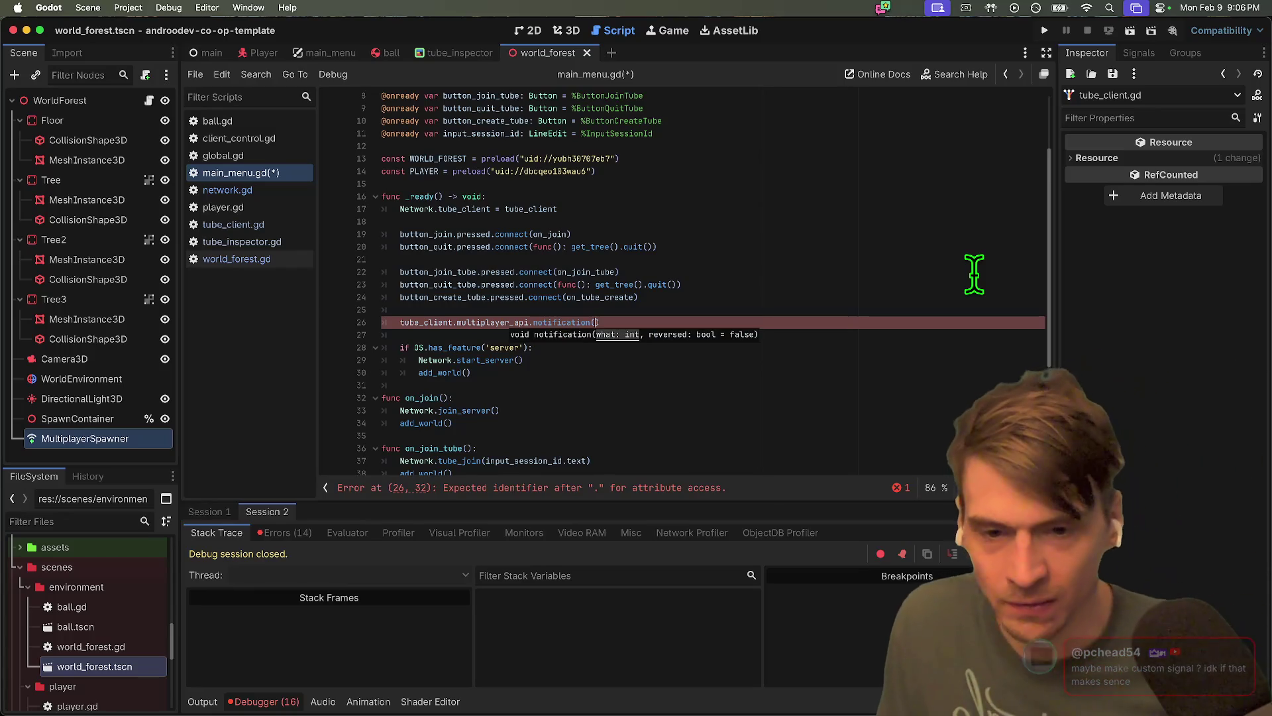
ctrl+click(559, 324)
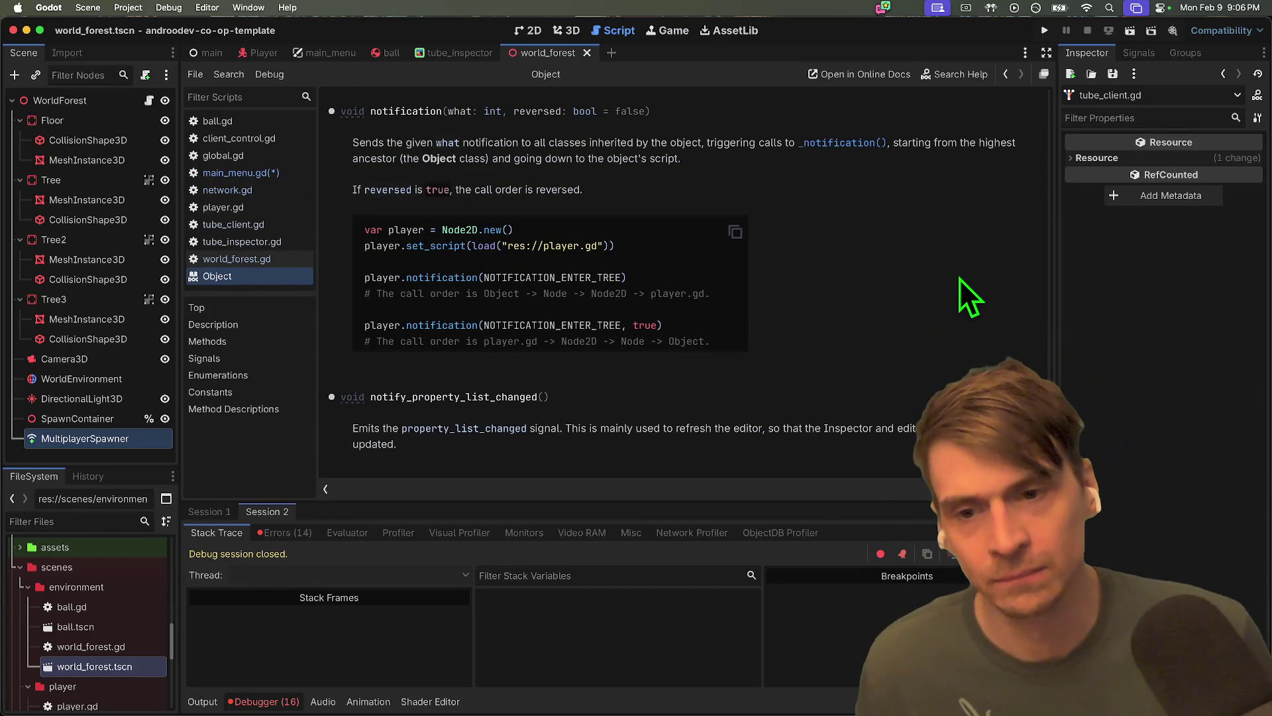
Scroll through the Object class reference to read the notification() description
scroll(981, 285, down, 1)
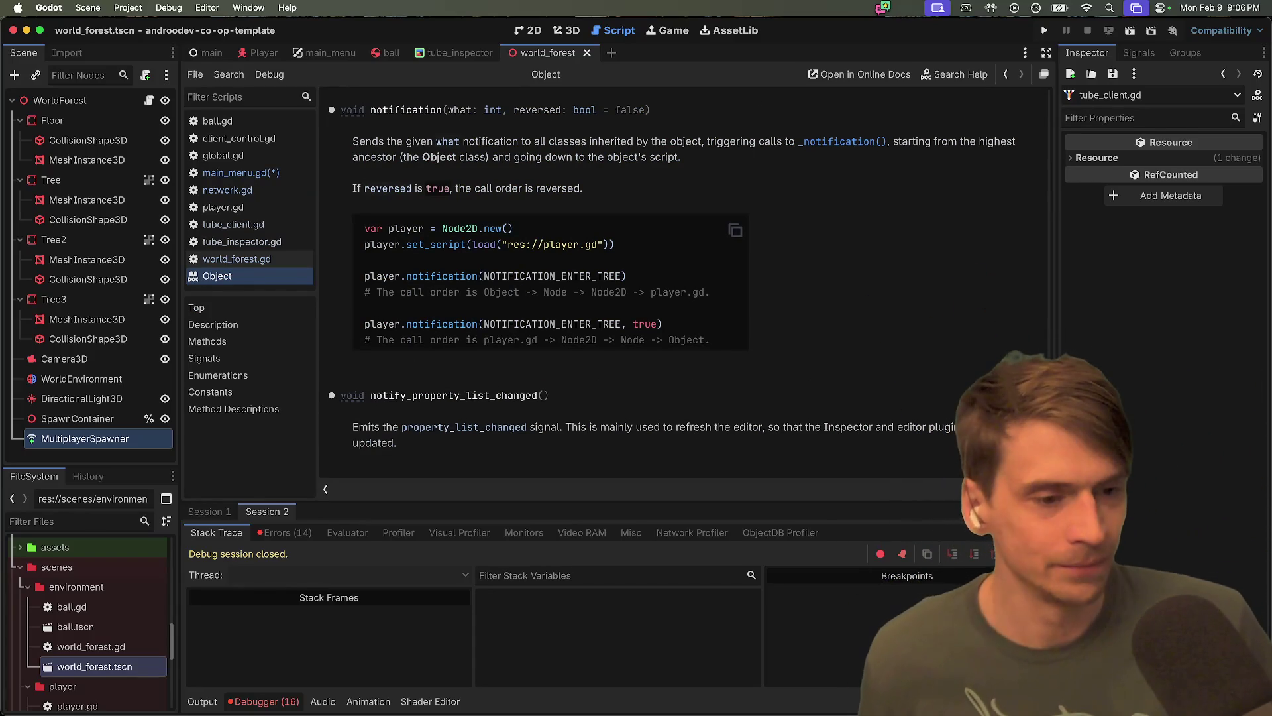
scroll(689, 282, down, 5)
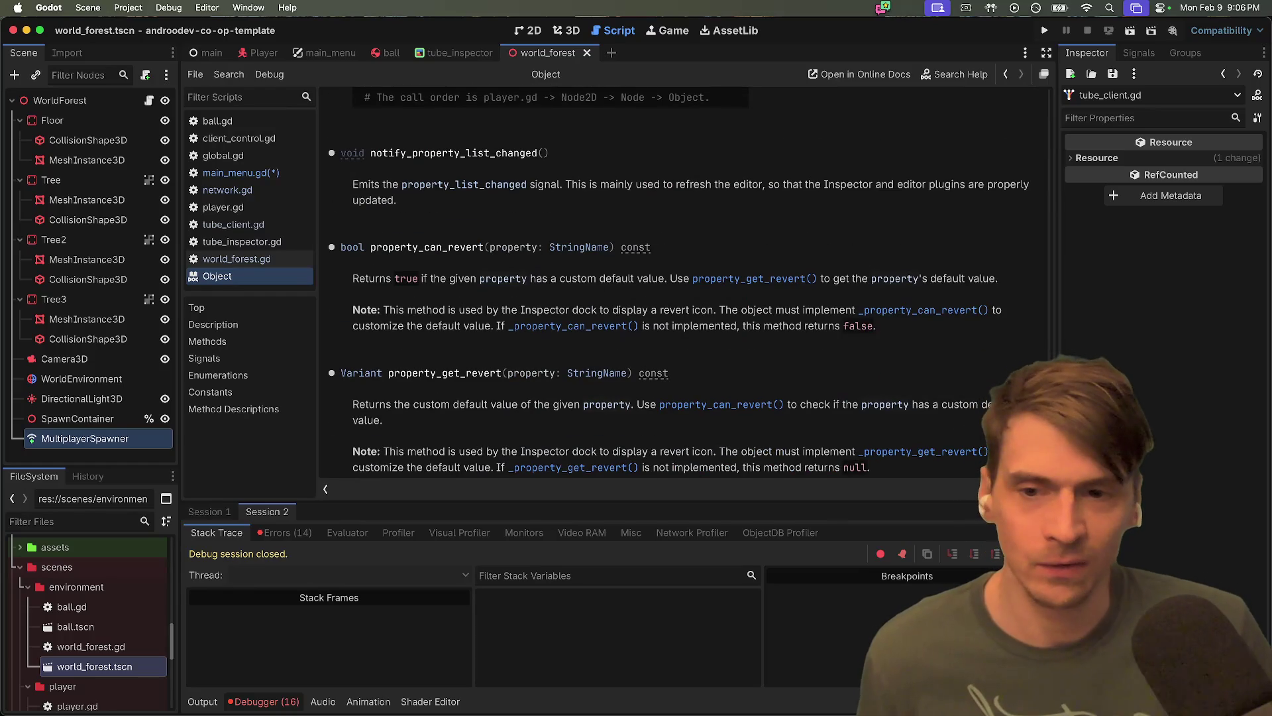
scroll(689, 282, down, 10)
scroll(689, 281, up, 8)
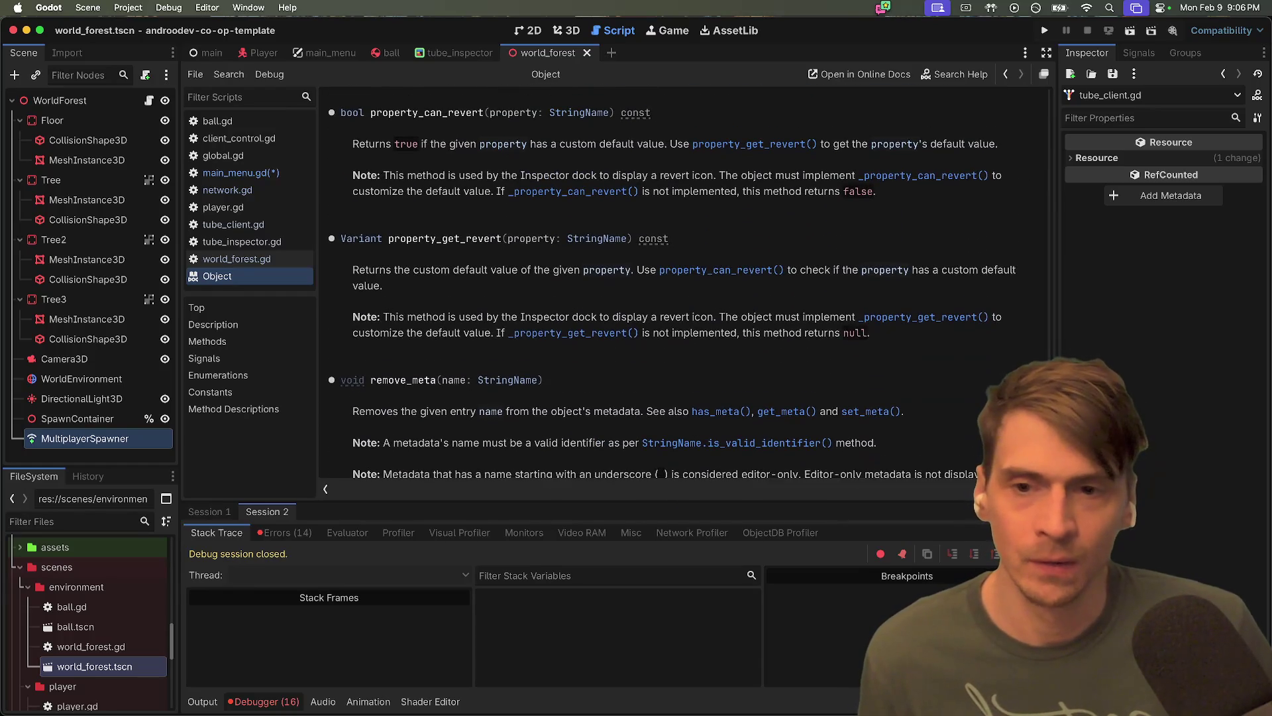
scroll(901, 379, up, 4)
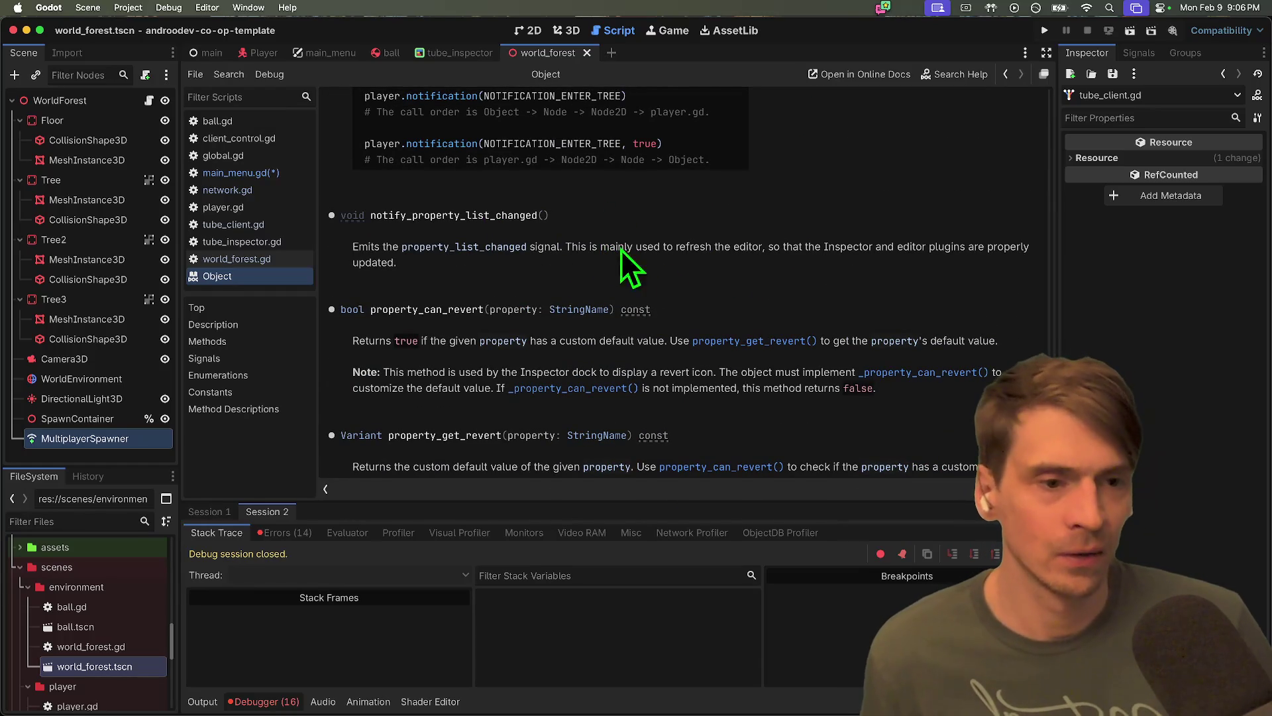
scroll(682, 278, down, 8)
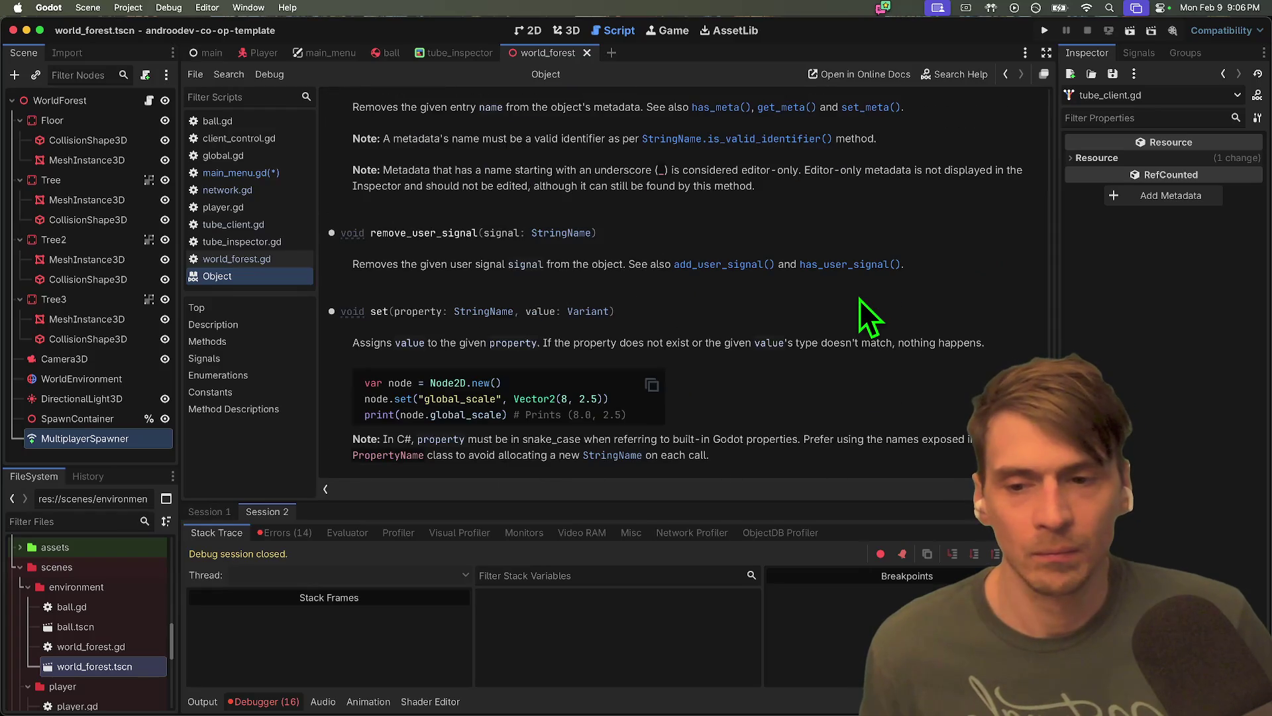
scroll(860, 300, down, 3)
scroll(860, 299, down, 3)
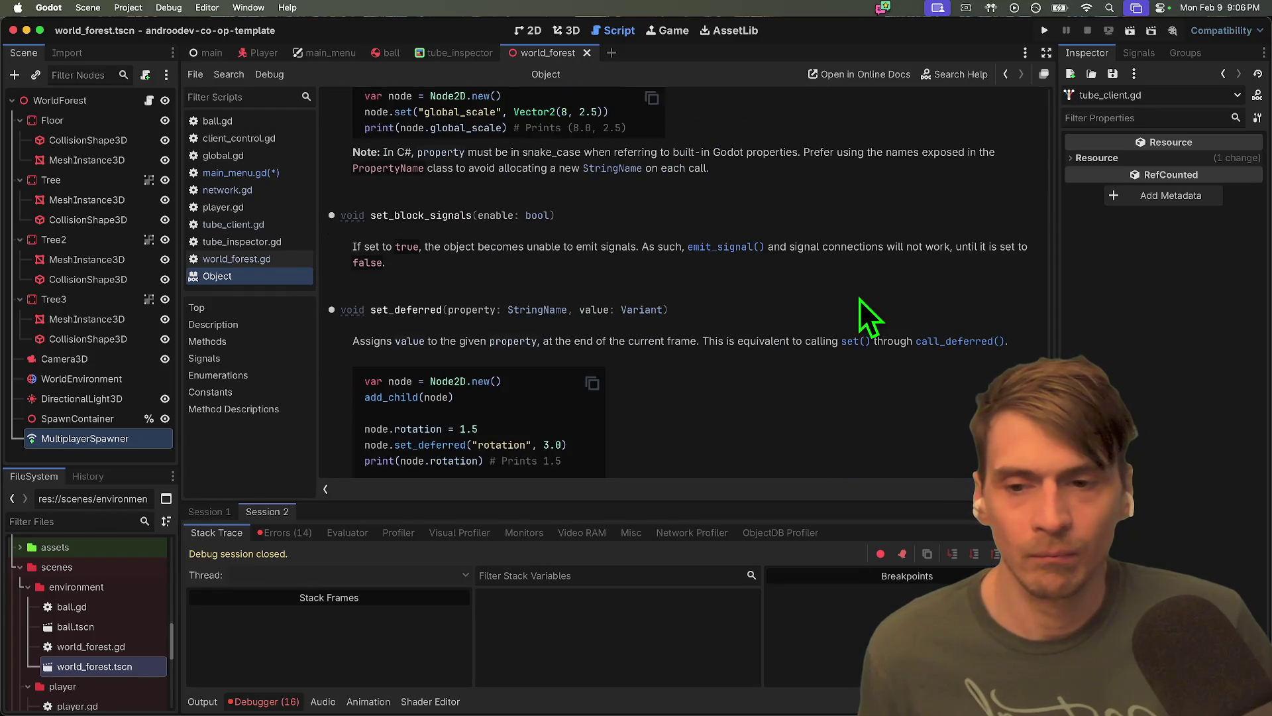
scroll(860, 299, down, 5)
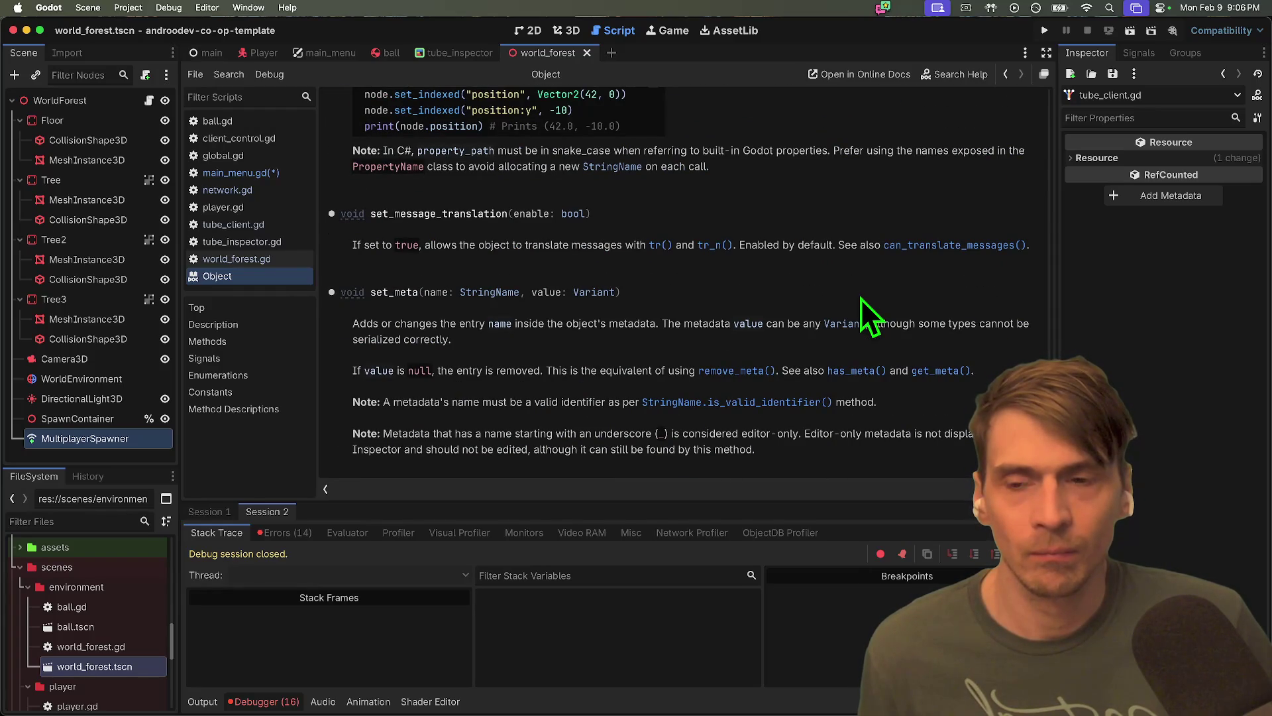
scroll(861, 298, down, 4)
scroll(678, 281, down, 3)
scroll(679, 280, down, 5)
scroll(987, 444, down, 4)
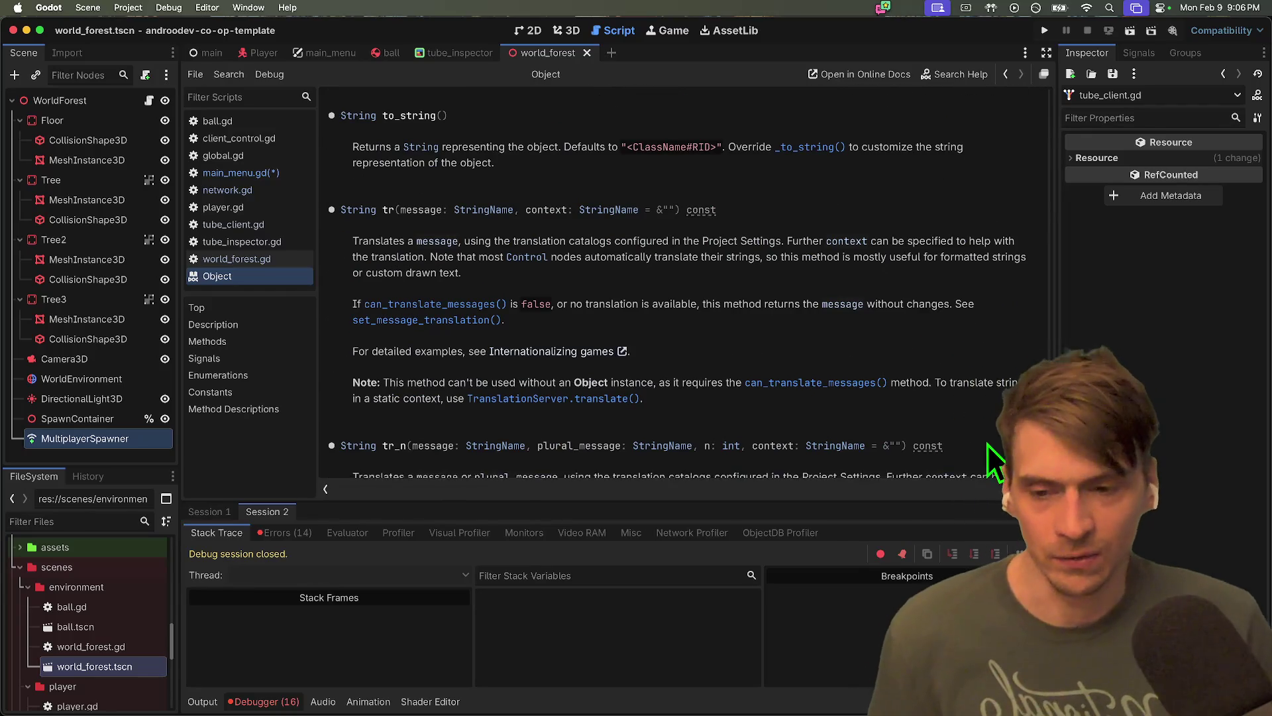
scroll(988, 464, down, 5)
Return to the top of the Object reference and scroll through its method list
key(Home)
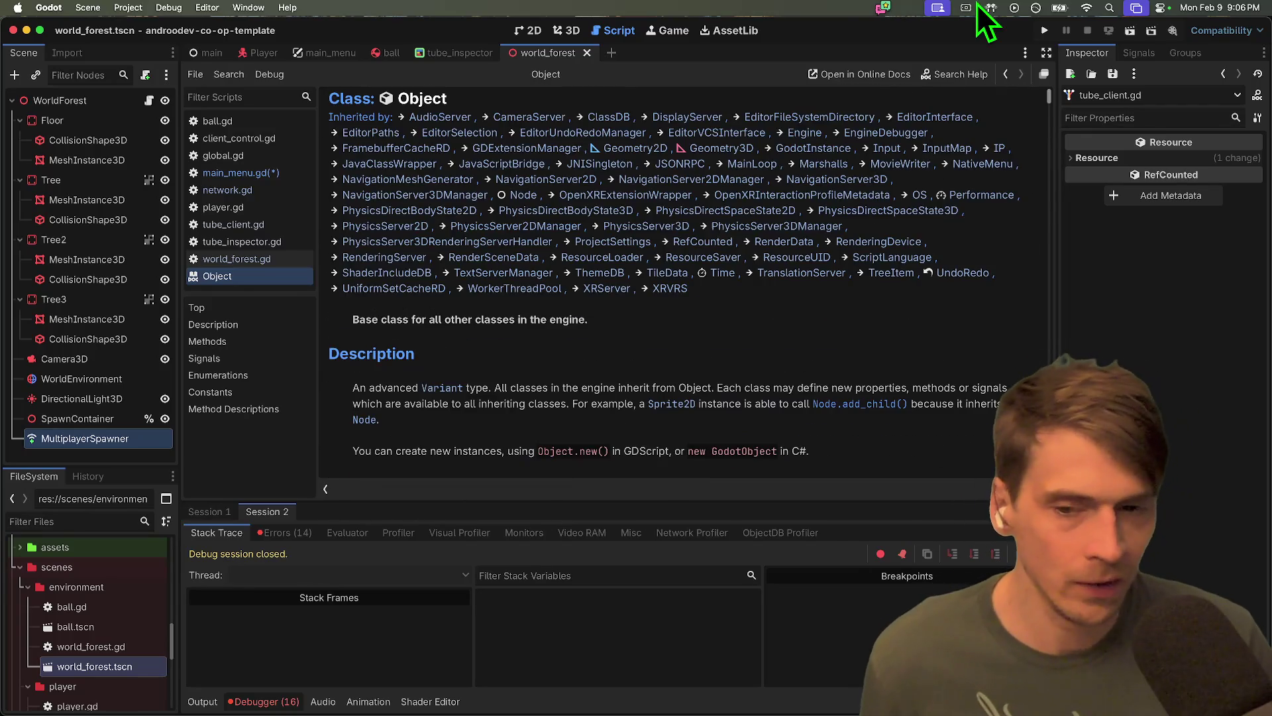
scroll(855, 339, down, 15)
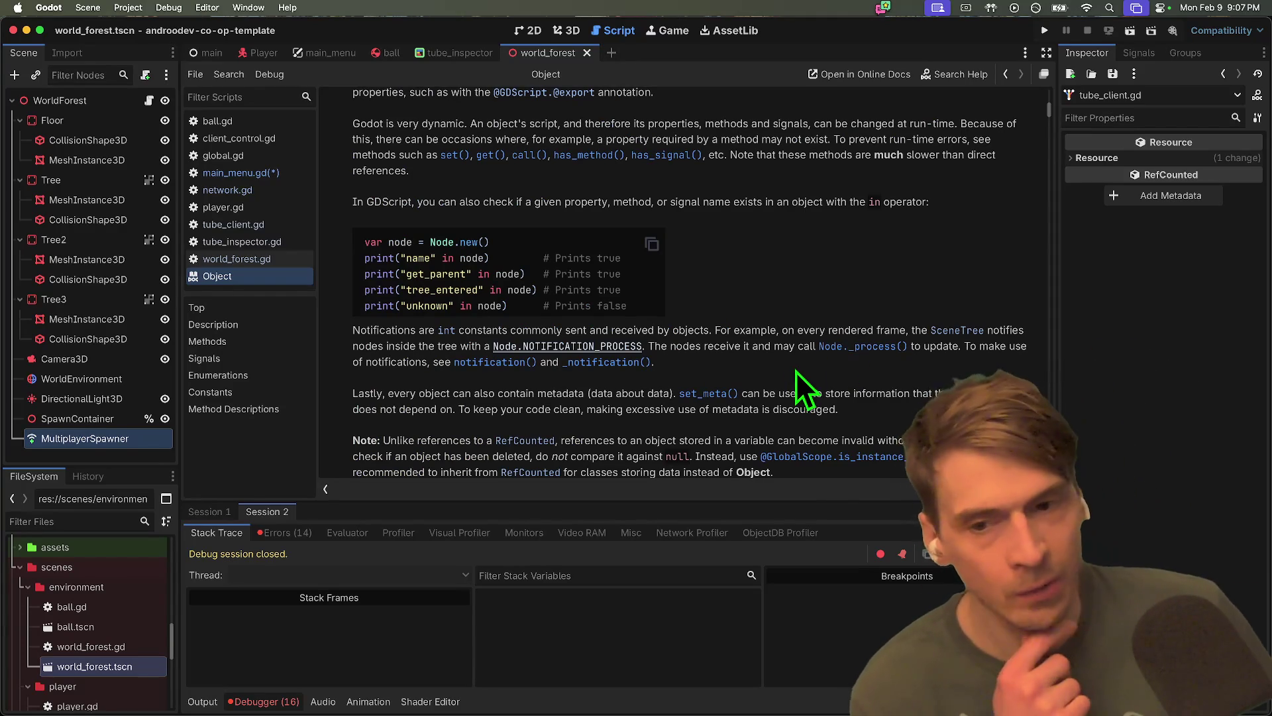
scroll(795, 371, down, 3)
scroll(404, 401, down, 5)
scroll(410, 399, down, 10)
scroll(872, 343, down, 8)
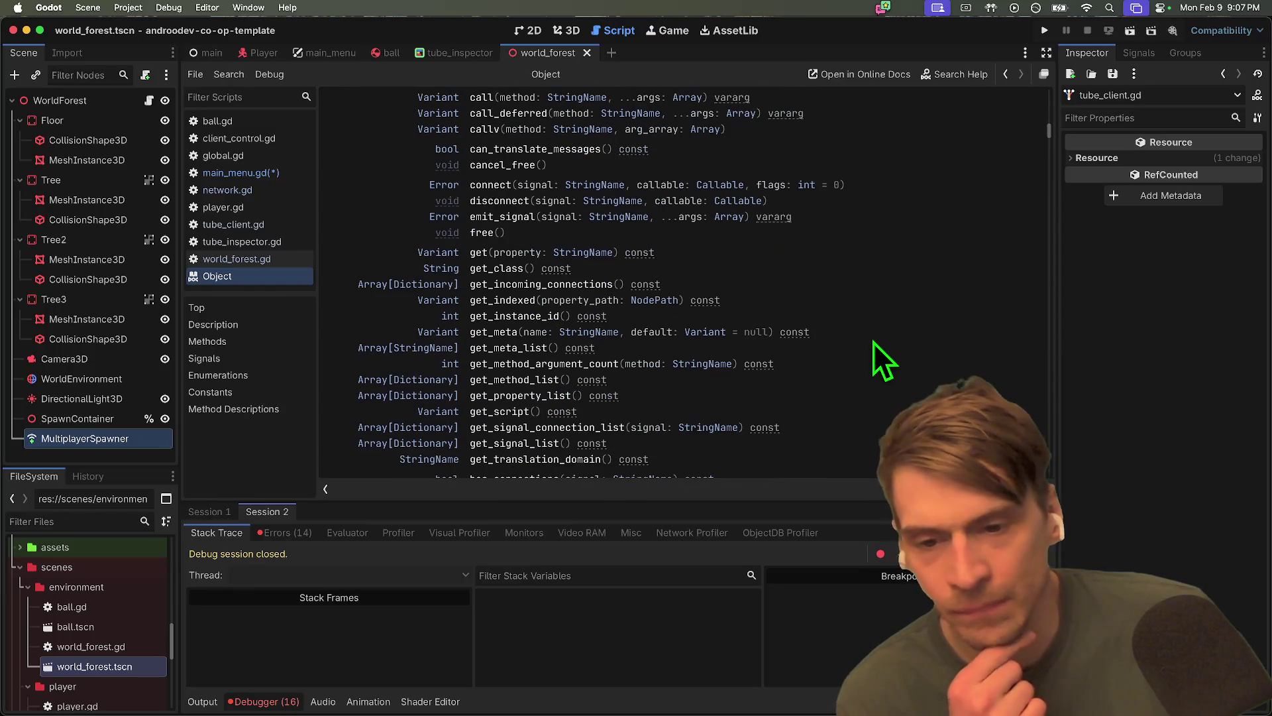
scroll(869, 348, up, 2)
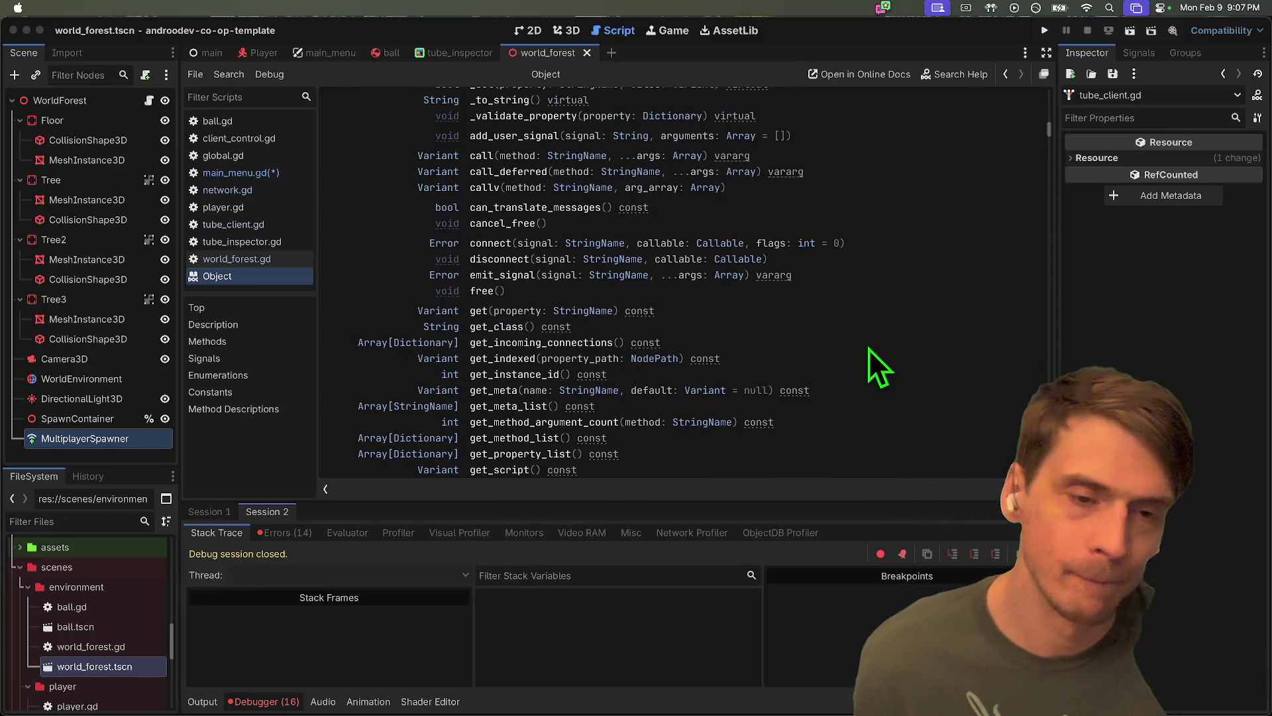
key(super+Tab)
key(super+shift+Tab)
key(super+shift+Tab)
key(super+shift+Tab)
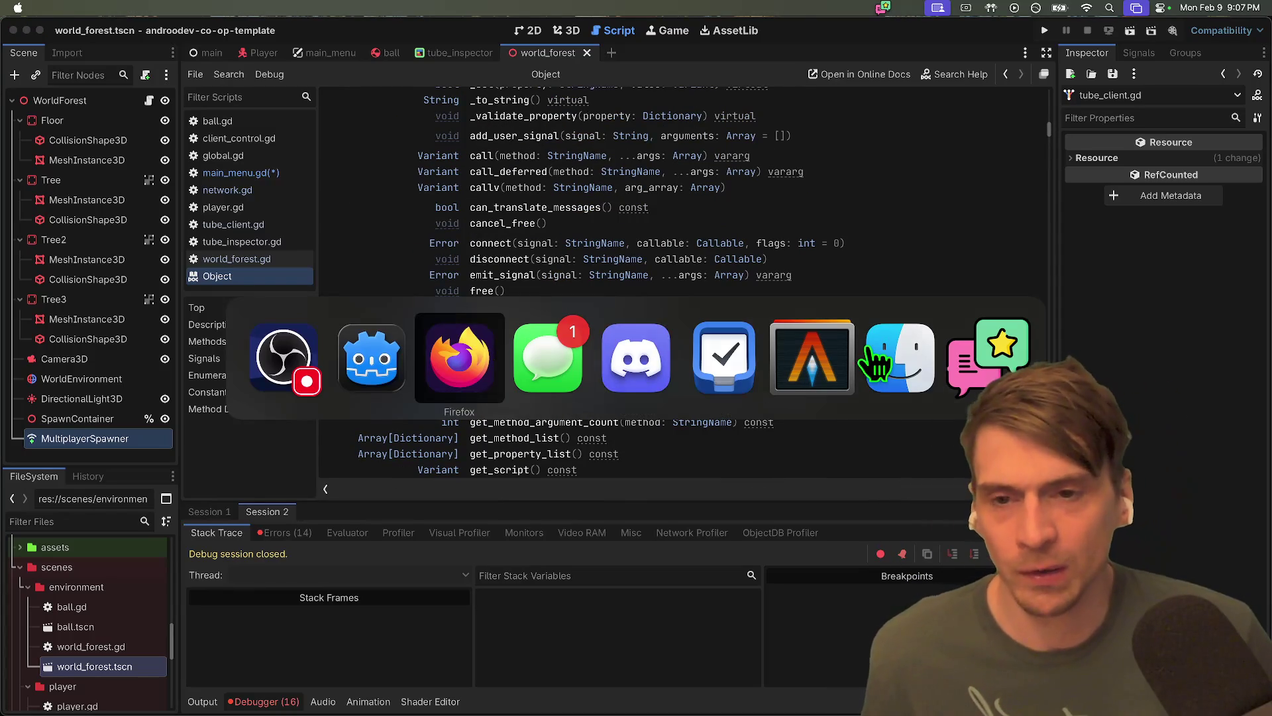
Switch to the FriendGem 2026 Miro board in Firefox and pan the Client/Server diagram into view
key(super+Tab)
key(super+Tab)
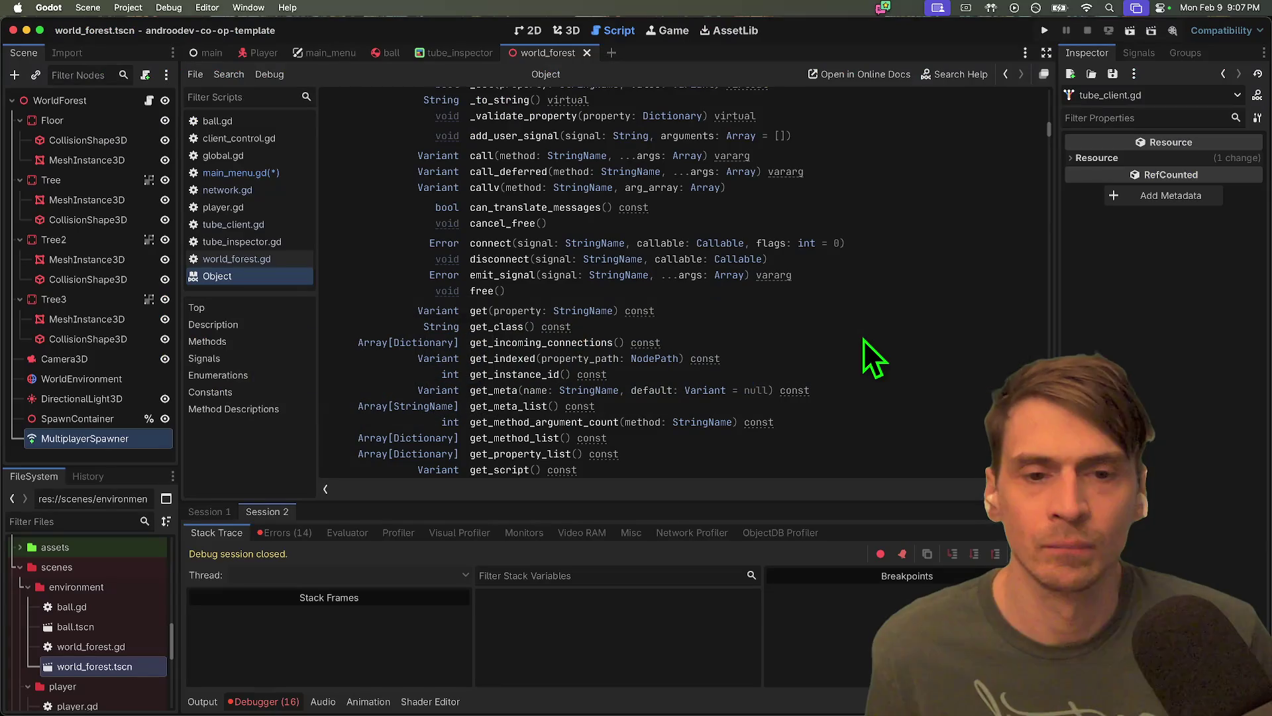
key(super+Tab)
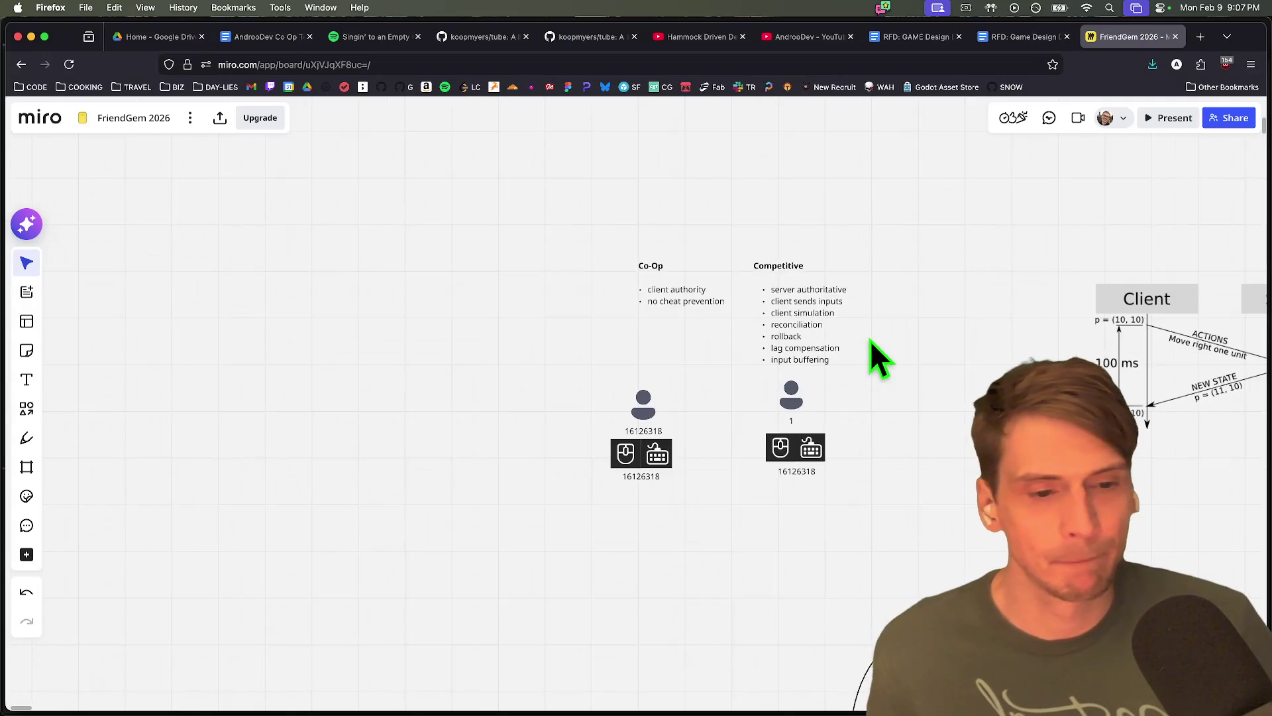
drag(869, 339, 596, 352)
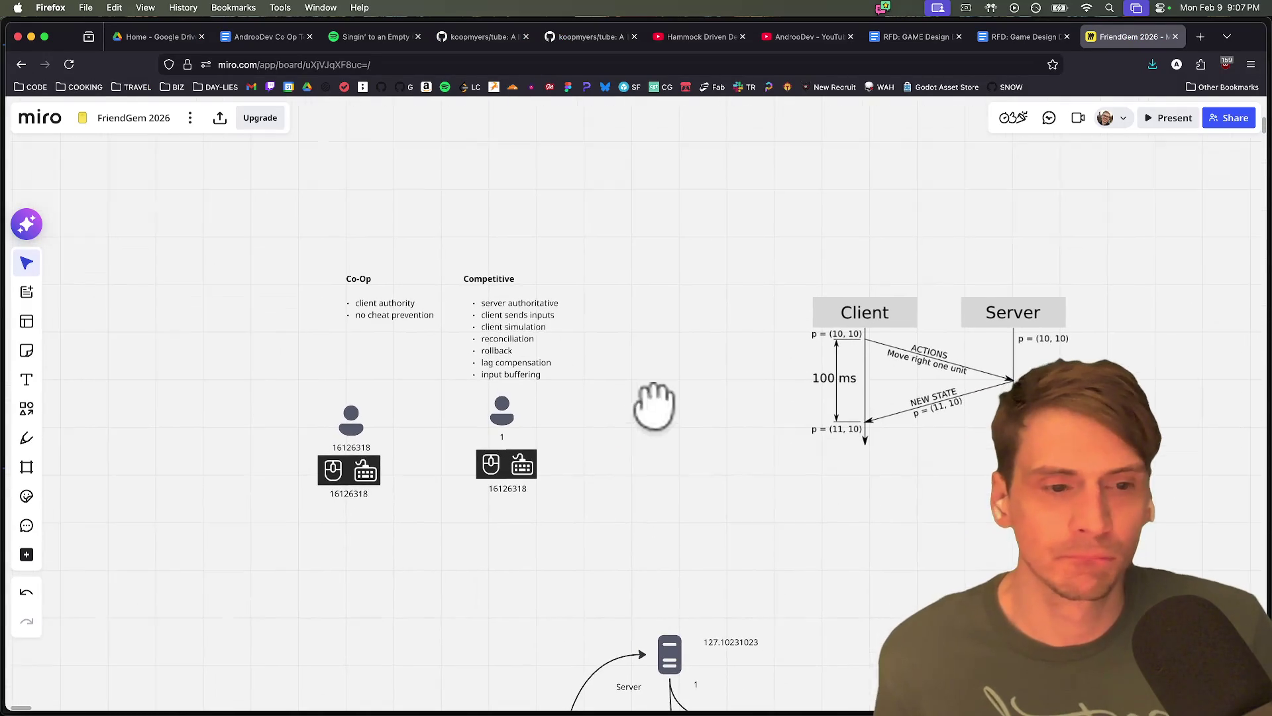
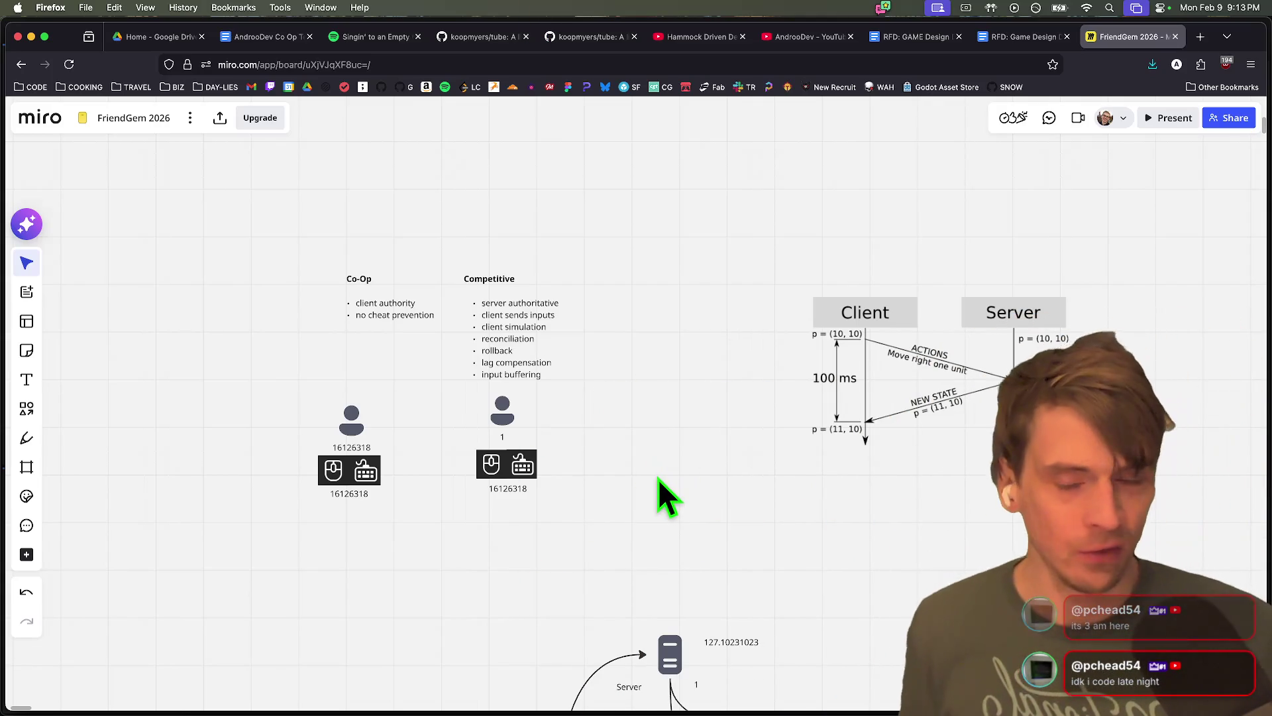
Switch from the FriendGem Miro board back to the Godot editor using the Dock icon
key(super+Tab)
key(super+Tab)
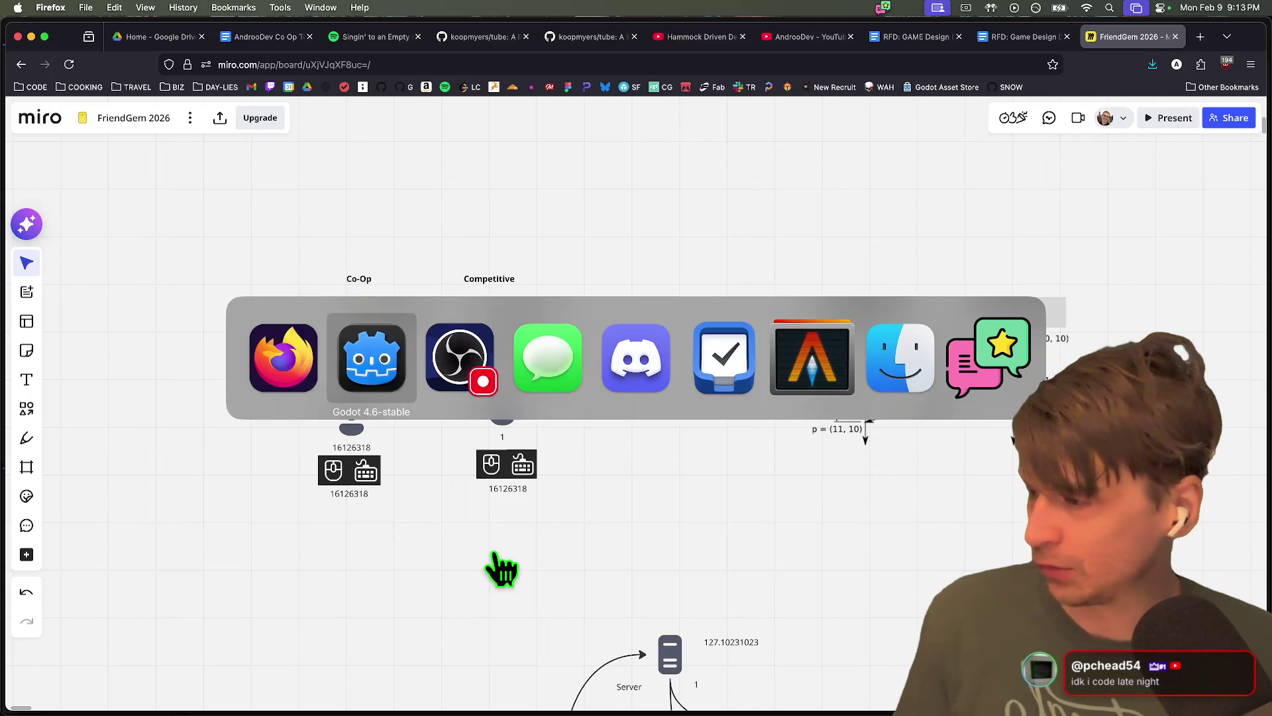
key(super+Tab)
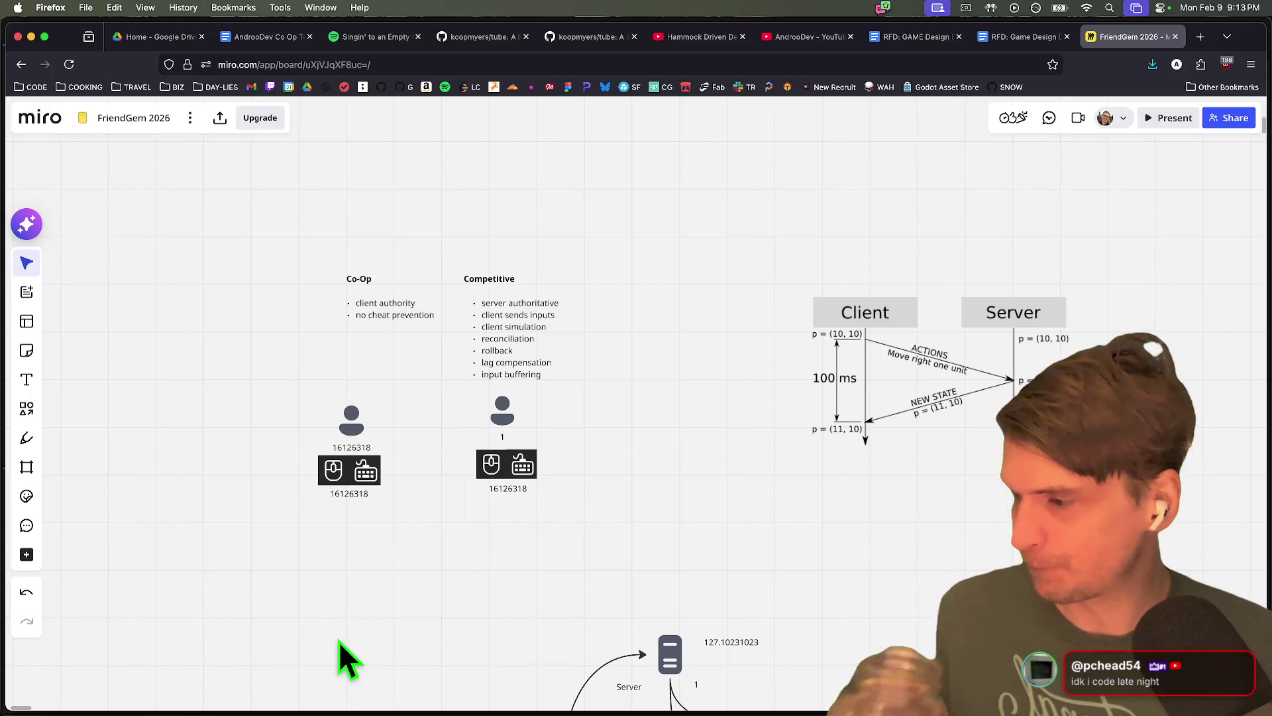
mouse_move(587, 709)
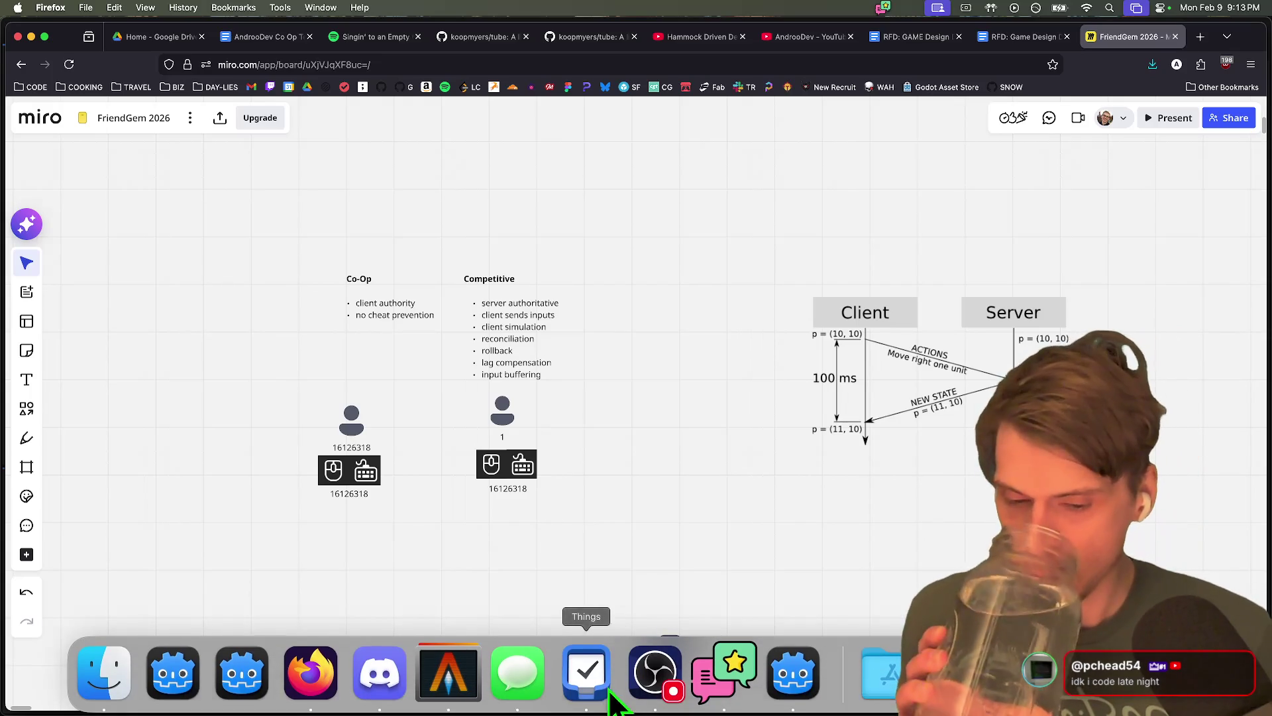
click(174, 689)
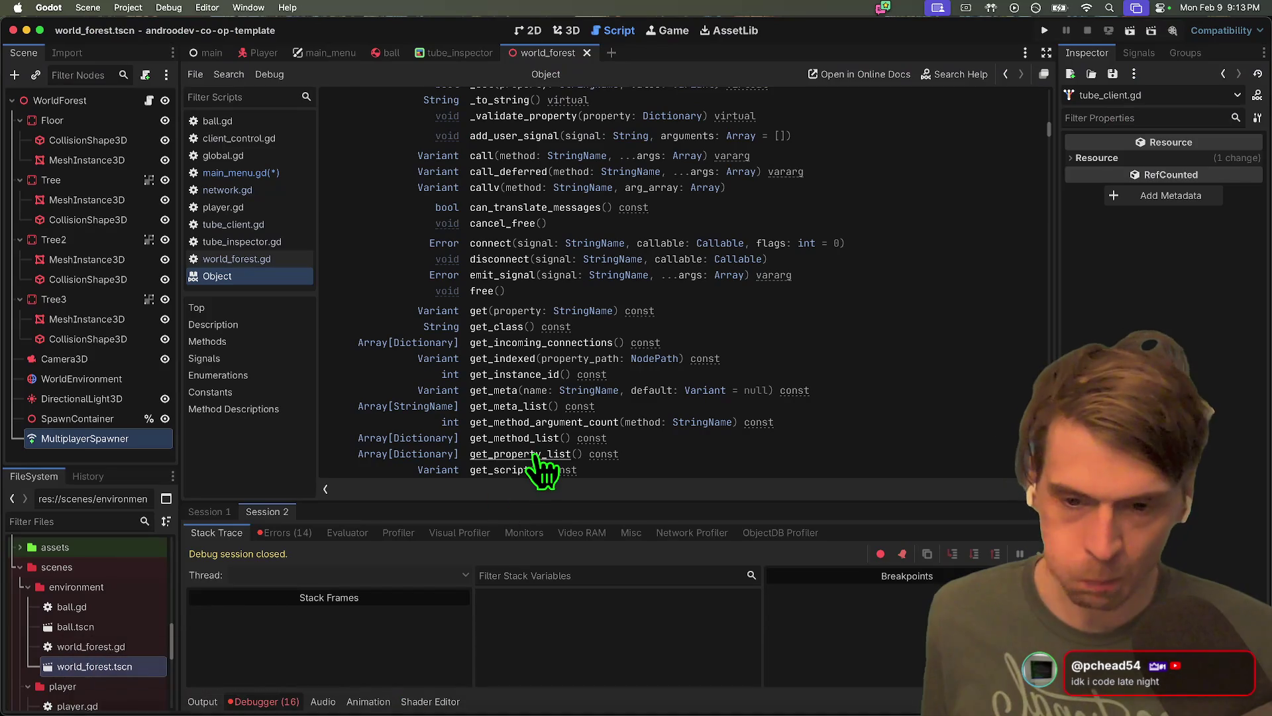
Open main_menu.gd and delete the extra blank line at the end of the script
scroll(853, 368, down, 1)
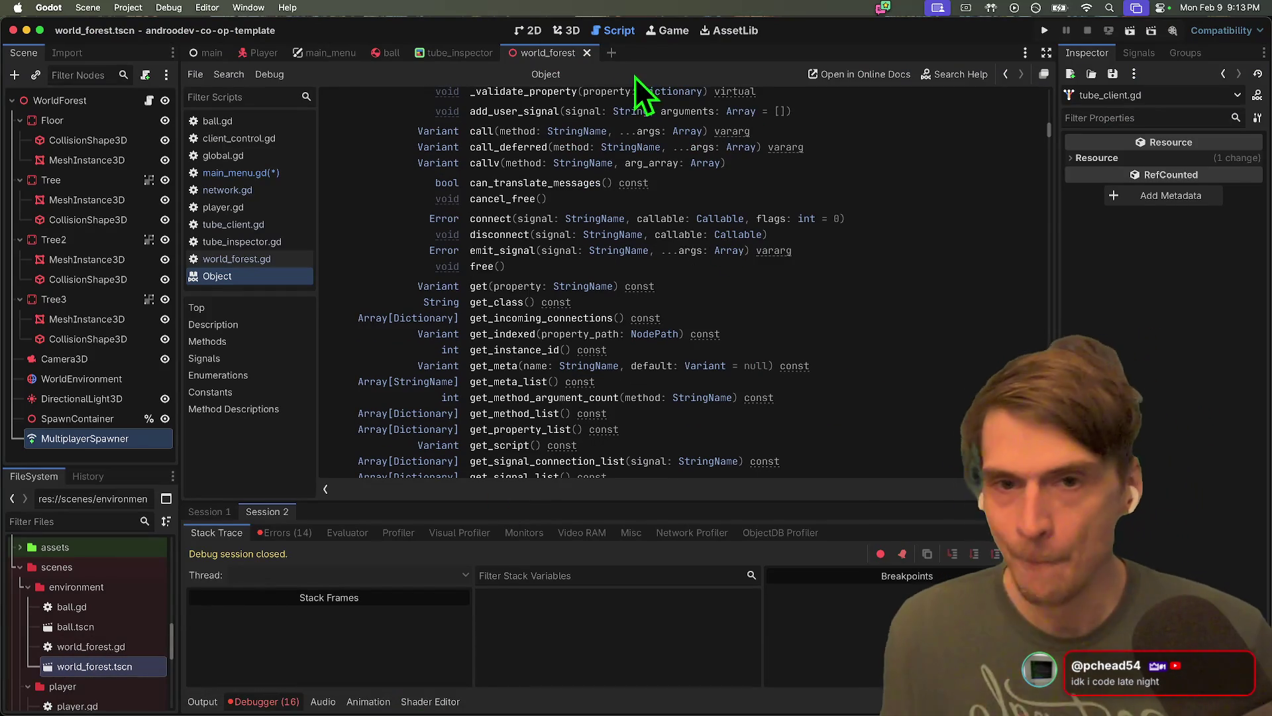
click(261, 175)
scroll(686, 360, down, 2)
click(891, 192)
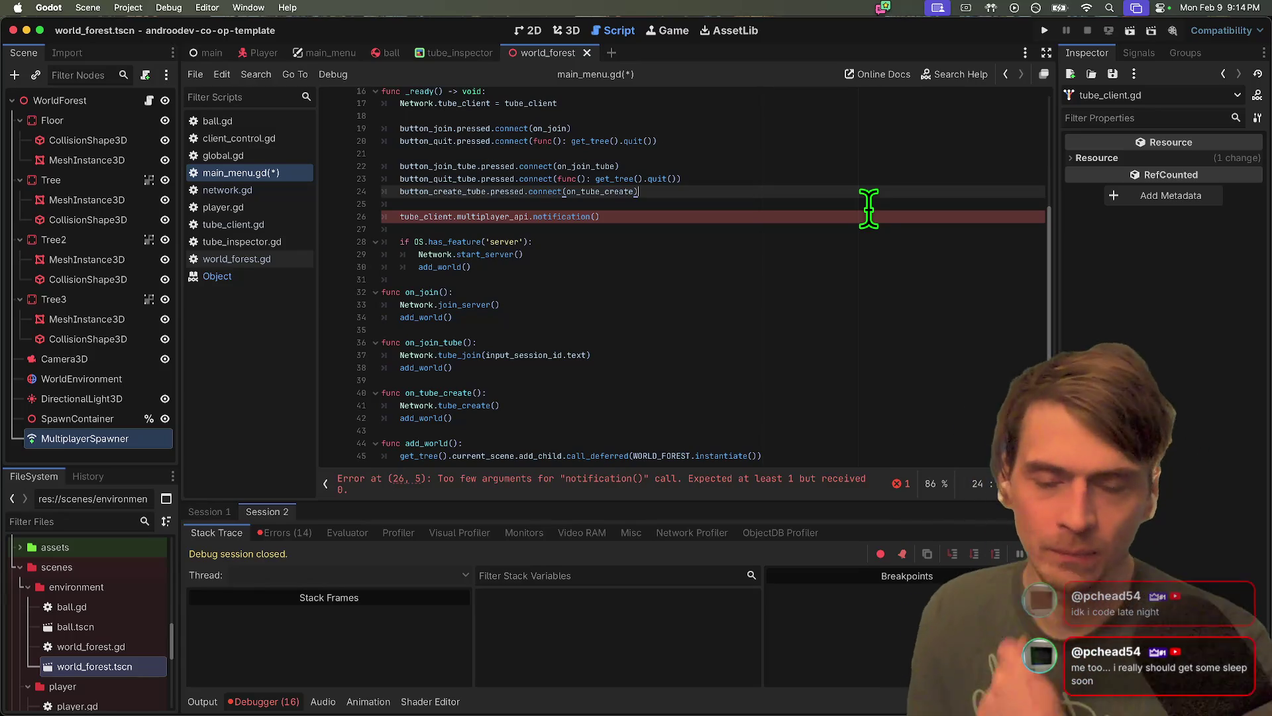
click(868, 209)
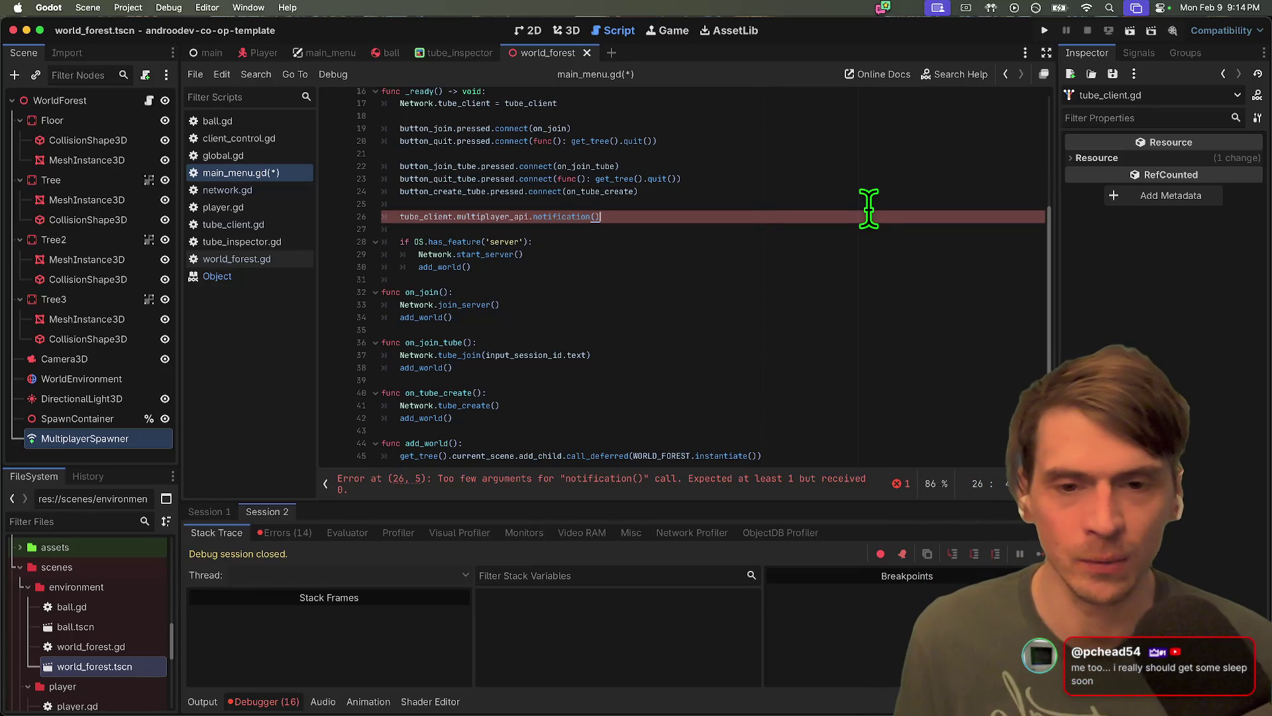
scroll(773, 311, down, 2)
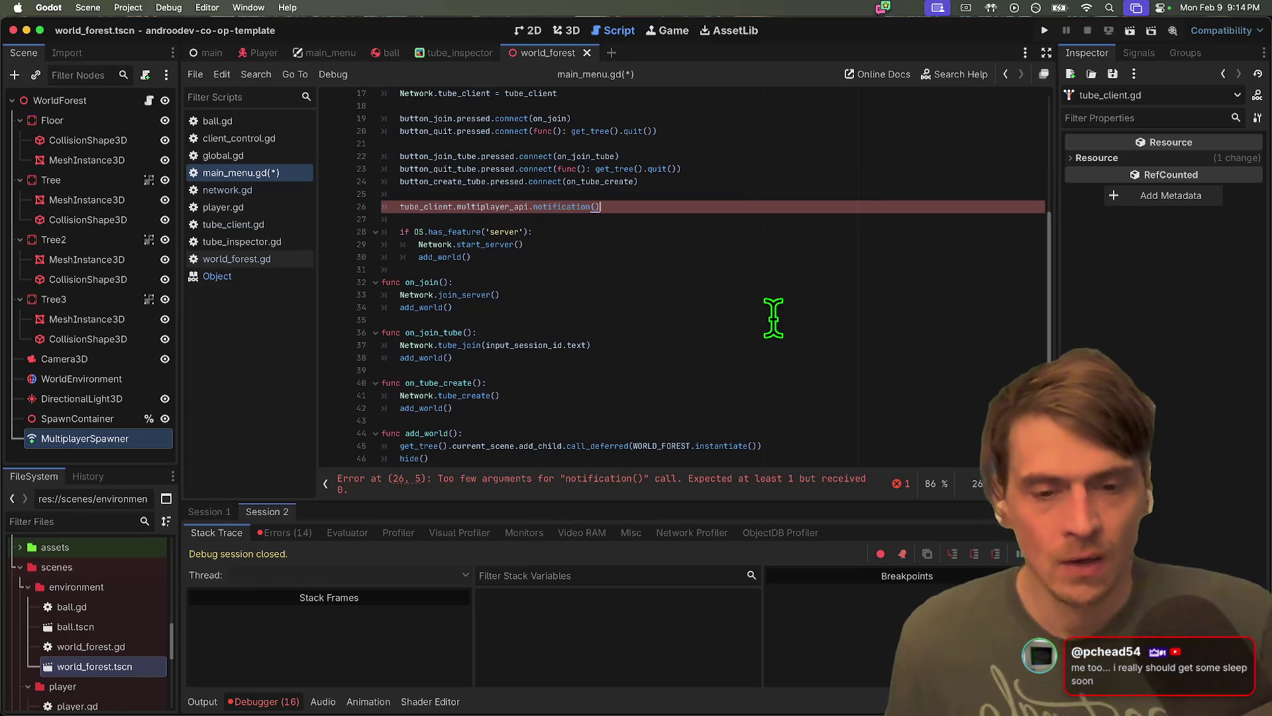
scroll(768, 305, down, 2)
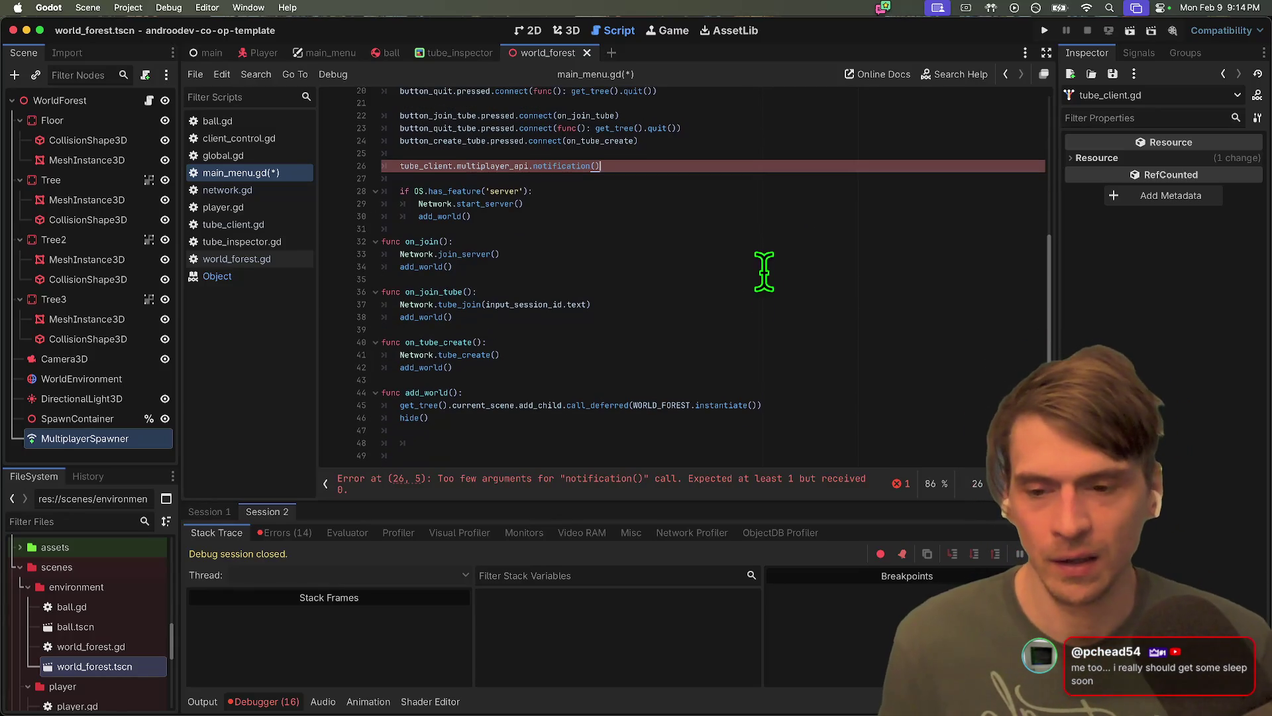
click(672, 452)
key(BackSpace)
key(BackSpace)
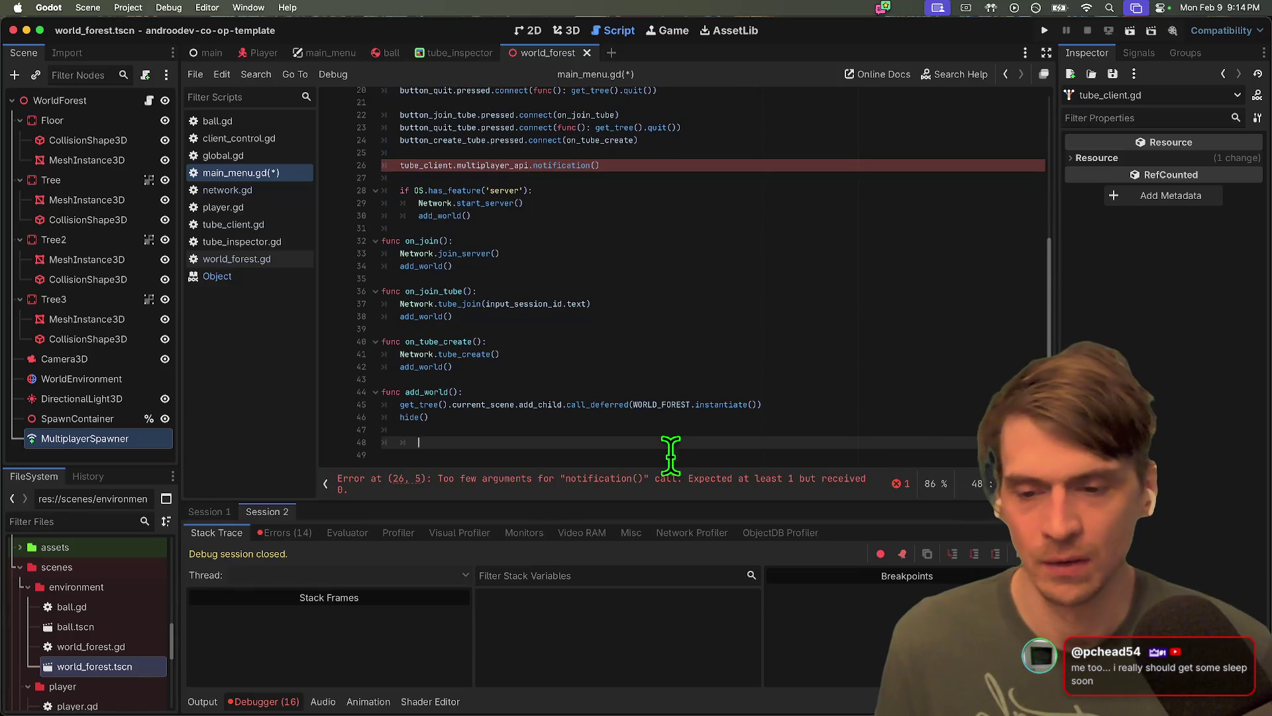
Select the notification() call on line 26 and place the caret on line 27
scroll(636, 278, up, 2)
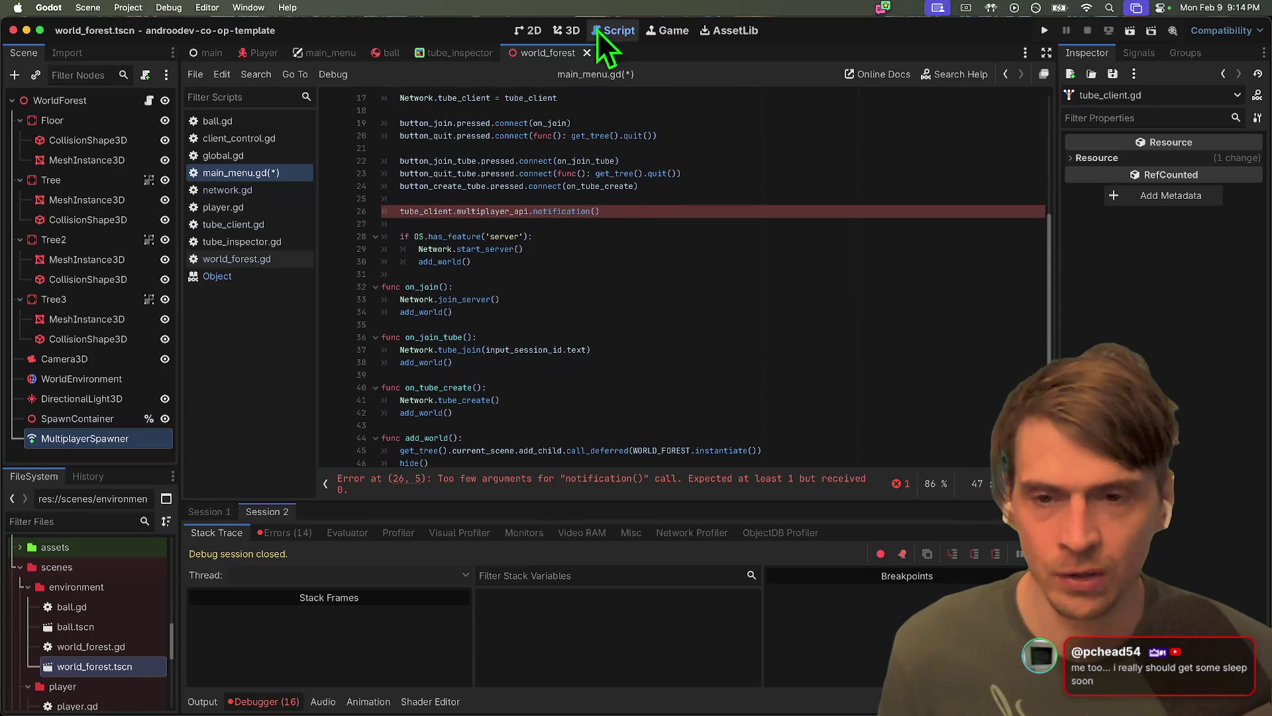
click(617, 199)
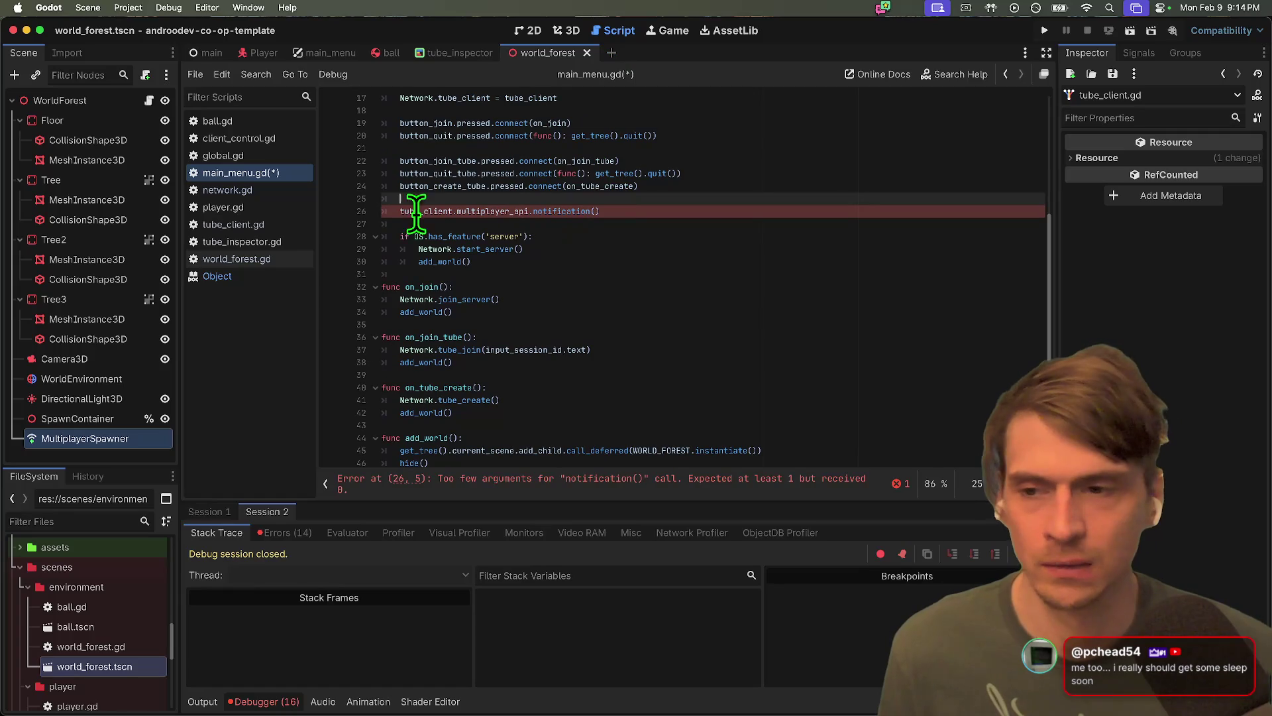
click(491, 222)
triple_click(647, 213)
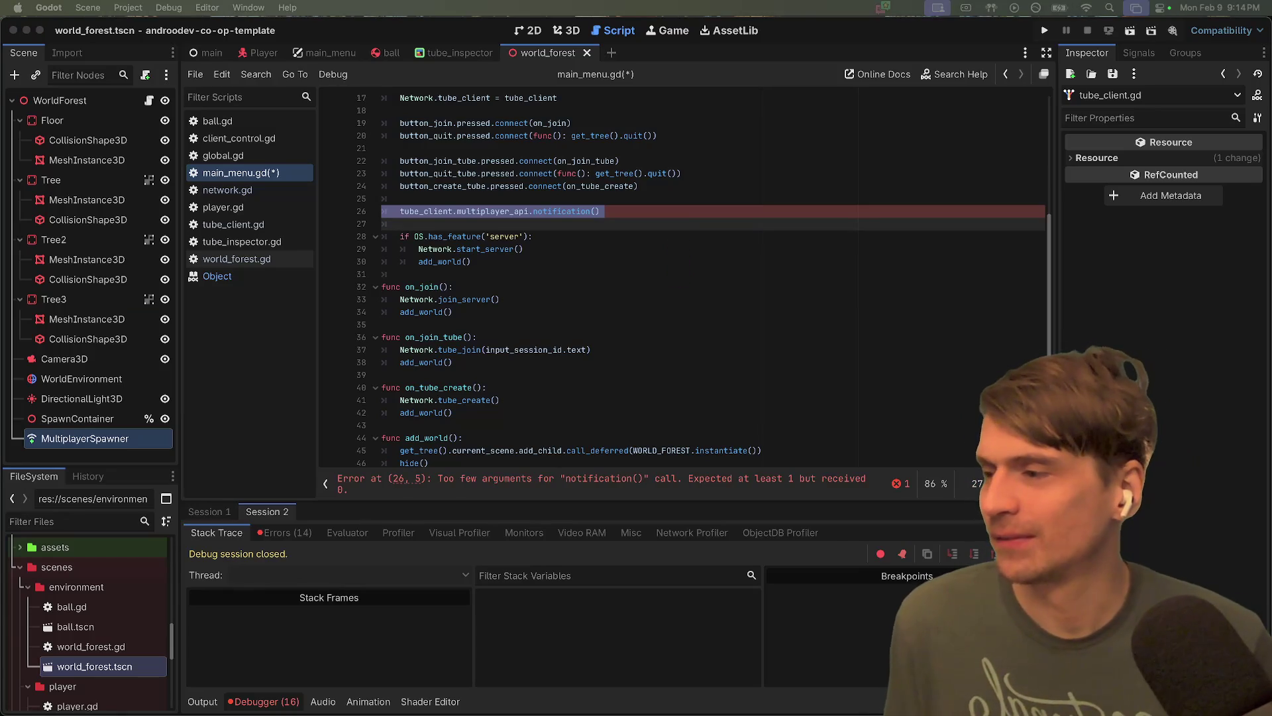
click(755, 375)
scroll(662, 397, down, 1)
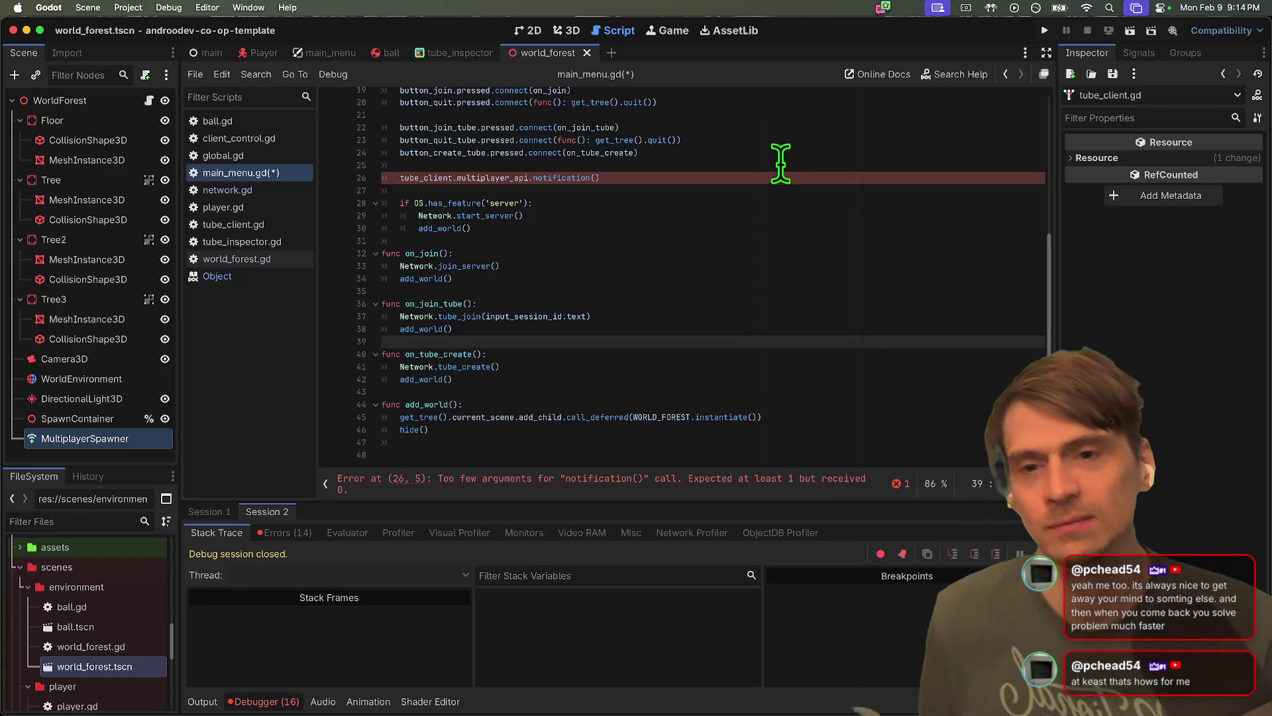
click(749, 190)
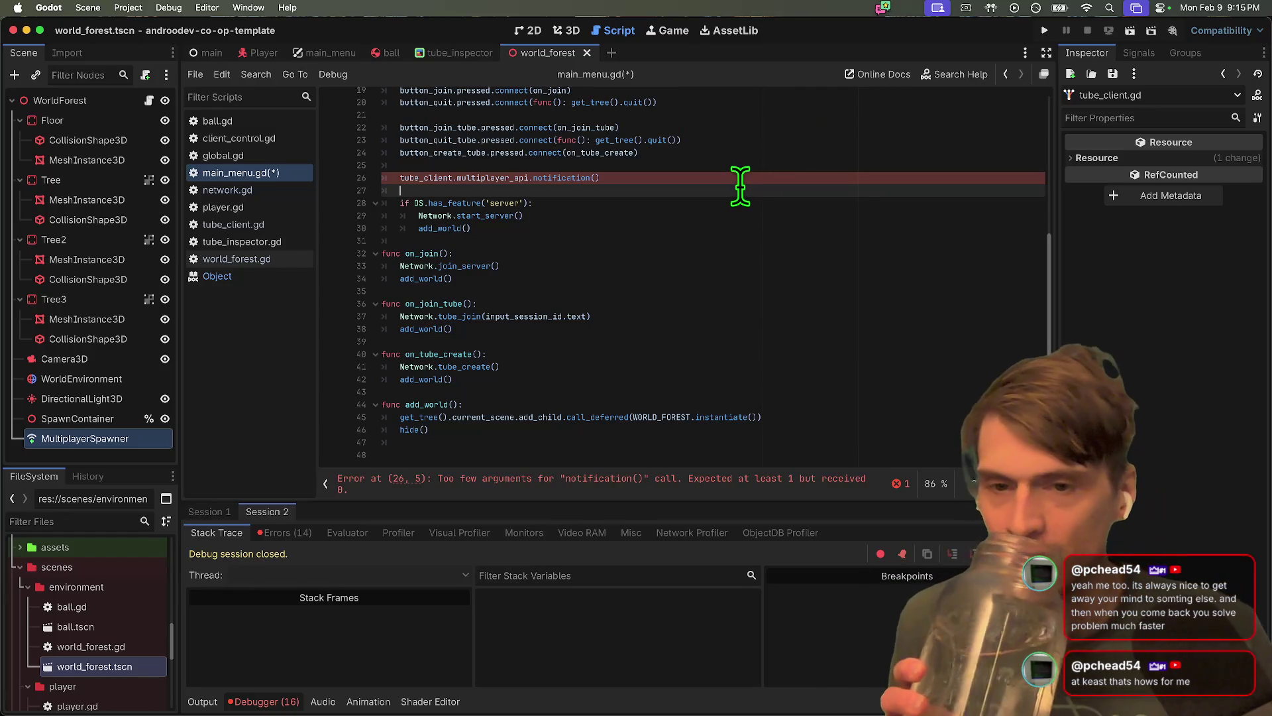
Delete the erroring notification() line 26 from main_menu.gd and save the script
click(740, 179)
key(BackSpace)
key(BackSpace)
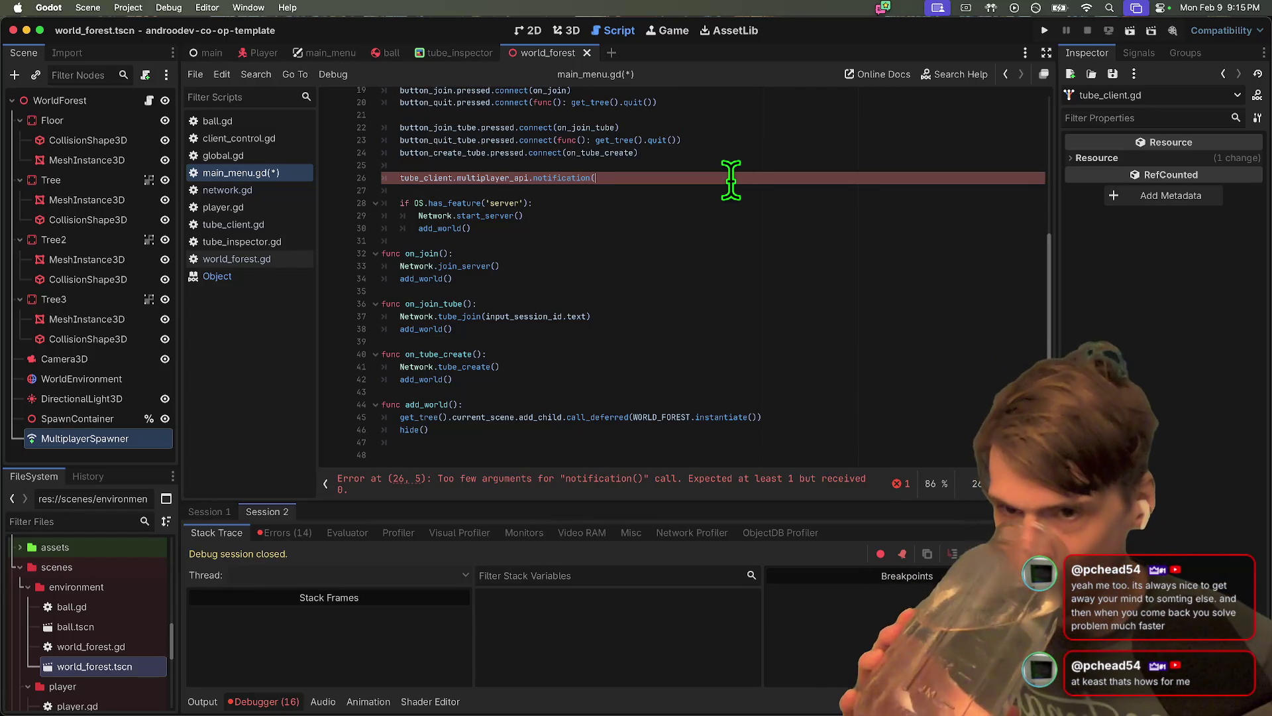
key(BackSpace)
key(BackSpace)
key(BackSpace)
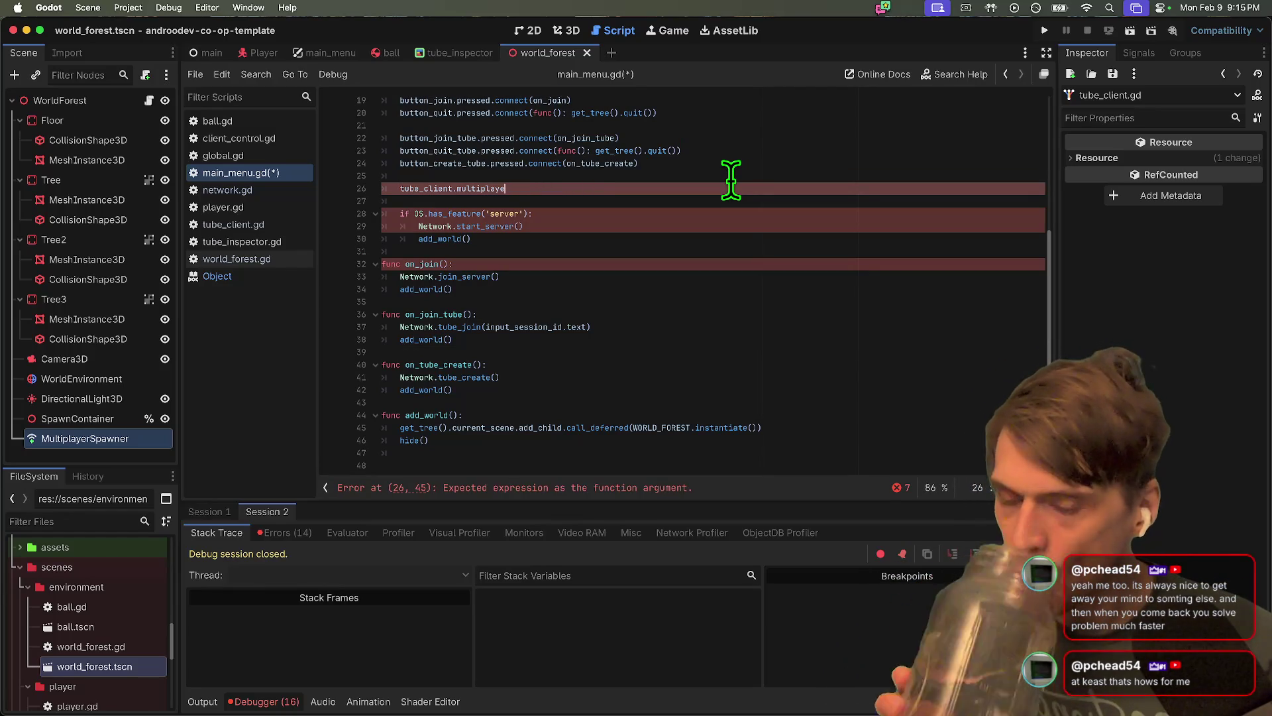
key(BackSpace)
key(BackSpace)
key(BackSpace)
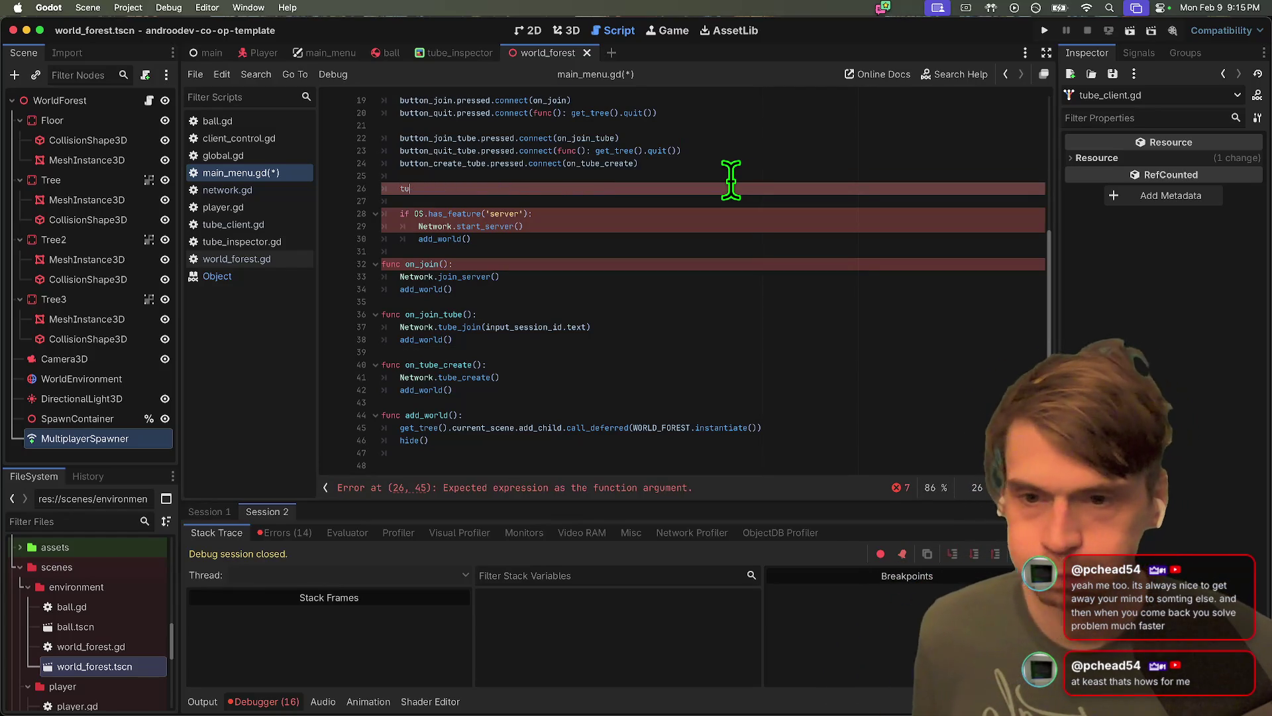
key(BackSpace)
key(BackSpace)
key(BackSpace)
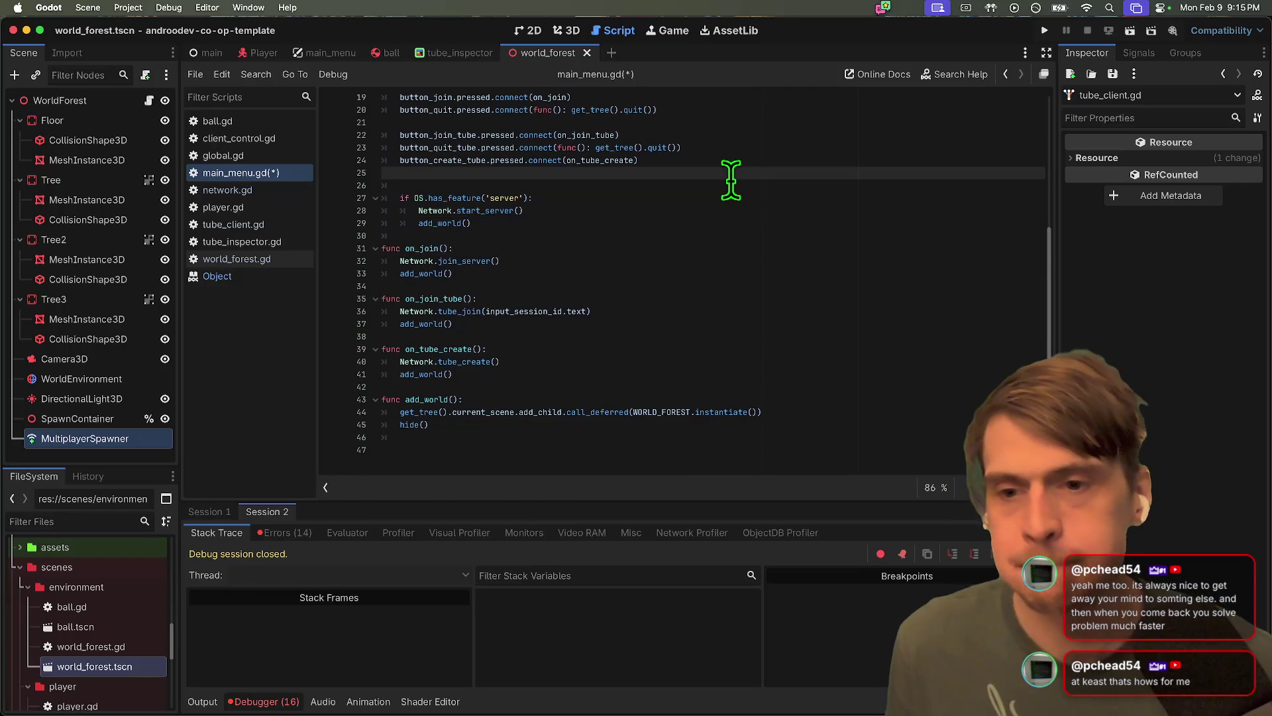
scroll(727, 180, up, 1)
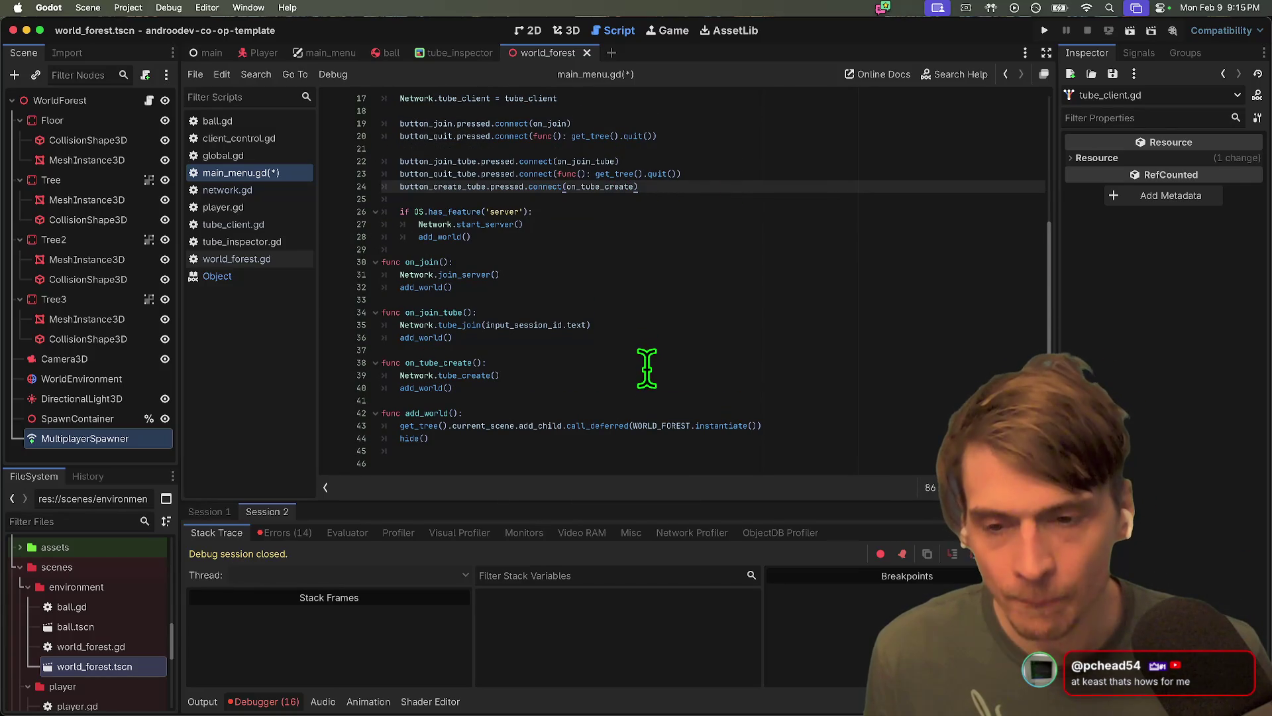
click(646, 397)
key(ctrl+s)
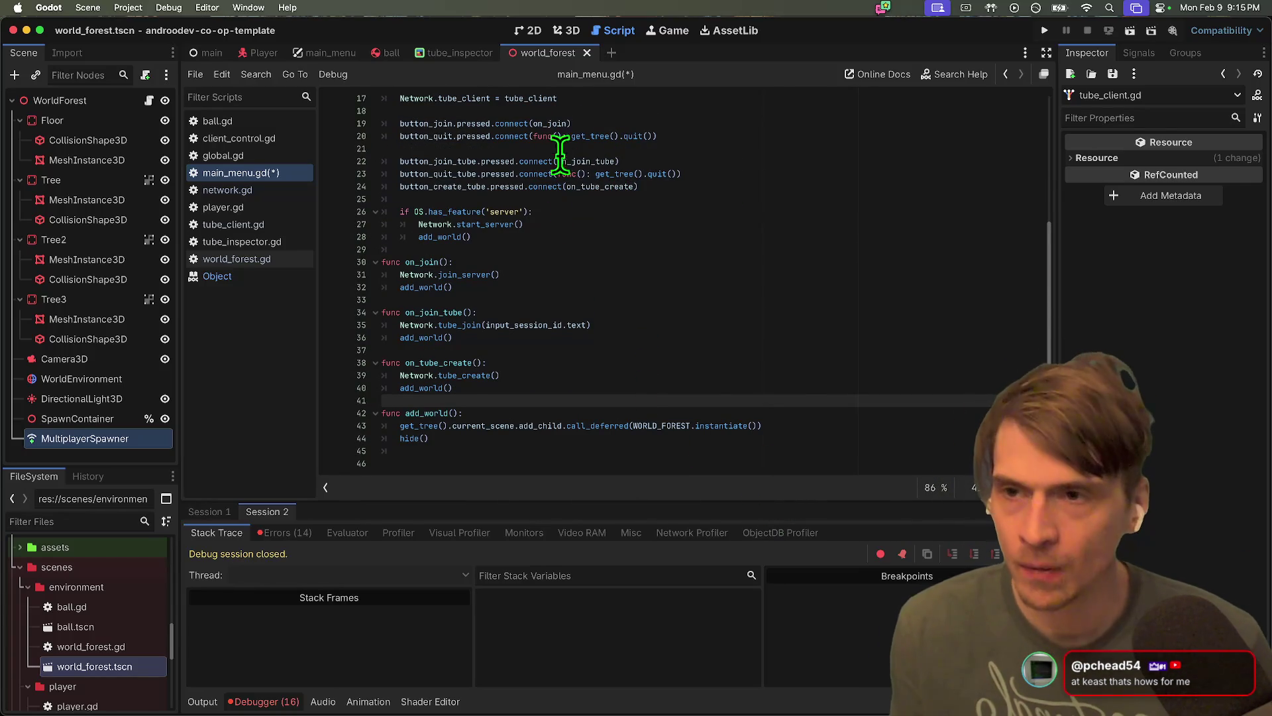
Run the game with 3 instances, then switch to Firefox and open a new tab
click(169, 7)
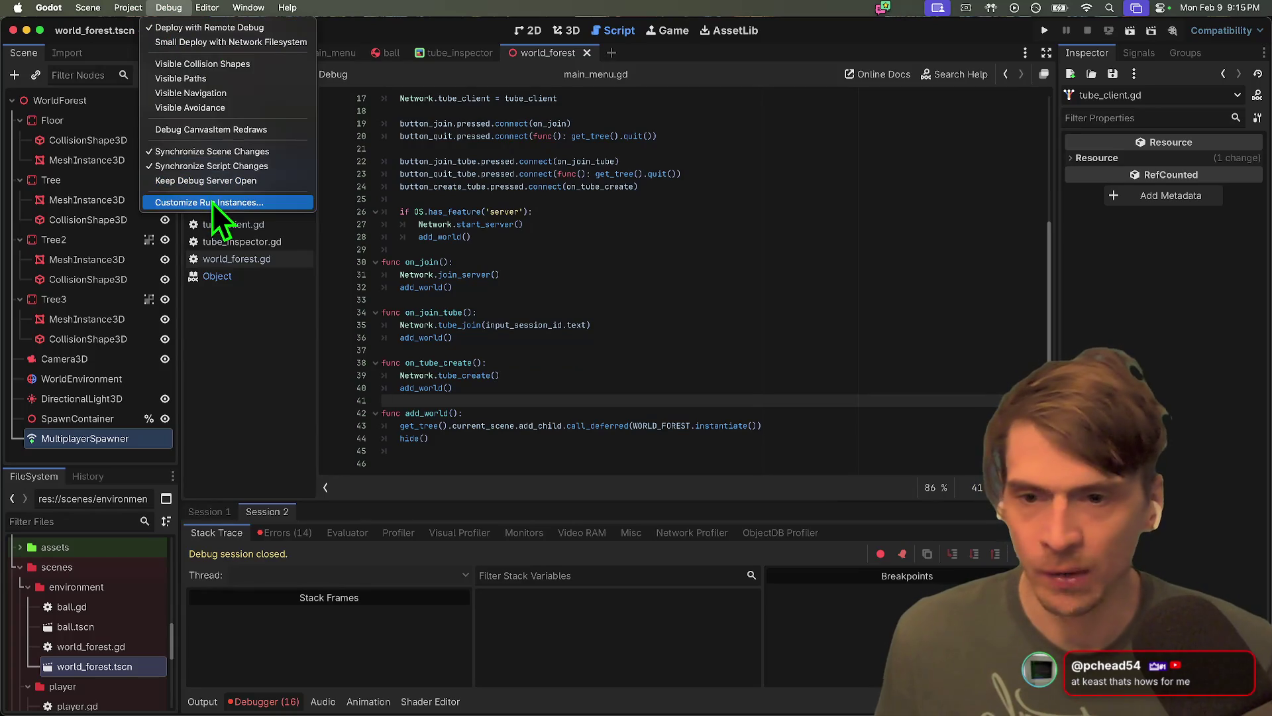
key(Escape)
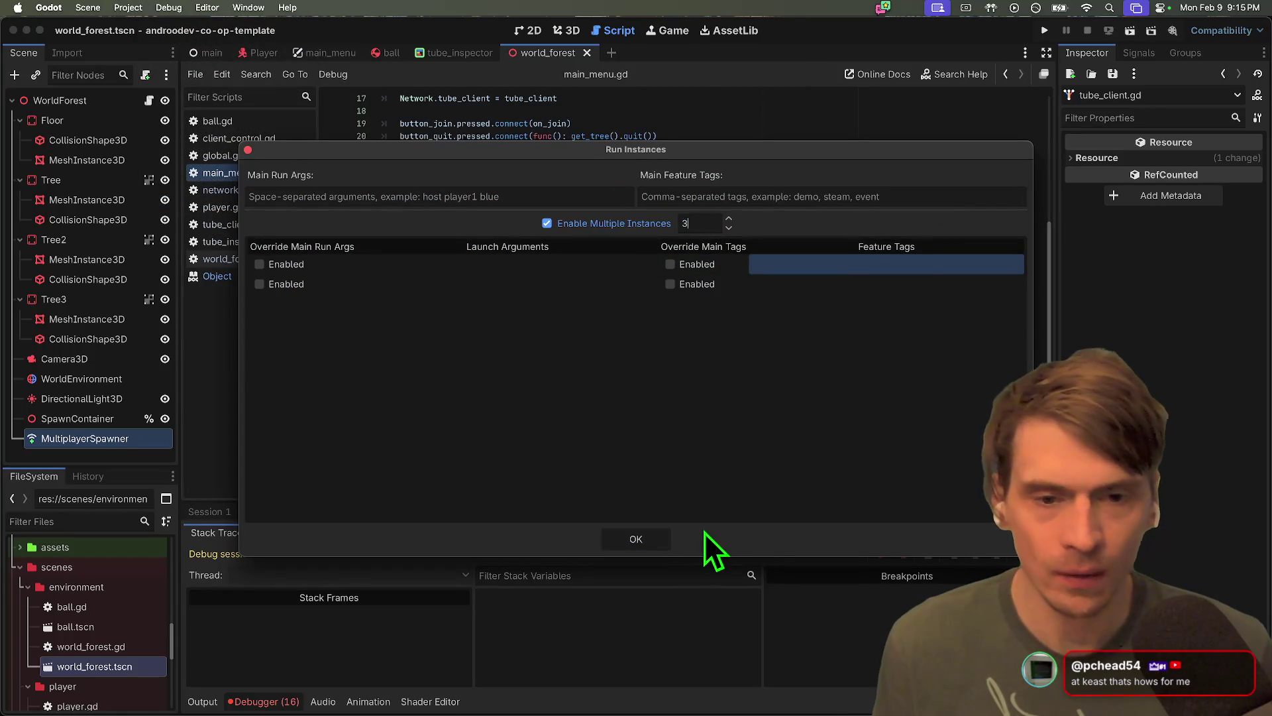
click(667, 540)
key(super+b)
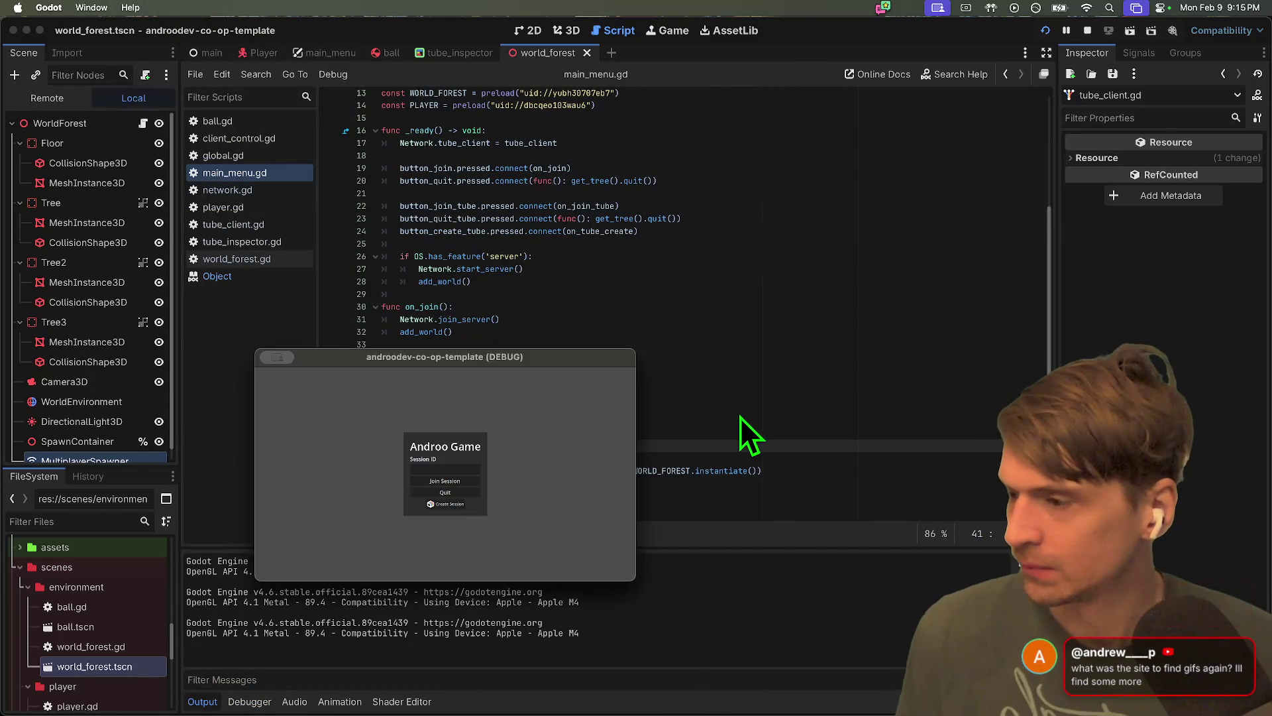
key(super+Tab)
key(super+Tab)
key(super+Tab)
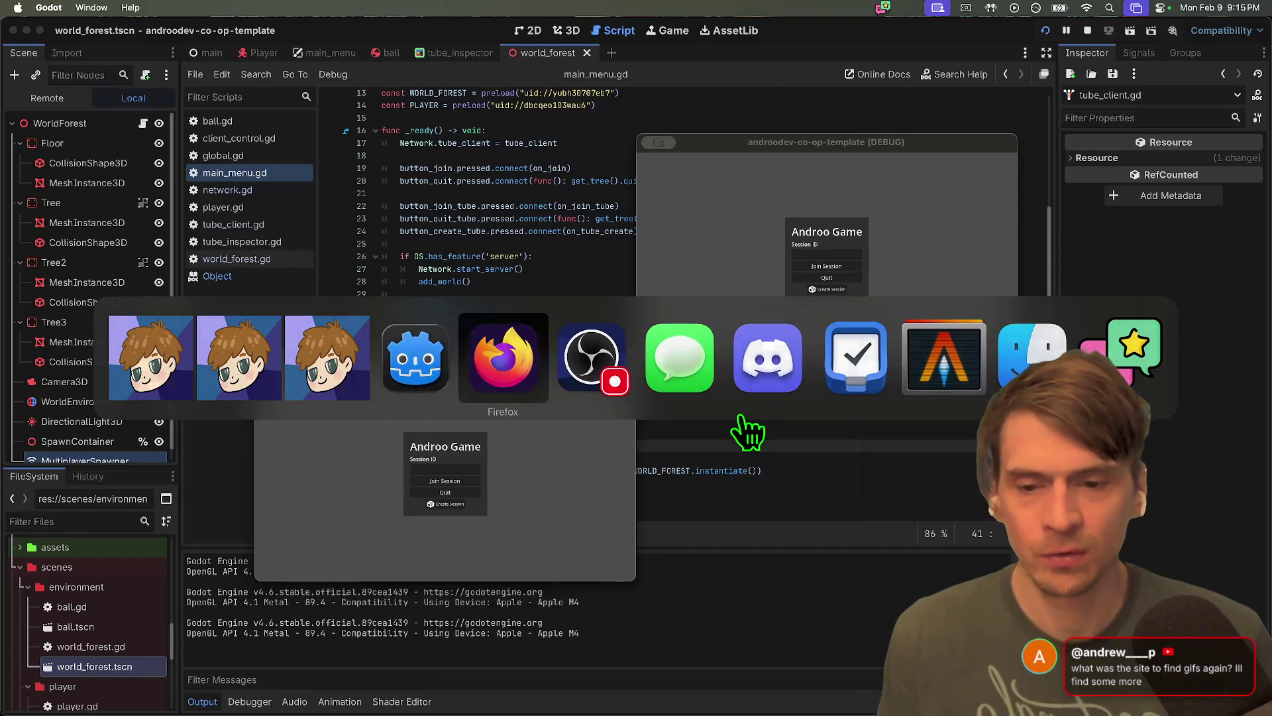
key(super+t)
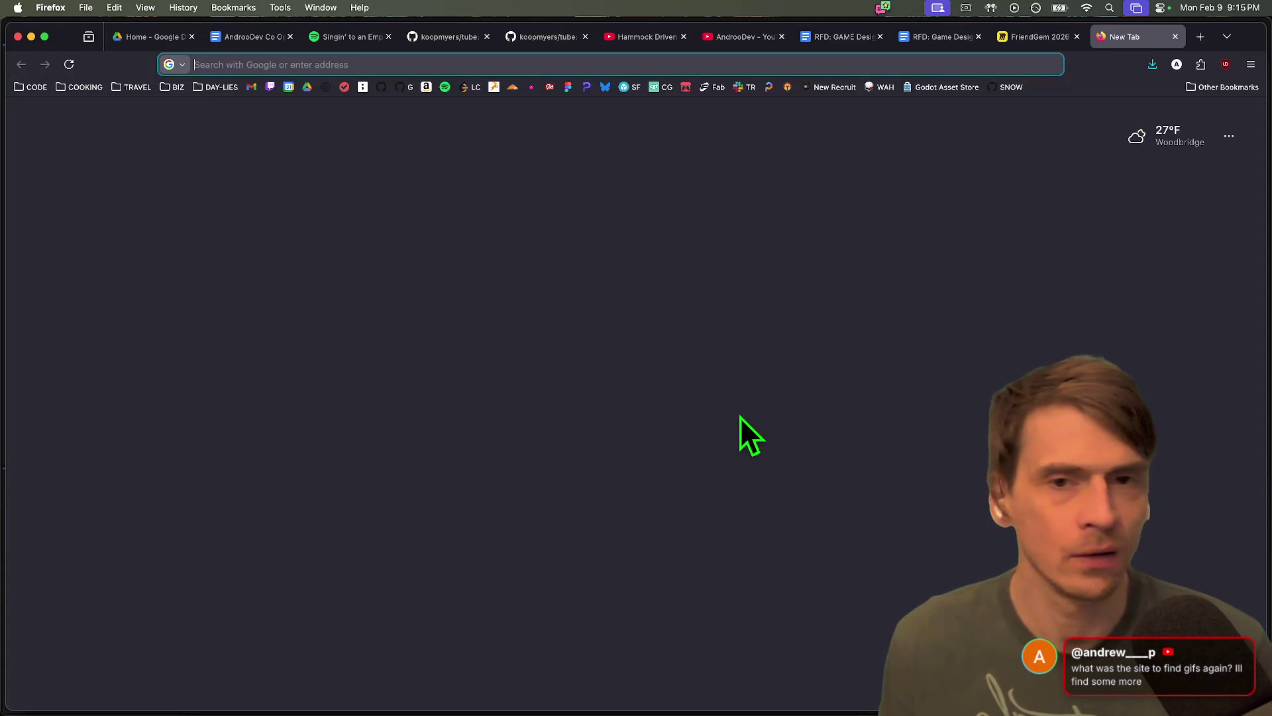
Load tenor.com in one new tab and the GIPHY homepage in another
text(tenor.com)
key(Escape)
key(Return)
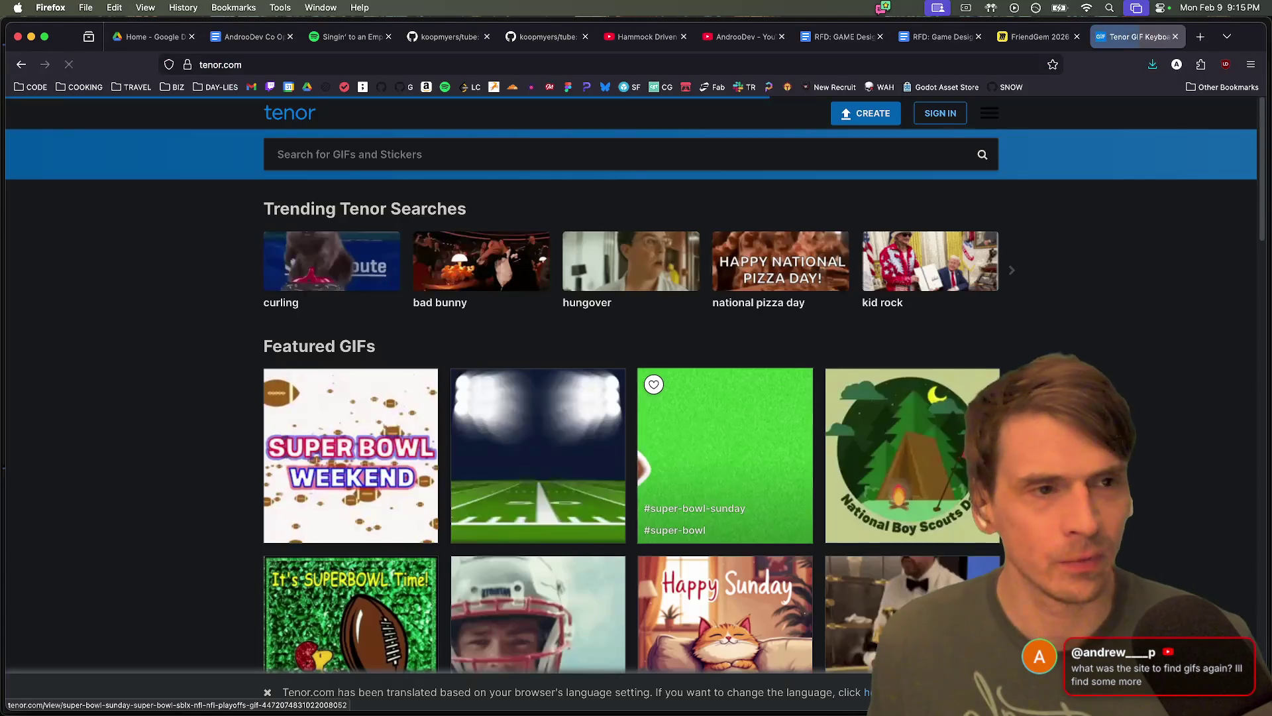
key(super+t)
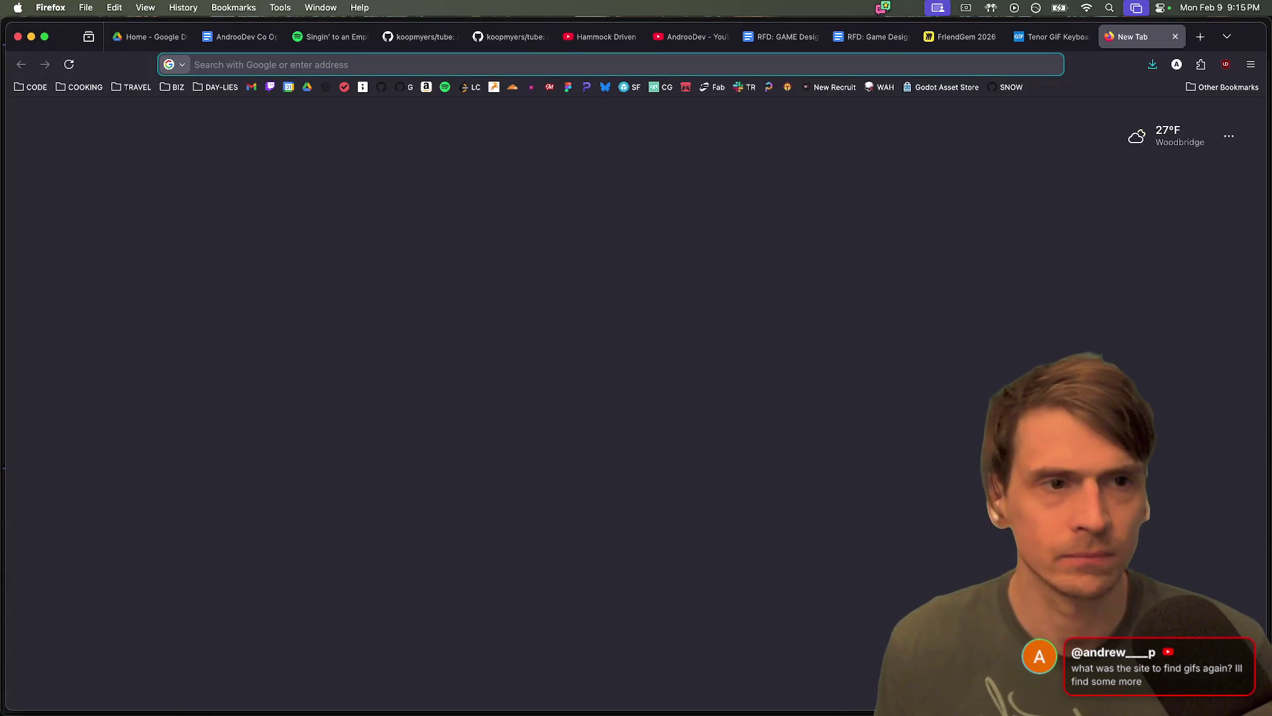
text(e)
key(BackSpace)
key(BackSpace)
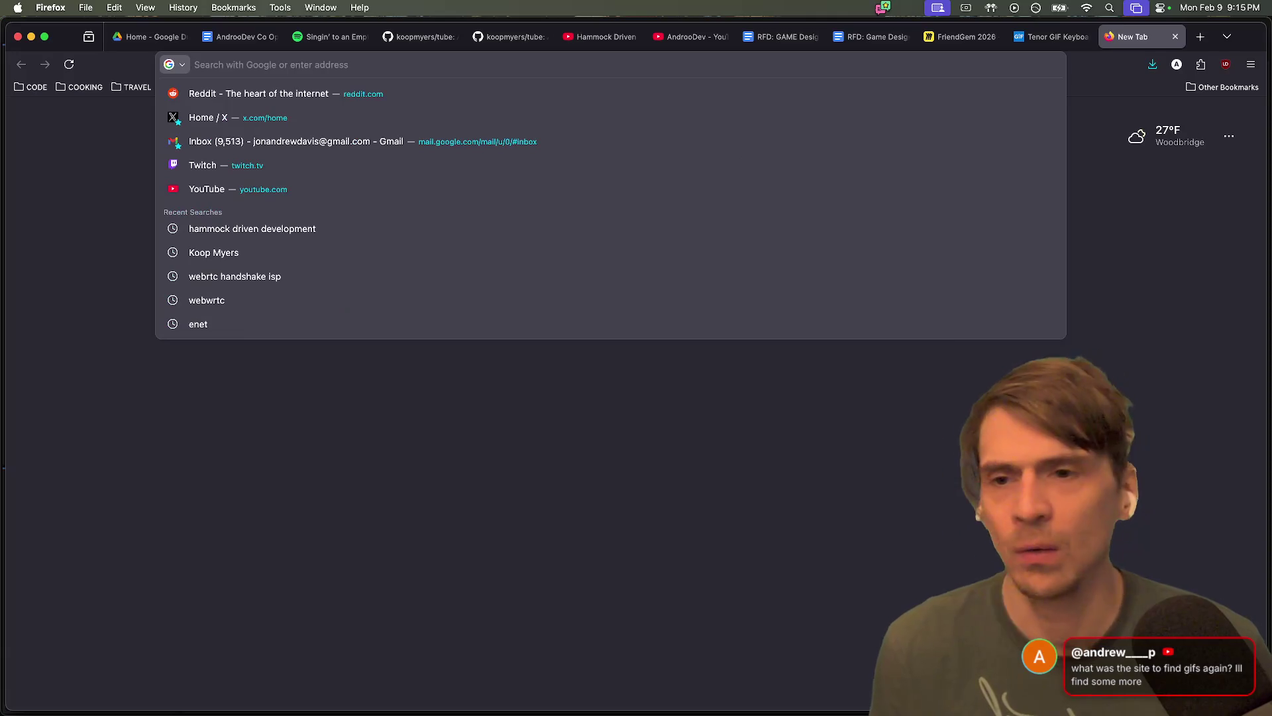
text(giphy.com)
key(Return)
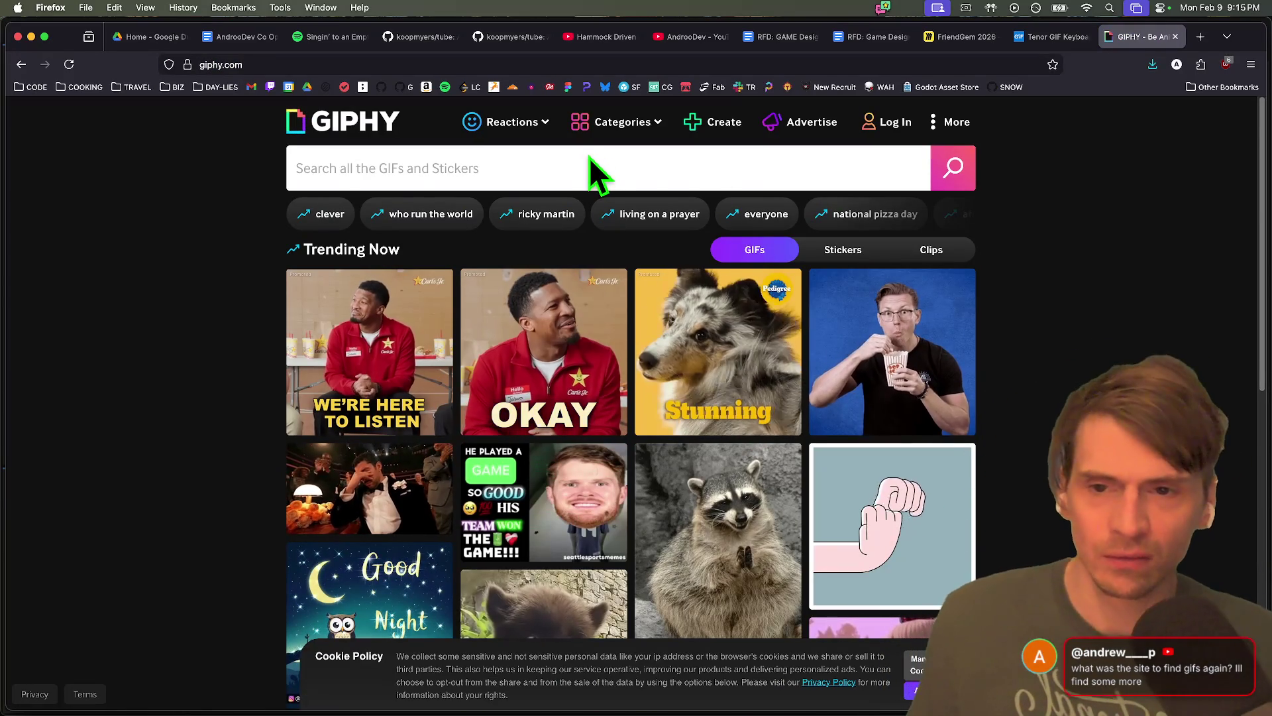
Browse GIPHY's trending GIFs, then return to the Godot editor with main_menu.gd
scroll(1099, 288, down, 15)
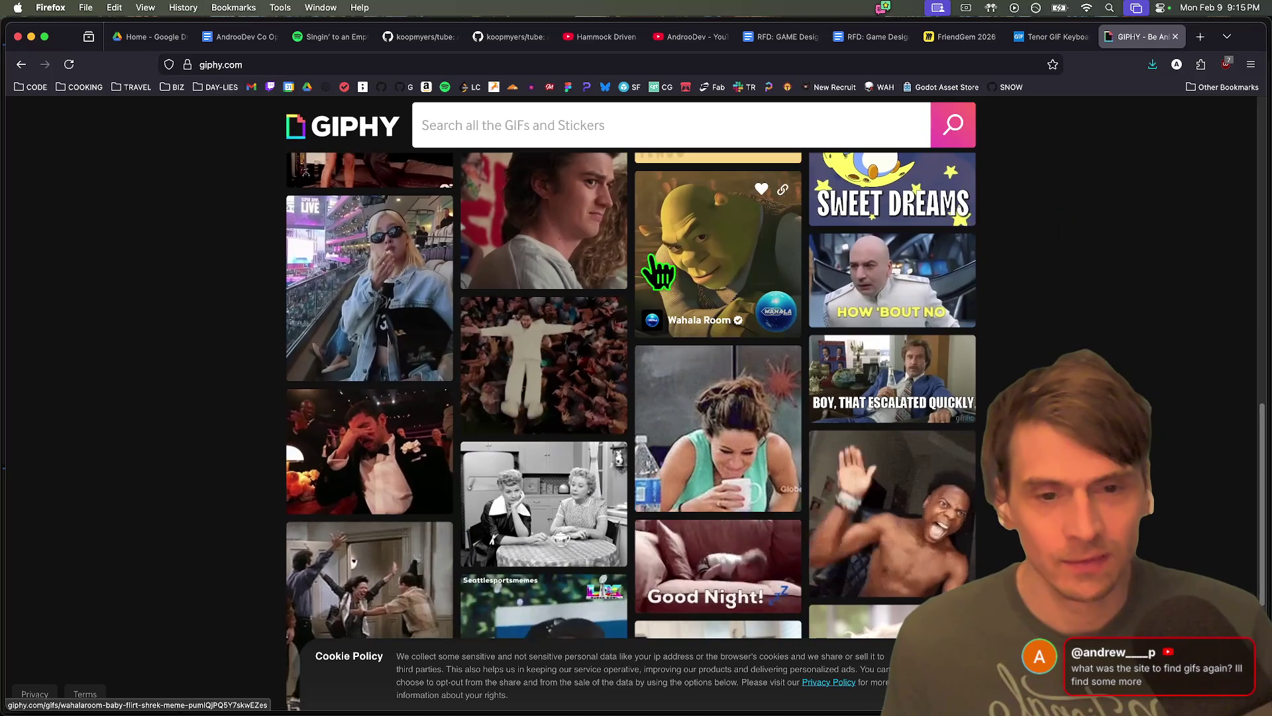
scroll(1166, 357, down, 5)
scroll(1186, 379, up, 20)
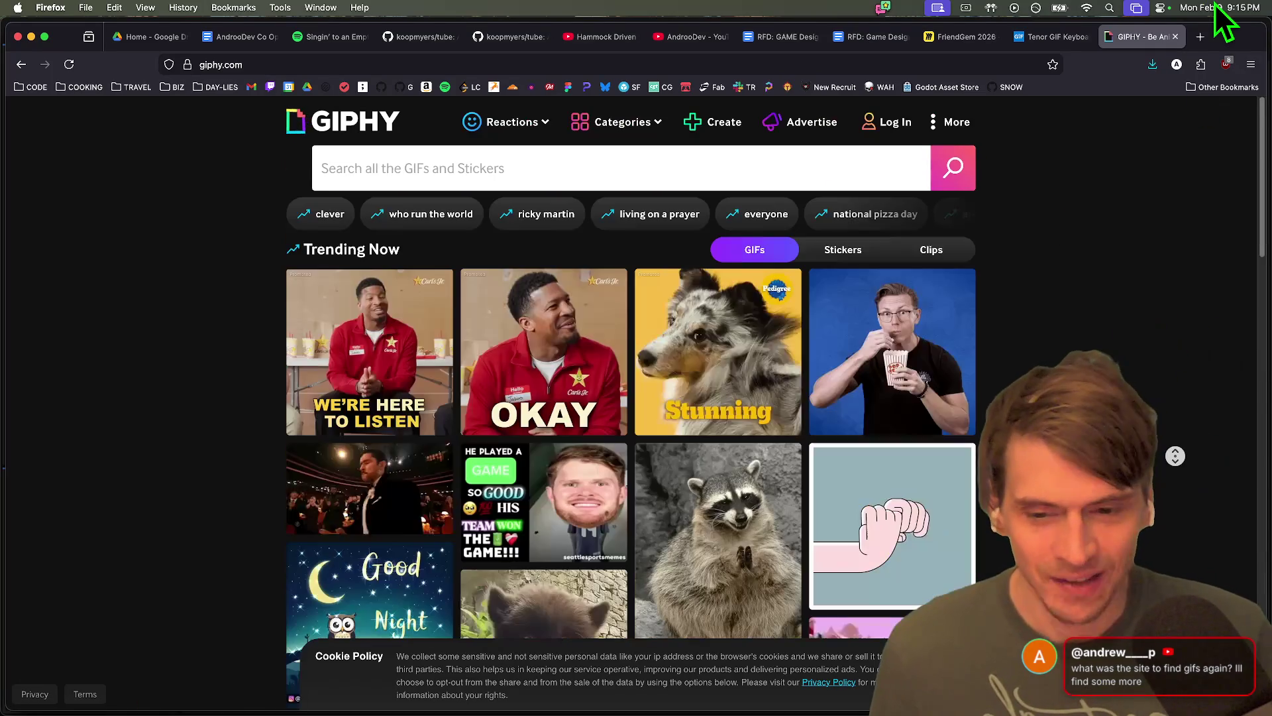
key(super+Tab)
key(super+Tab)
key(super+Tab)
key(super+Tab)
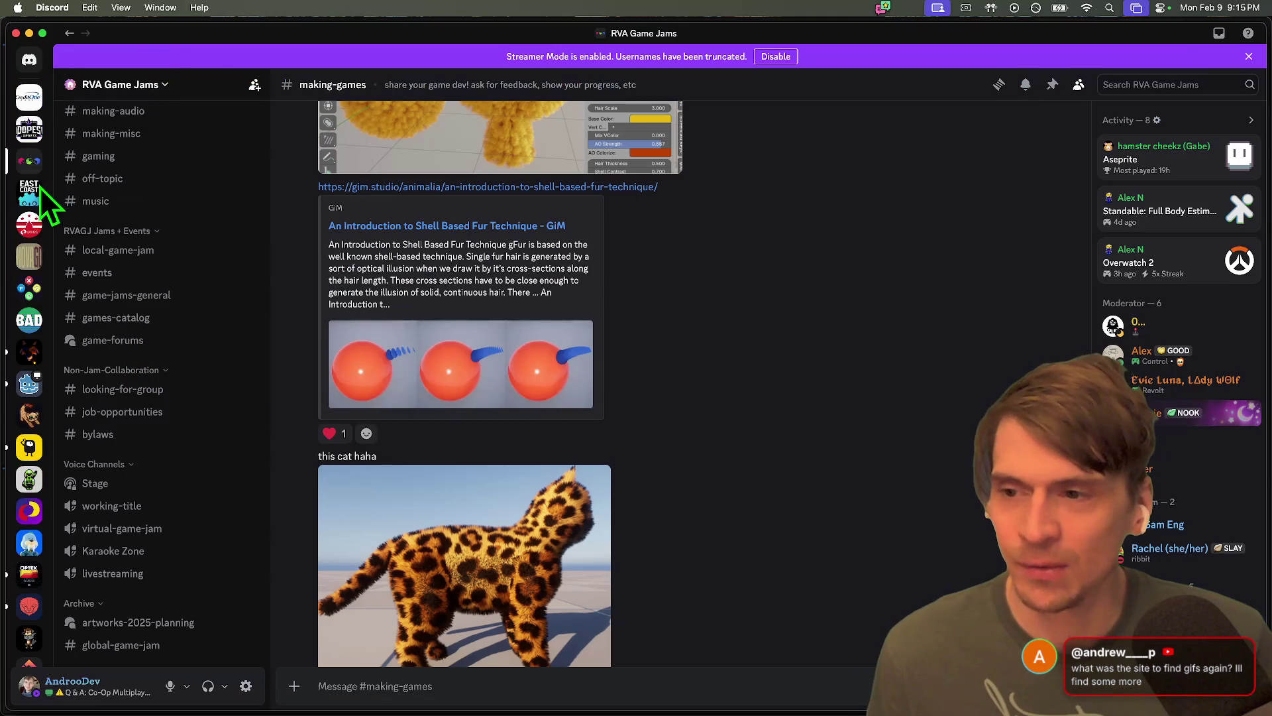
key(super+Tab)
mouse_move(453, 702)
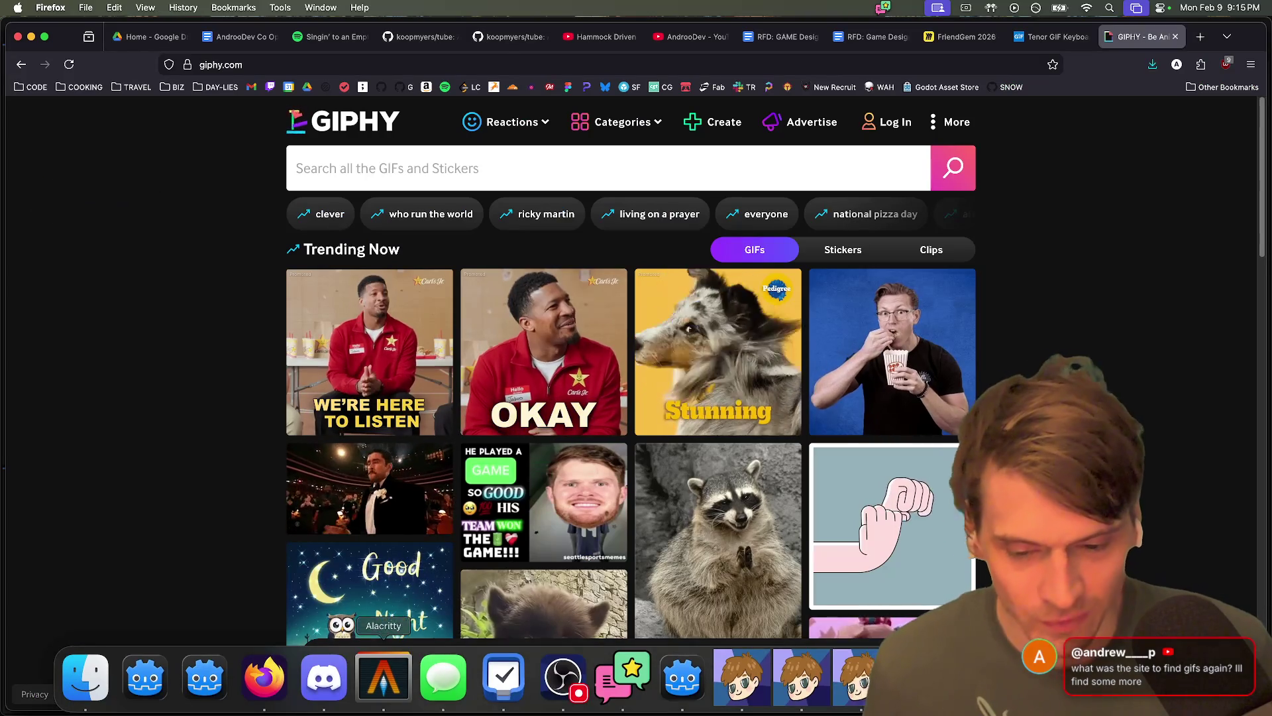
click(802, 677)
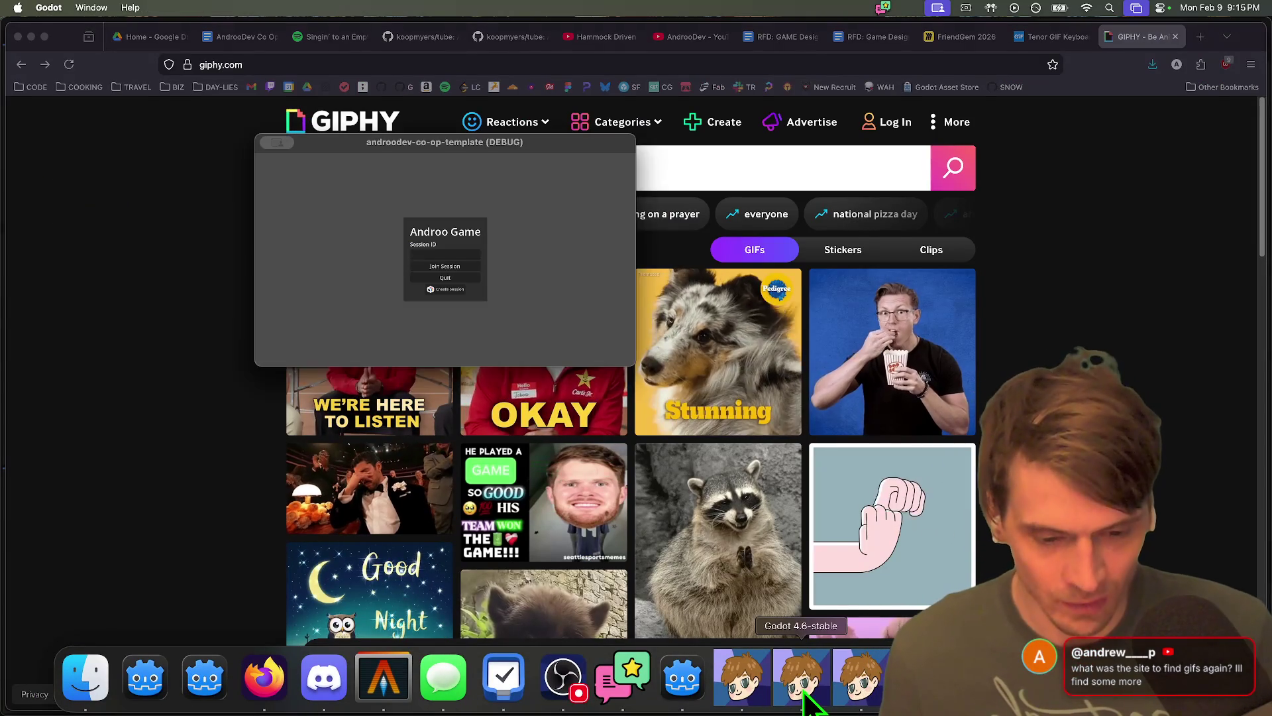
click(265, 677)
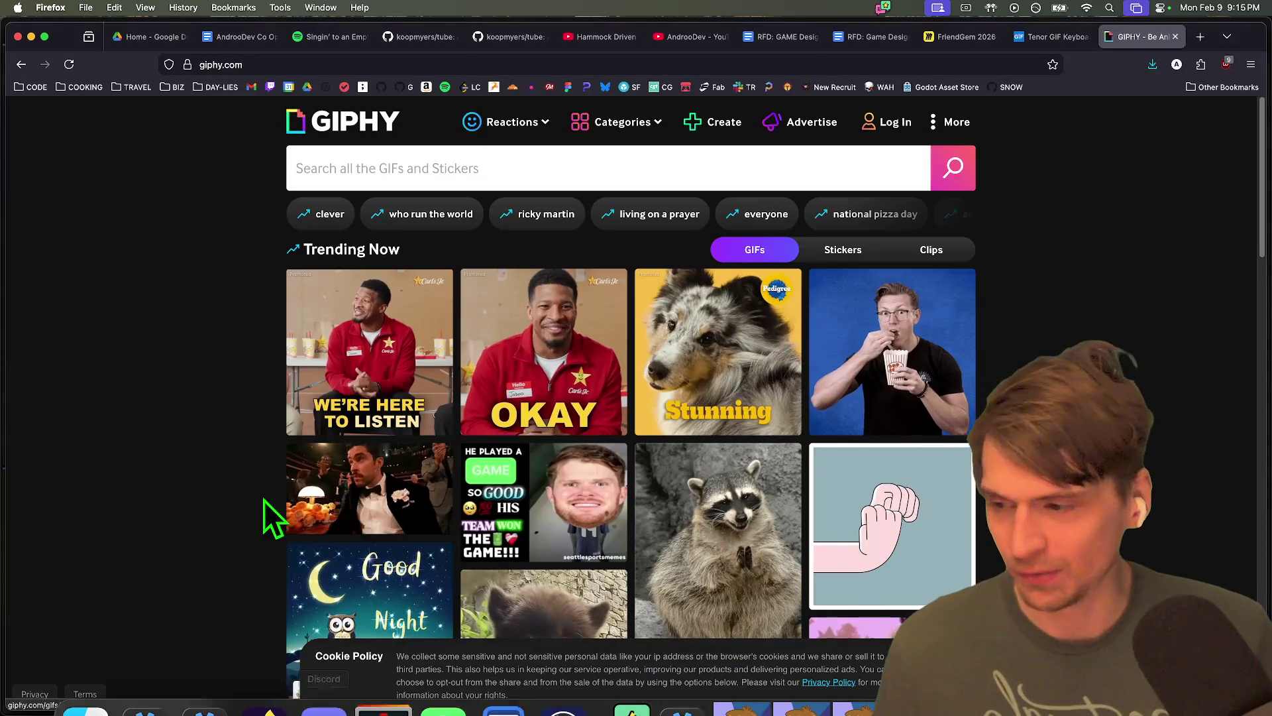
key(super+Tab)
key(super+Tab)
key(super+Tab)
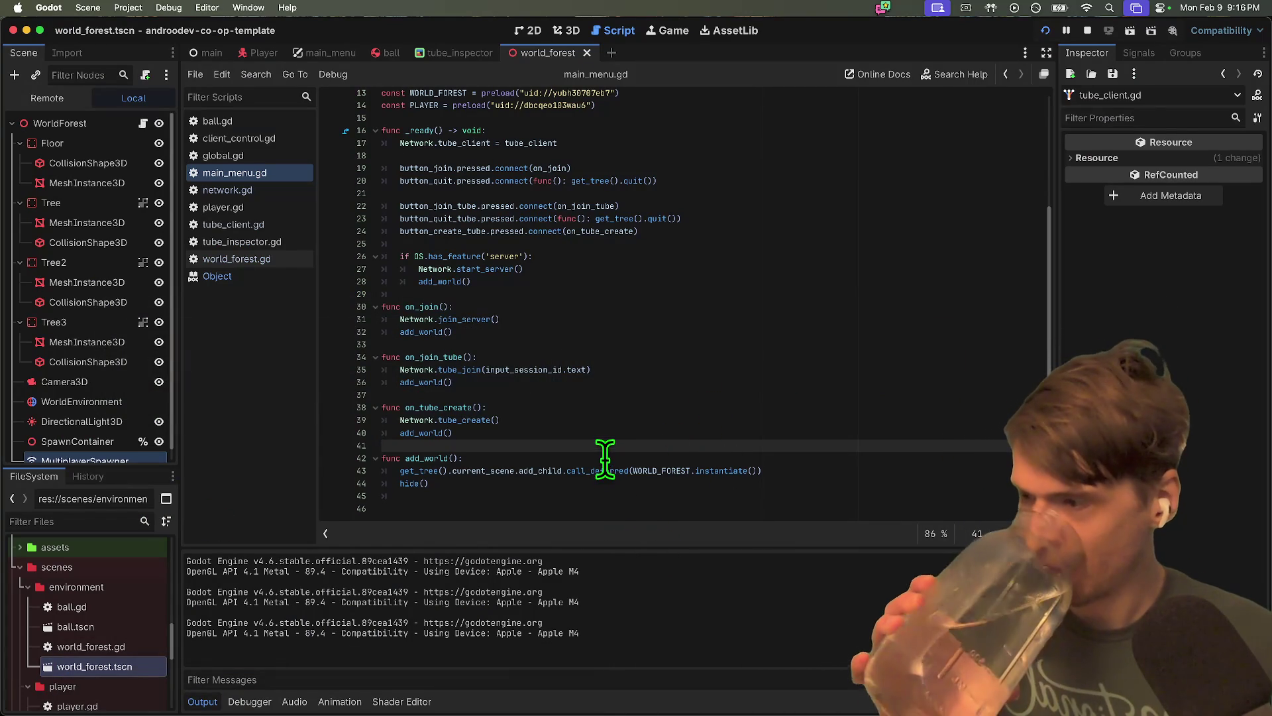
Create a co-op session in the first game window and join it from the other two
mouse_move(665, 710)
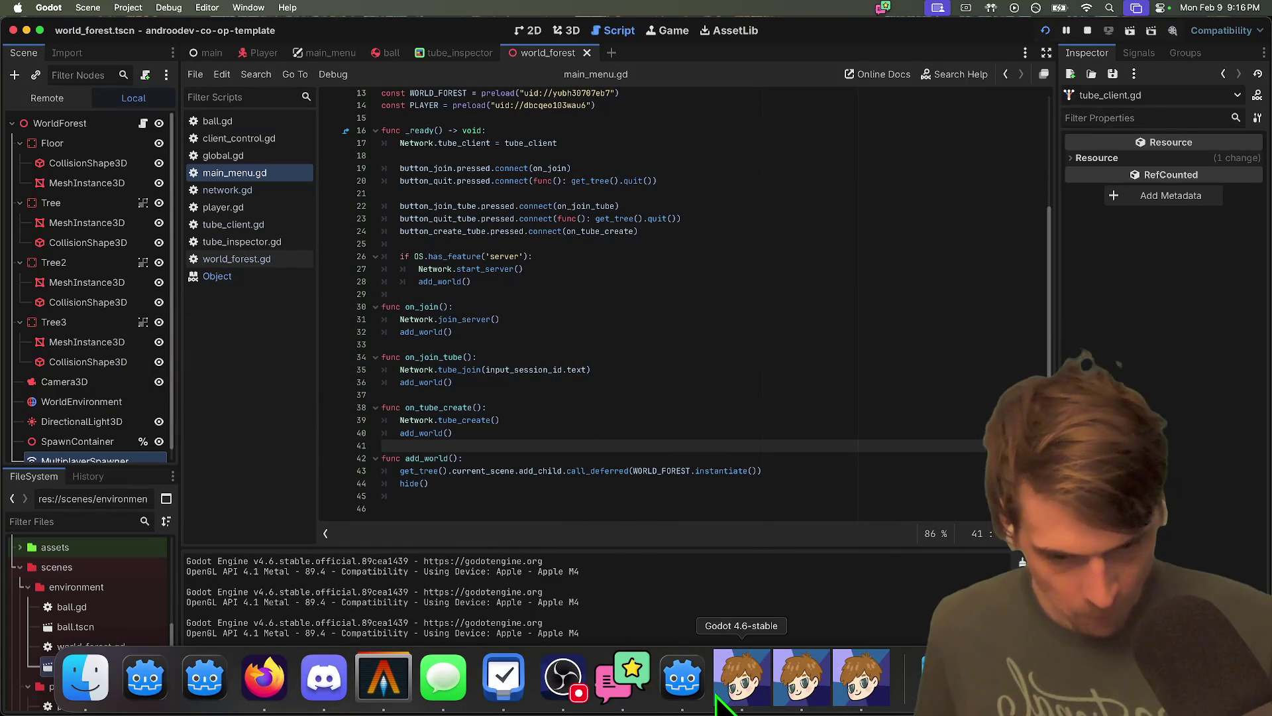
click(722, 689)
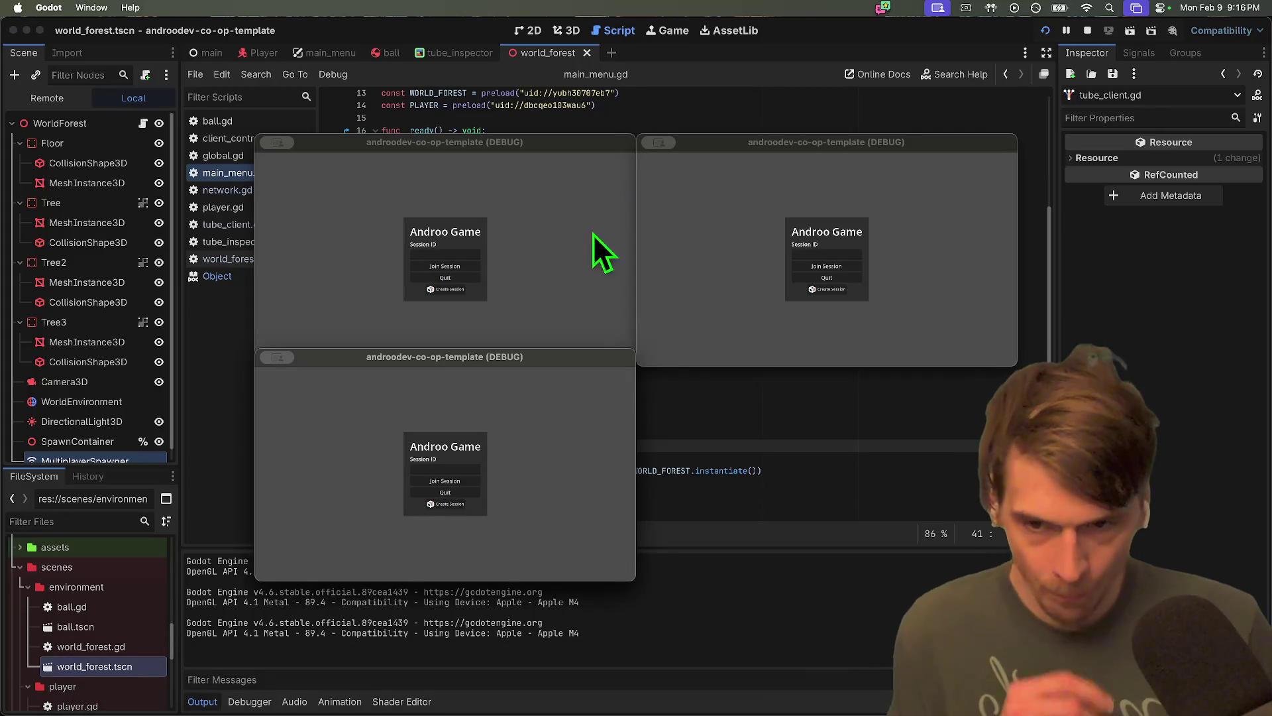
click(548, 287)
click(445, 288)
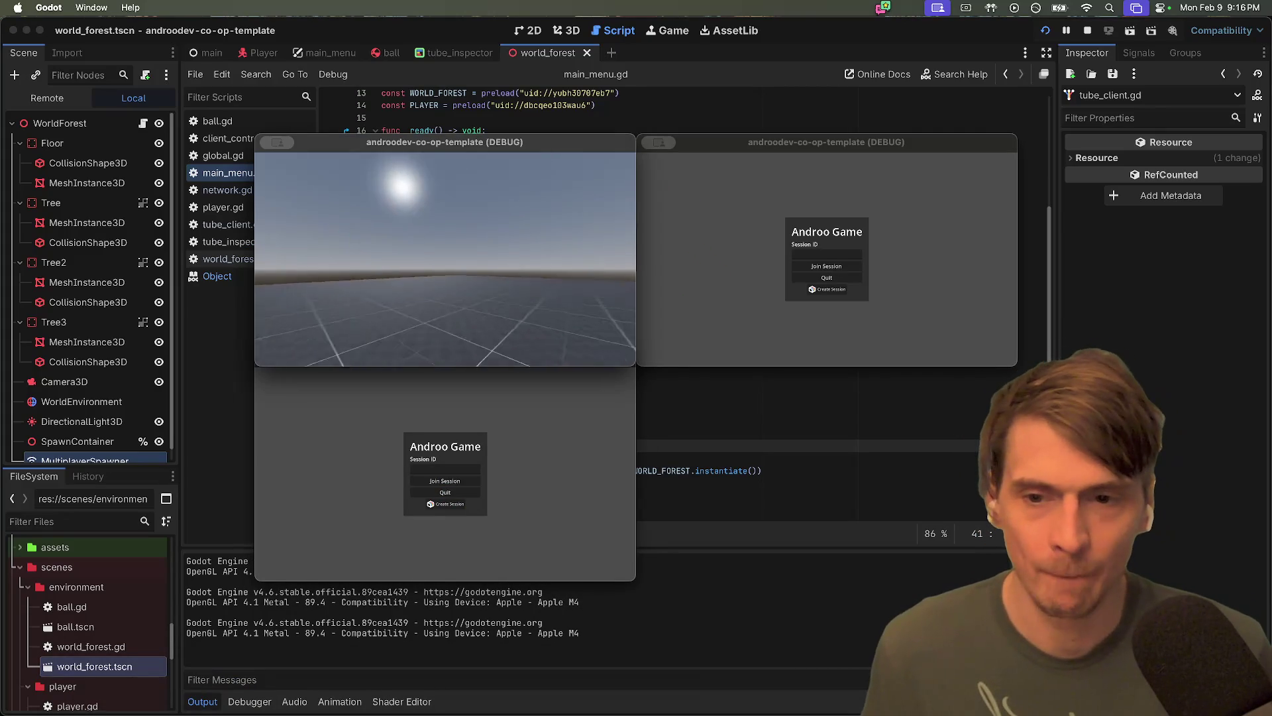
click(710, 265)
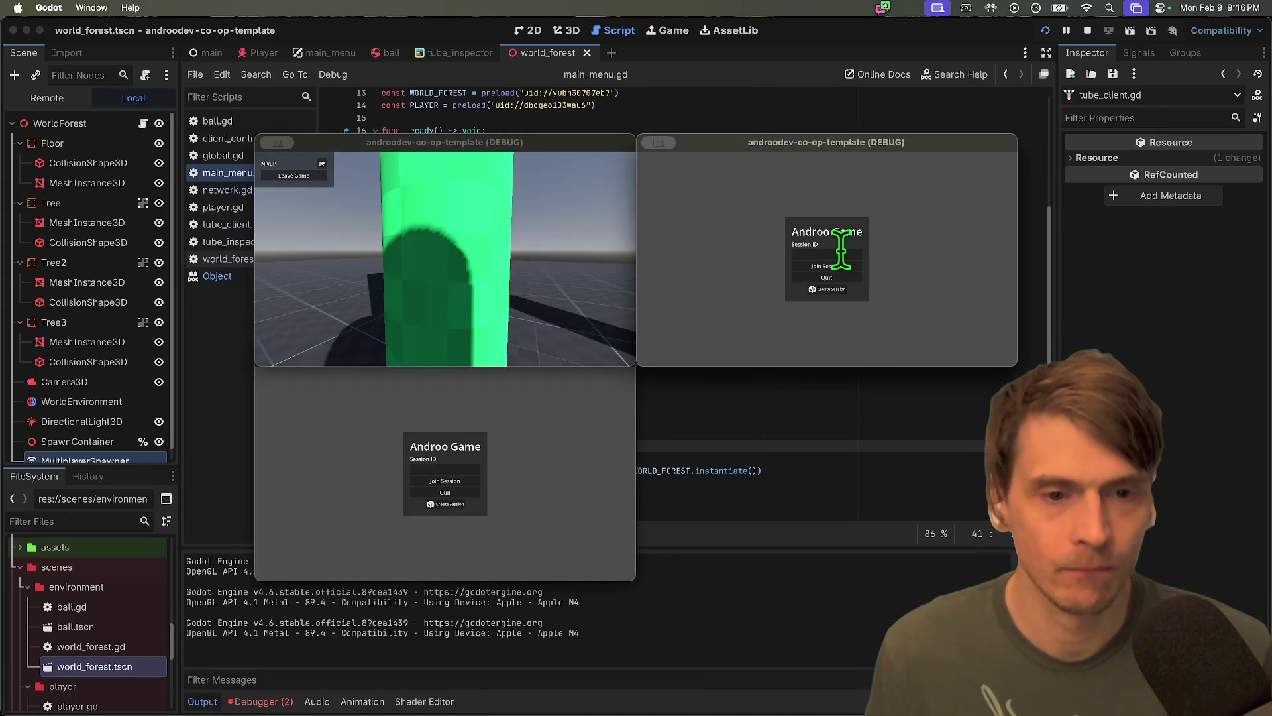
click(841, 269)
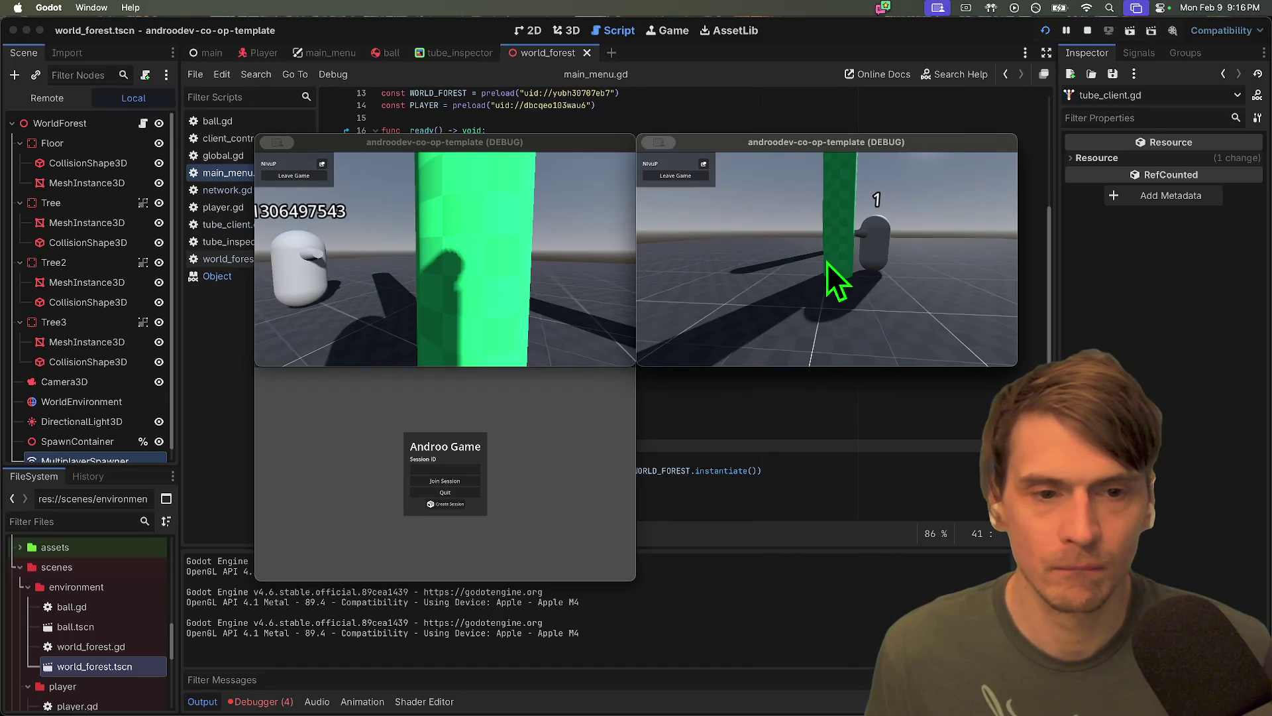
click(574, 415)
text(NIvuP)
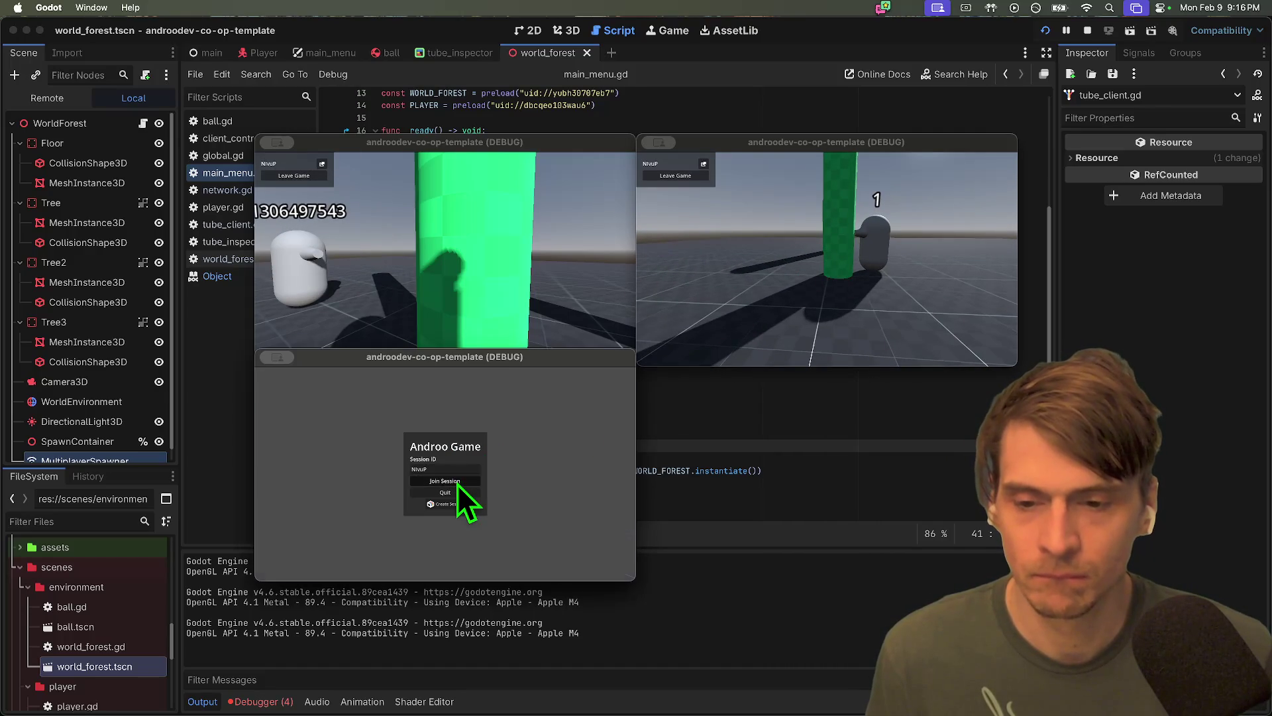
click(457, 483)
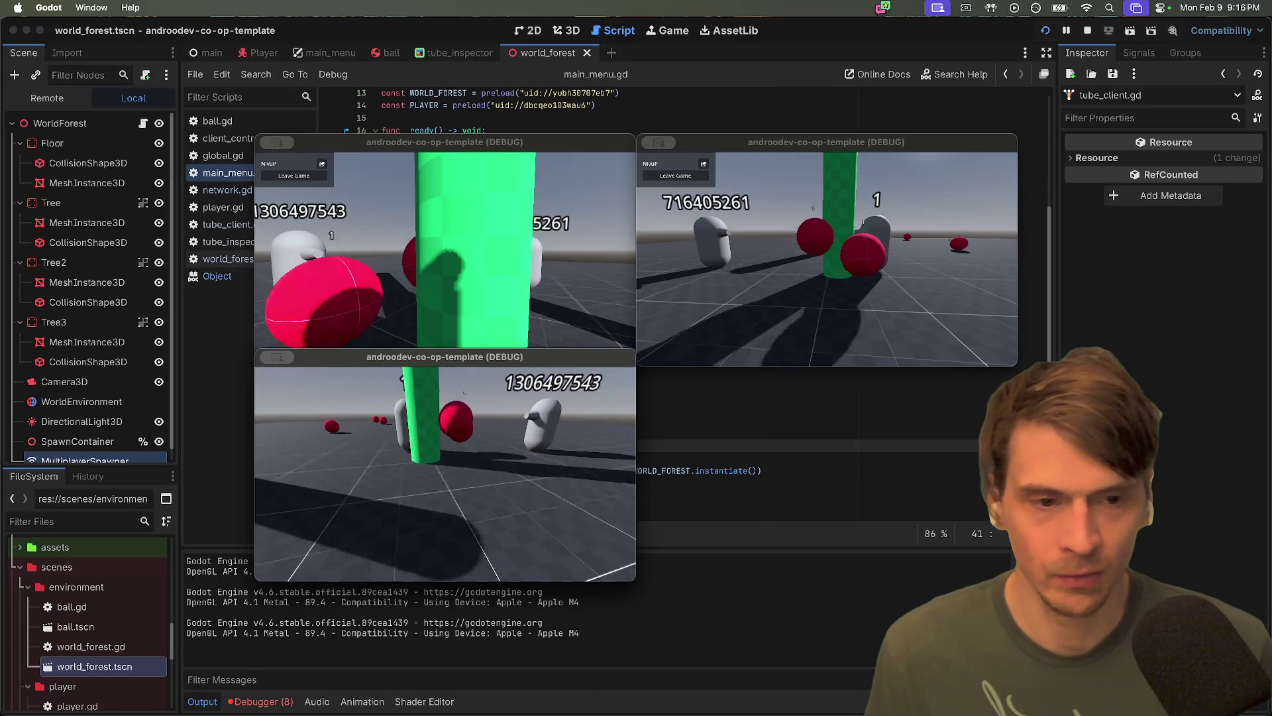
click(291, 394)
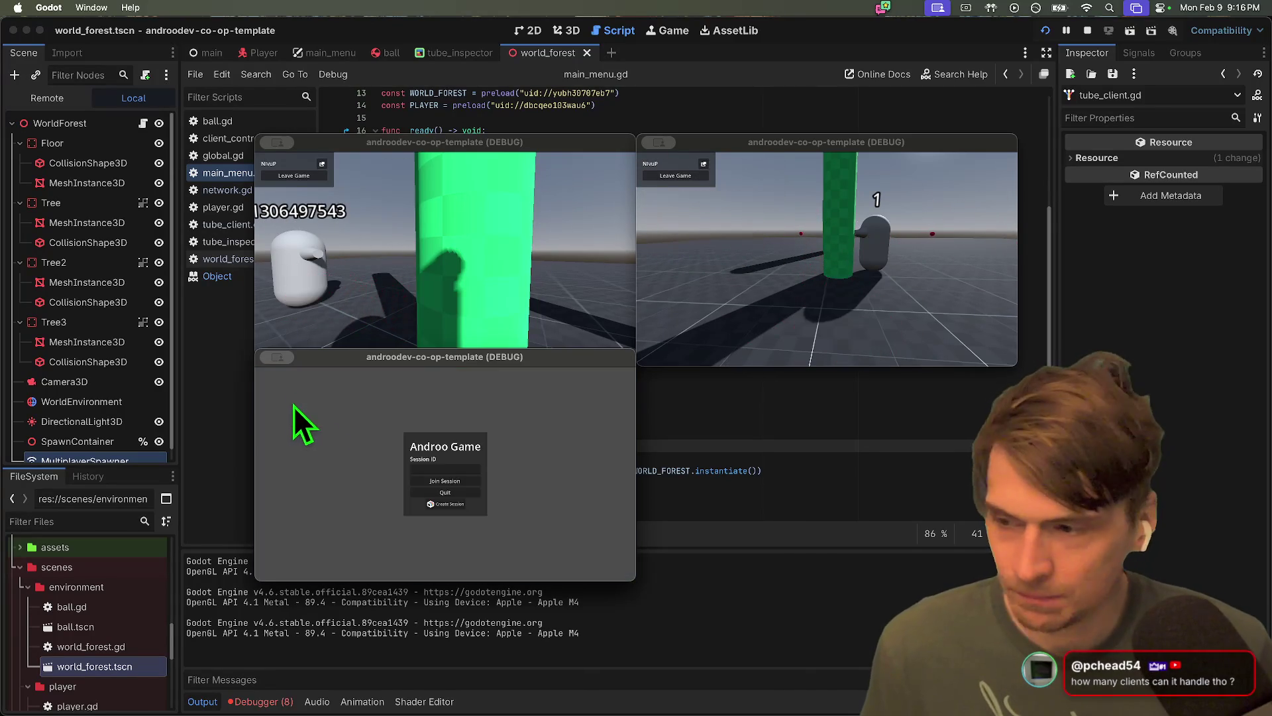
click(422, 469)
click(432, 482)
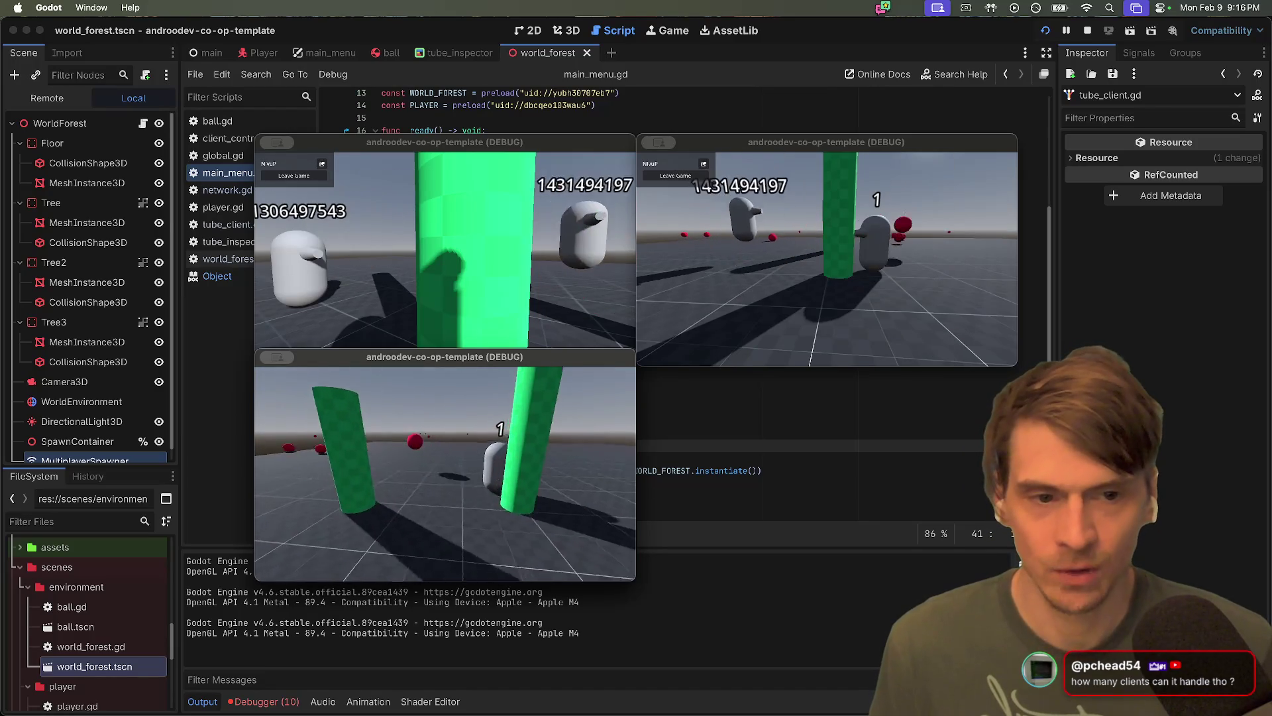
Walk the top-right player around, then leave and host a new session from that window
click(834, 259)
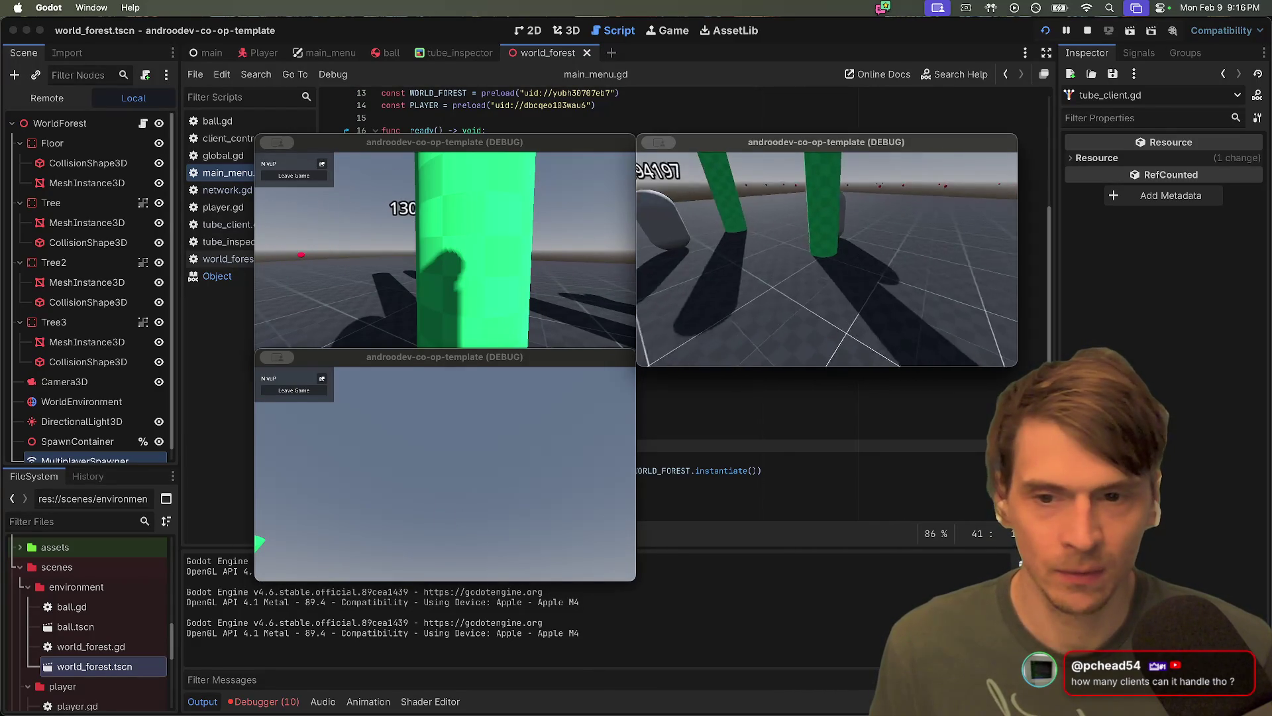
key(w)
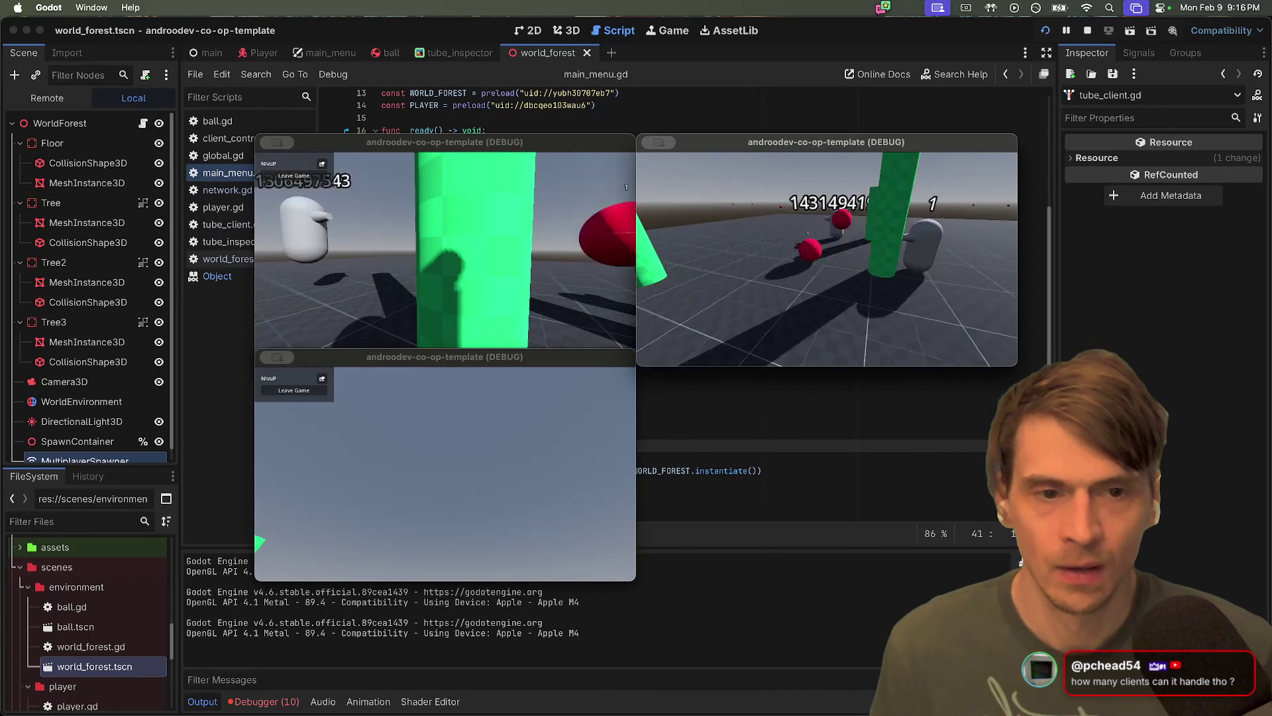
key(w)
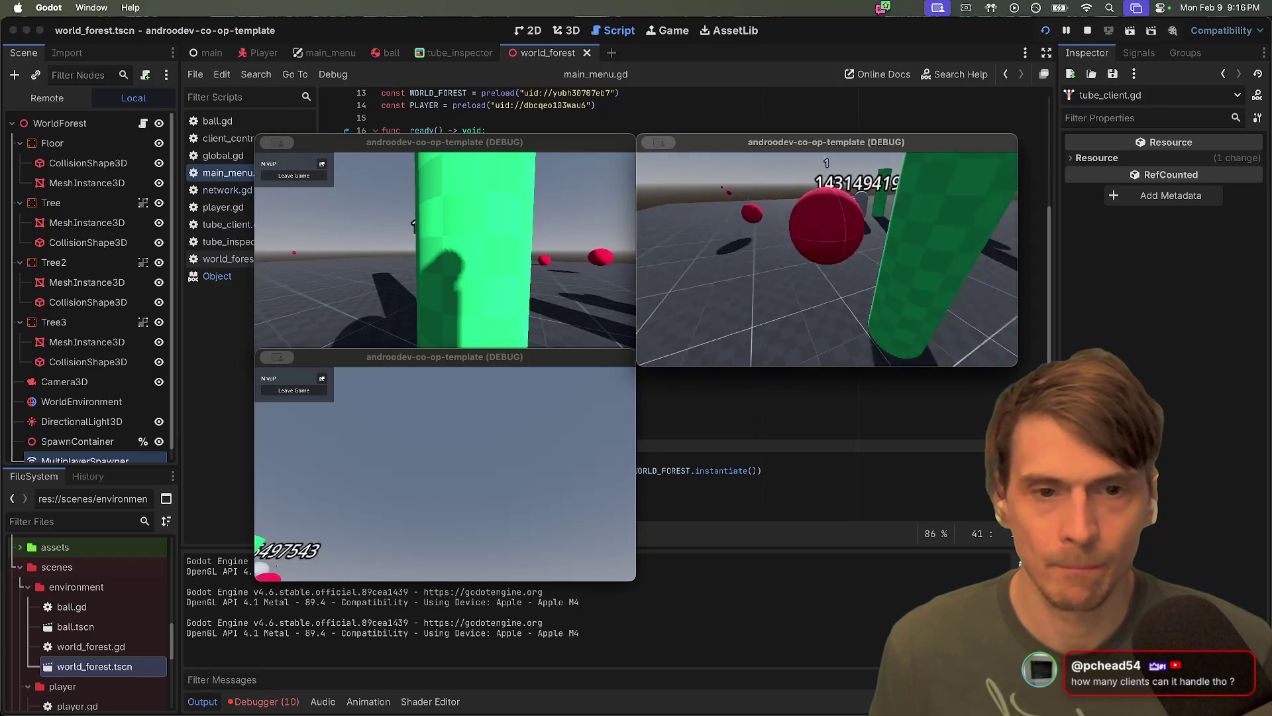
key(w)
key(Escape)
click(683, 182)
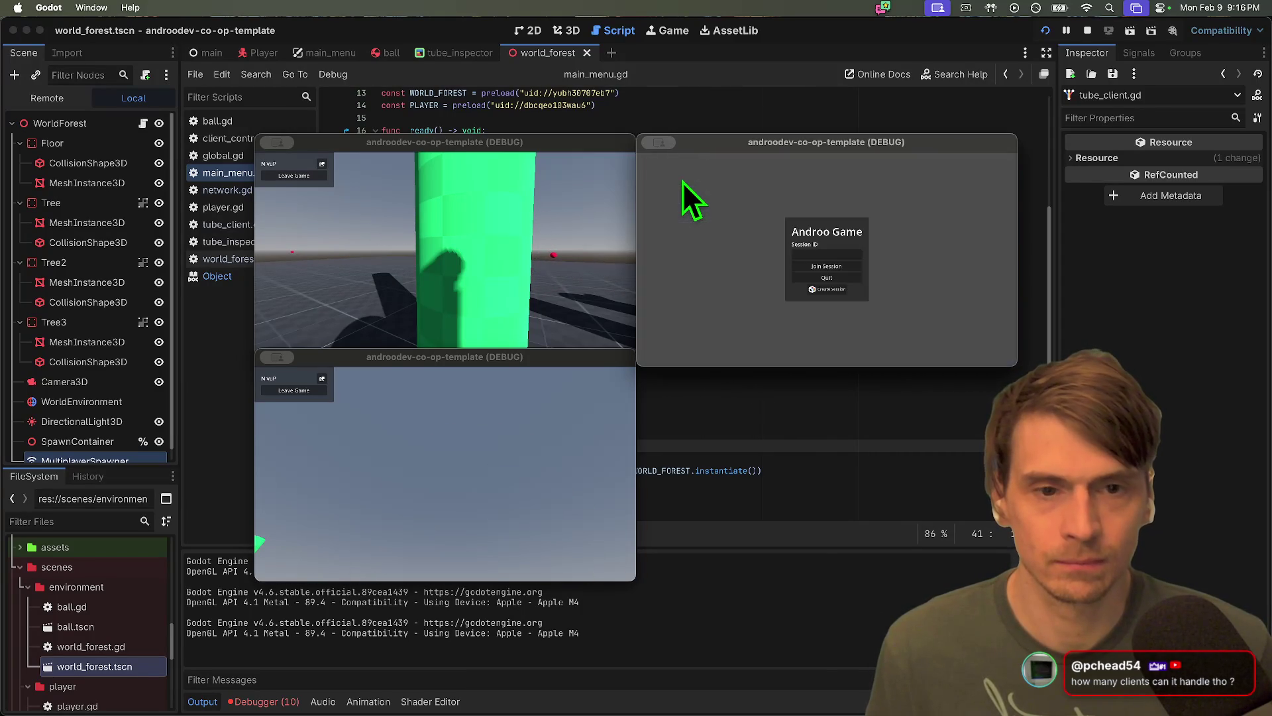
click(813, 291)
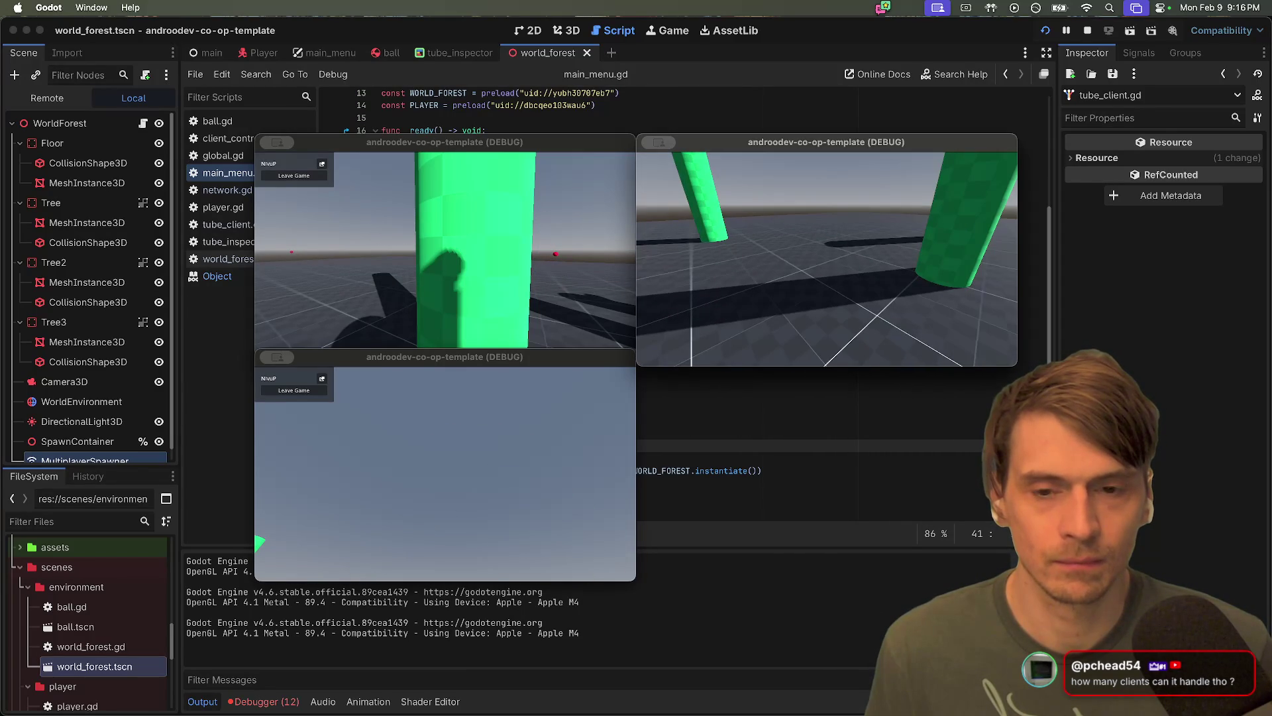
click(834, 277)
key(w)
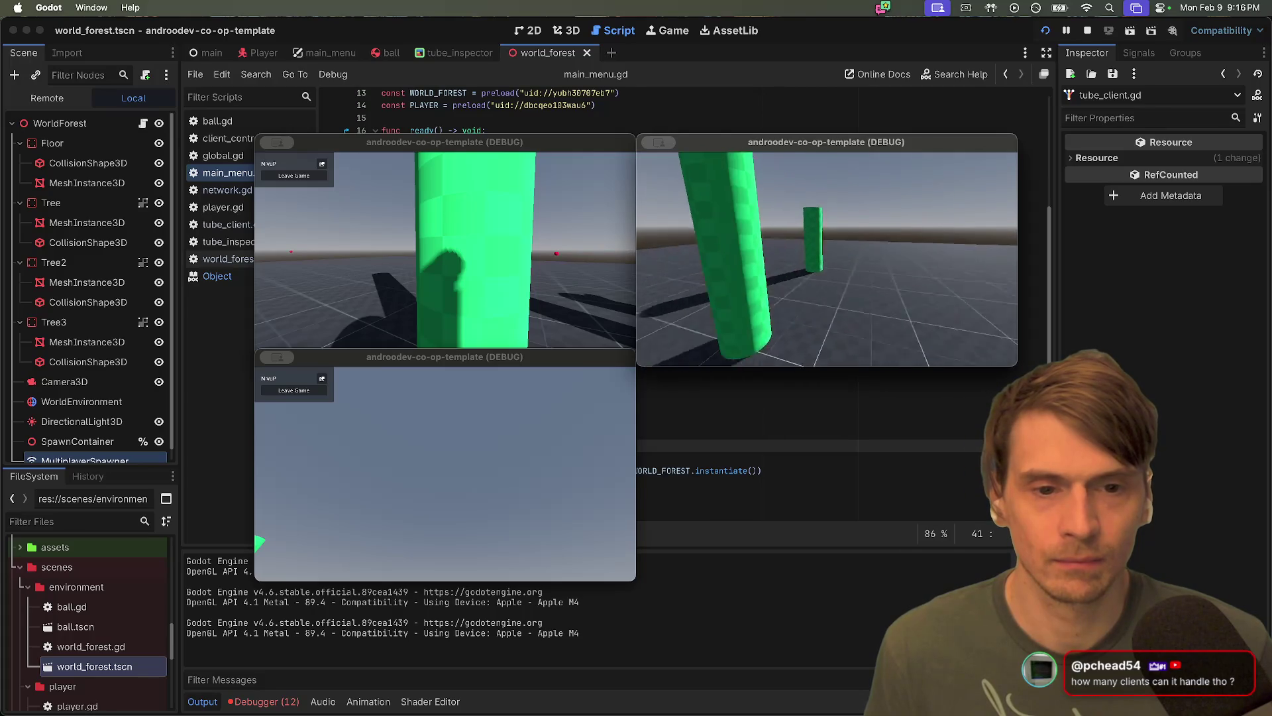
key(w)
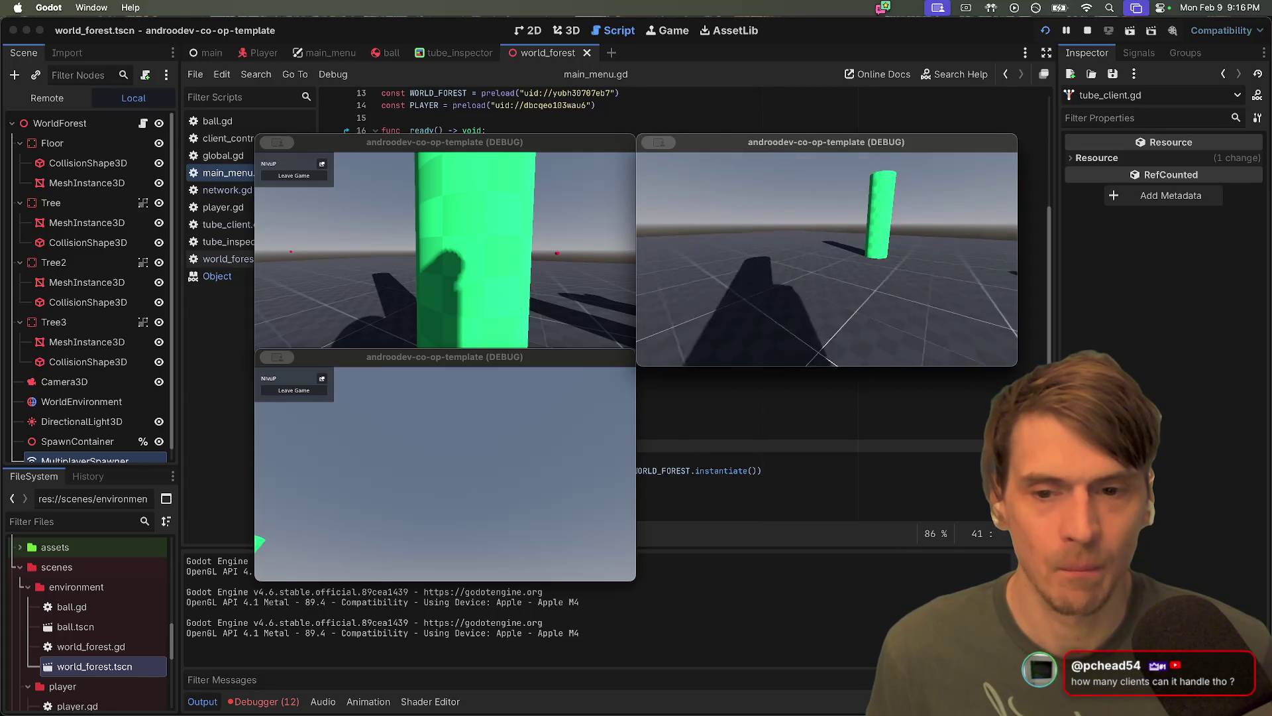
key(Escape)
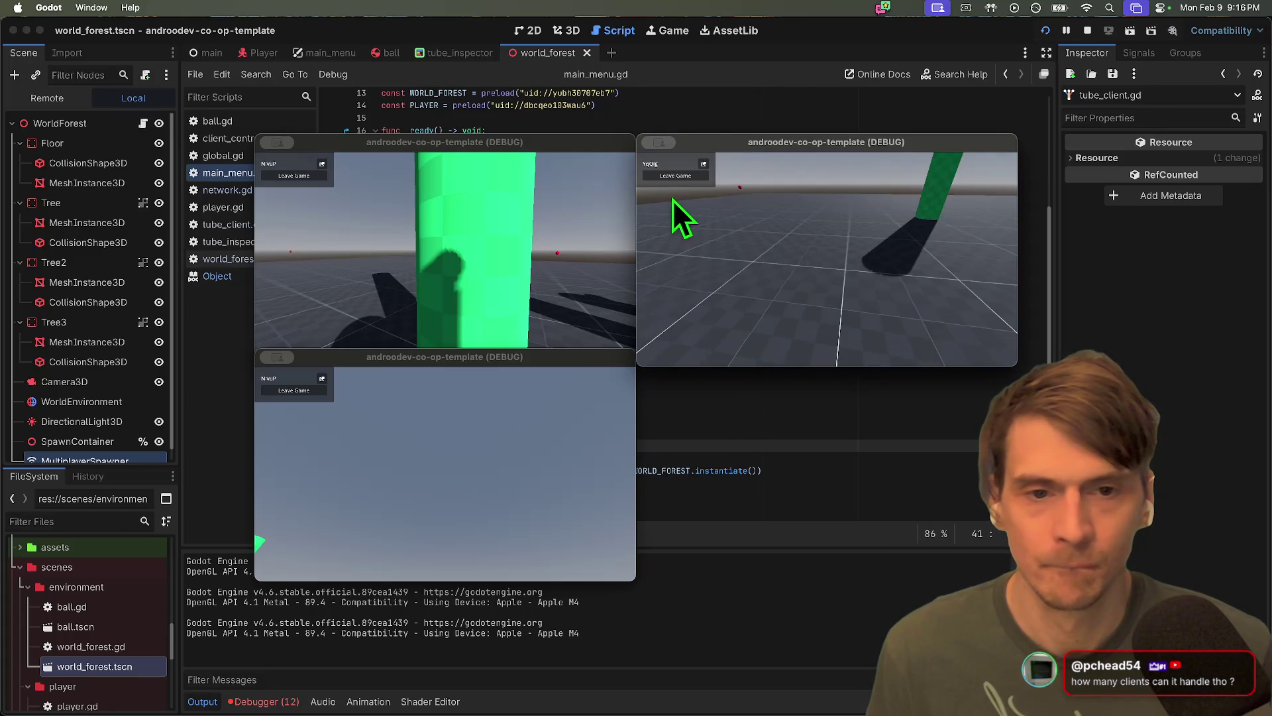
Close all running game instances to stop debugging and switch to the GIPHY page
key(super+q)
click(517, 412)
key(super+q)
click(511, 327)
key(super+q)
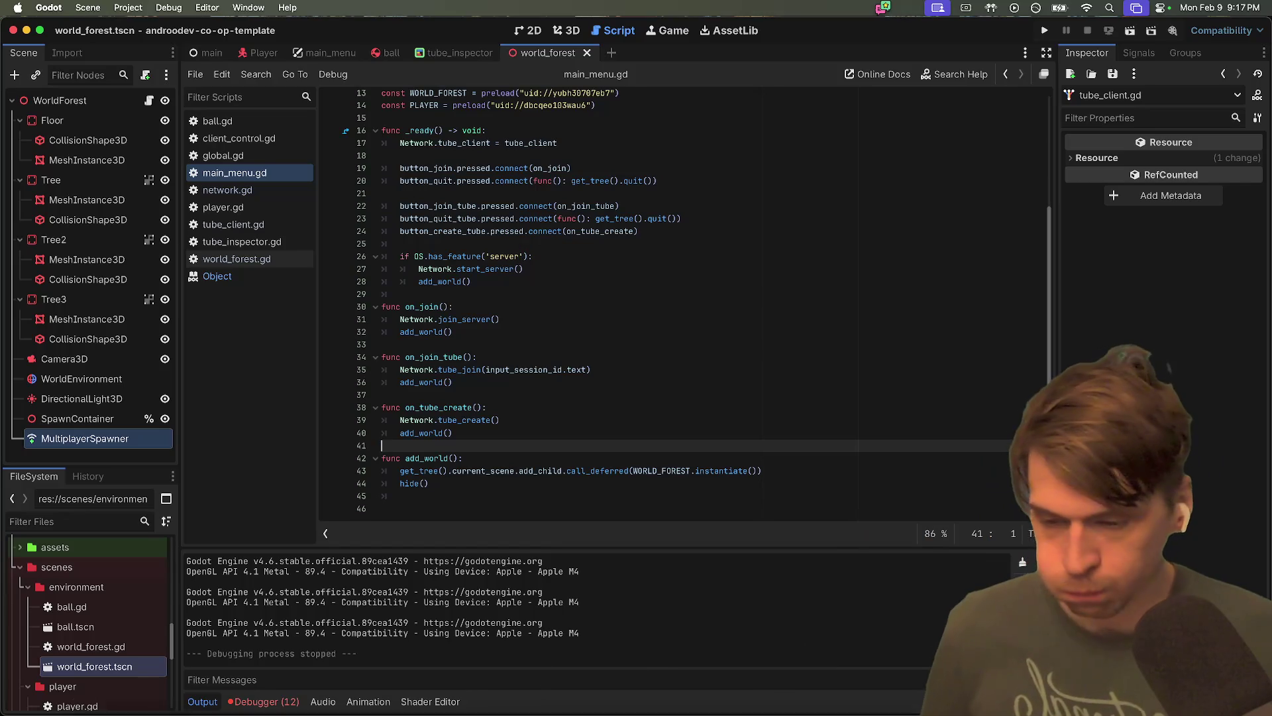
click(310, 670)
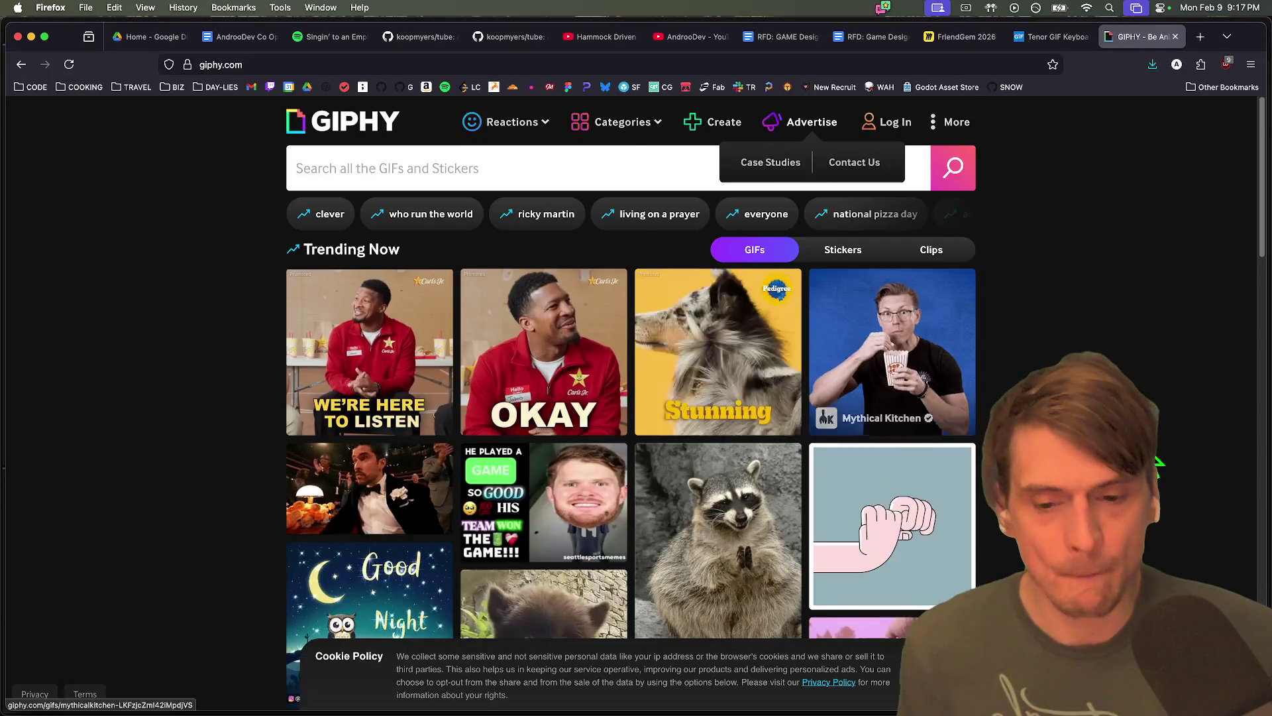
Close the GIPHY and Tenor tabs in Firefox
scroll(1140, 450, down, 5)
scroll(1135, 447, up, 5)
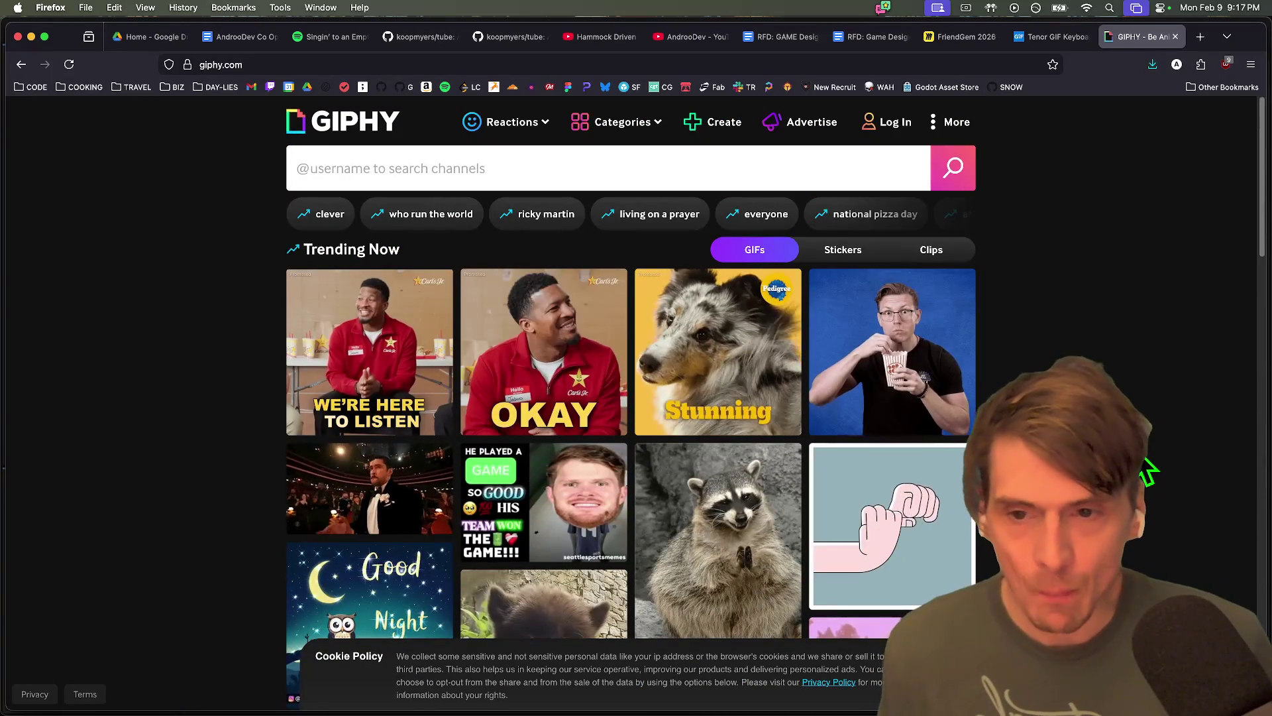
scroll(1155, 431, down, 2)
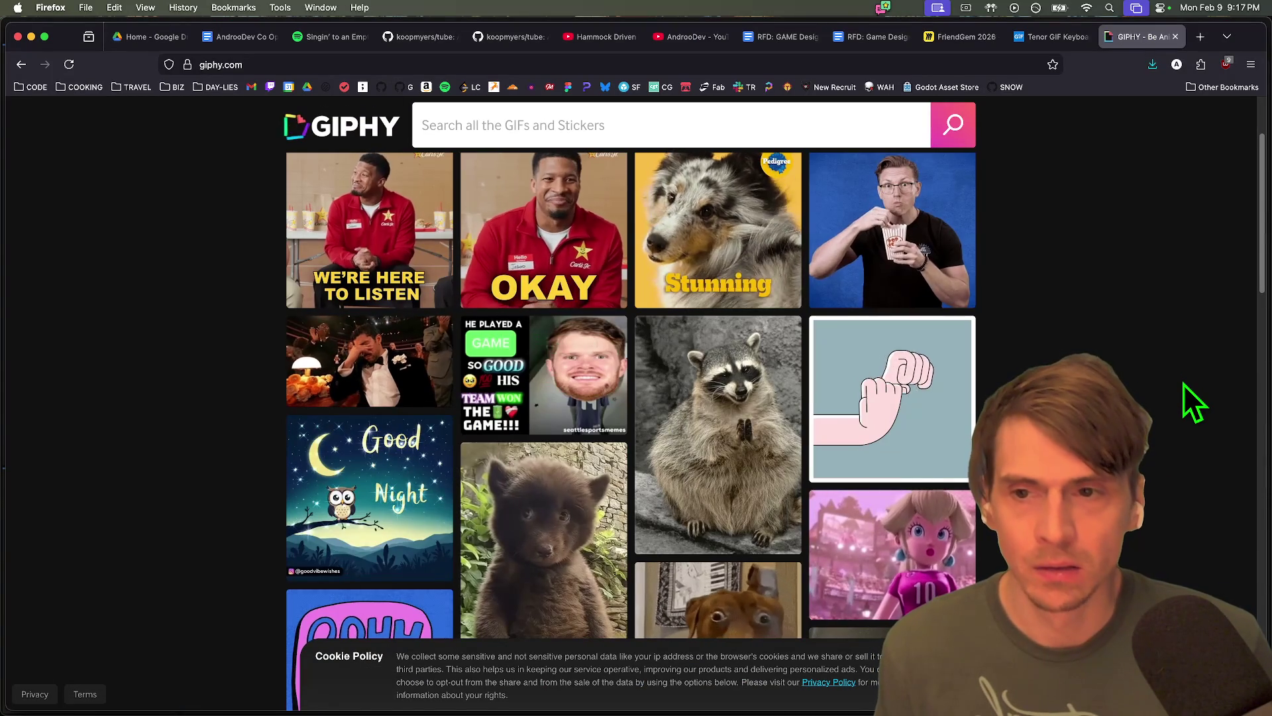
scroll(1181, 382, up, 2)
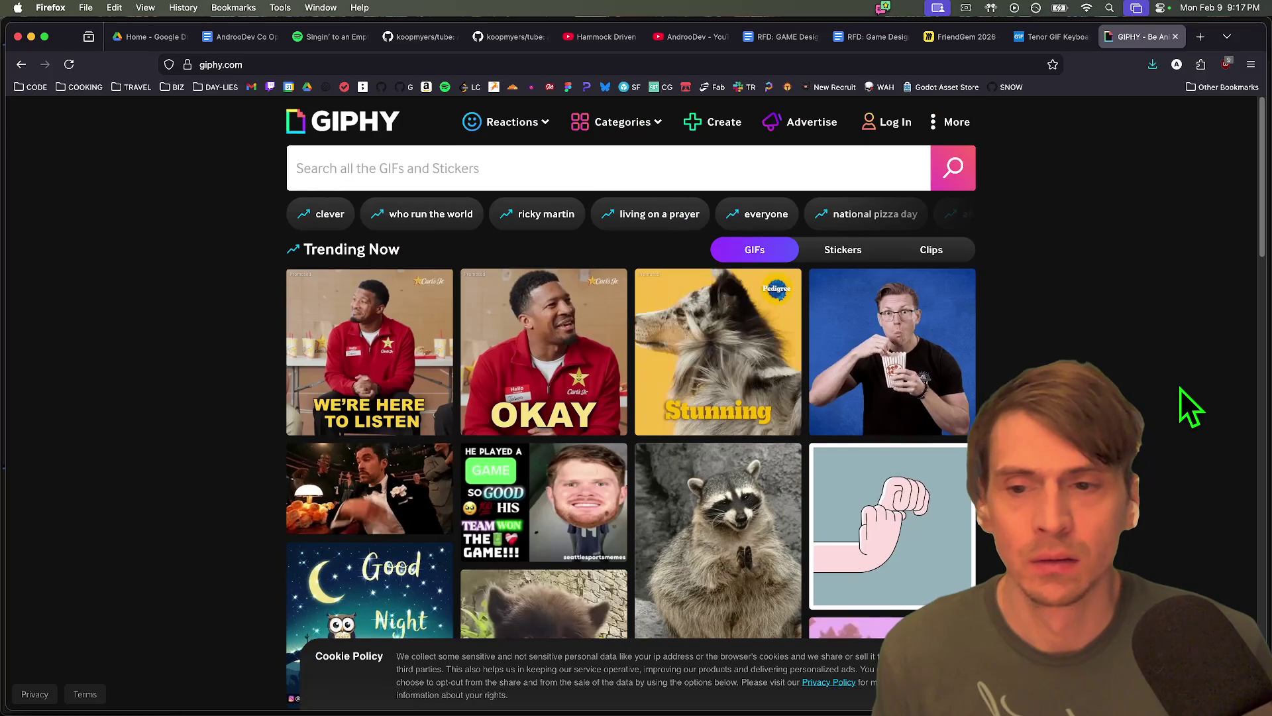
key(super+w)
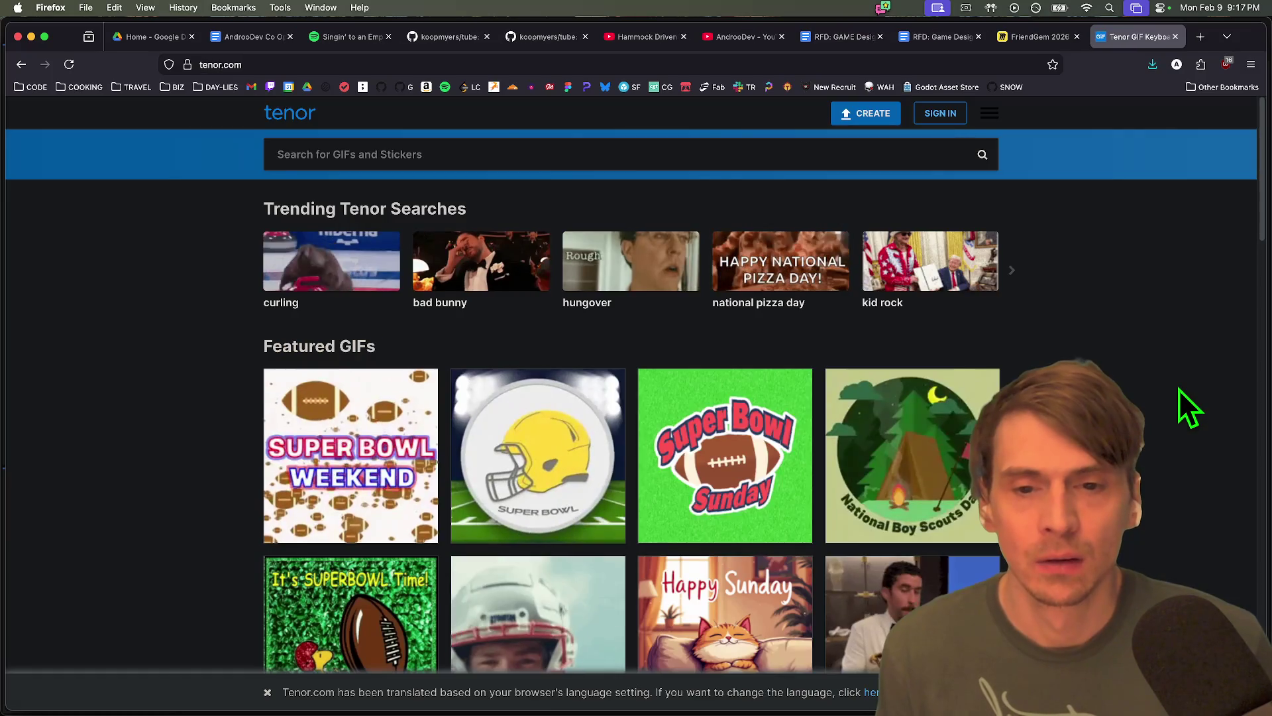
scroll(1179, 388, down, 6)
scroll(1178, 391, up, 6)
key(super+w)
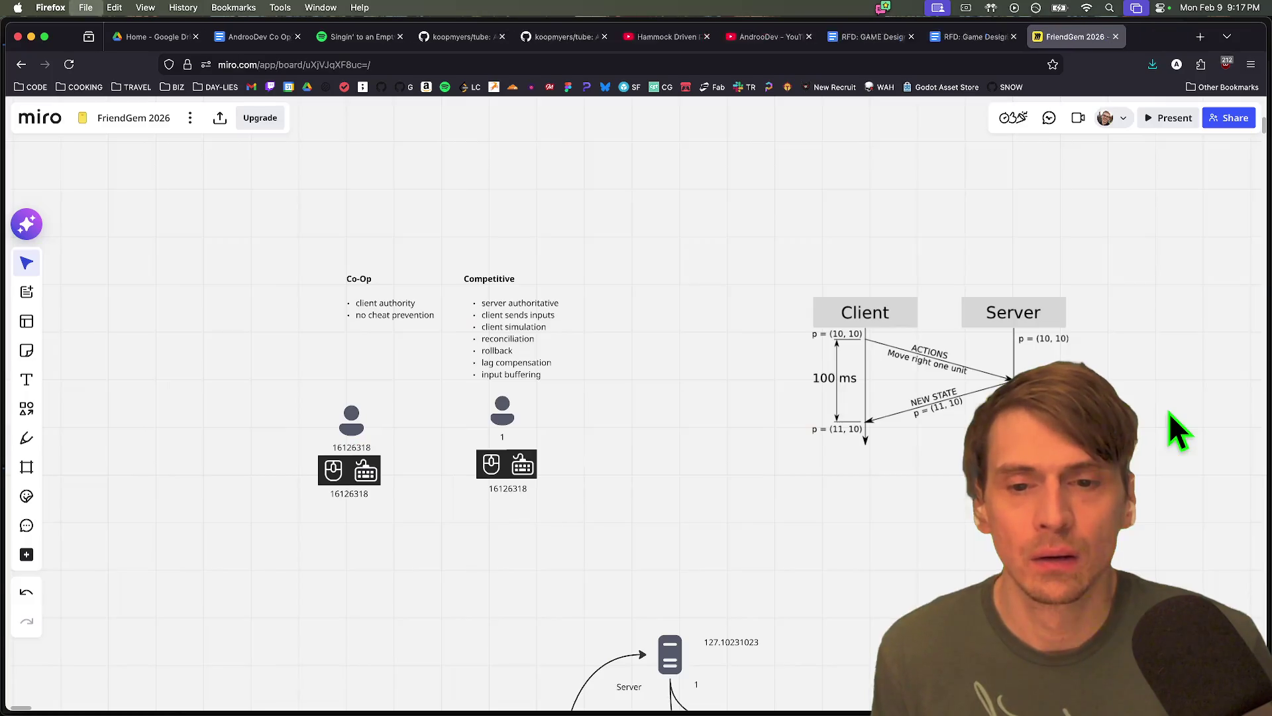
Switch back to the Godot editor showing main_menu.gd
scroll(585, 404, down, 3)
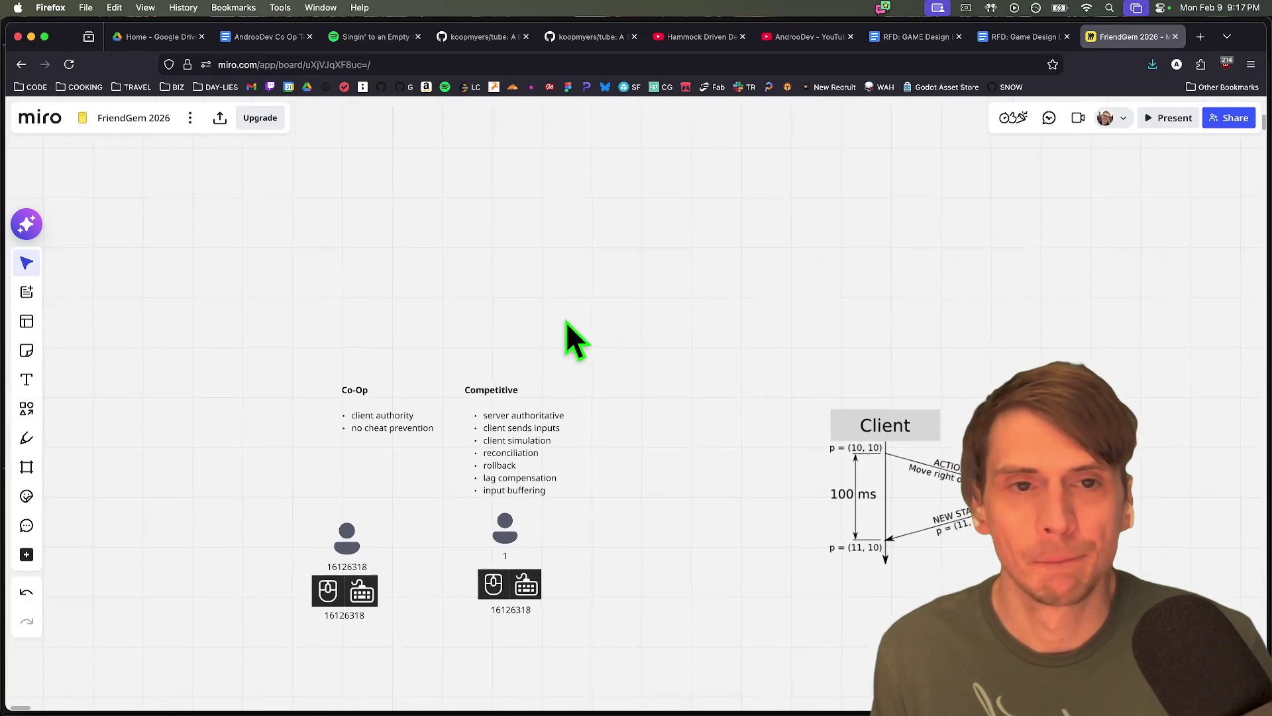
mouse_move(716, 39)
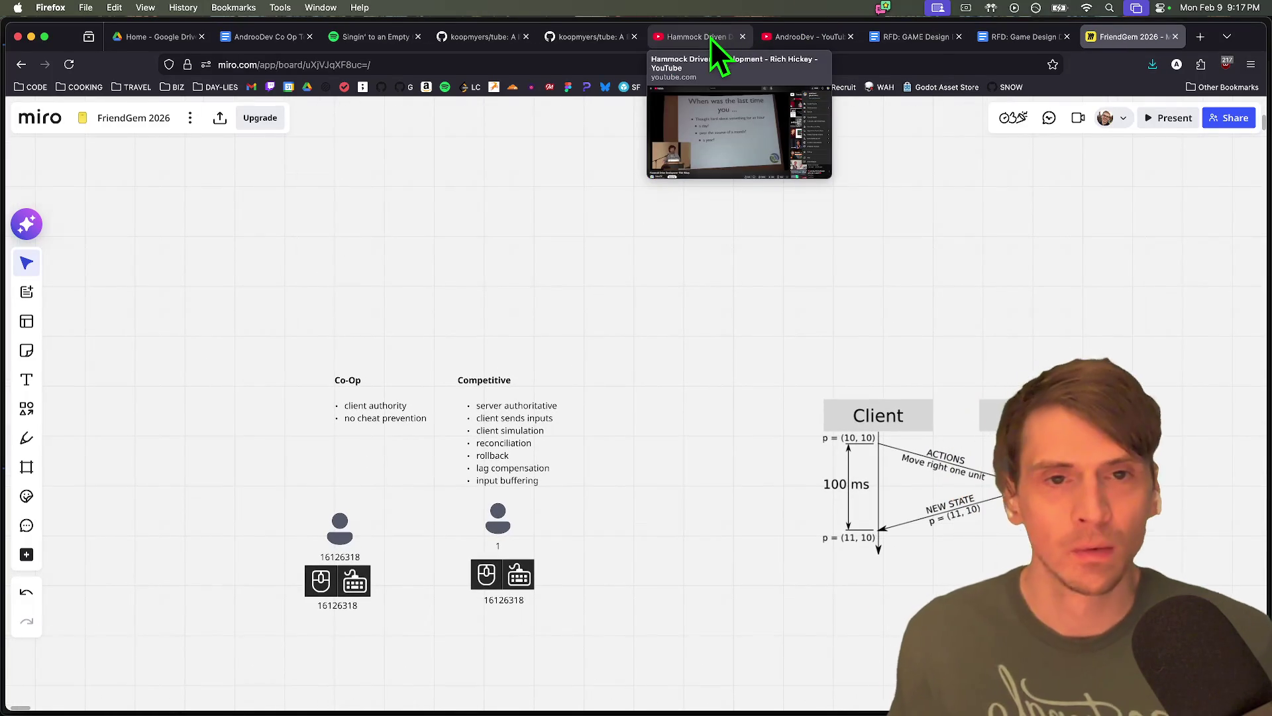
key(super+Tab)
key(super+Tab)
key(super+shift+Tab)
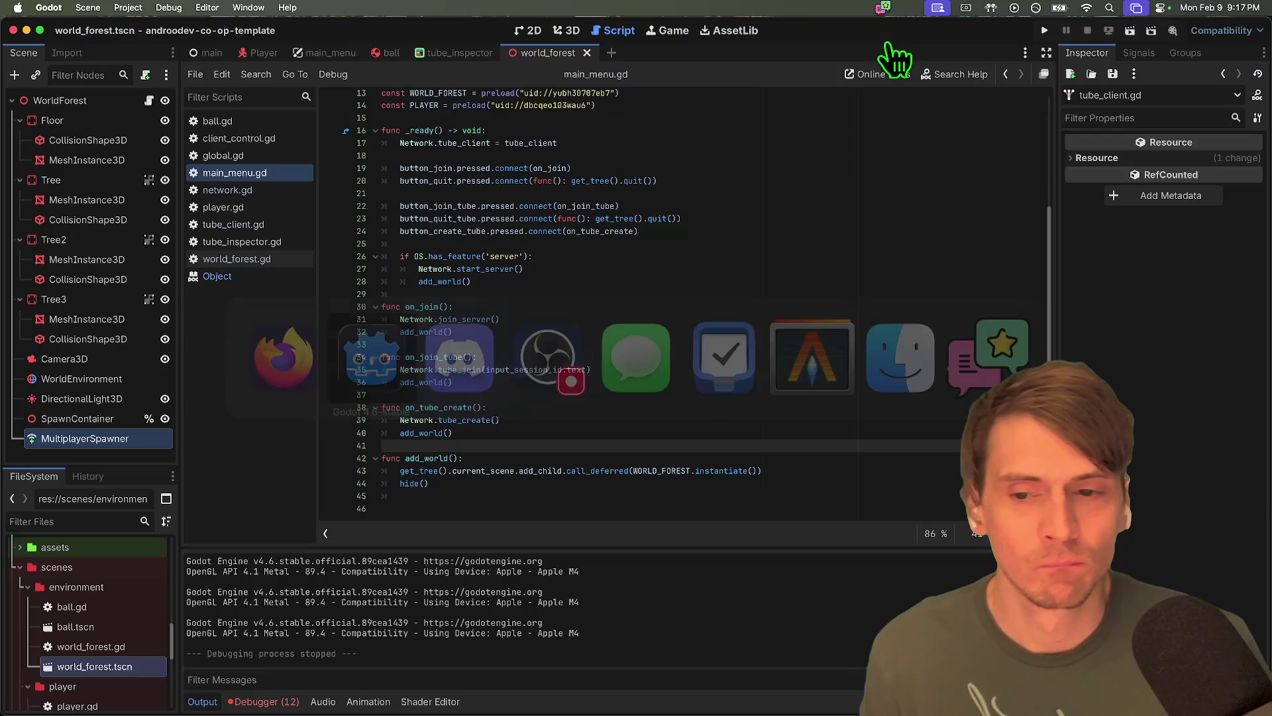
Delete the empty lines after hide() at the end of main_menu.gd, then switch to the Player scene
click(639, 507)
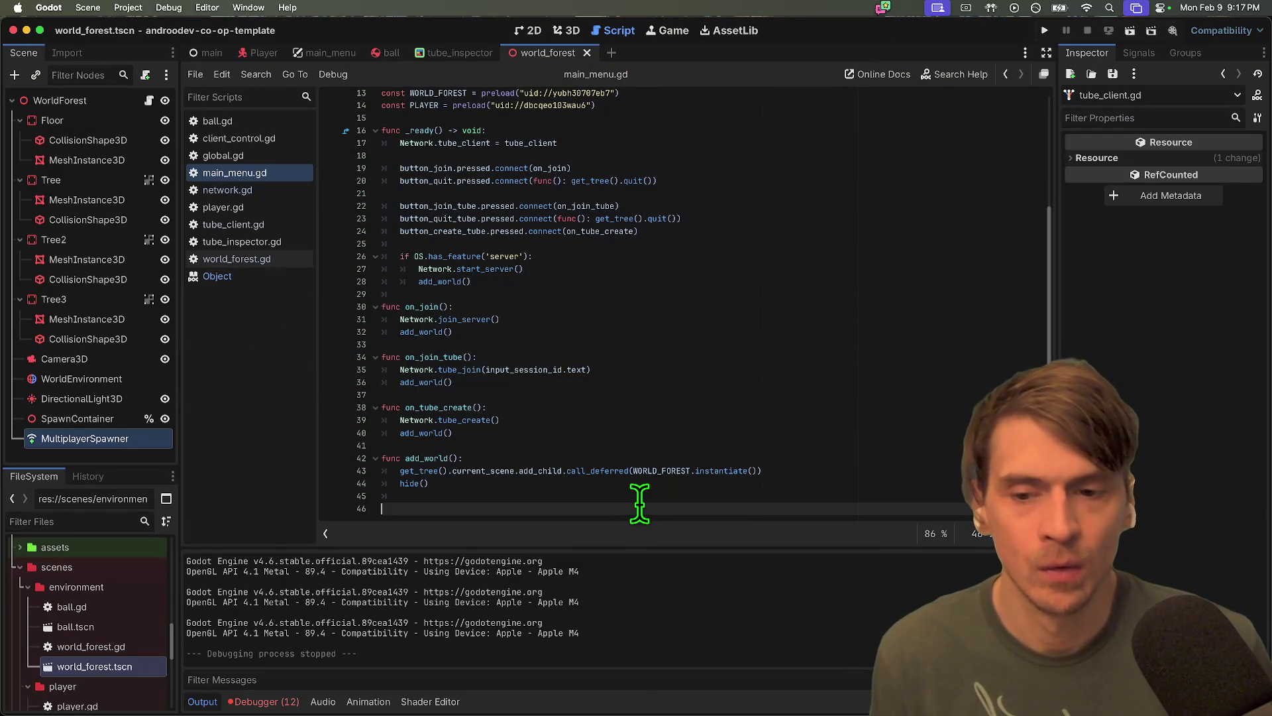
click(642, 496)
key(BackSpace)
key(BackSpace)
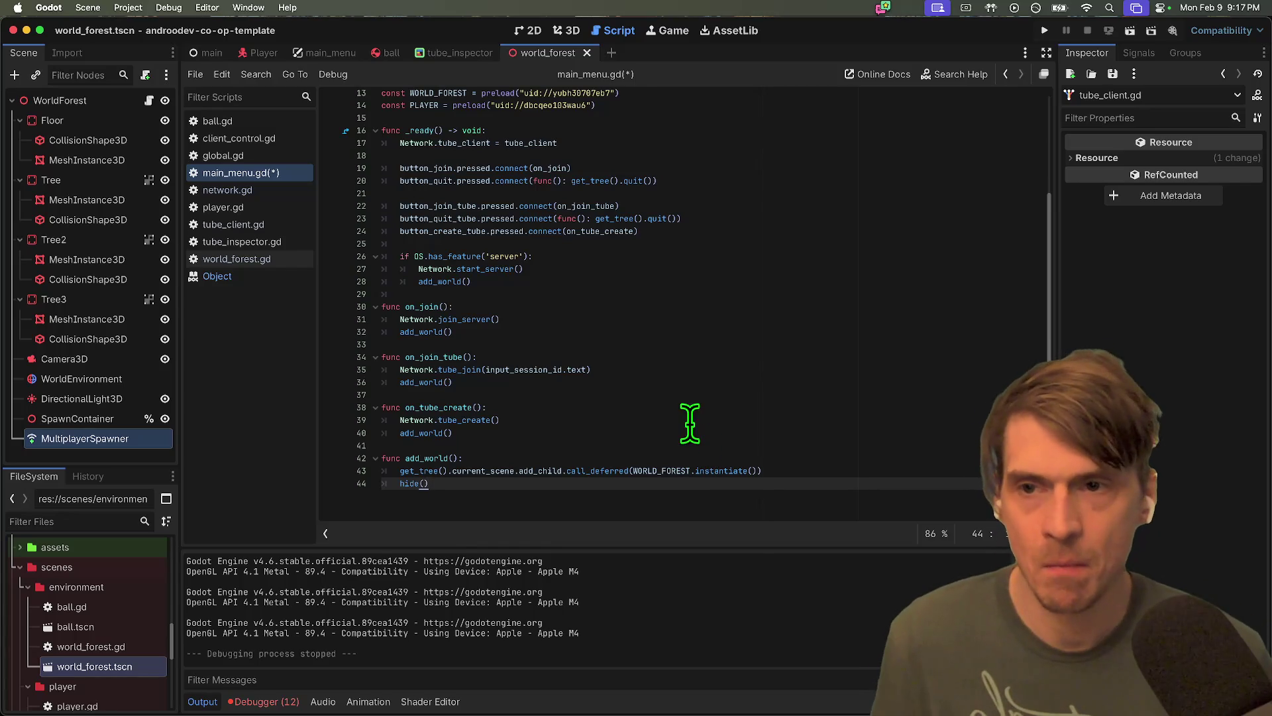
click(265, 57)
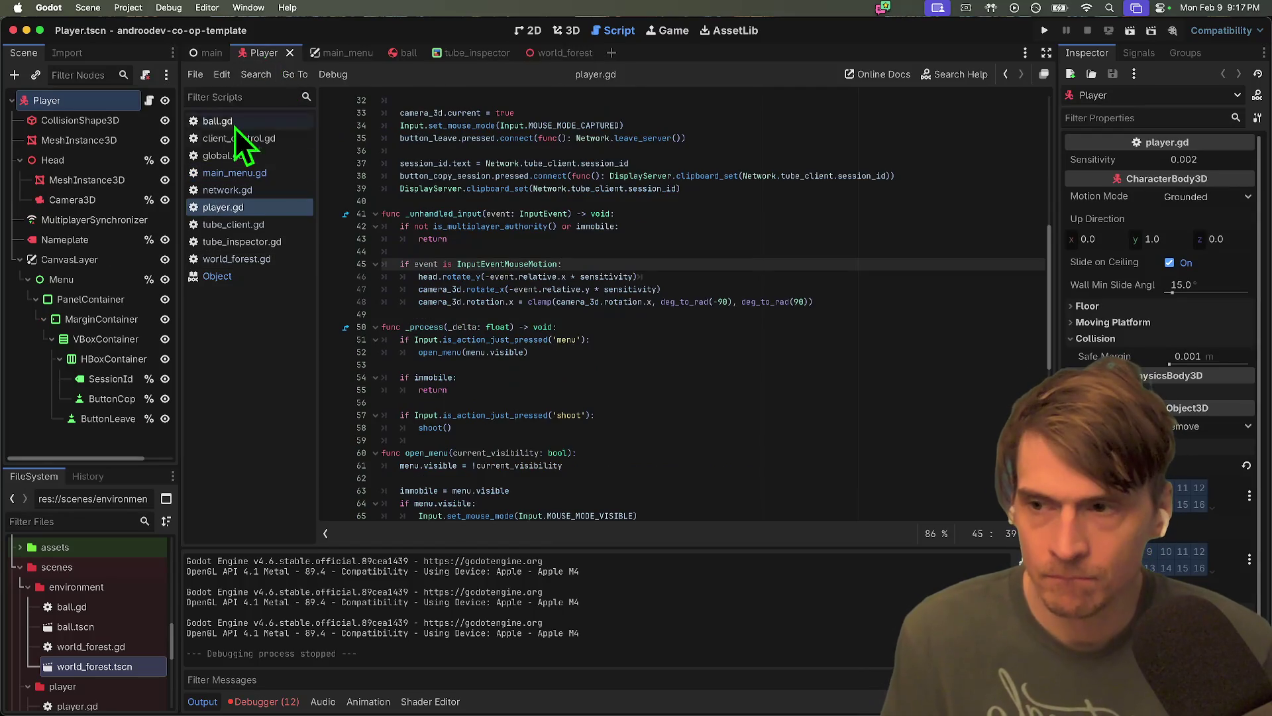
Enlarge the scene tree and select the ButtonLeave (Leave Game) node to view its properties
drag(137, 463, 137, 515)
click(136, 477)
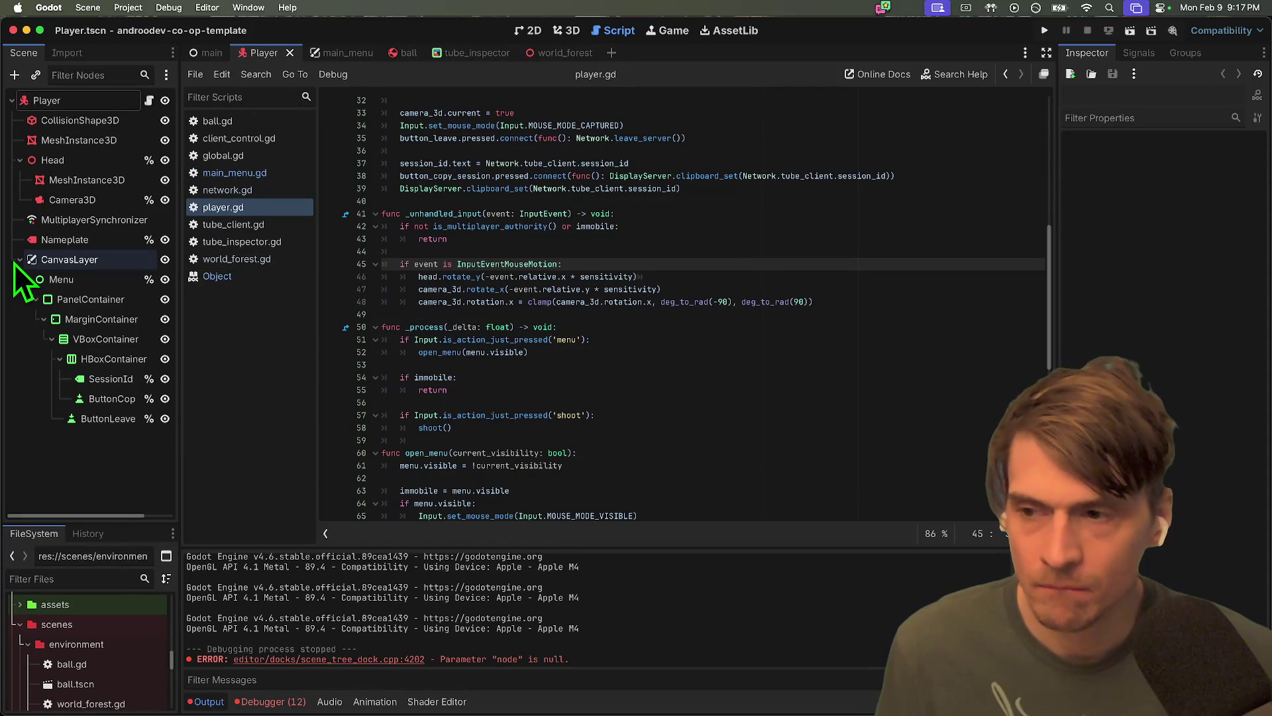
click(33, 422)
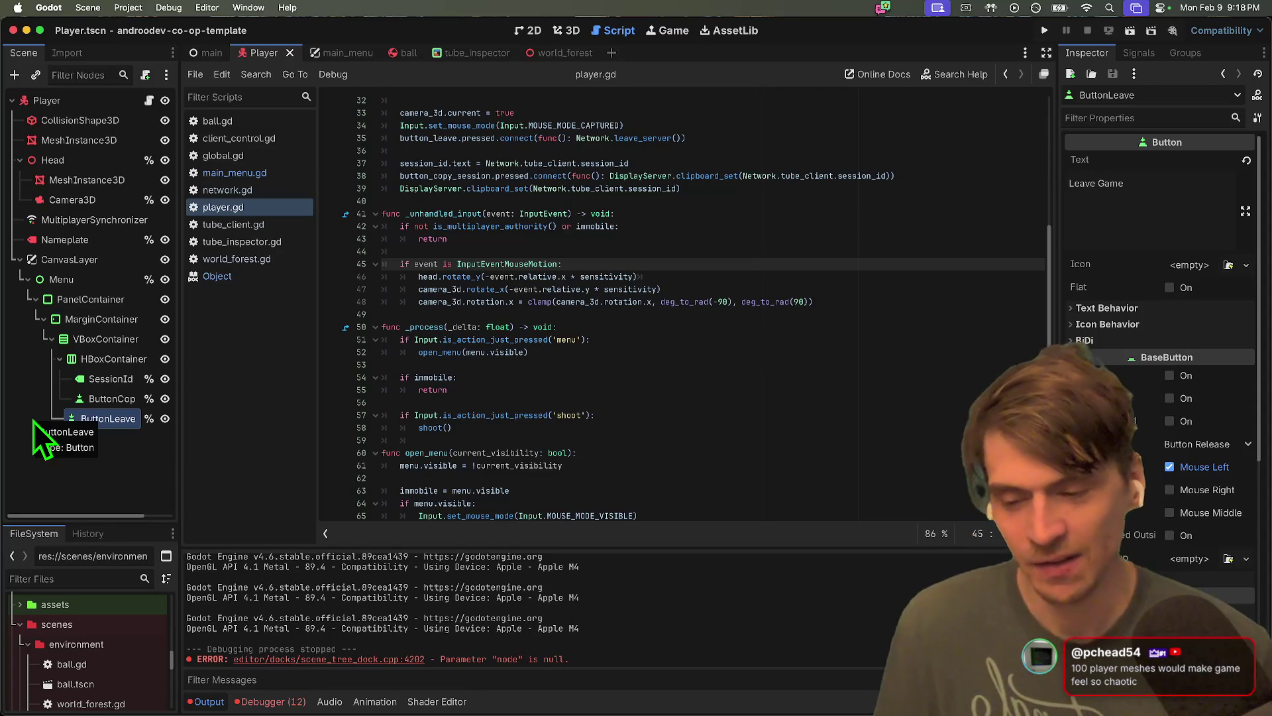
click(208, 7)
Quit to the Project List and open Batun2, accepting its upgrade to Godot 4.6
mouse_move(132, 9)
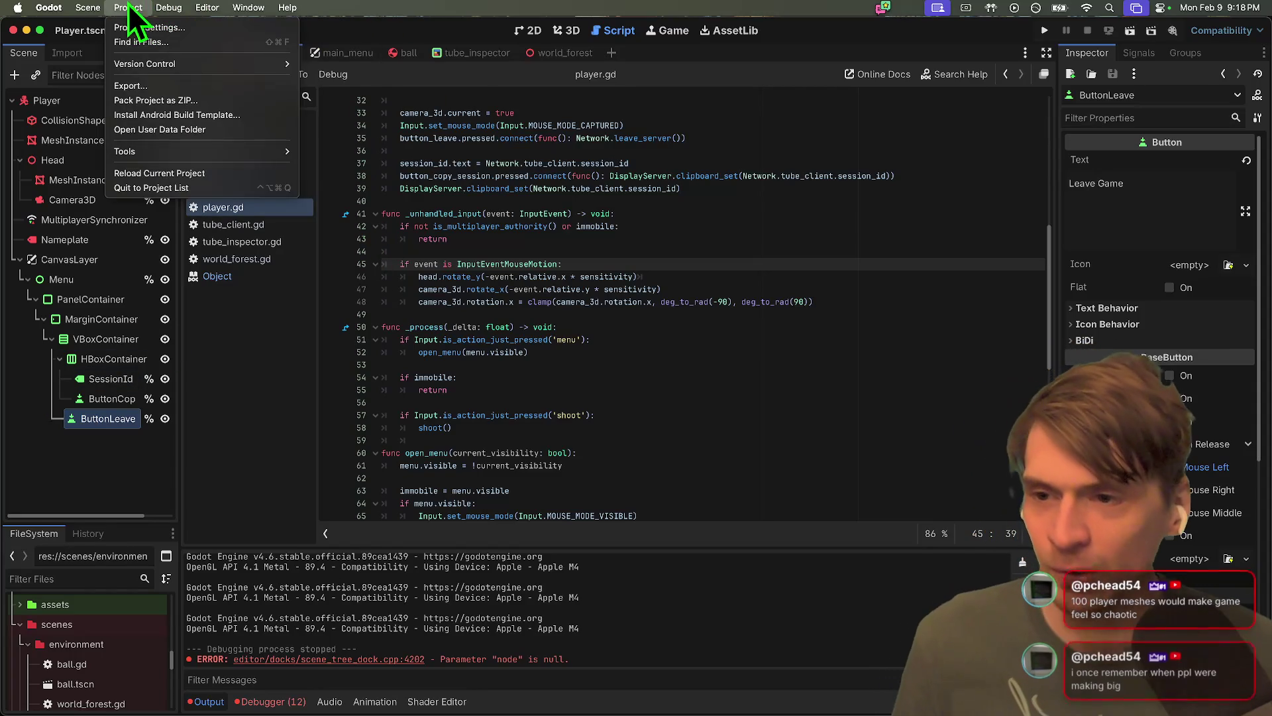
click(137, 189)
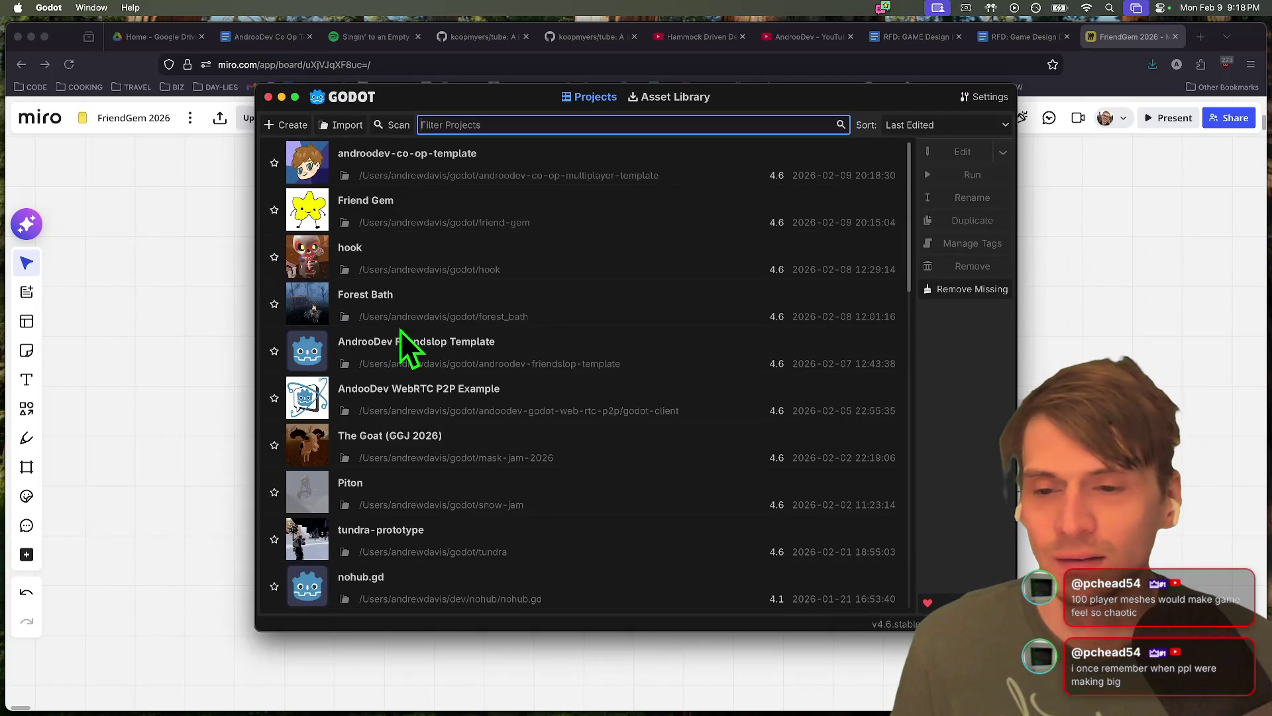
scroll(400, 330, down, 2)
scroll(399, 330, down, 5)
scroll(399, 331, down, 2)
scroll(400, 334, down, 1)
double_click(491, 432)
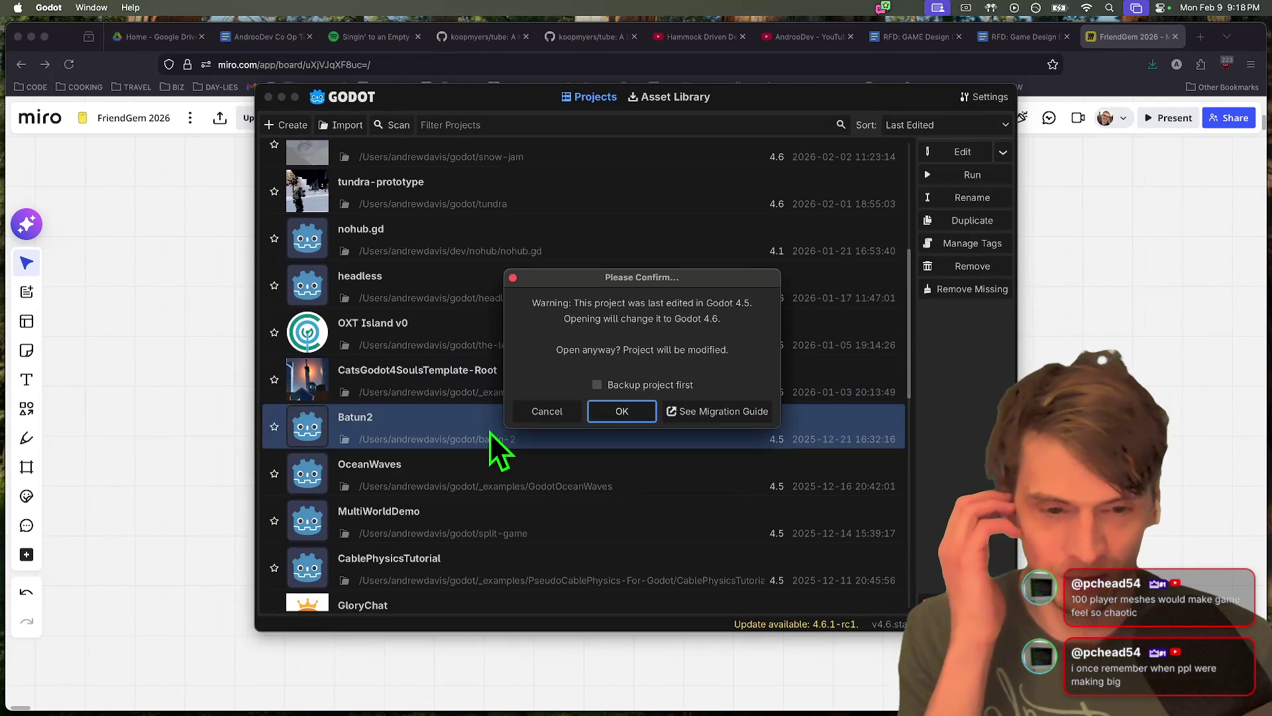
click(632, 405)
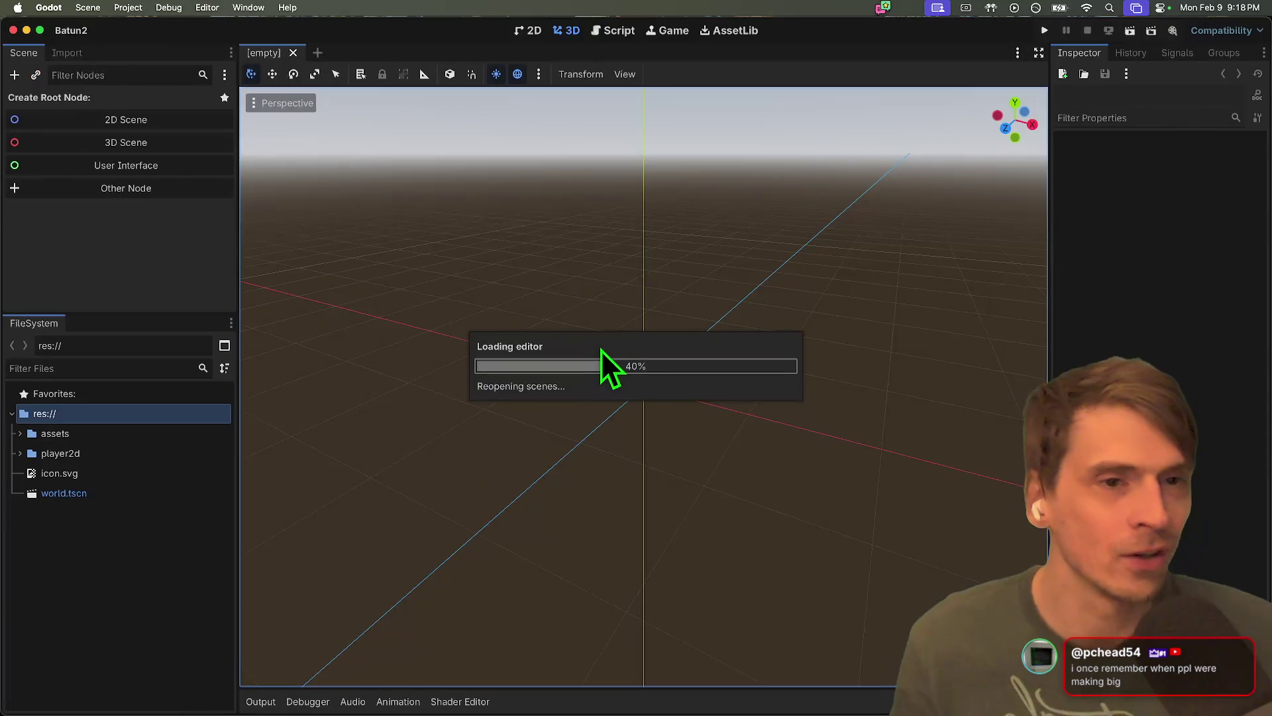
Run Batun2, walk the character in all eight directions, then stop the game
key(super+b)
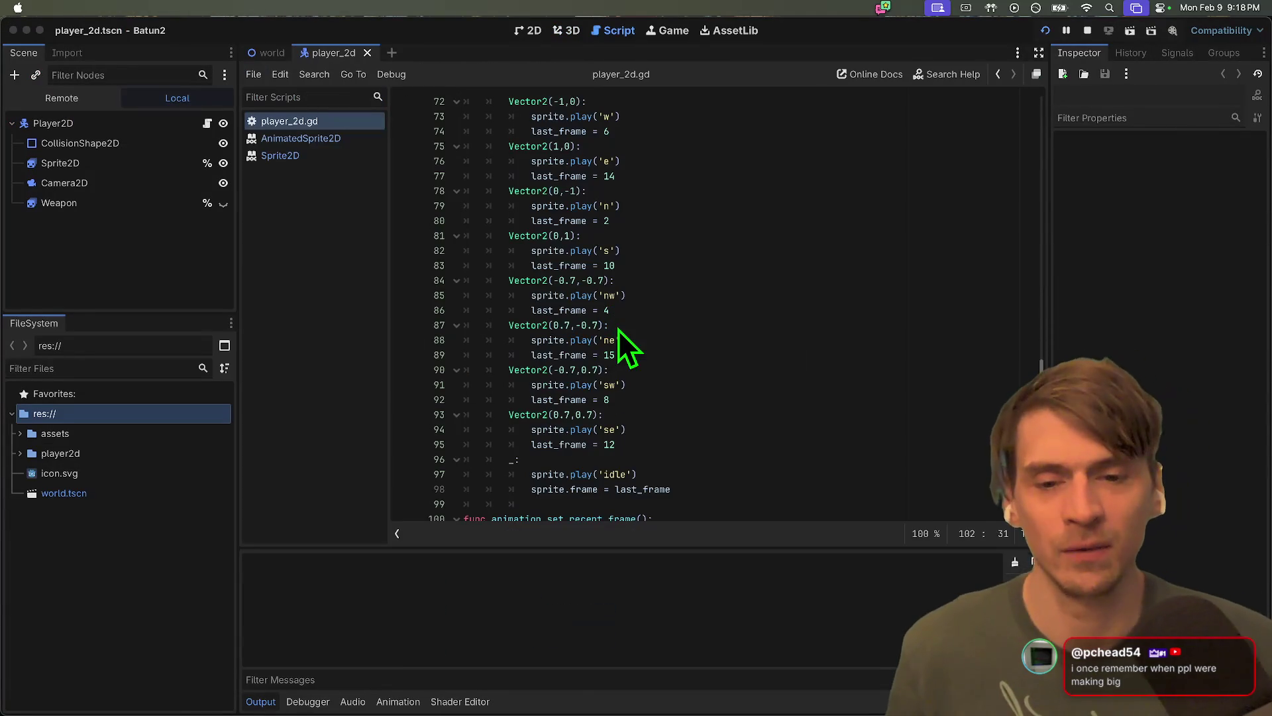
key(Left)
key(Down)
key(Right)
key(Up)
key(Right)
key(Down)
key(Left)
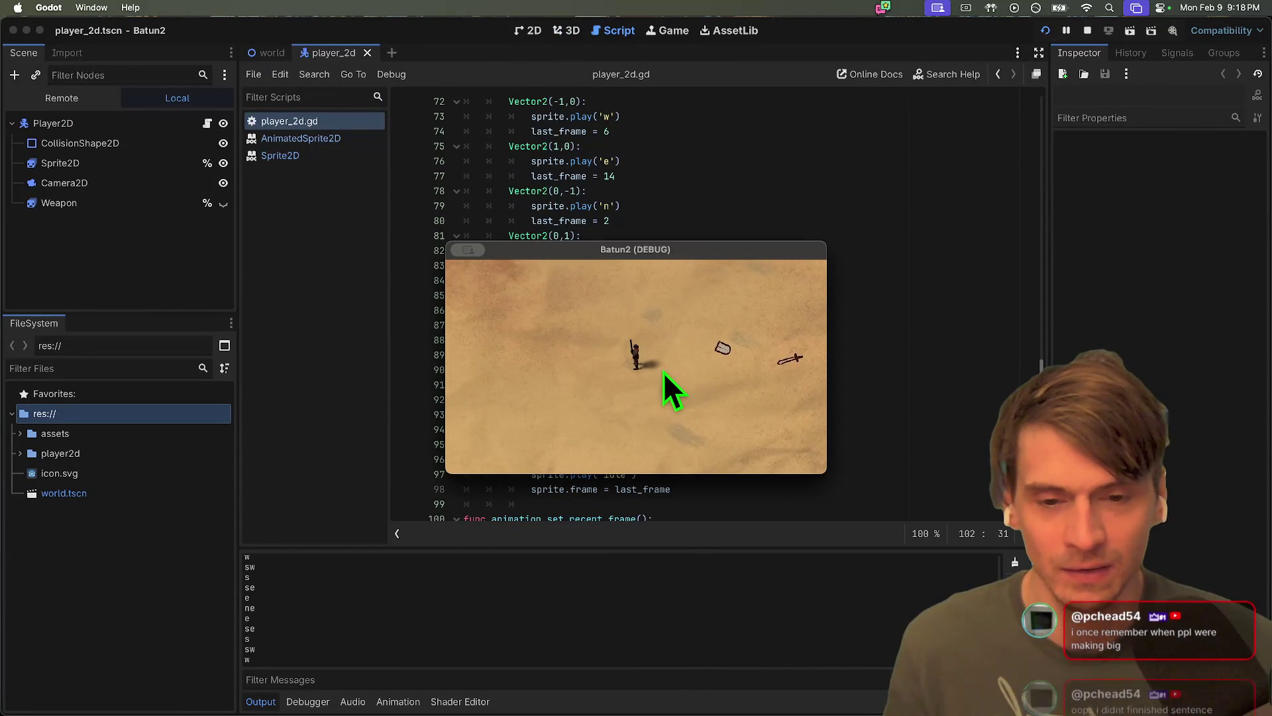
key(Right)
key(Up)
key(Down)
key(Down)
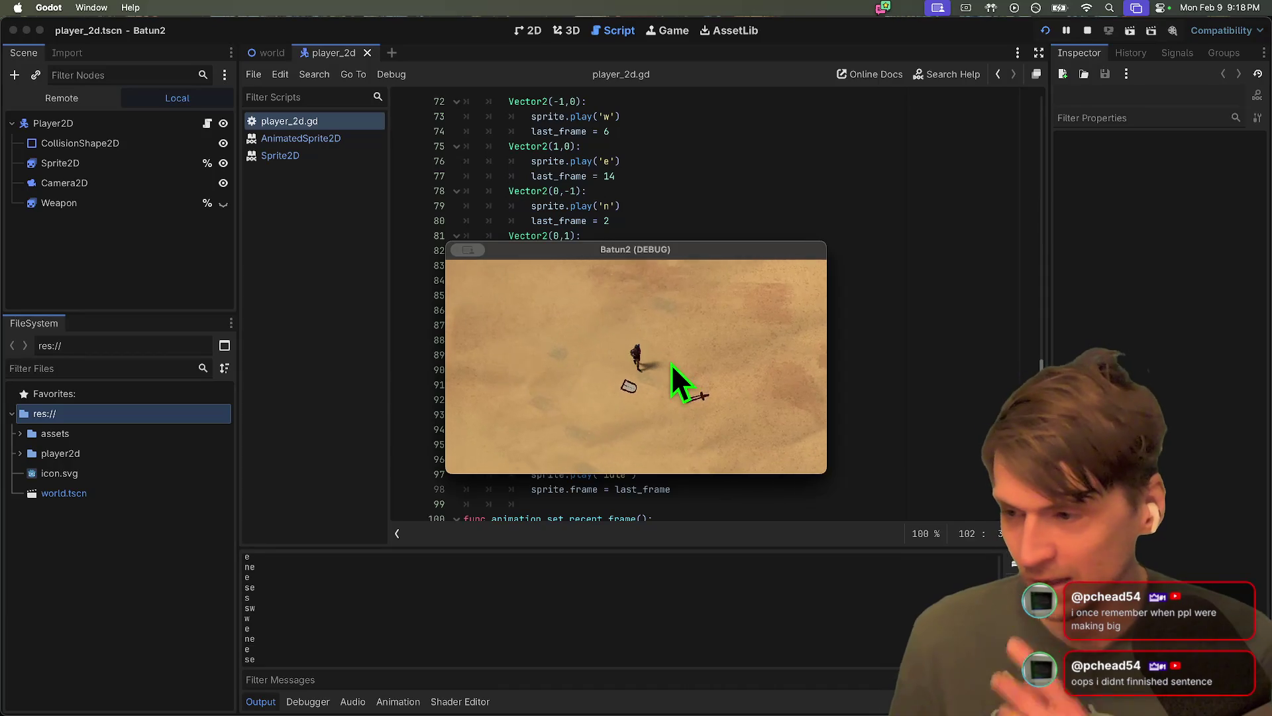
key(Up)
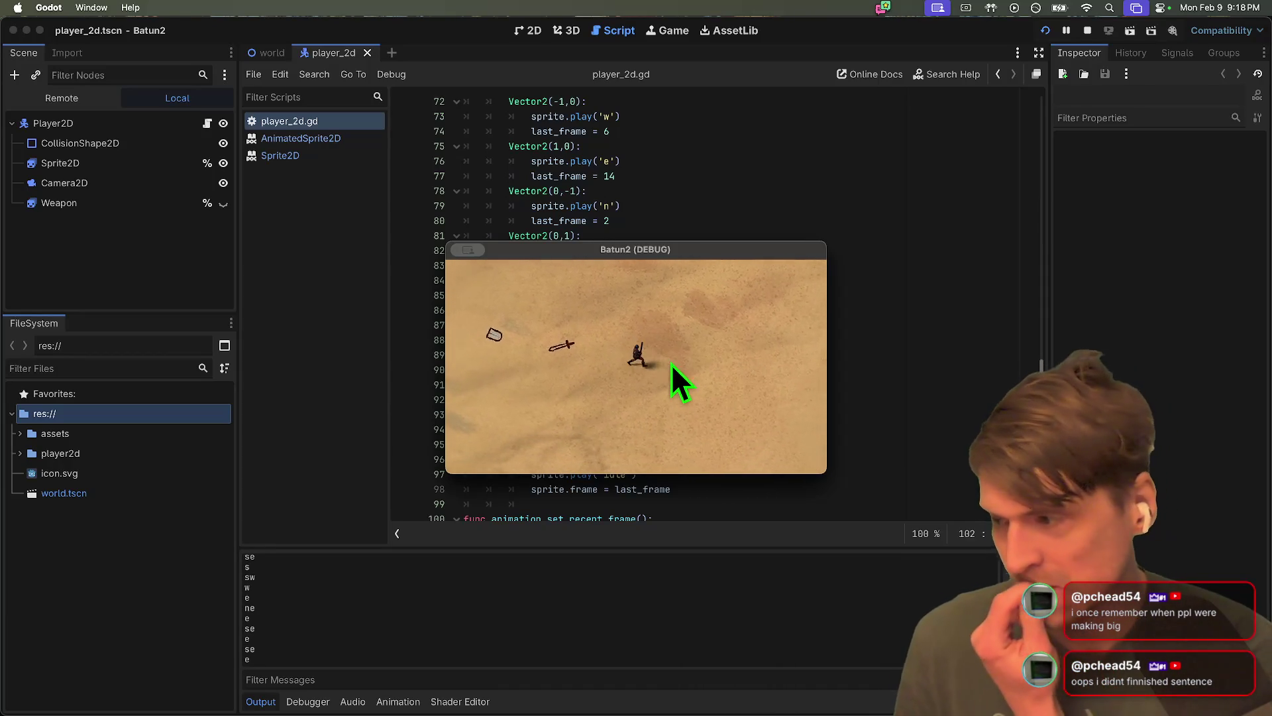
key(Left)
key(Down)
key(Right)
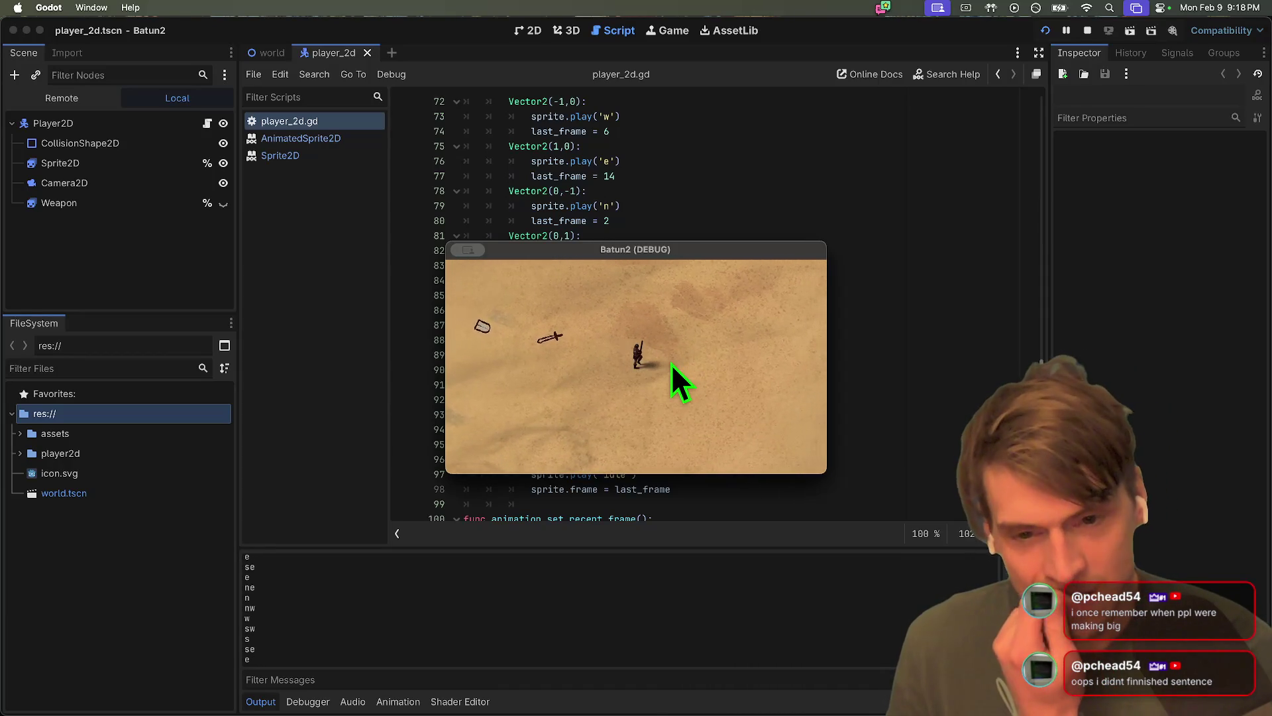
key(Up)
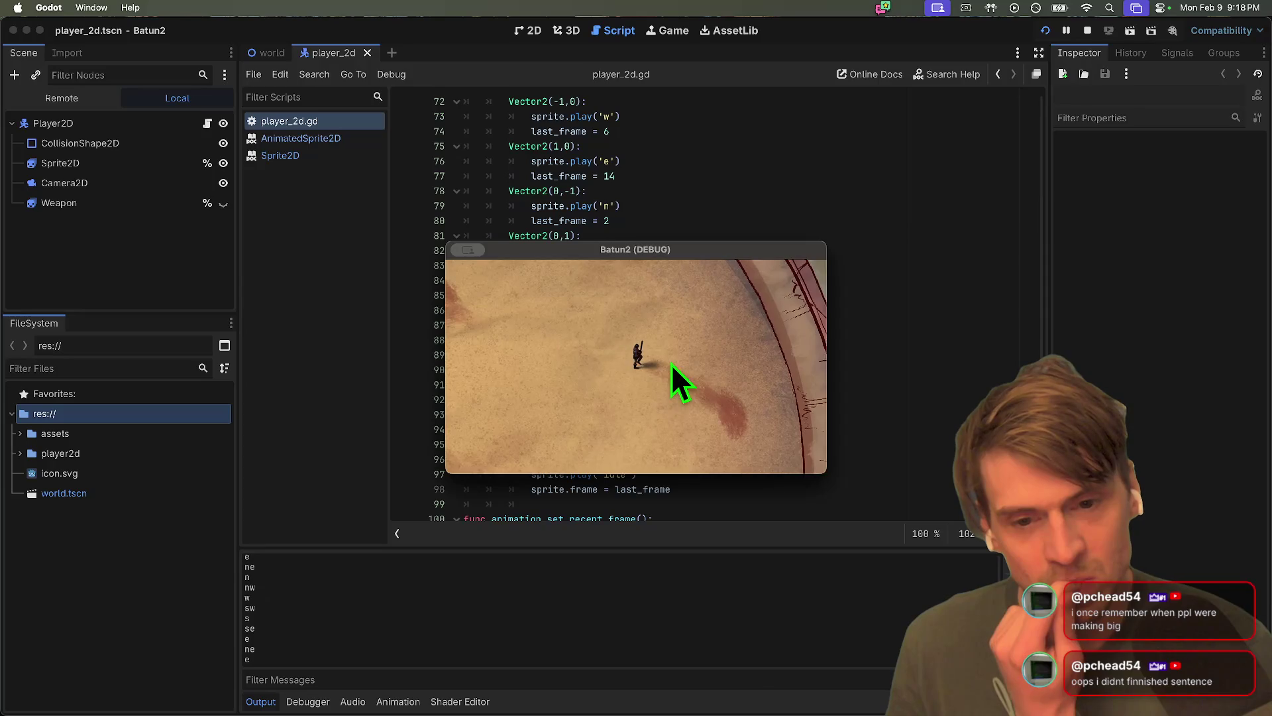
key(Down)
key(Left)
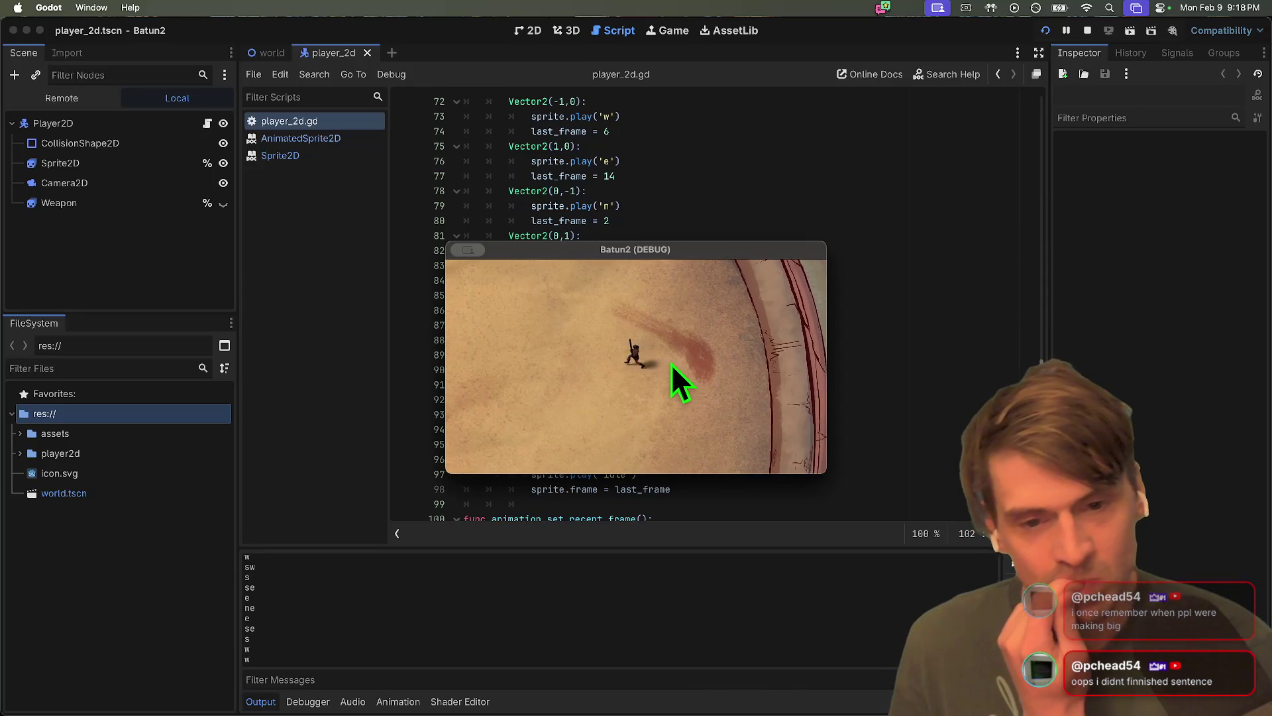
key(Down)
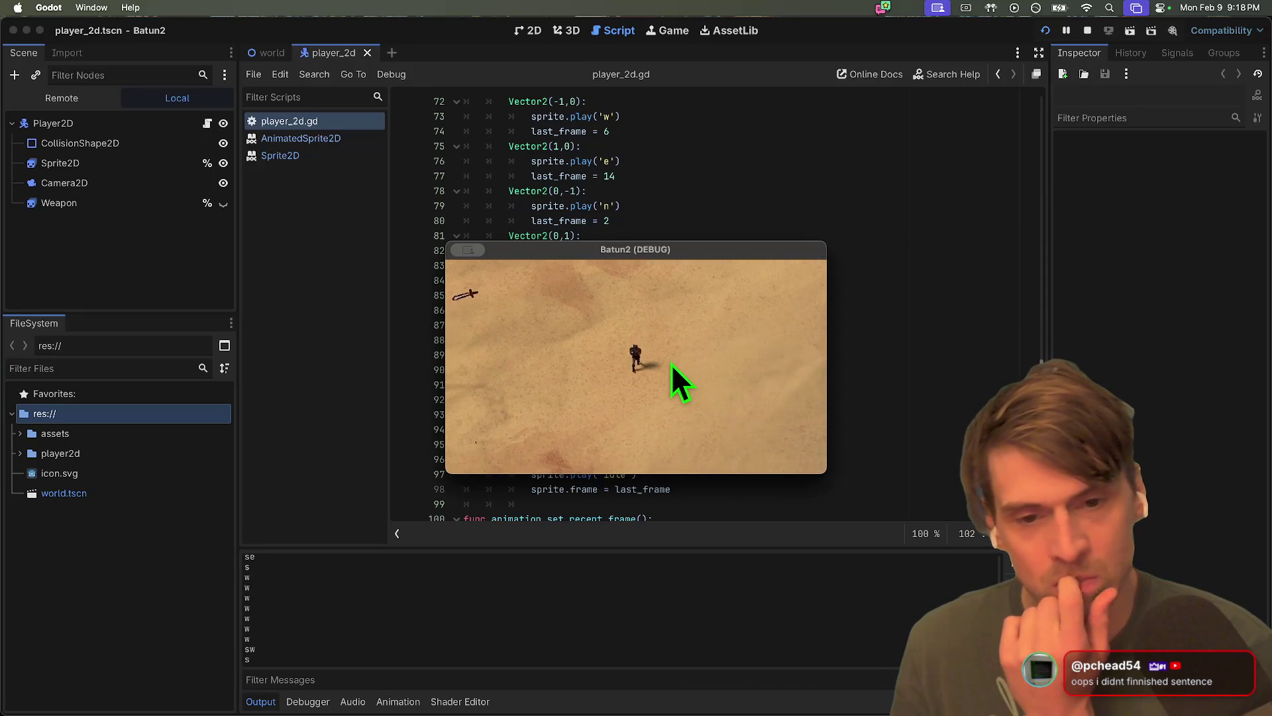
key(Left)
key(super+q)
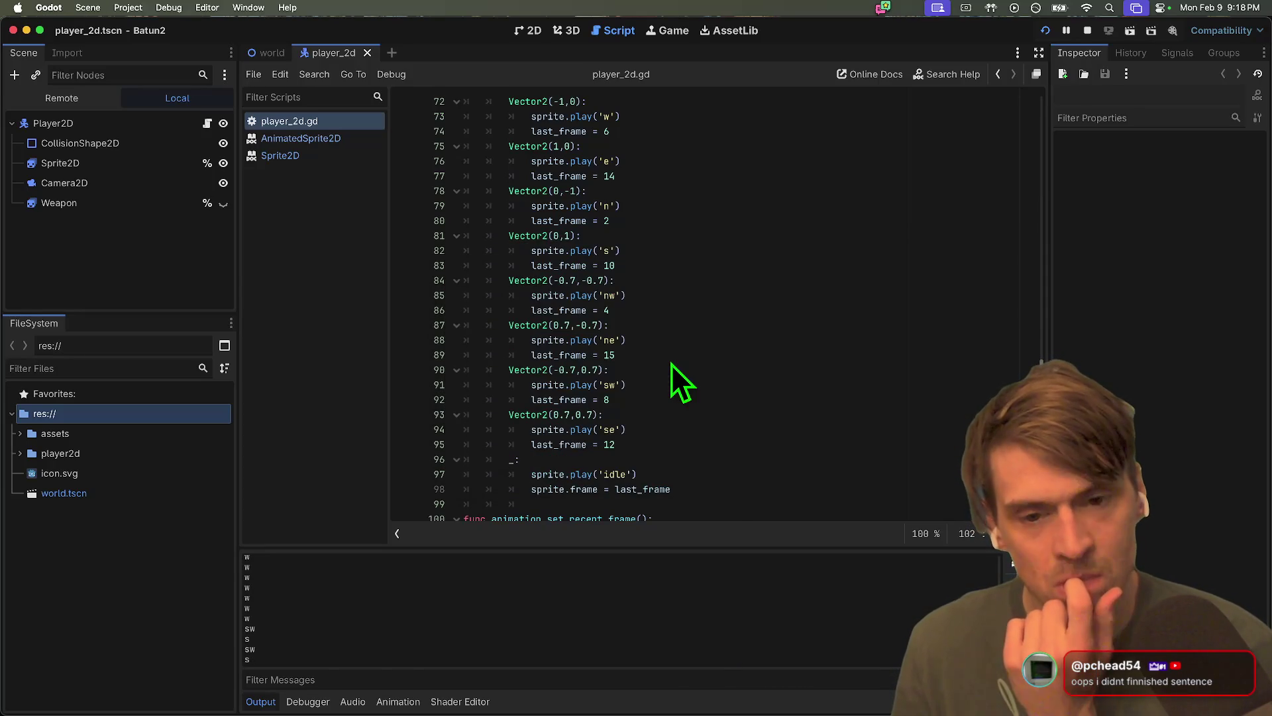
Close the player_2d tab, clear the Output log, and switch to the Miro FriendGem board
middle_click(344, 58)
key(super+Tab)
key(super+Tab)
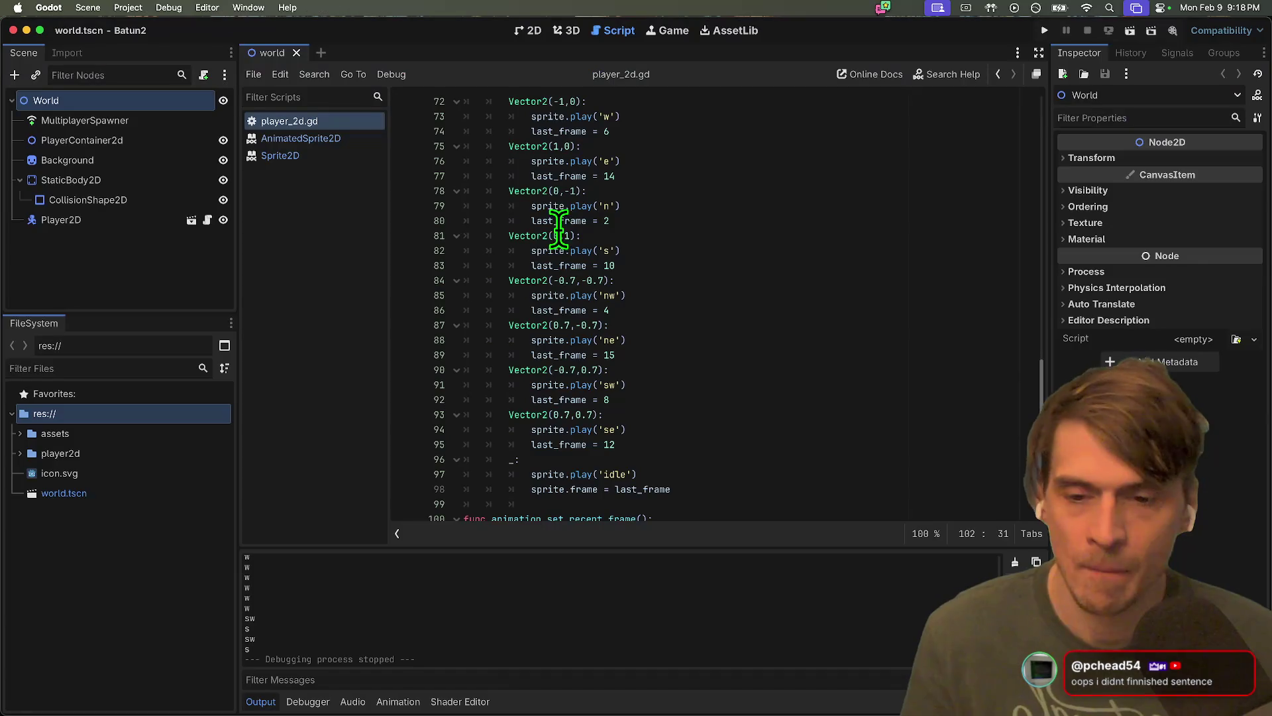
click(1257, 560)
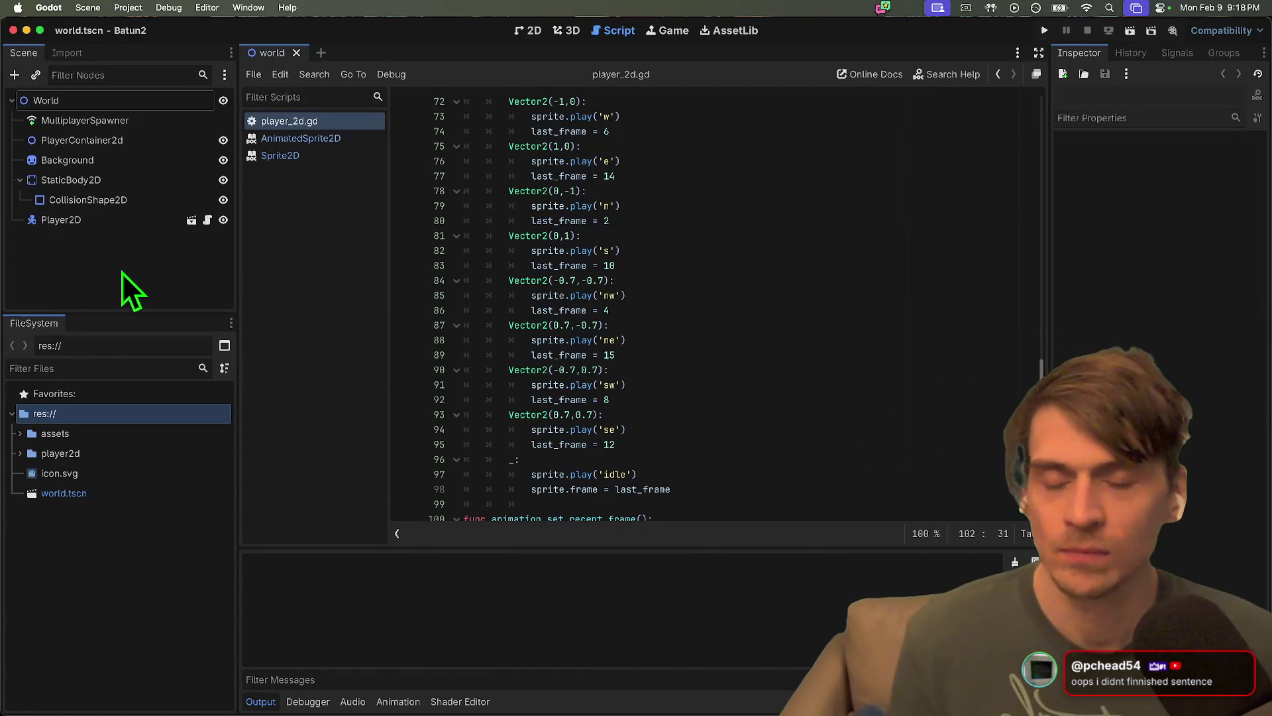
key(super+Tab)
scroll(625, 505, down, 2)
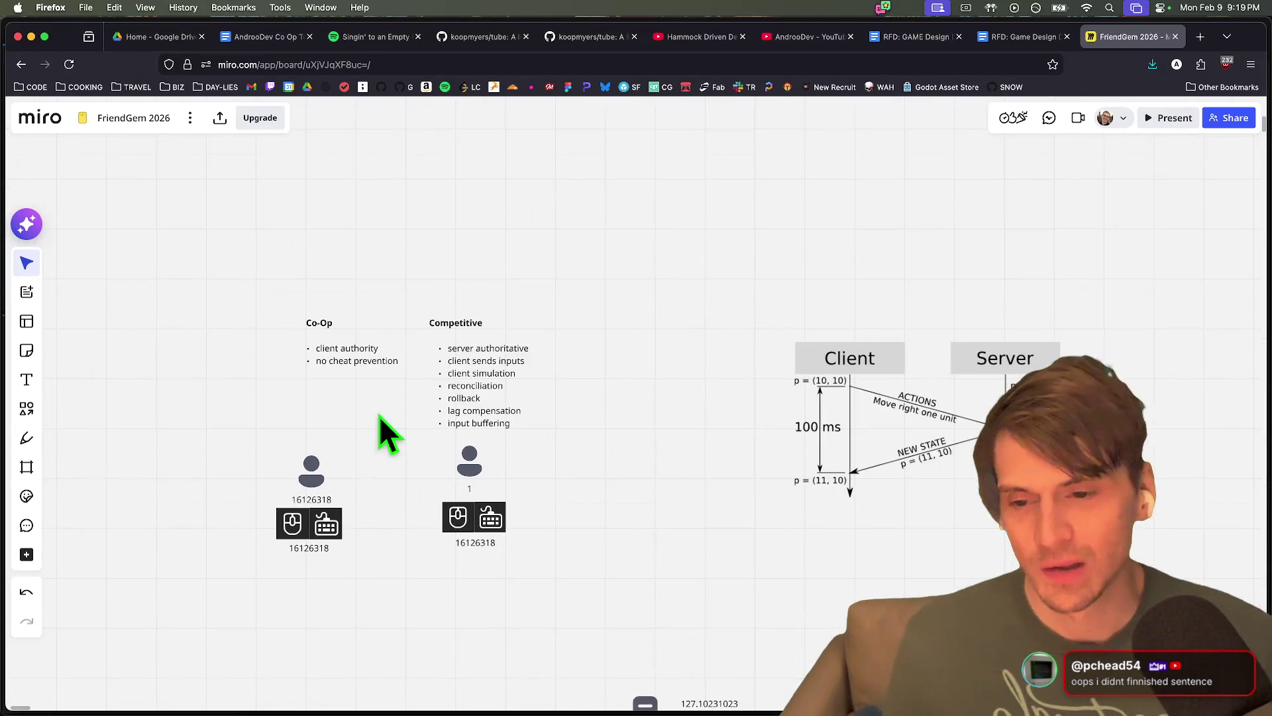
Pan the Miro board and select the Co-Op text block
scroll(408, 437, up, 3)
scroll(406, 468, left, 5)
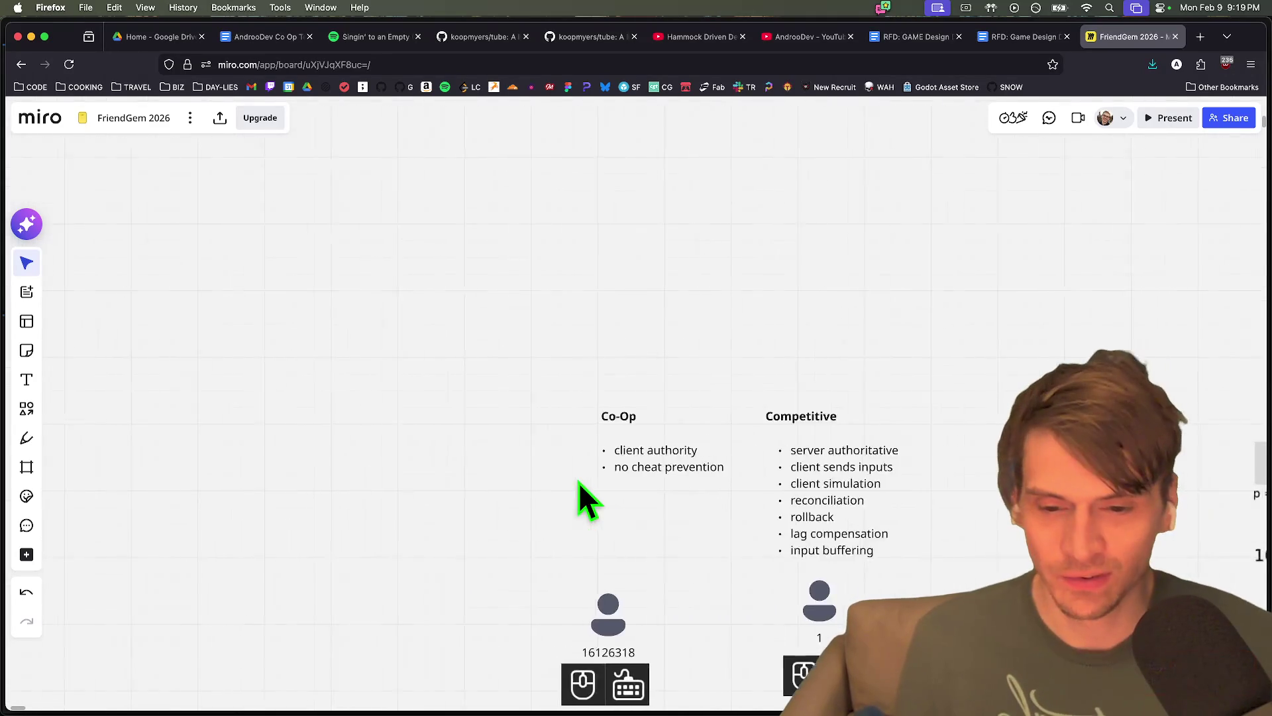
scroll(583, 496, up, 3)
drag(808, 503, 565, 360)
click(605, 518)
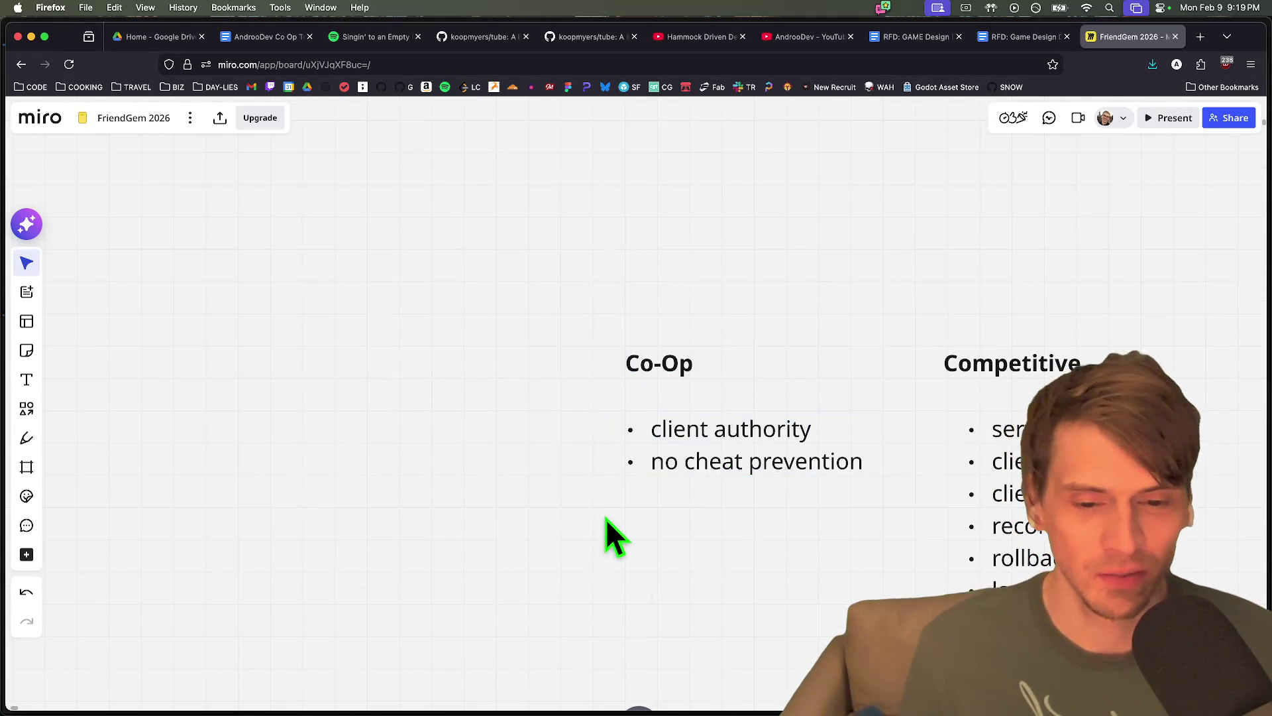
scroll(594, 510, down, 2)
drag(514, 499, 776, 308)
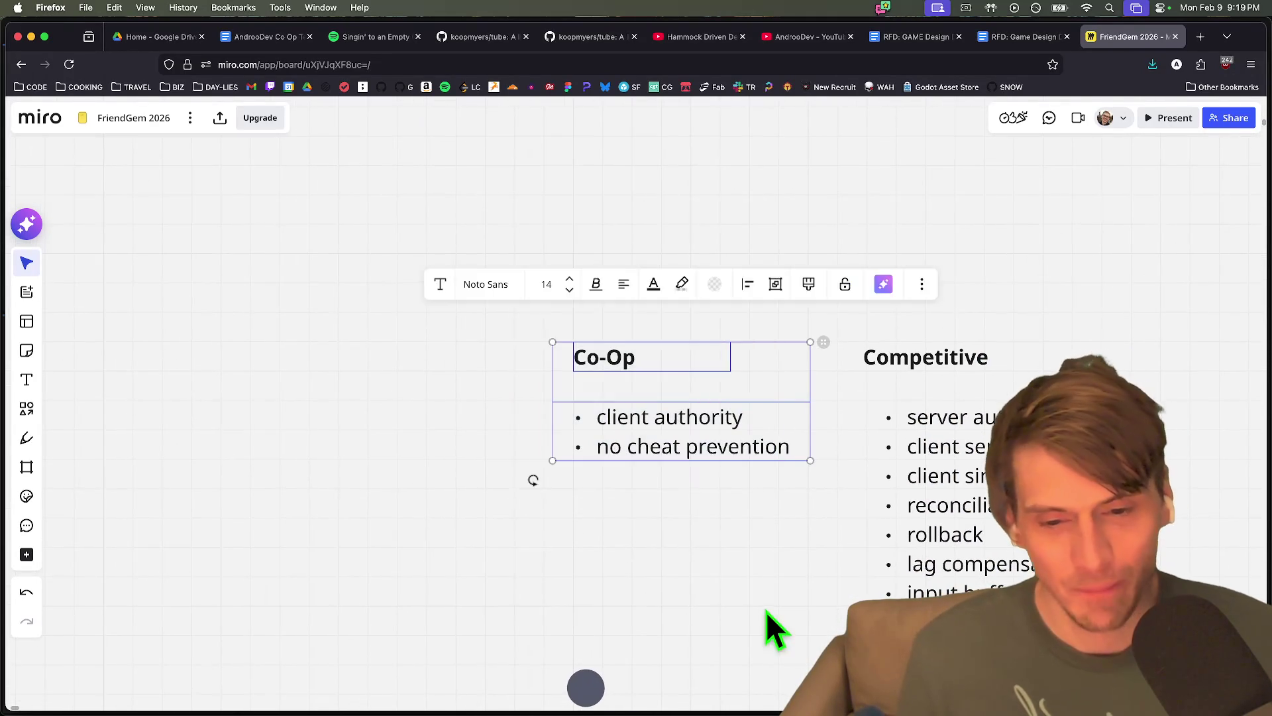
drag(767, 625, 520, 520)
Select the Competitive bullet list, move it, then undo the move
scroll(689, 523, right, 5)
drag(812, 518, 652, 398)
drag(115, 376, 159, 239)
click(829, 412)
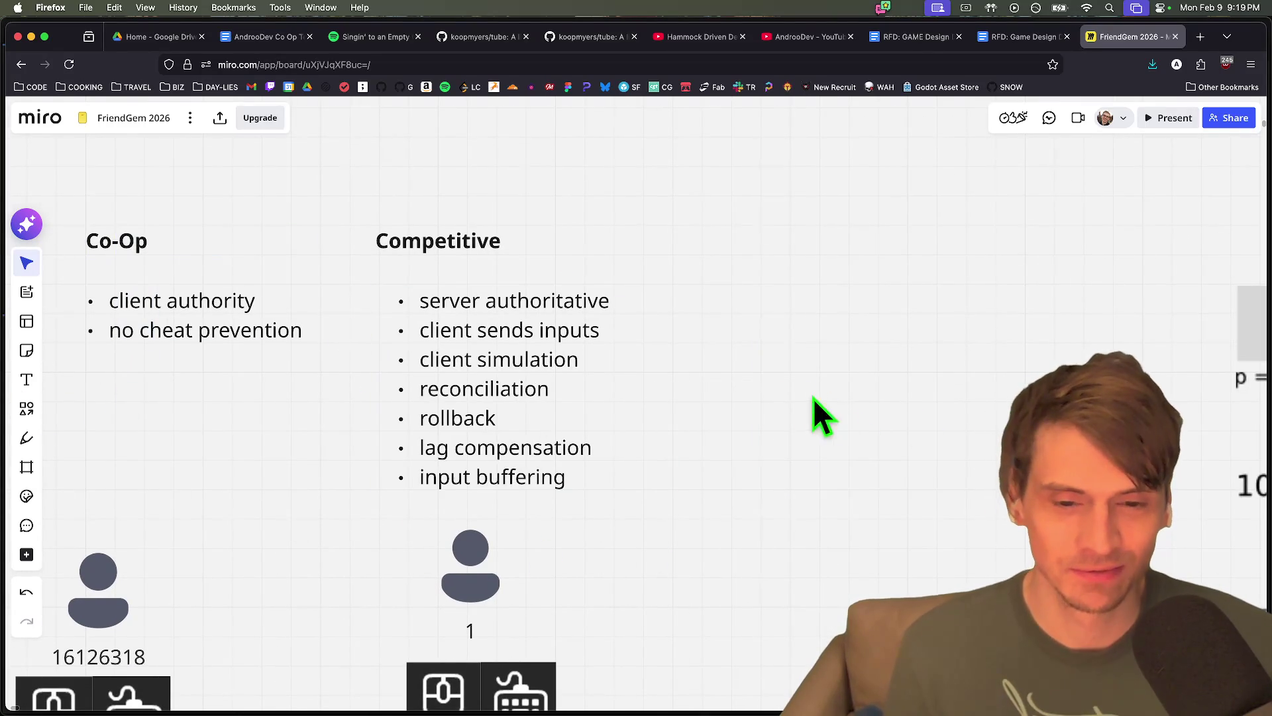
drag(665, 367, 749, 427)
key(super+z)
Add a '25' text box beside the Competitive list, then delete it
key(t)
click(795, 368)
text(25)
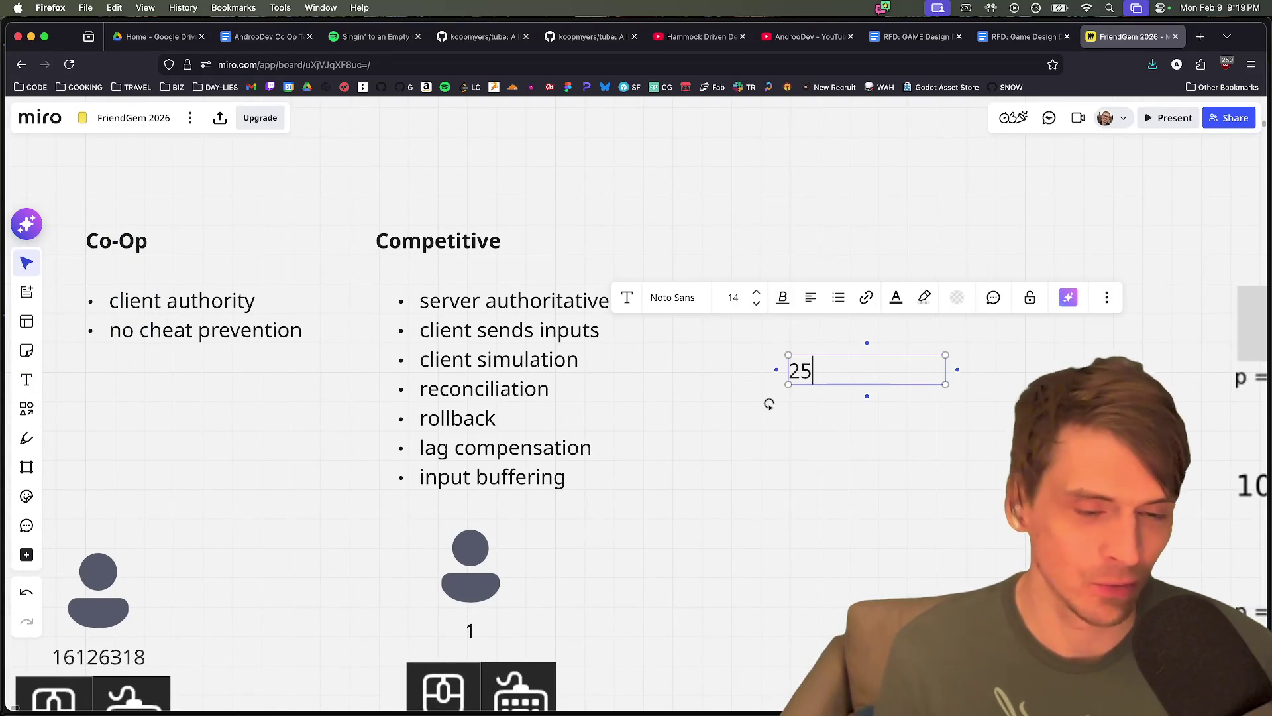
click(912, 462)
drag(915, 445, 782, 377)
key(BackSpace)
key(super+Tab)
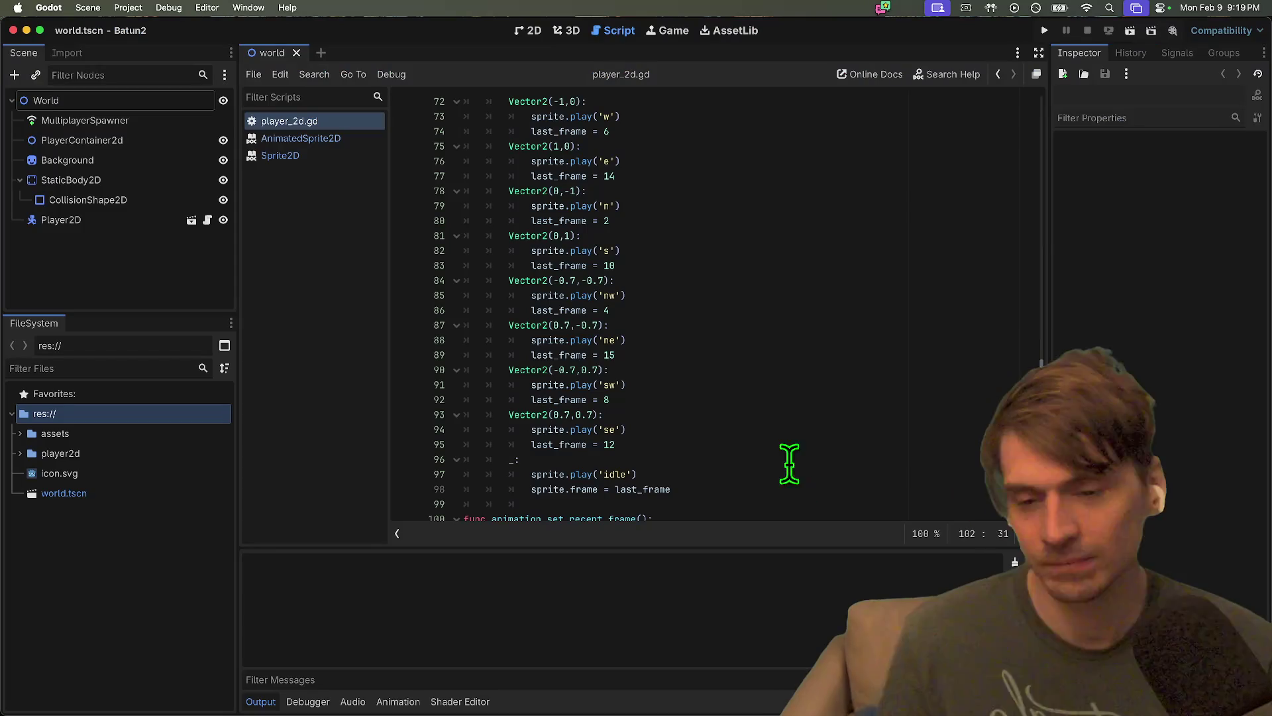
key(super+Tab)
key(super+Tab)
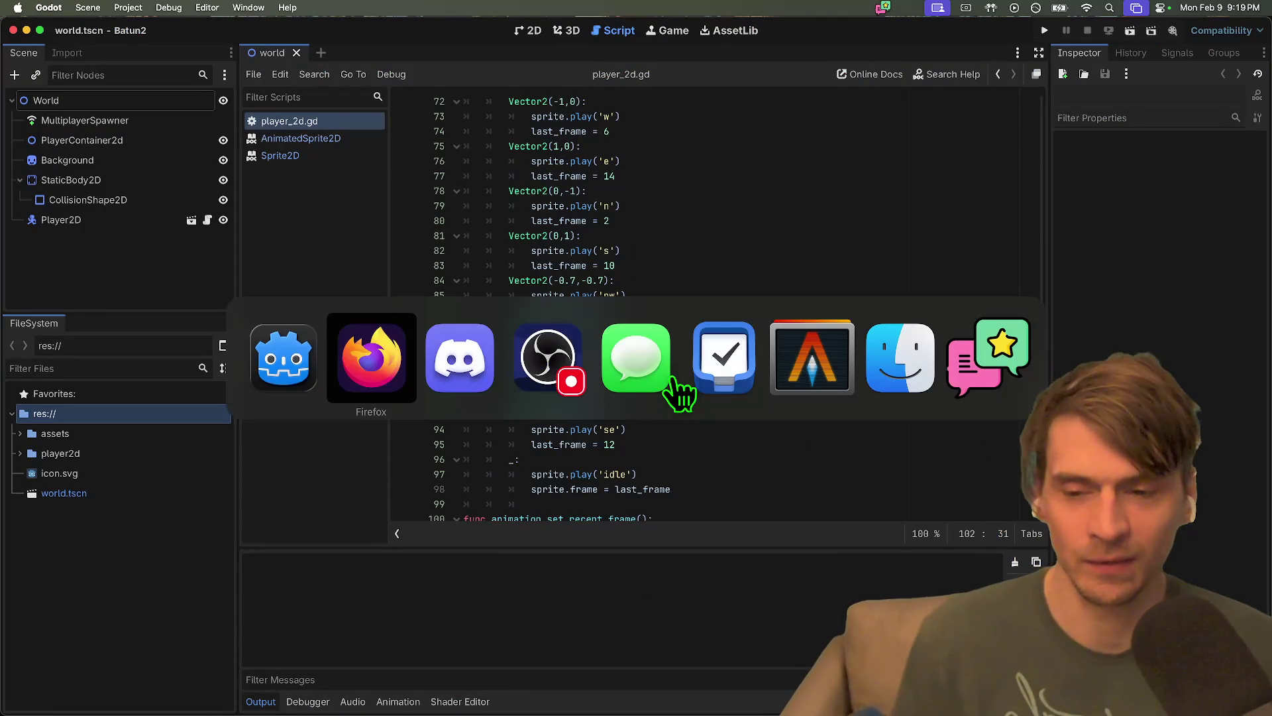
key(super+shift+Tab)
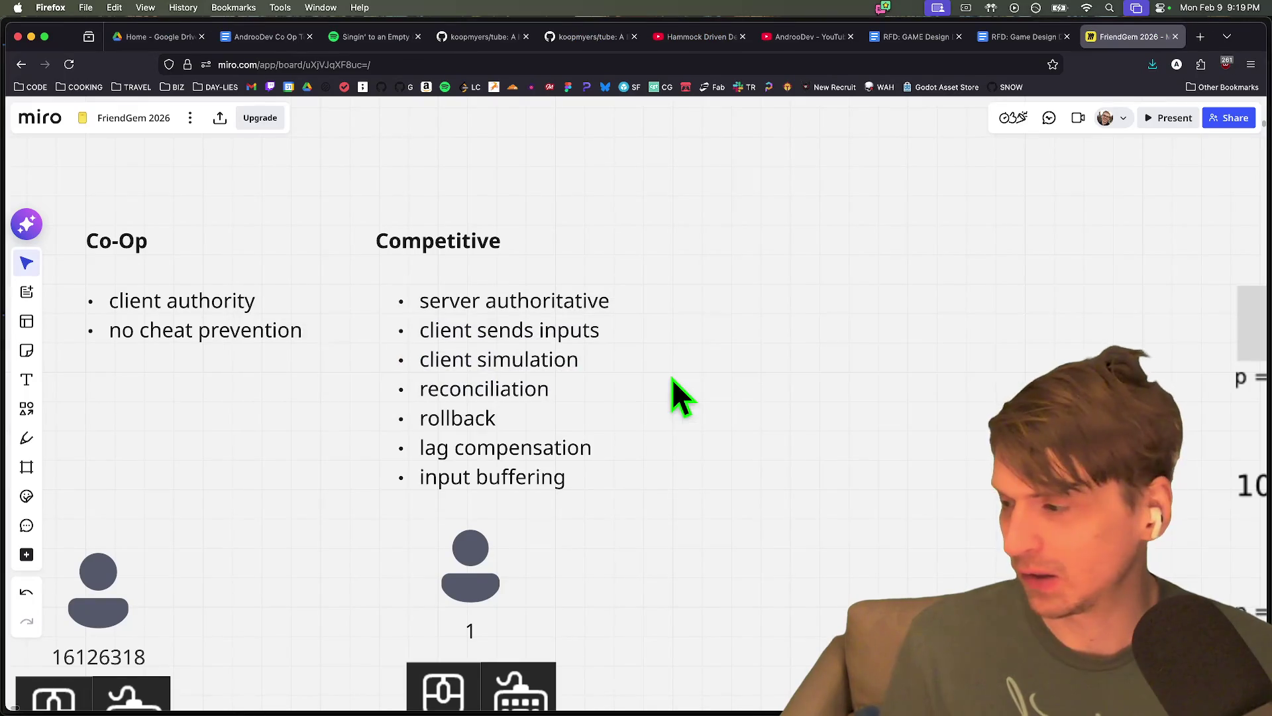
key(super+Tab)
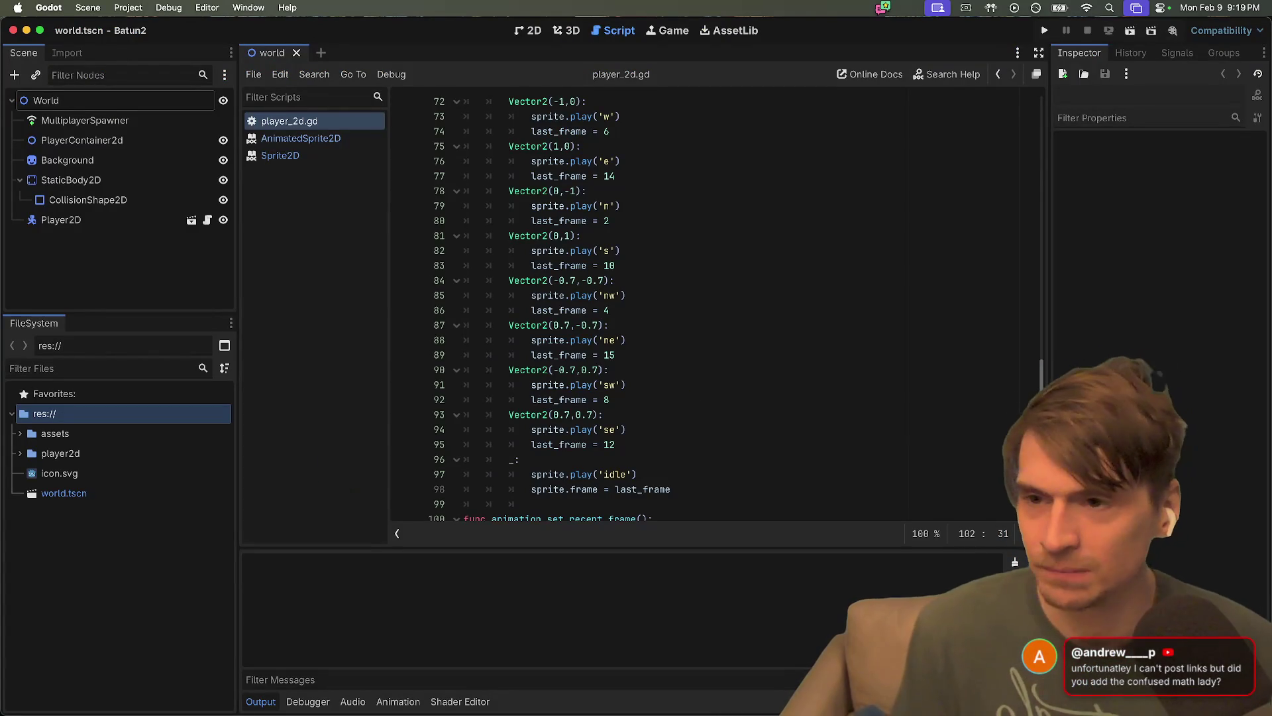
mouse_move(458, 689)
click(716, 671)
key(super+Tab)
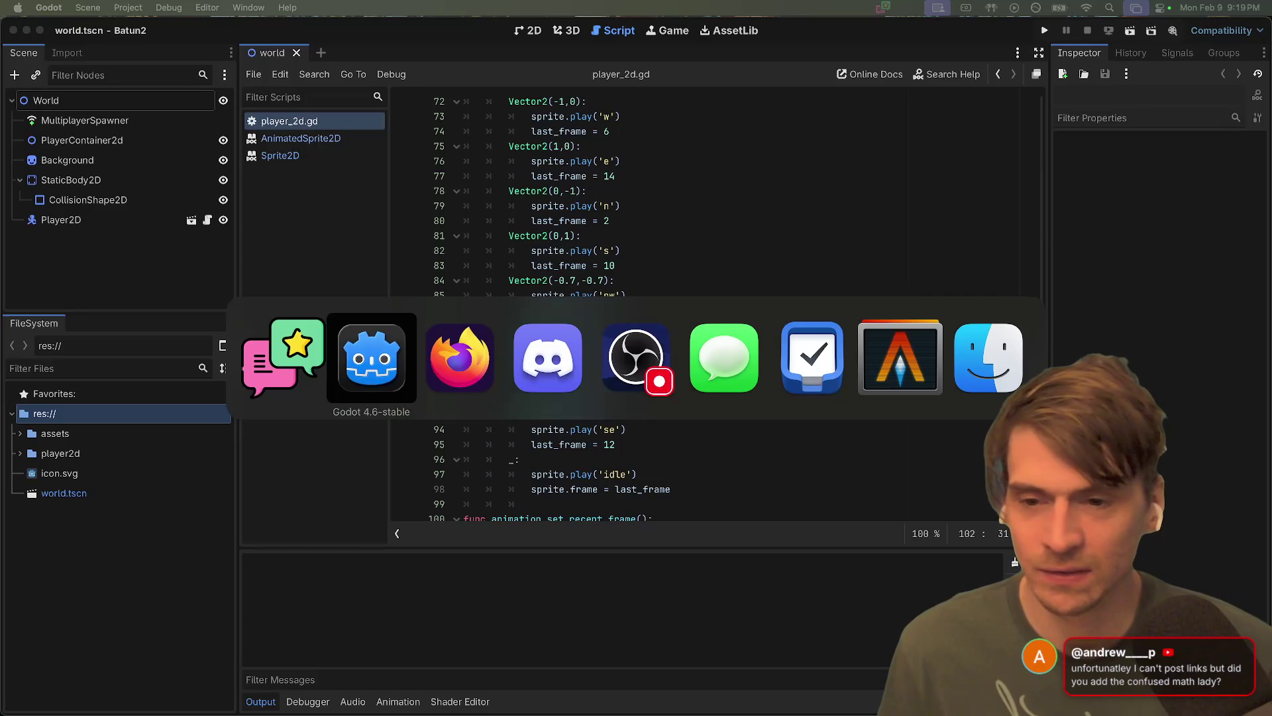
click(757, 669)
Expand the Custom GIF command settings and scroll up through the existing entries
scroll(964, 546, down, 10)
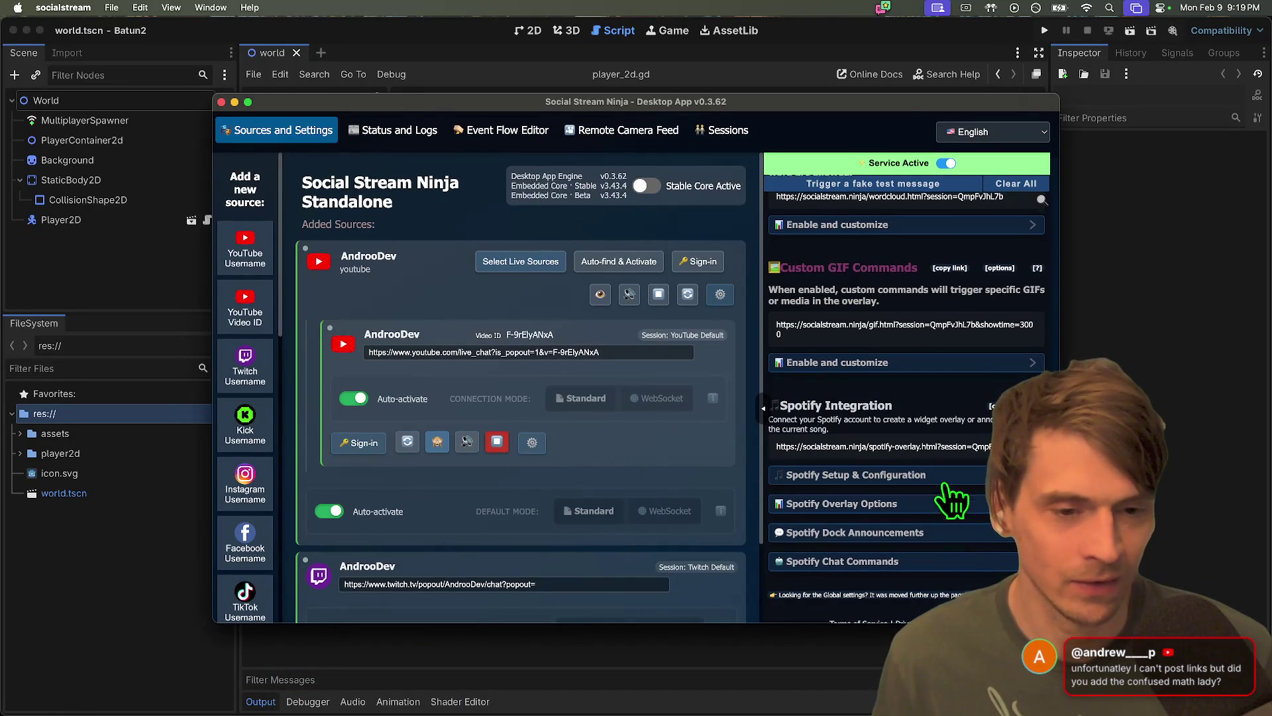
scroll(952, 502, up, 2)
click(952, 493)
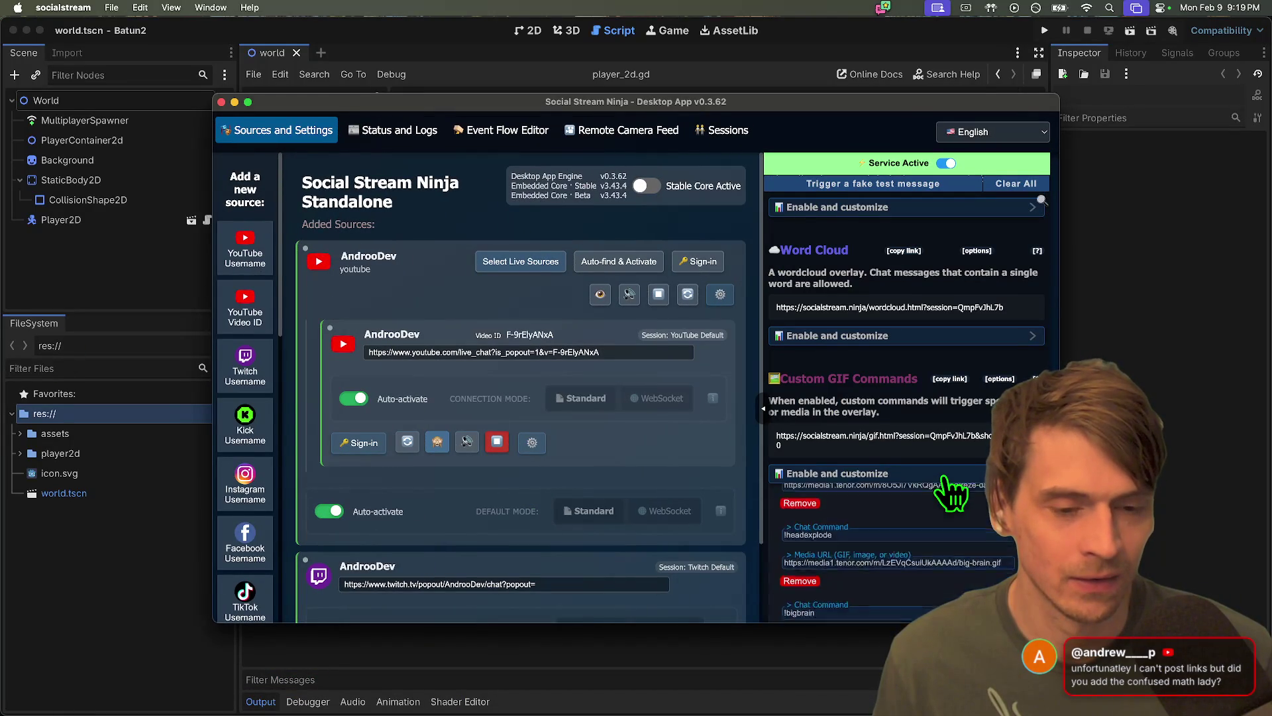
scroll(947, 484, down, 5)
scroll(949, 475, up, 4)
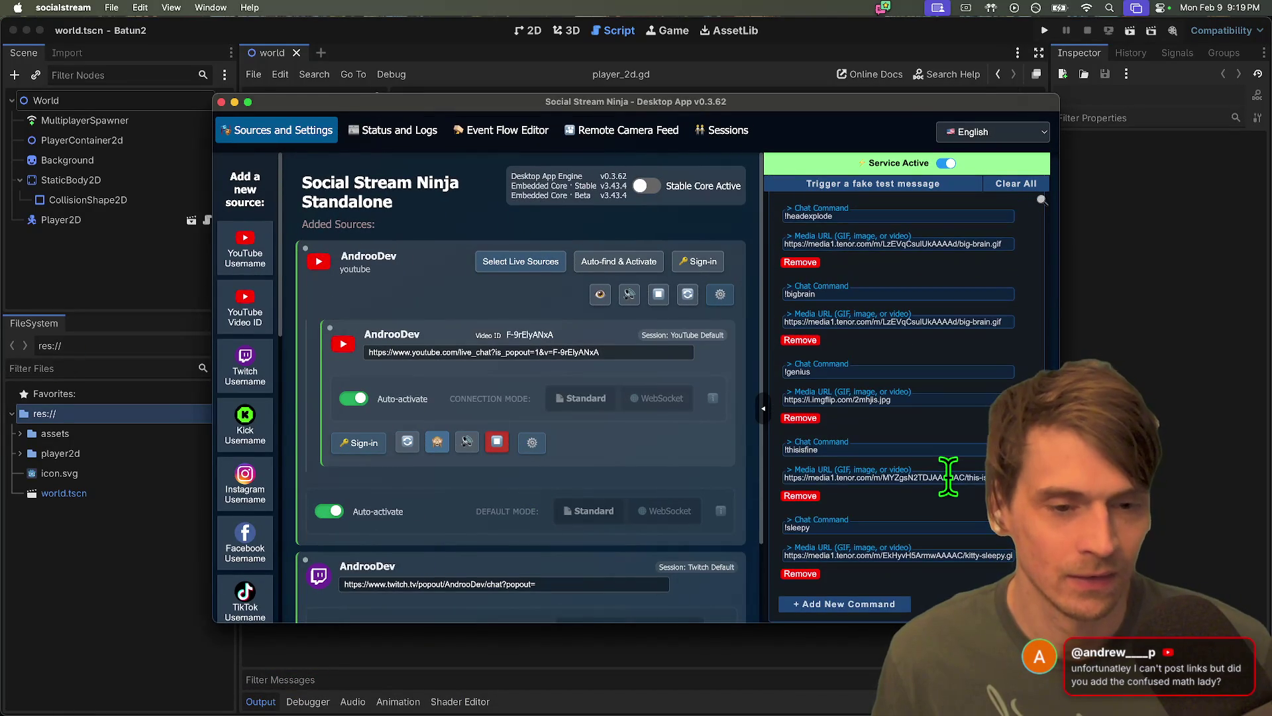
scroll(932, 443, up, 1)
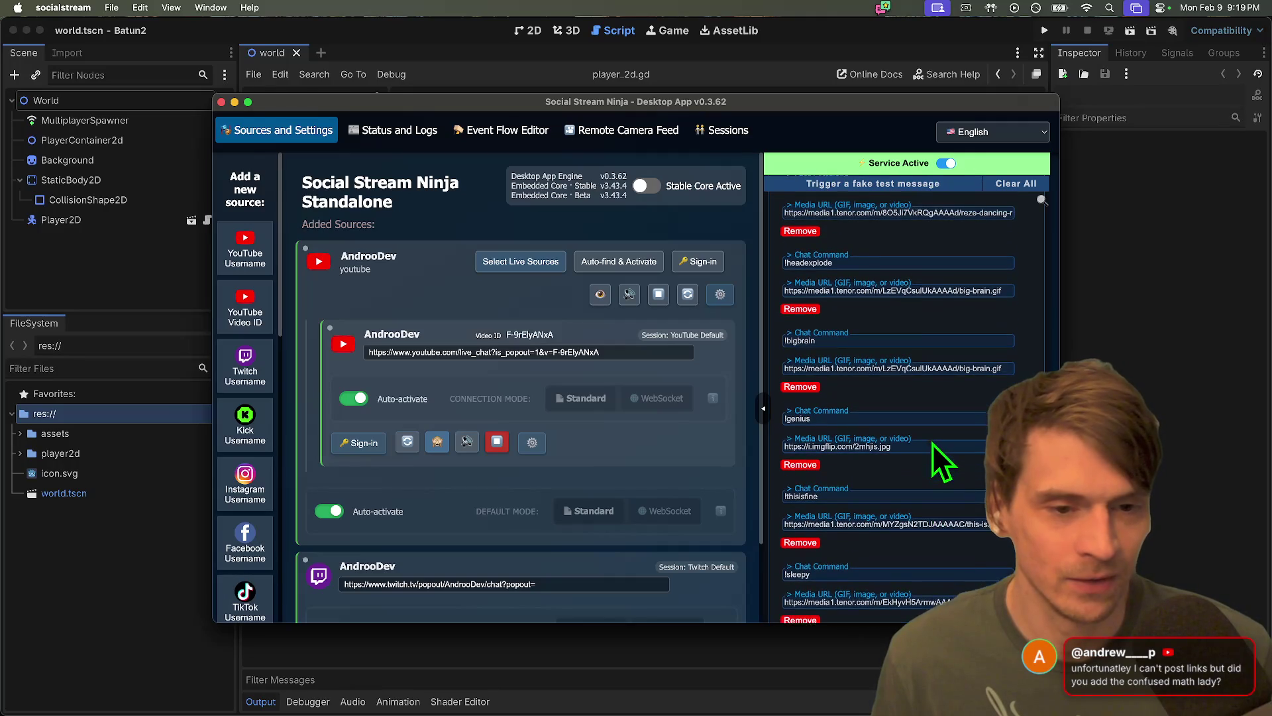
scroll(932, 443, up, 2)
Select the !bigbrain command text and scroll down to the end of the list
double_click(931, 392)
scroll(931, 397, up, 4)
scroll(931, 397, down, 2)
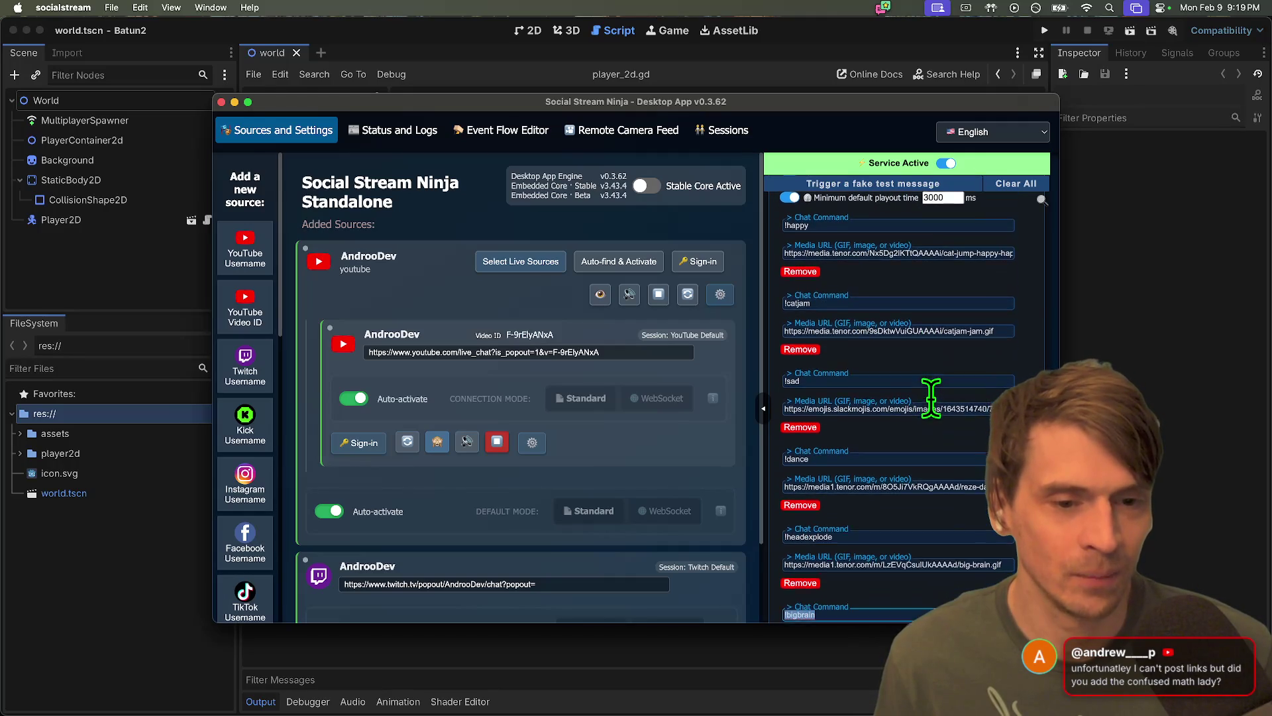
scroll(933, 397, down, 6)
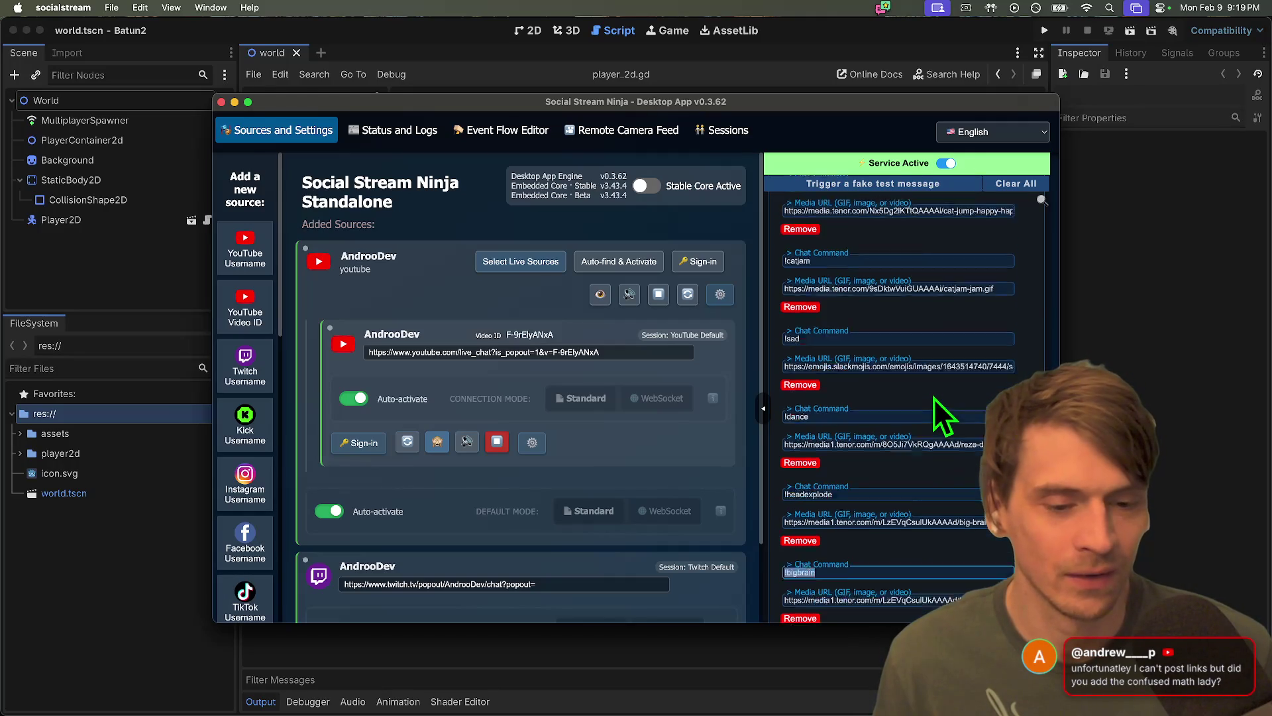
scroll(903, 540, down, 5)
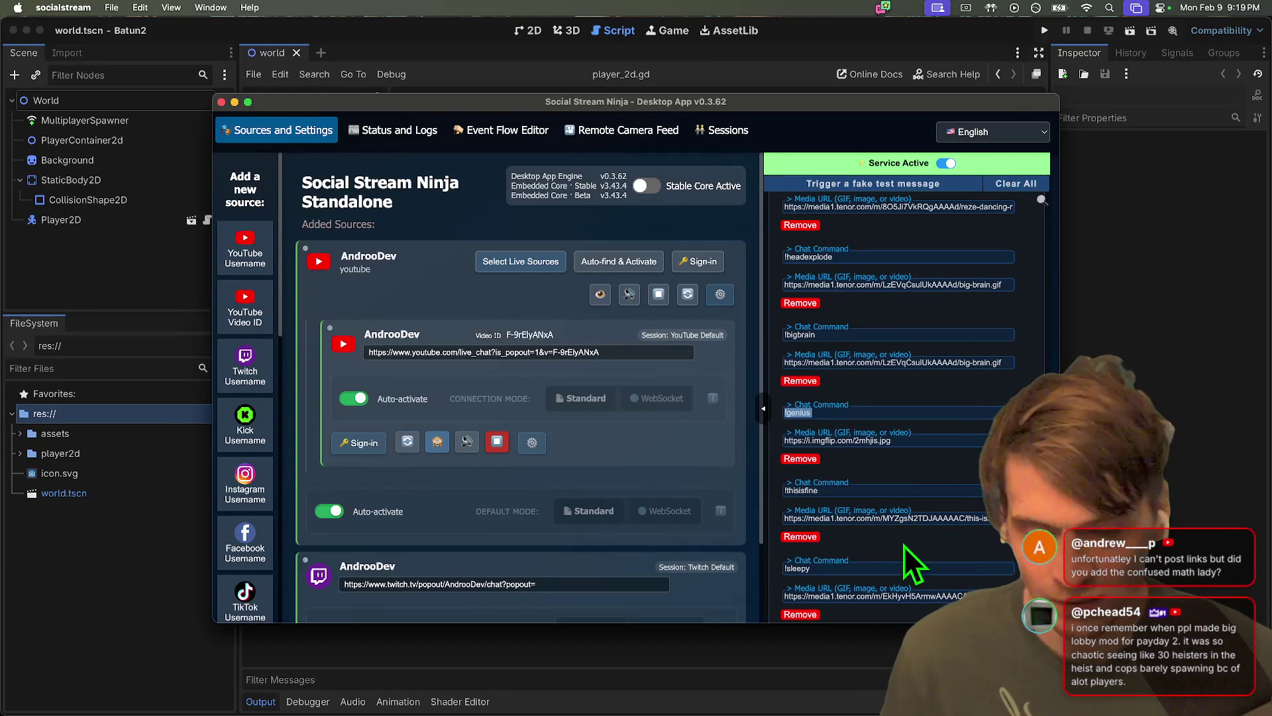
scroll(901, 543, down, 2)
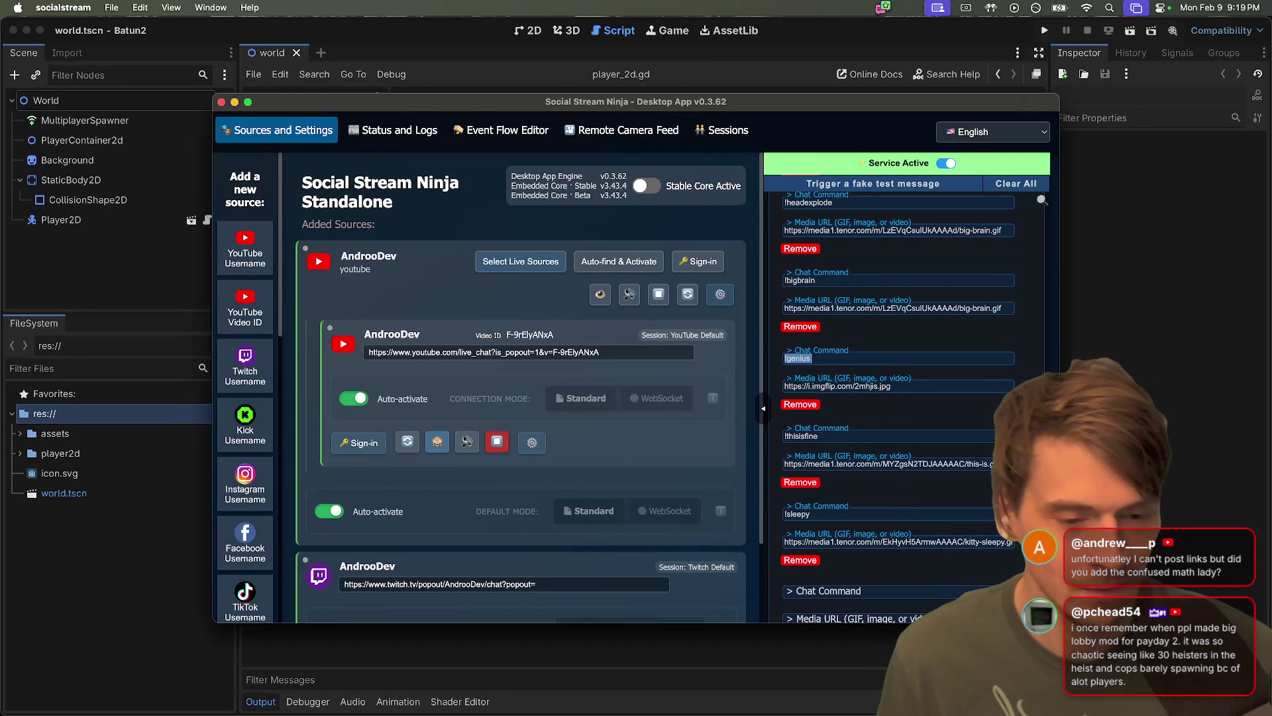
key(super+Tab)
key(super+Tab)
Open giphy.com in a new tab and search for 'mathlady'
key(ctrl+shift+Tab)
key(super+t)
text(giphy.com/)
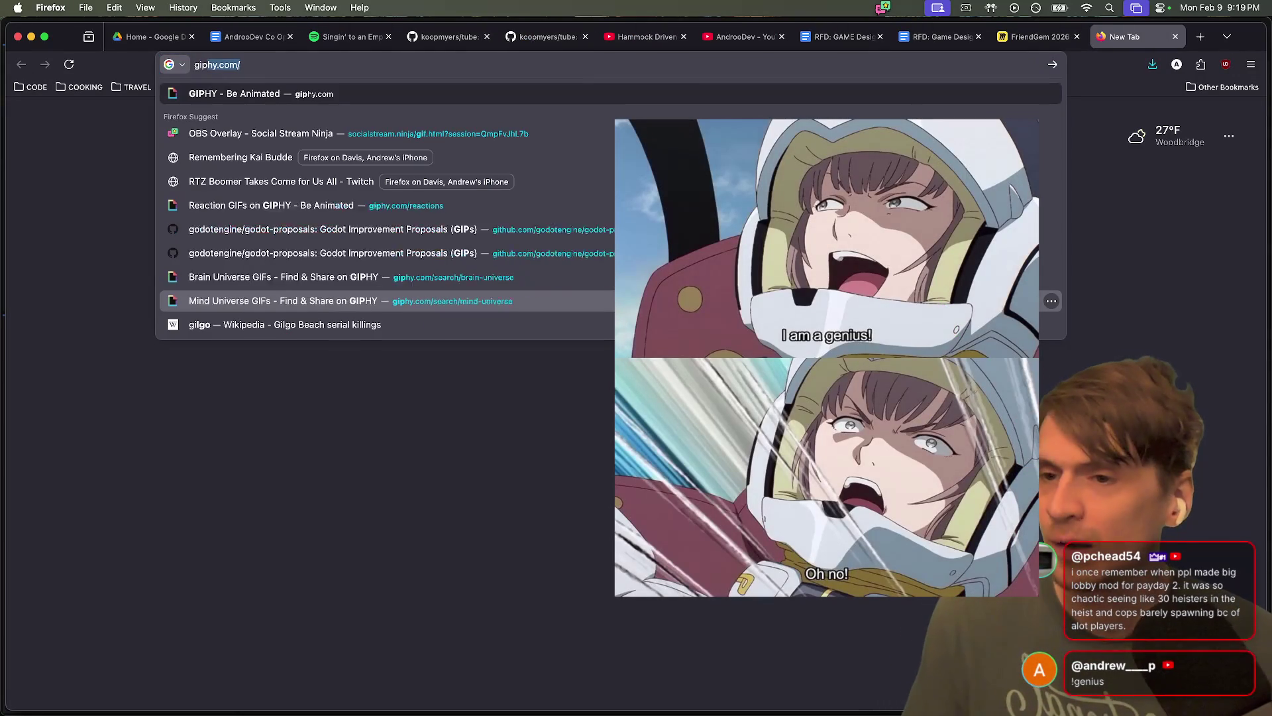
text(h)
key(Return)
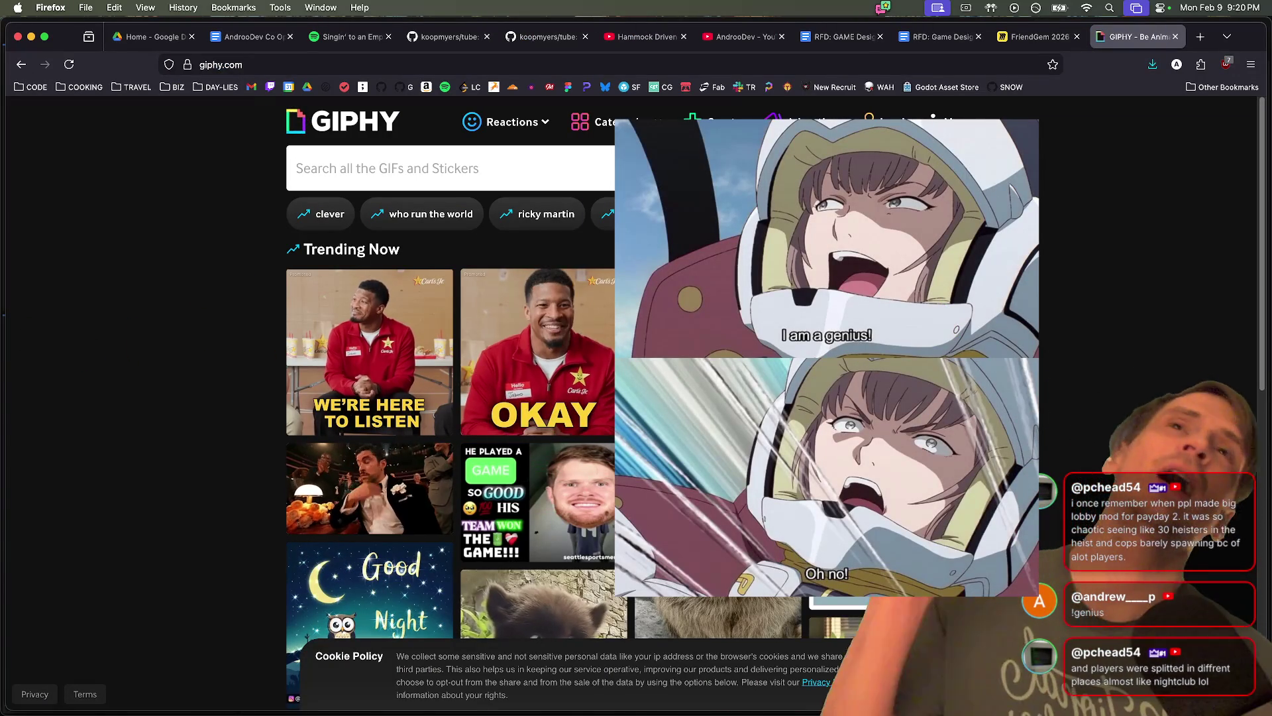
click(523, 166)
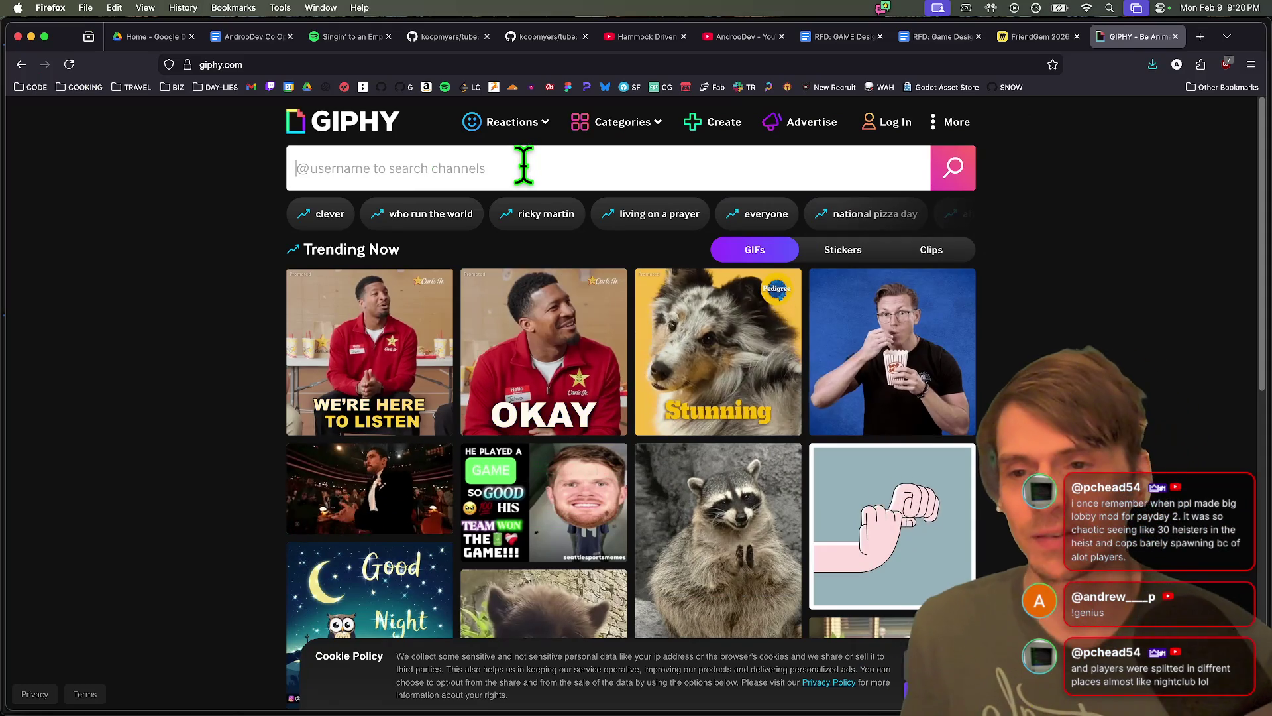
text(mathlady)
key(Return)
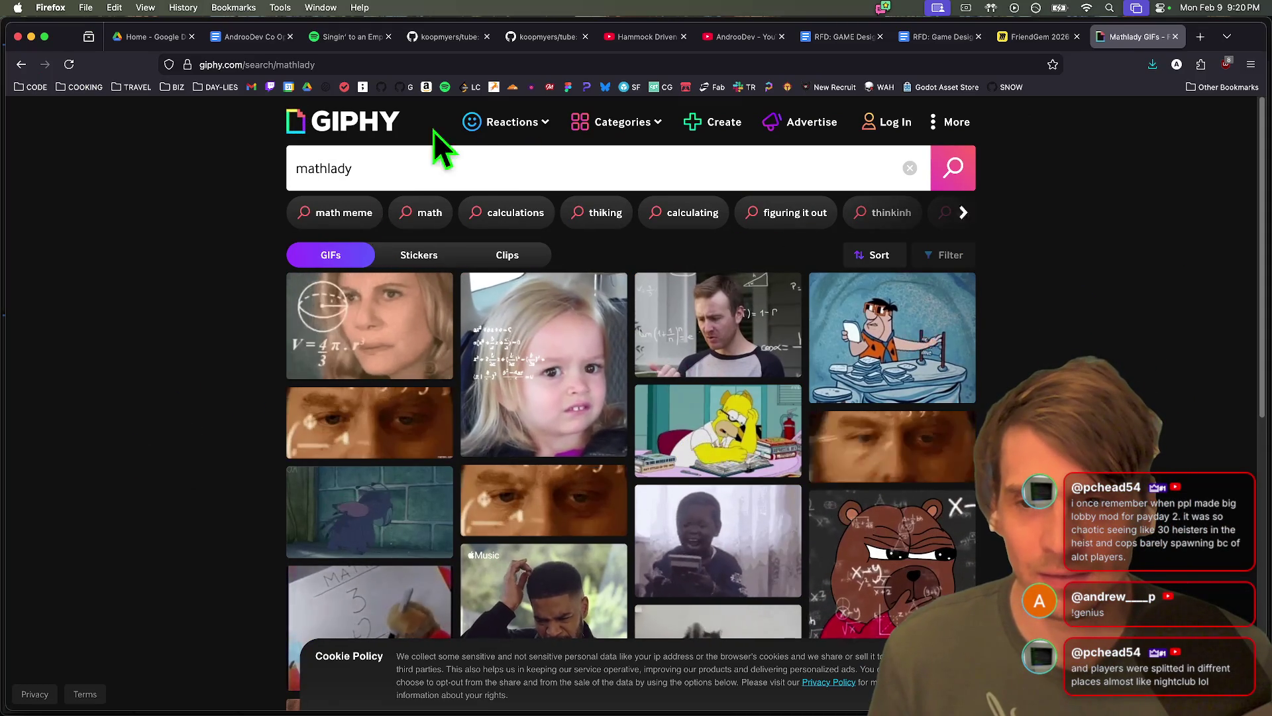
Open the first math lady GIF and copy its link
mouse_move(503, 122)
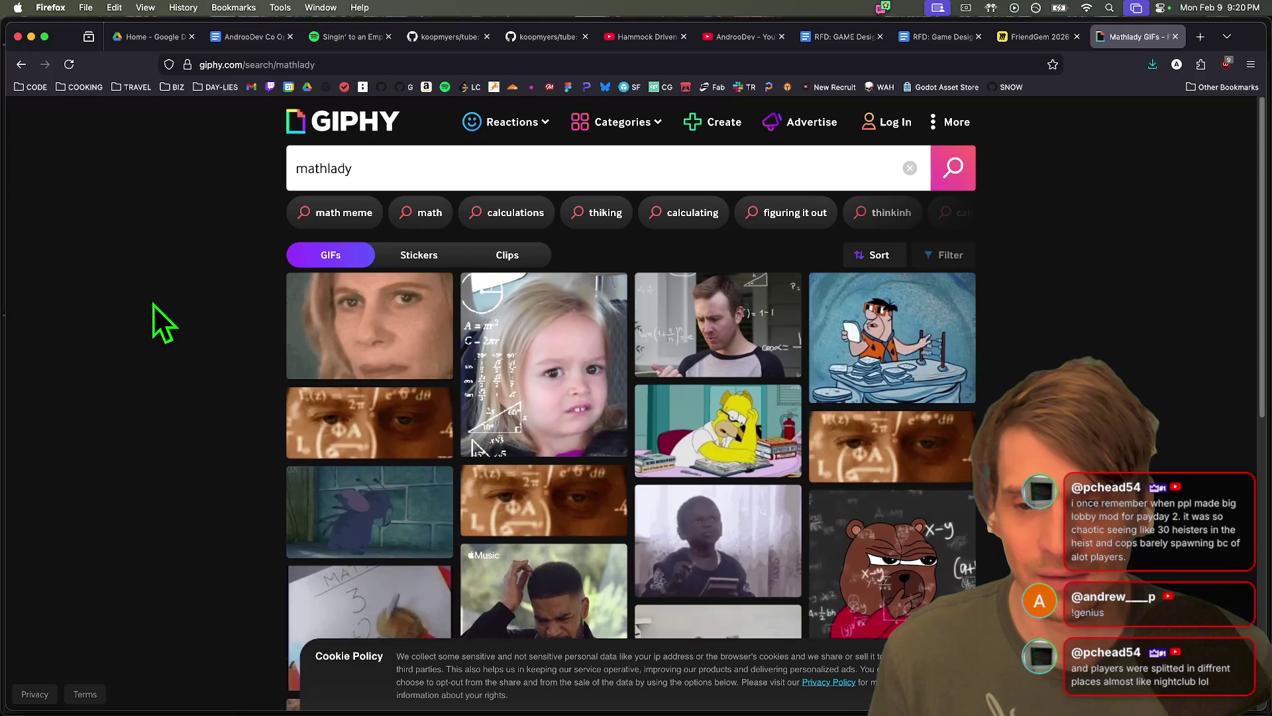
click(334, 304)
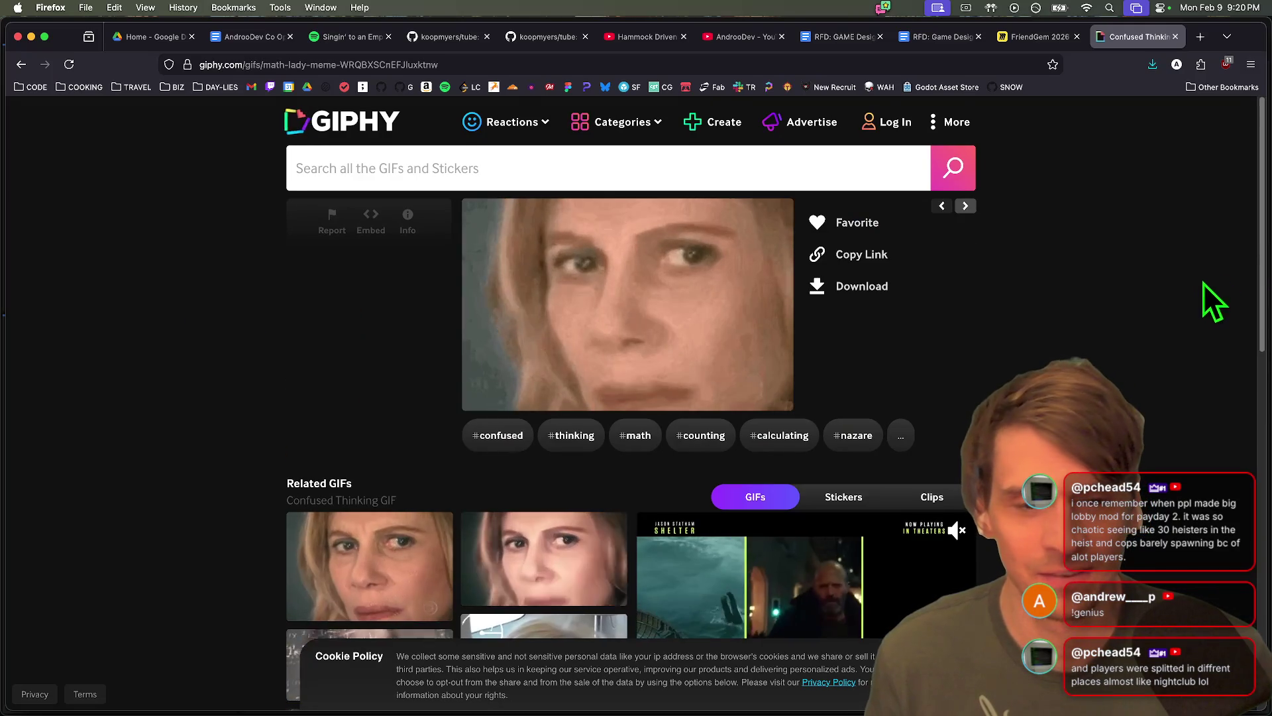
scroll(1202, 299, down, 4)
scroll(1198, 284, down, 2)
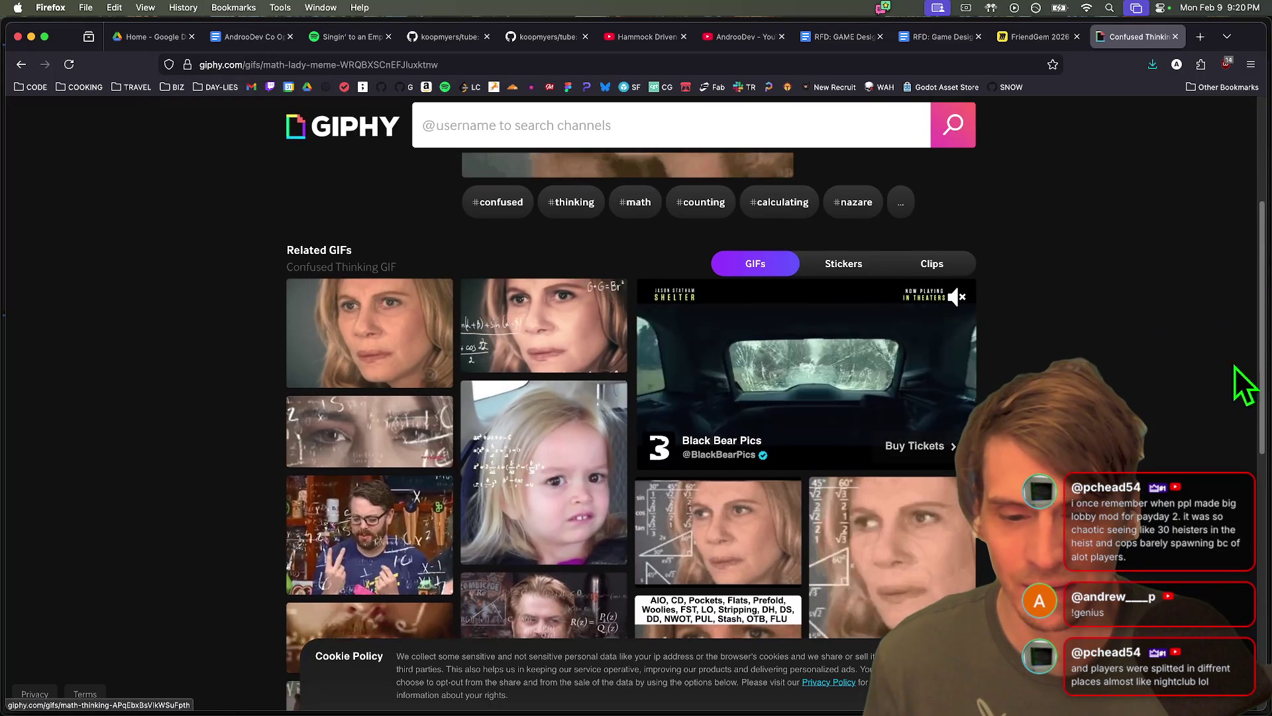
scroll(1147, 371, down, 1)
scroll(1150, 367, up, 6)
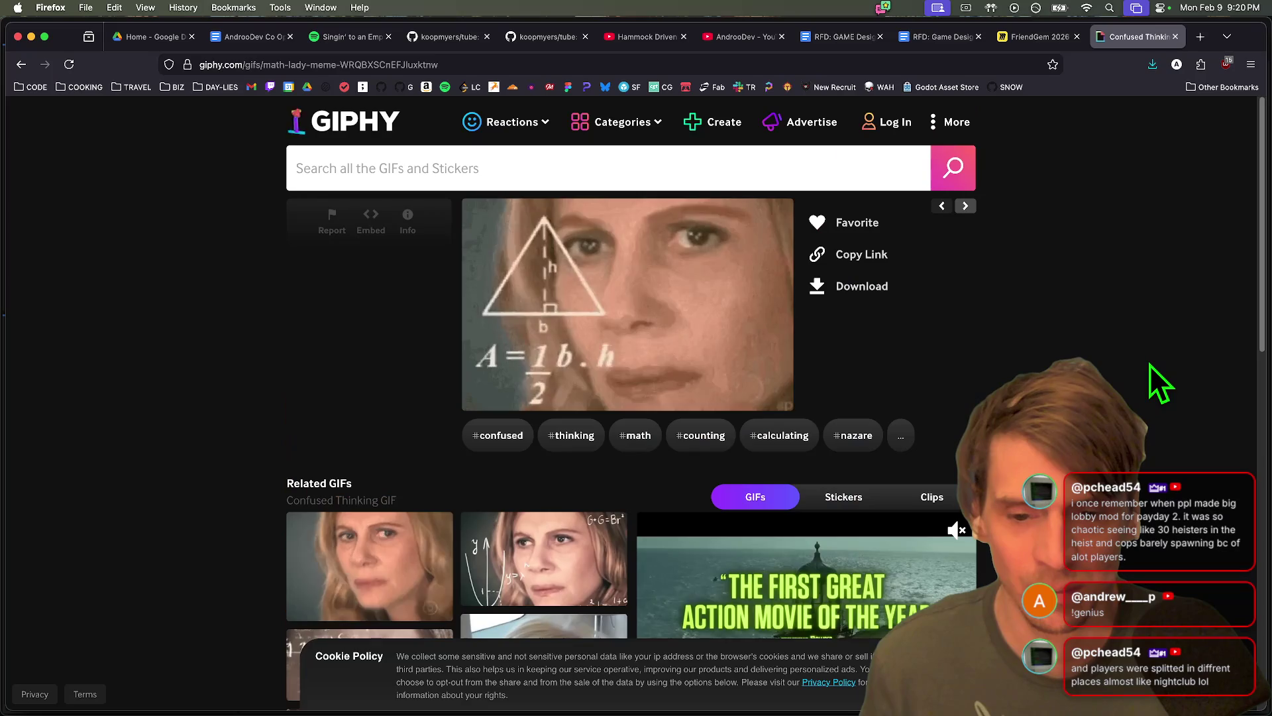
right_click(617, 264)
click(1044, 289)
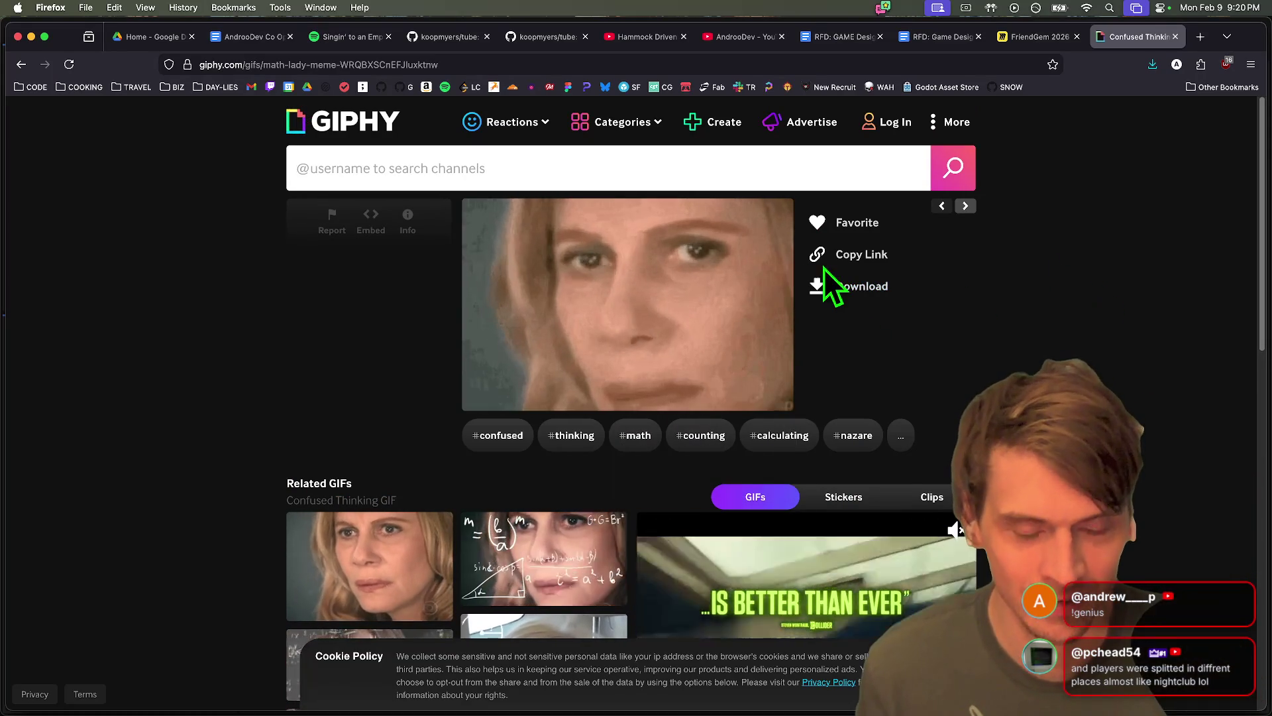
click(845, 256)
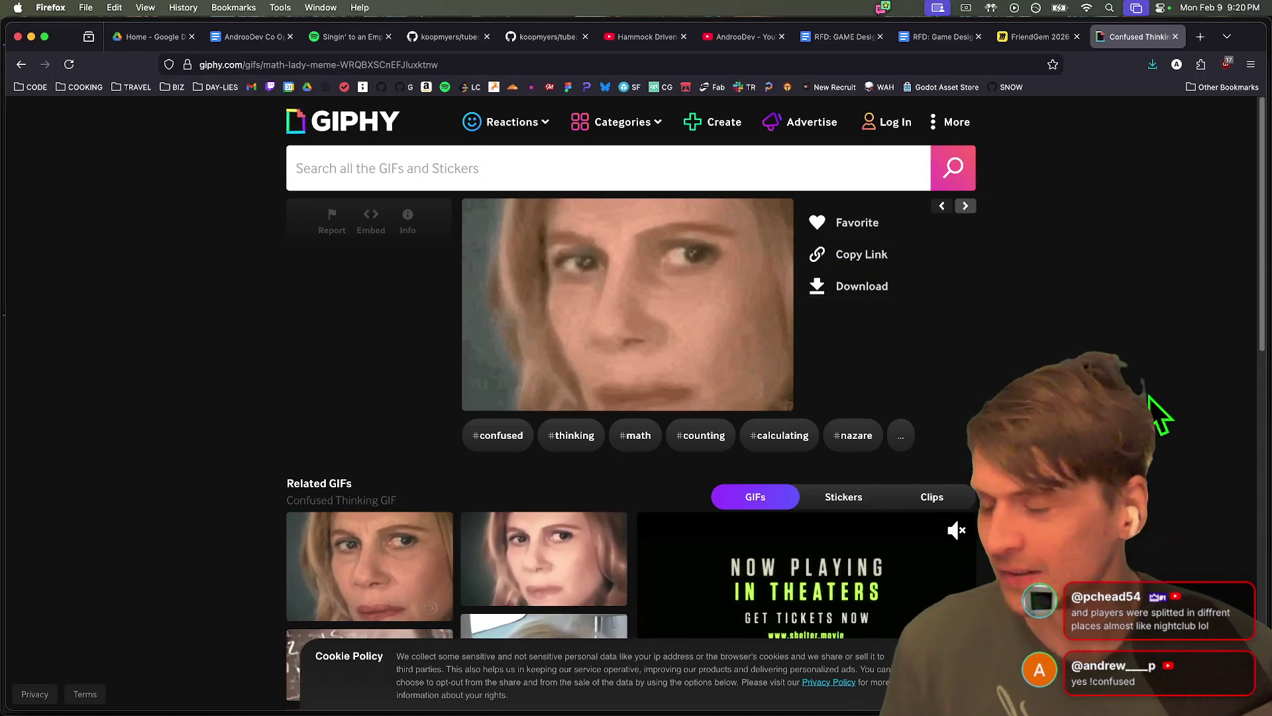
key(super+Tab)
key(super+Tab)
key(super+Tab)
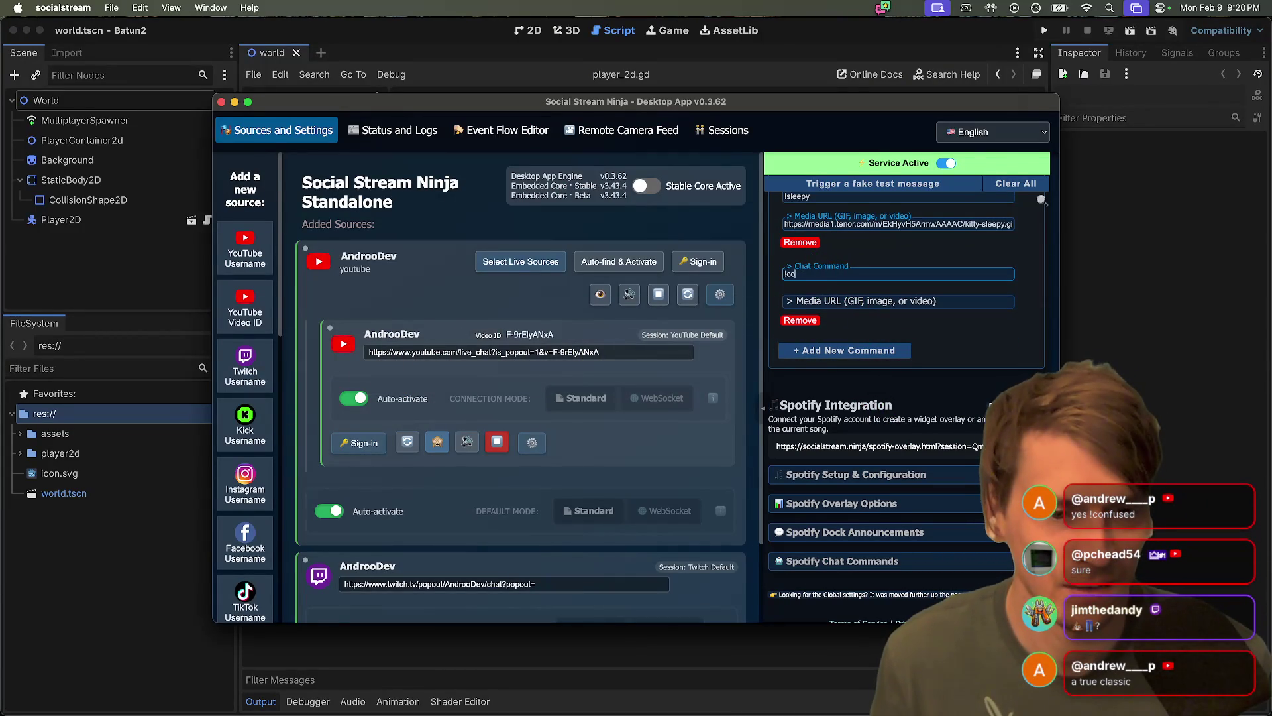
Paste the math-lady GIF link into the !confused command's Media URL field
click(828, 301)
key(super+v)
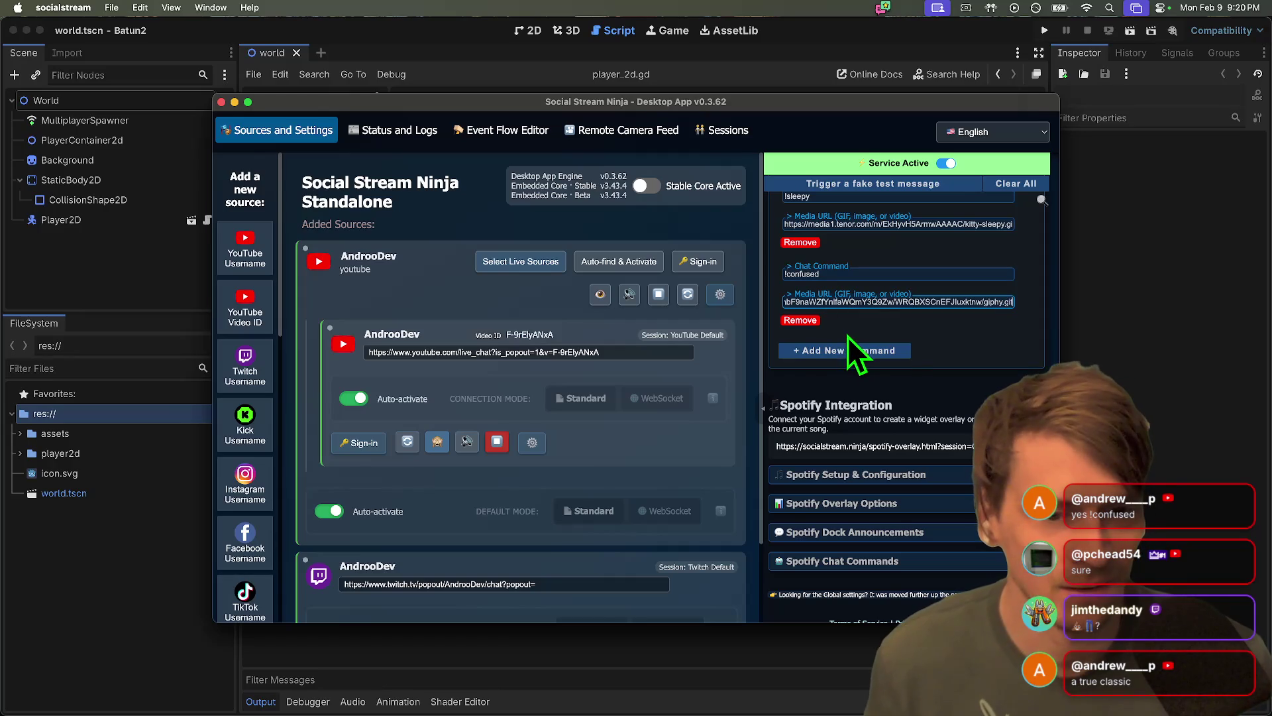
scroll(941, 344, up, 2)
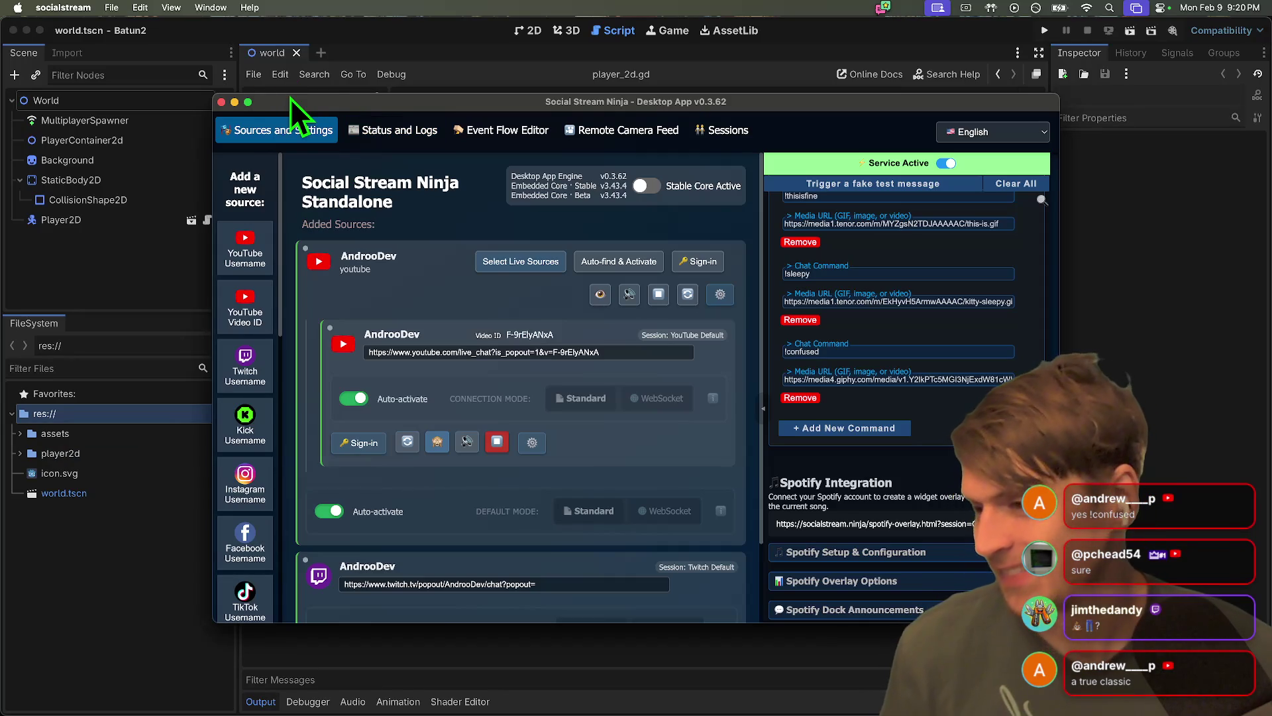
drag(295, 104, 266, 103)
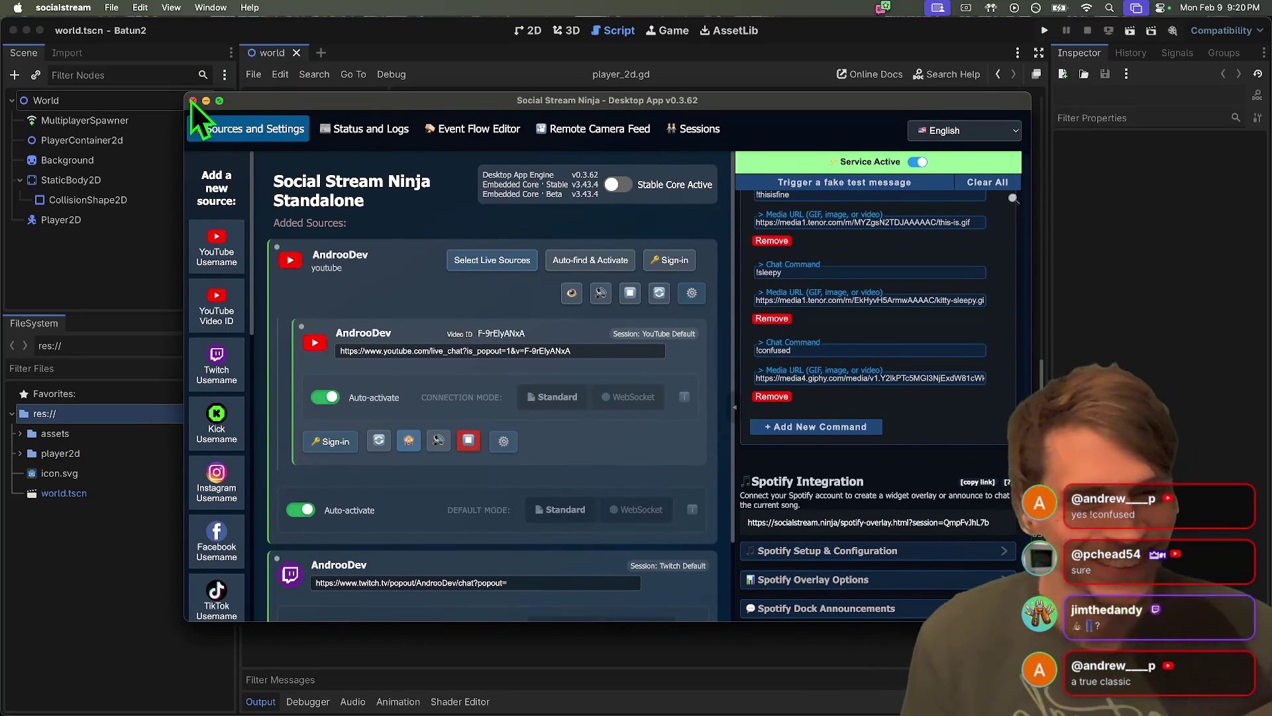
click(351, 673)
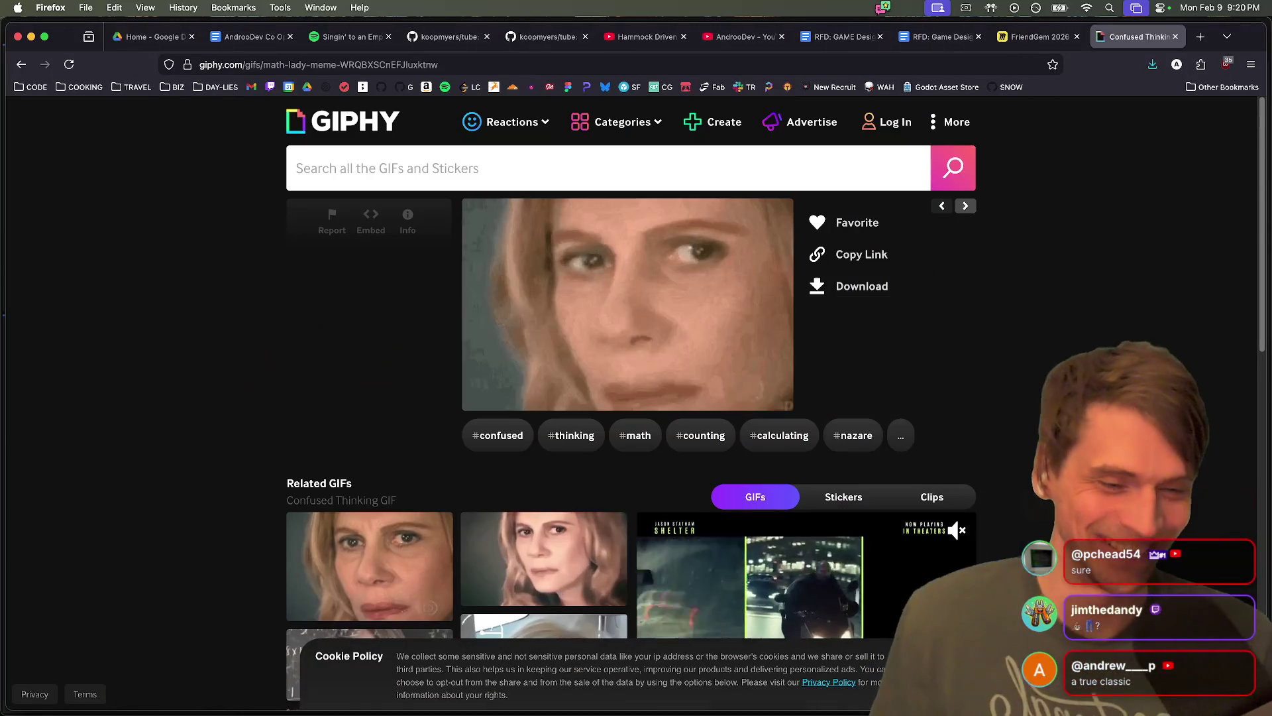
Search GIPHY for 'shit pants' and copy the Houston flooding-hallway GIF's image link
mouse_move(338, 701)
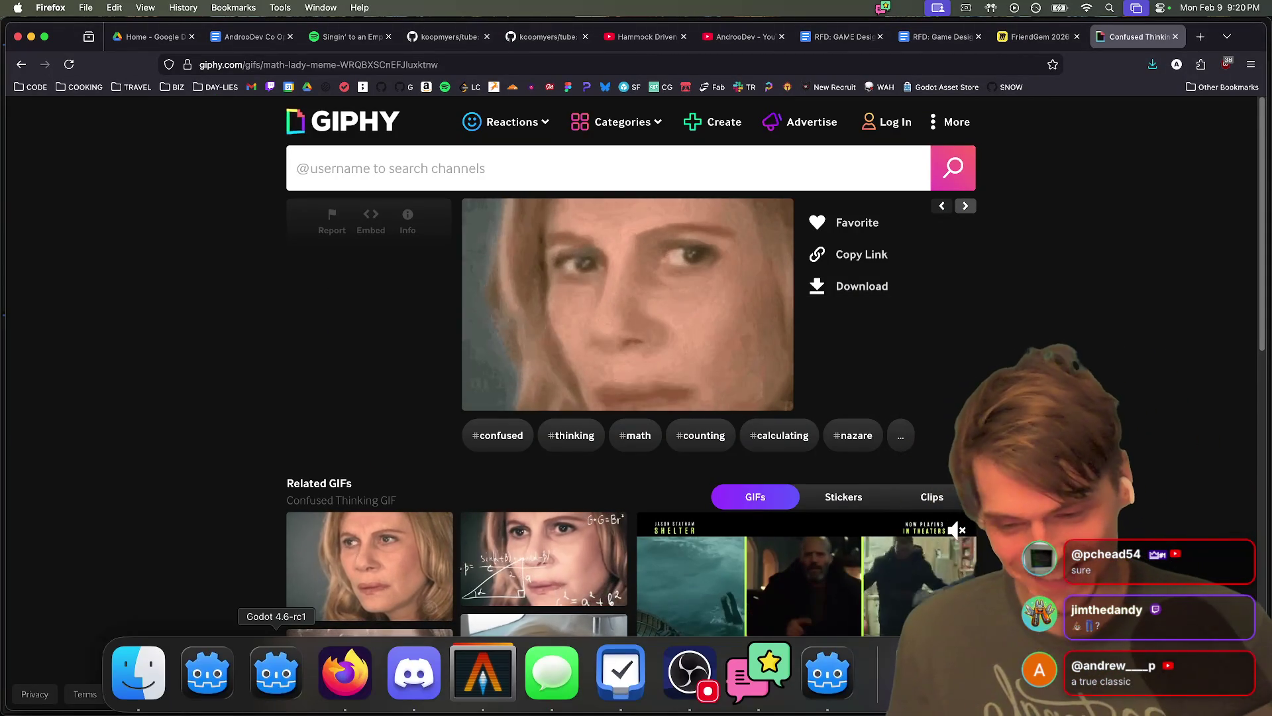
click(424, 156)
text(s)
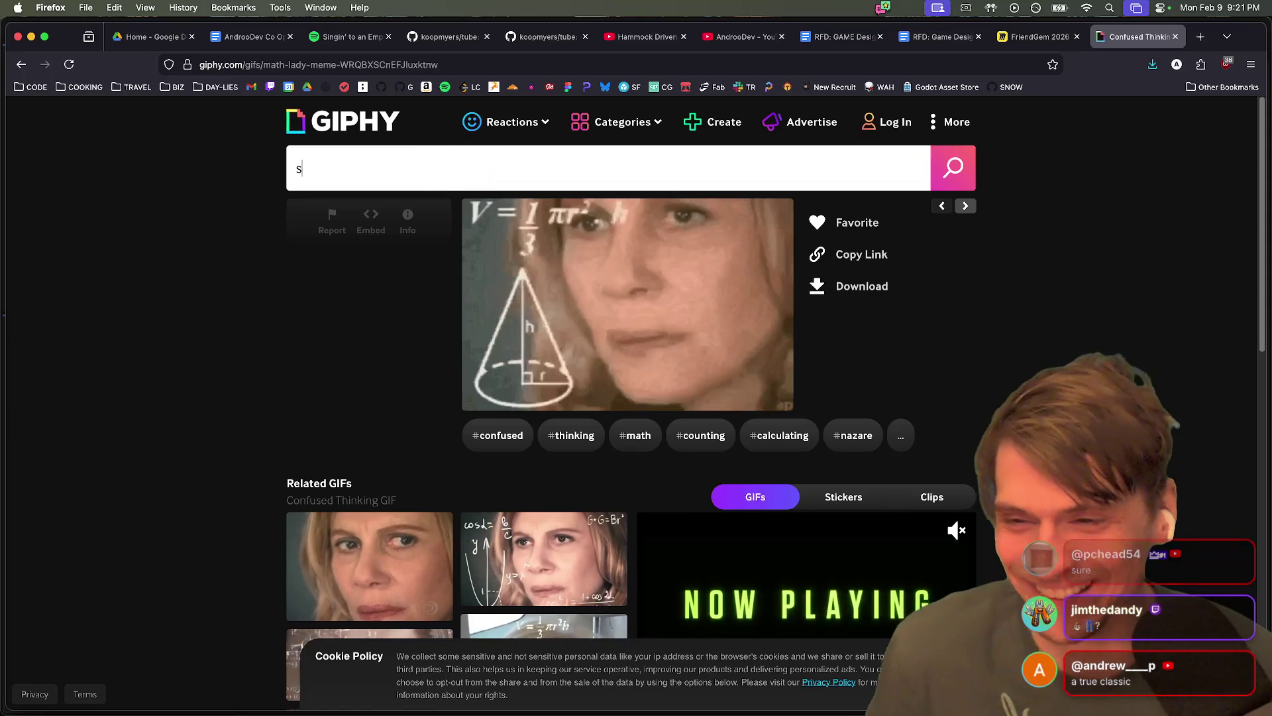
text(hit pants)
key(Return)
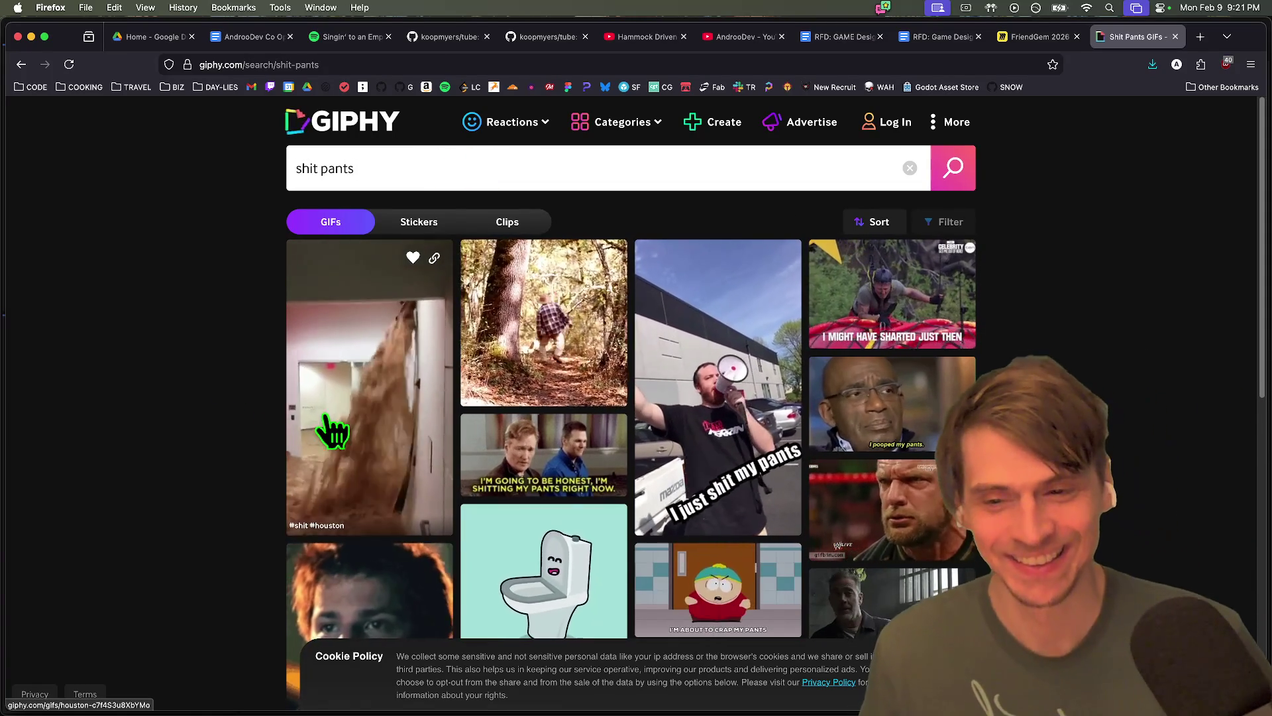
click(331, 431)
right_click(627, 365)
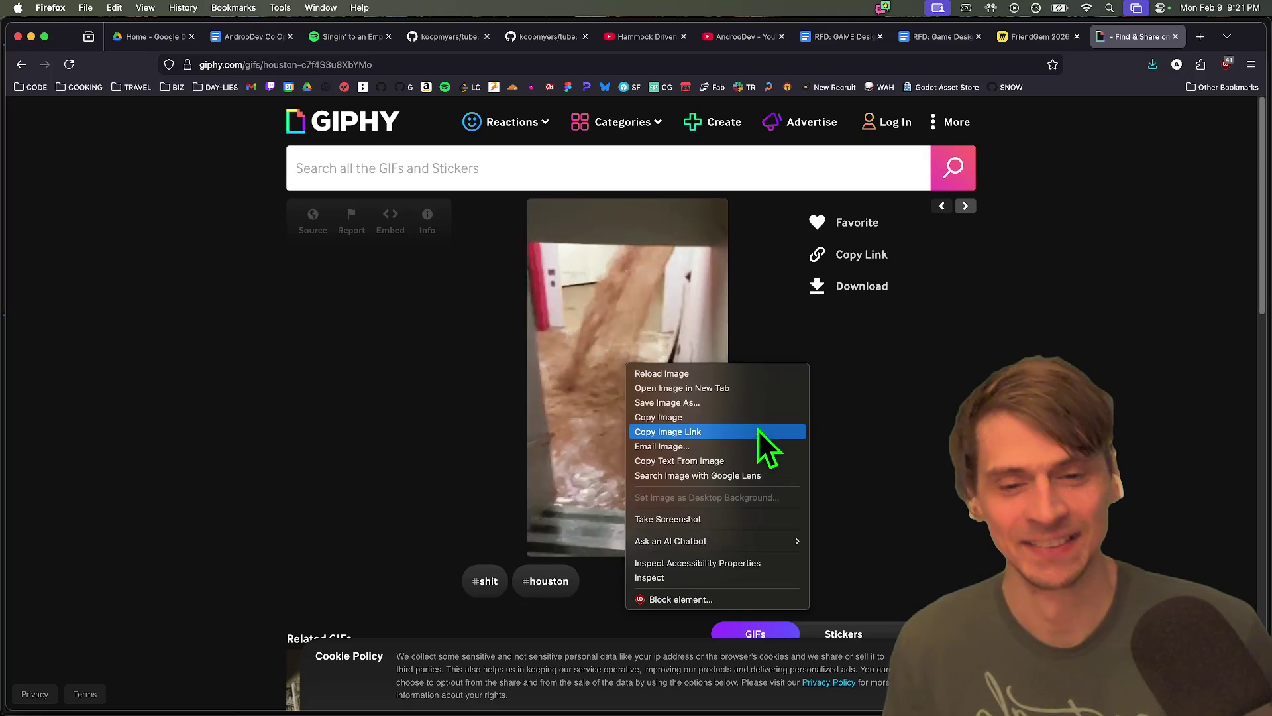
click(774, 418)
key(super+Tab)
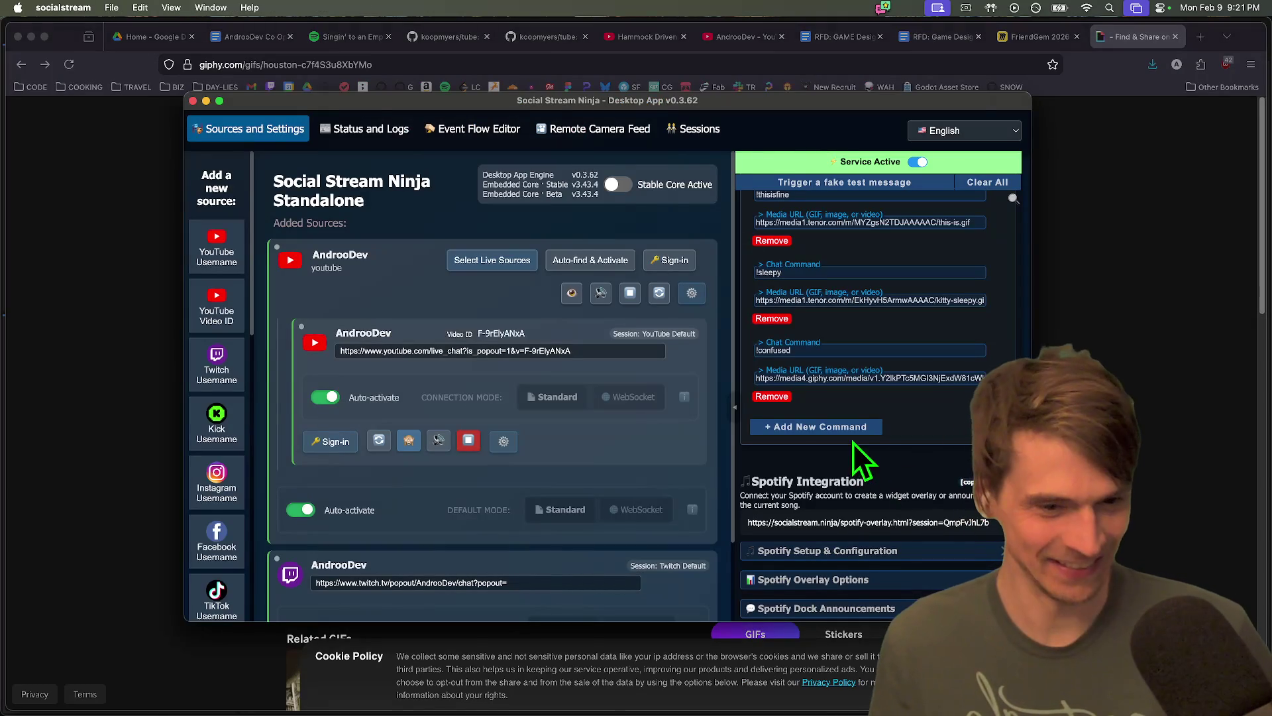
Add a new '!shitpants' chat command and focus its Media URL field
click(850, 436)
text(!)
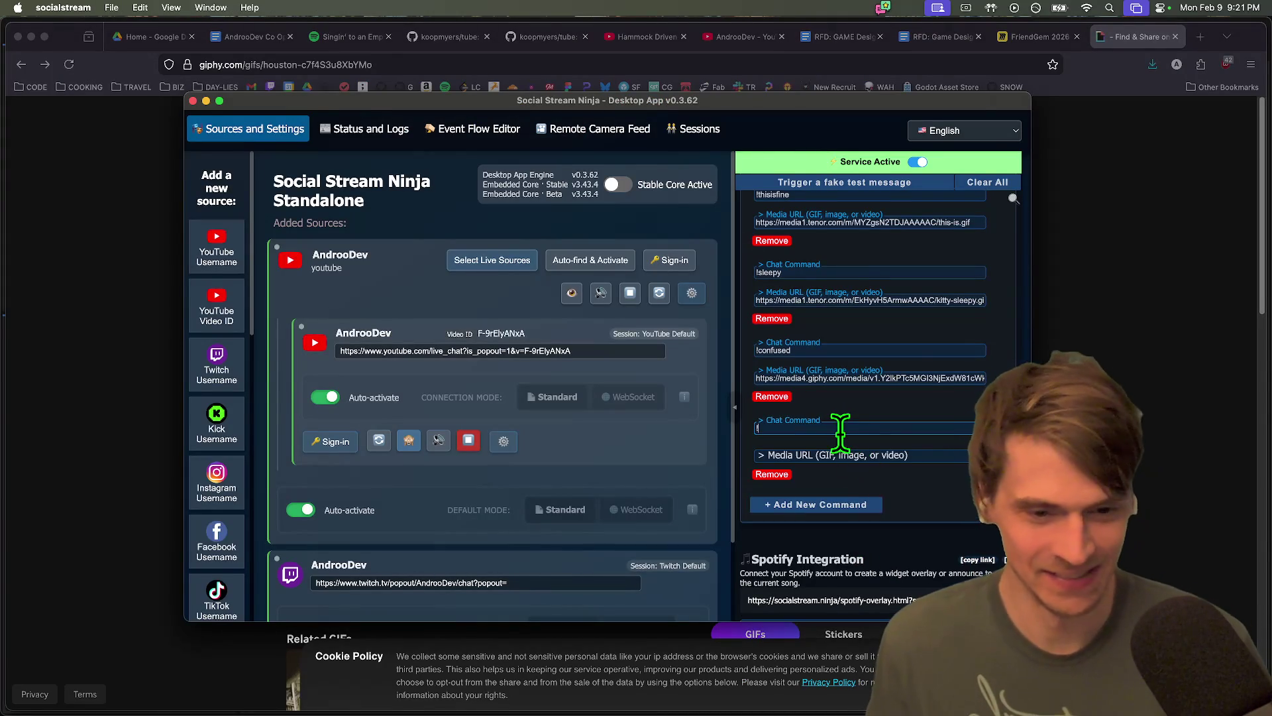
text(shitpants)
click(874, 455)
right_click(906, 458)
mouse_move(953, 575)
key(Escape)
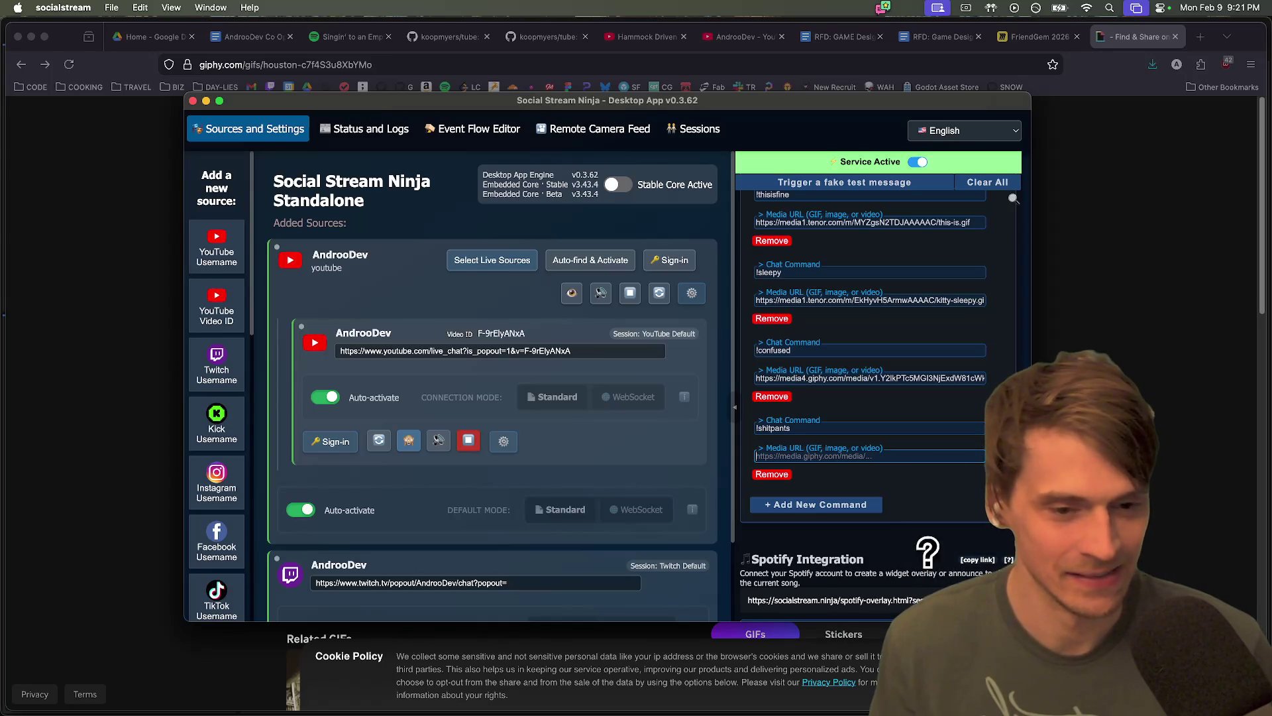
Re-copy the Houston GIF link from GIPHY and paste it into the Media URL field
key(super+Tab)
right_click(647, 298)
click(861, 265)
key(super+Tab)
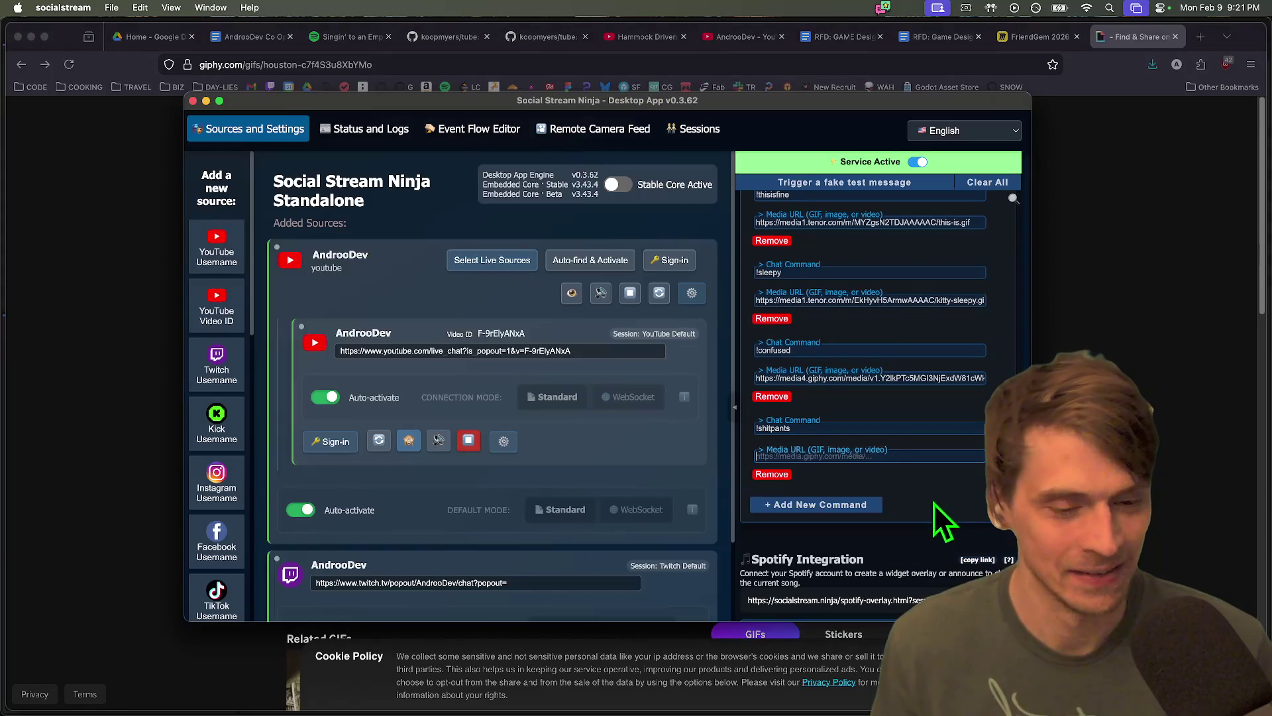
right_click(871, 456)
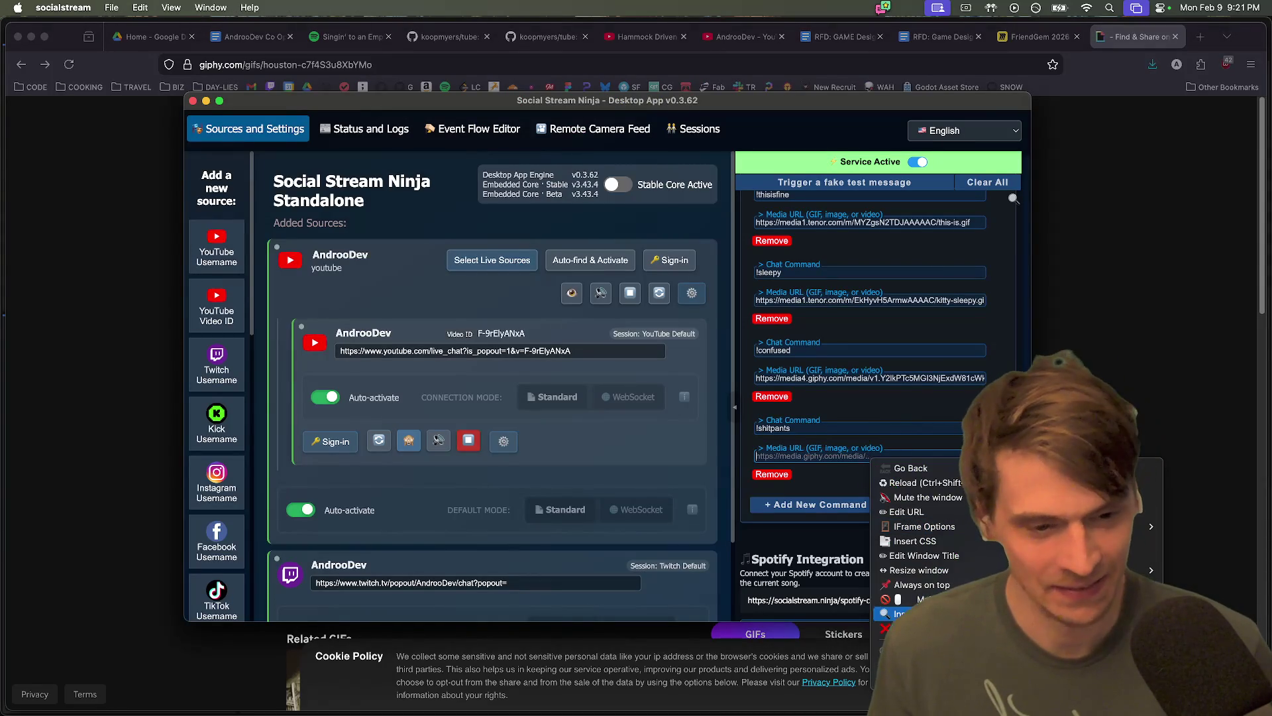
click(804, 458)
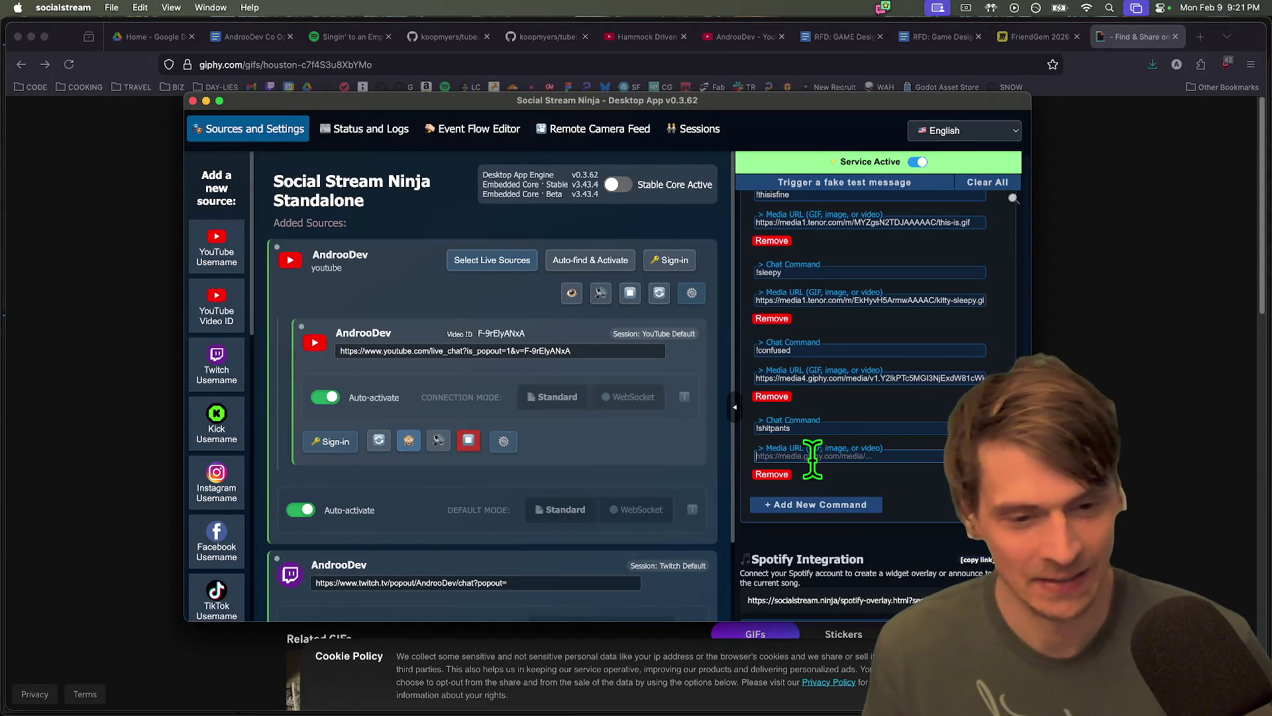
key(super+v)
Close the GIPHY tab in Firefox and bring the Godot editor forward
key(super+Tab)
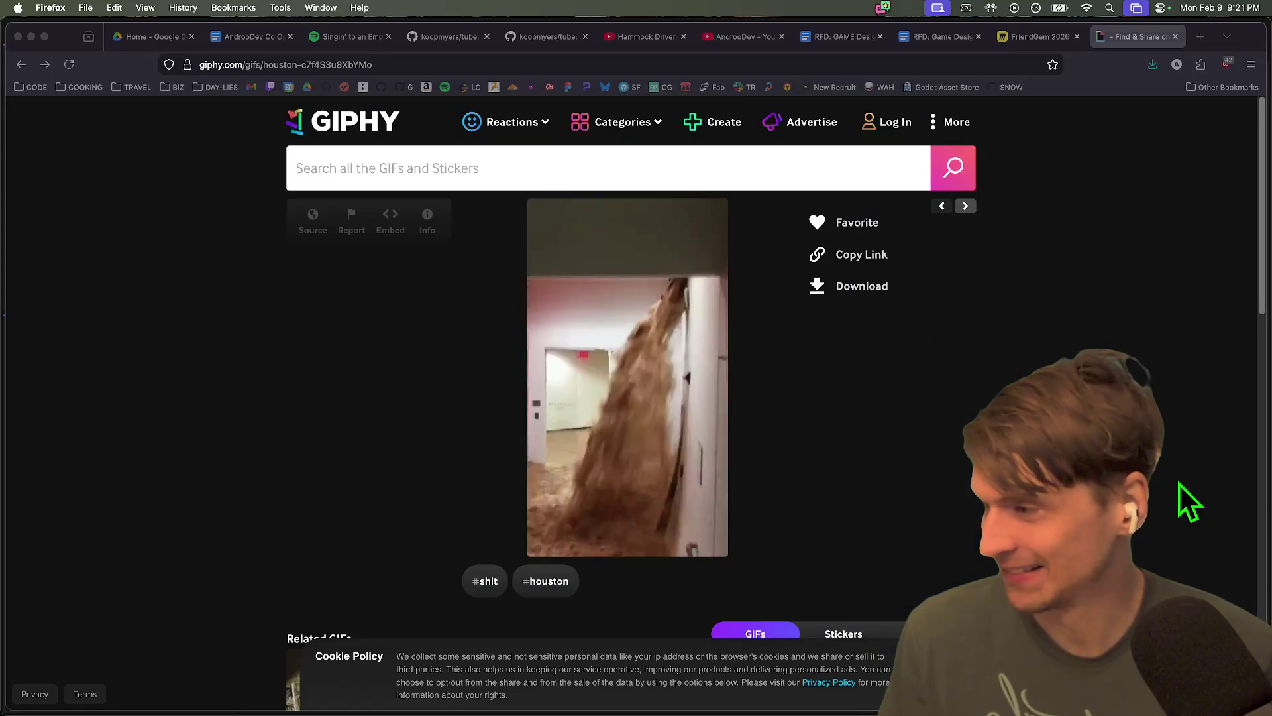
key(super+Tab)
mouse_move(348, 702)
click(349, 673)
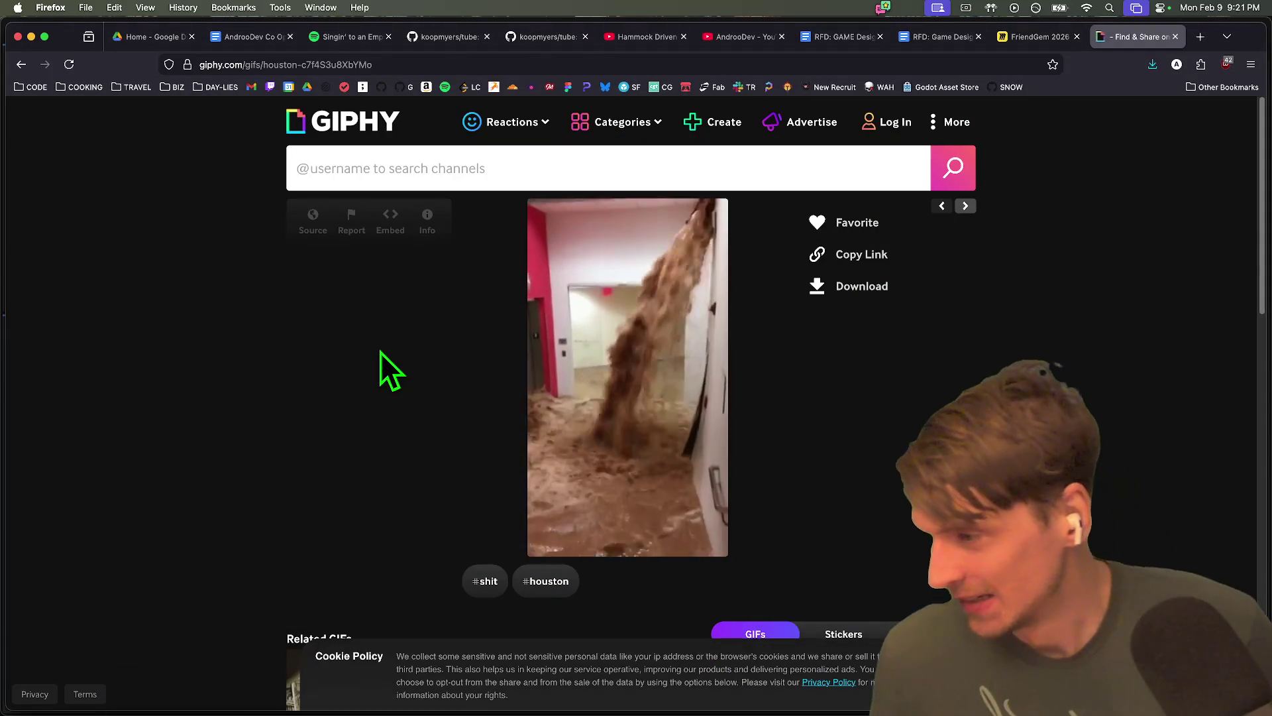
key(super+w)
key(super+Tab)
key(Tab)
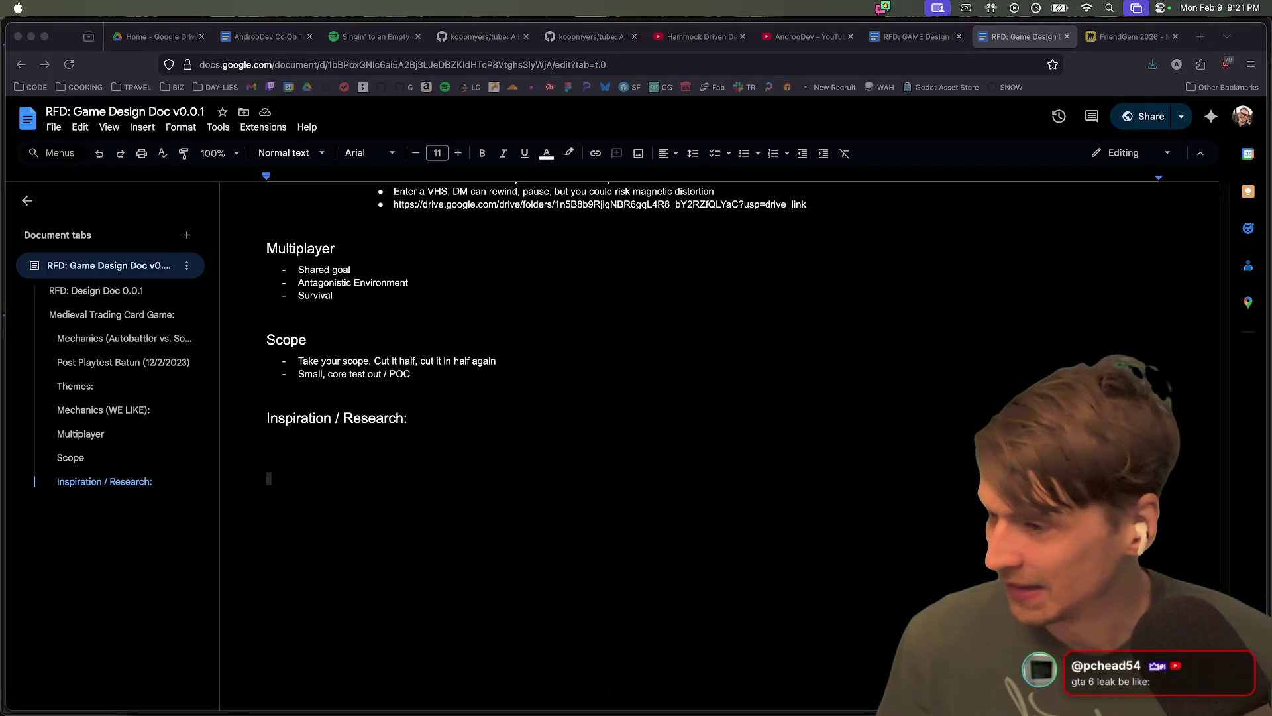
click(829, 670)
Review the Social Stream Ninja command list, selecting the !confused command text
key(super+Tab)
key(Tab)
key(Tab)
scroll(982, 494, down, 5)
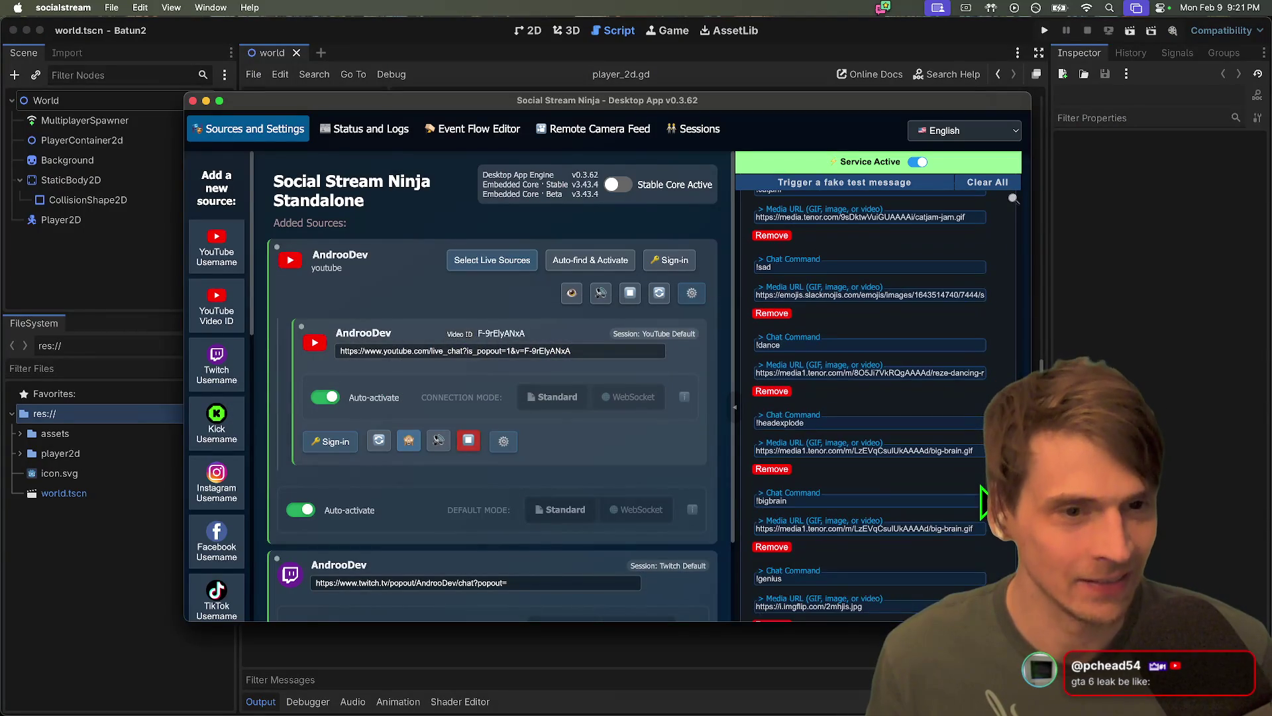
scroll(927, 391, up, 4)
triple_click(925, 318)
key(super+Tab)
key(Tab)
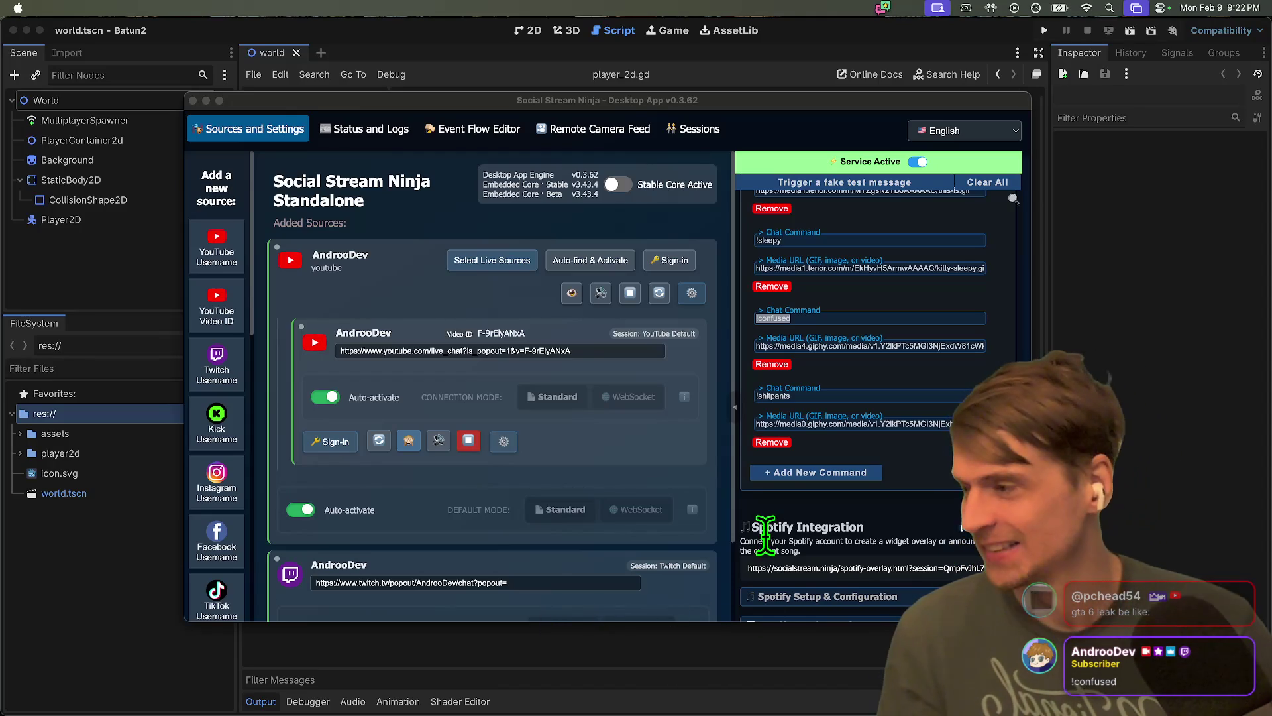
key(super+Tab)
key(super+Tab)
key(super+Tab)
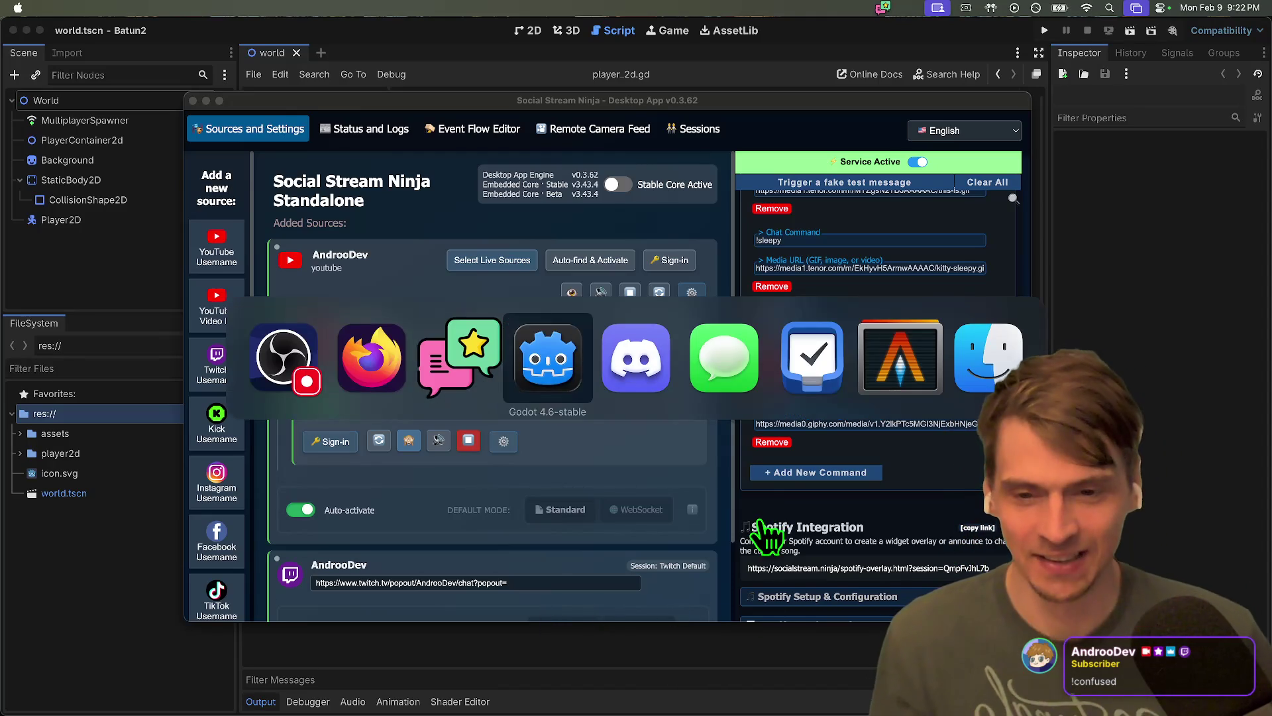
Delete the duplicate blank line 103, leaving one empty line before func attack
scroll(688, 366, up, 2)
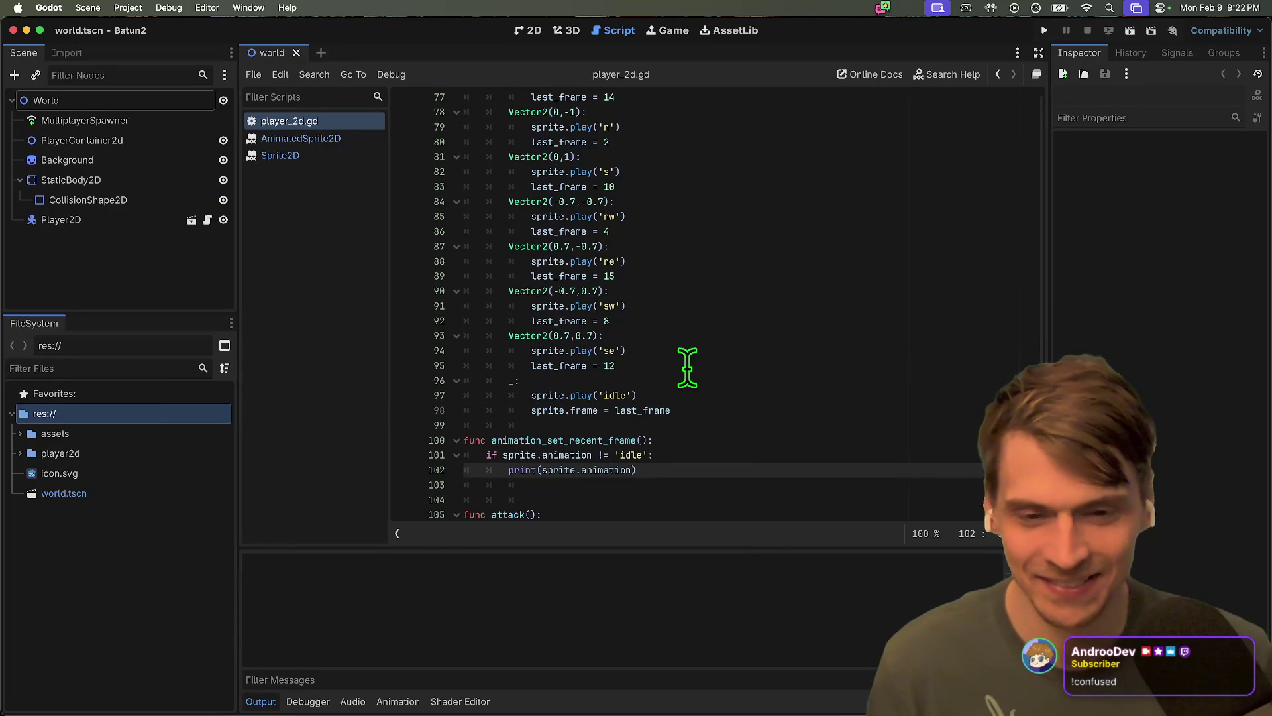
scroll(662, 397, down, 2)
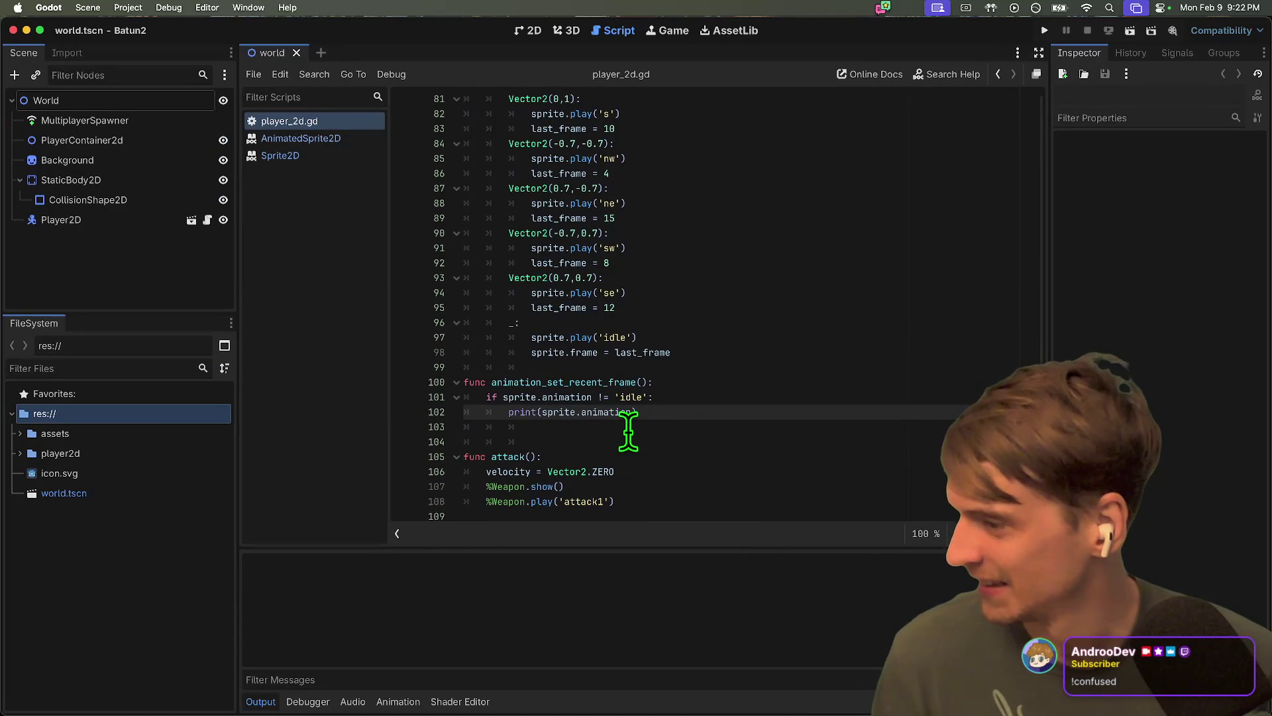
click(627, 430)
key(Delete)
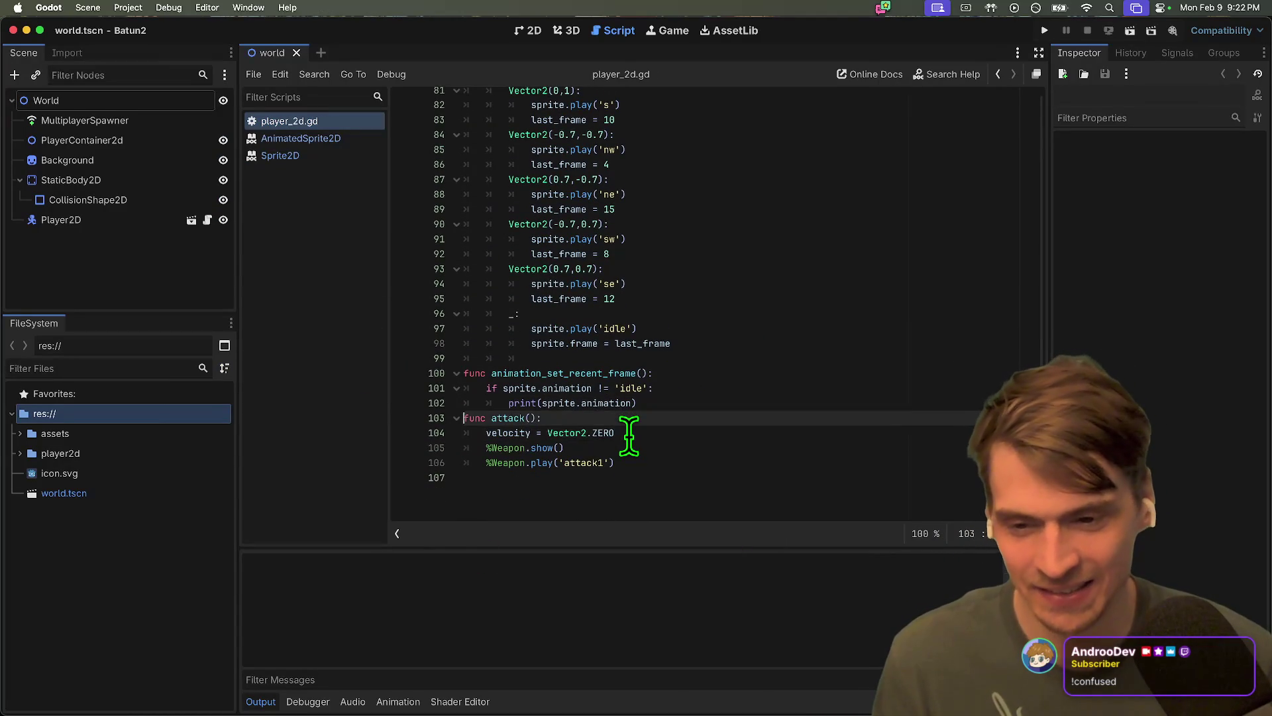
key(Return)
key(Down)
key(Down)
key(Down)
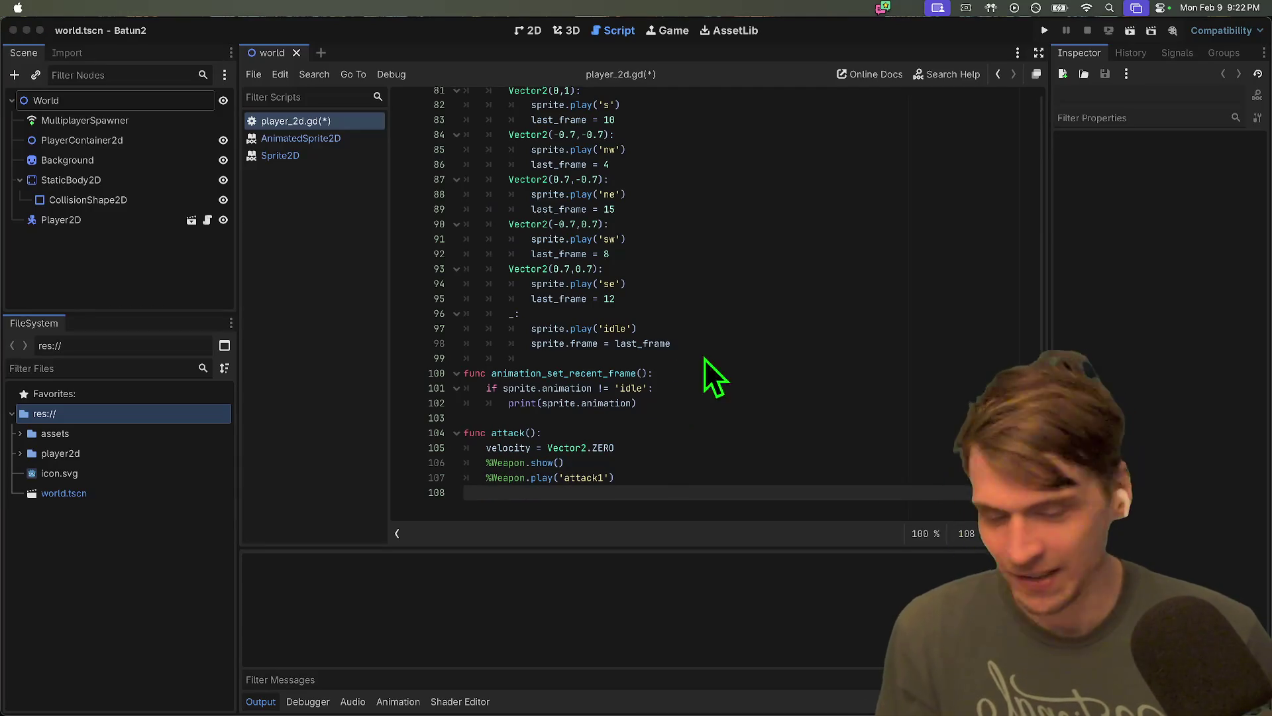
Refocus the Godot editor, then save player_2d.gd and run Batun2 with Cmd+B
key(super+Tab)
key(super+Tab)
key(super+Tab)
key(super+Tab)
key(super+Tab)
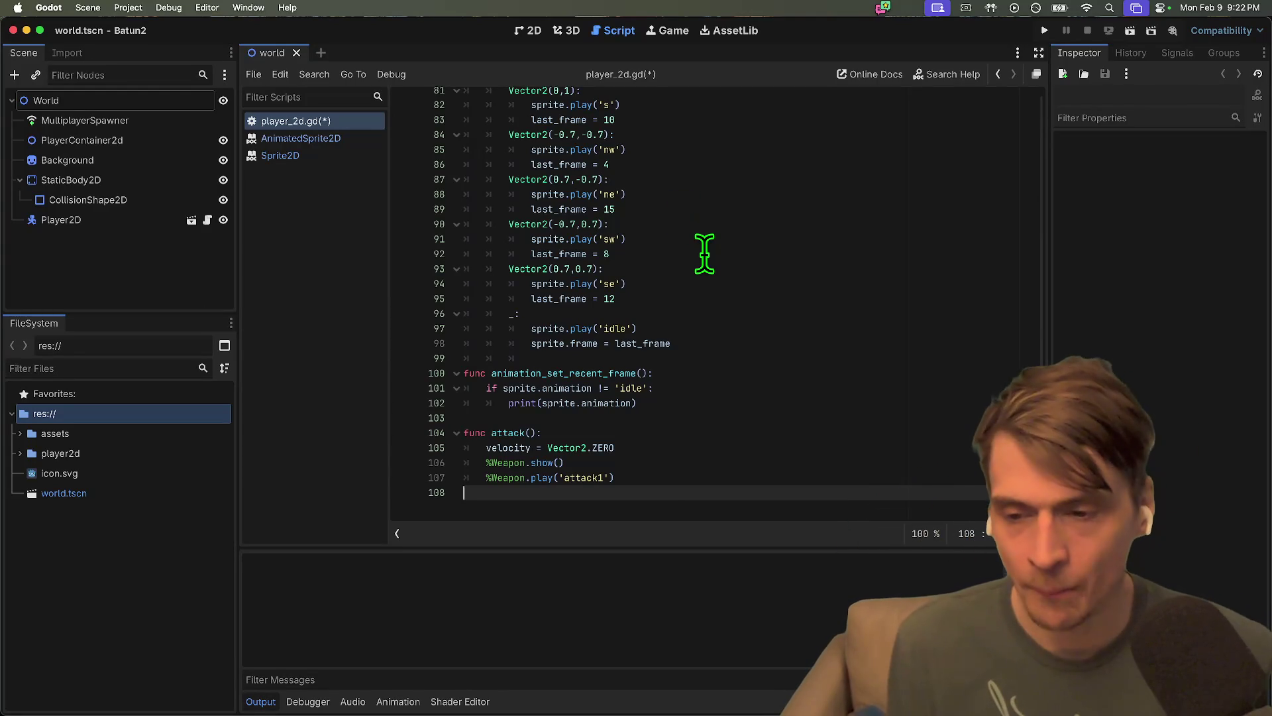
key(super+Tab)
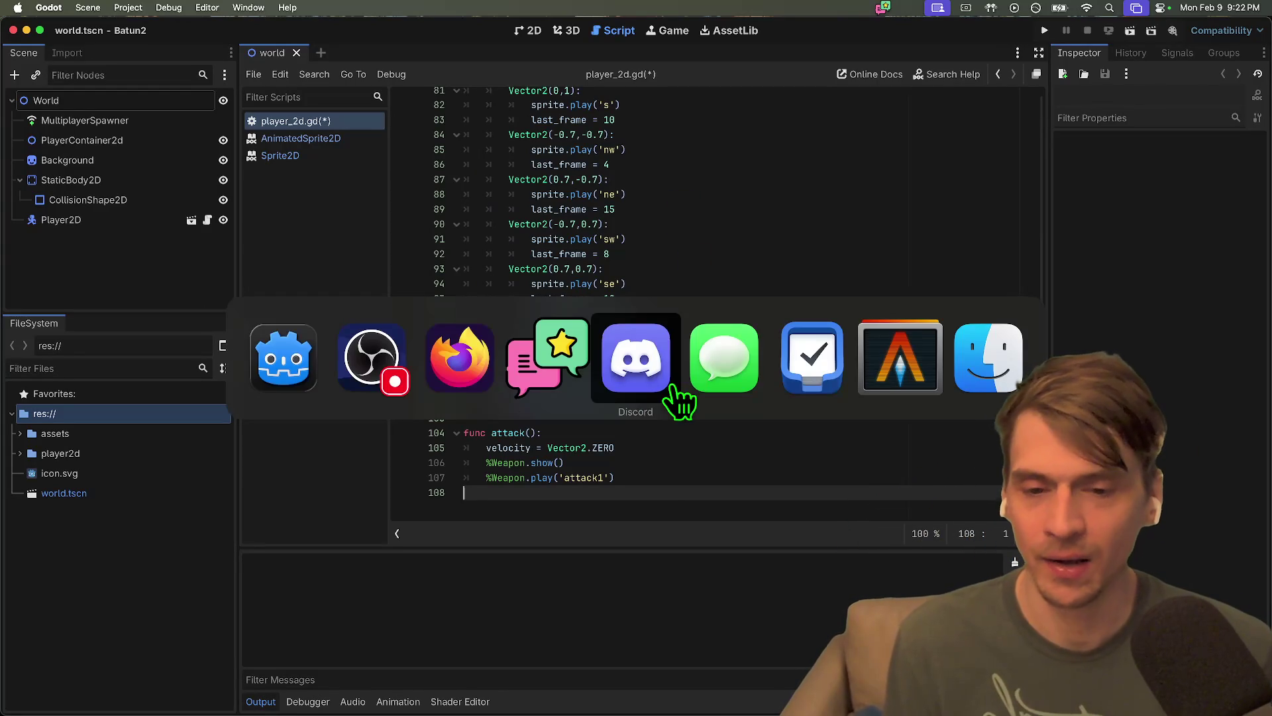
key(super+shift+Tab)
key(super+shift+Tab)
key(super+shift+Tab)
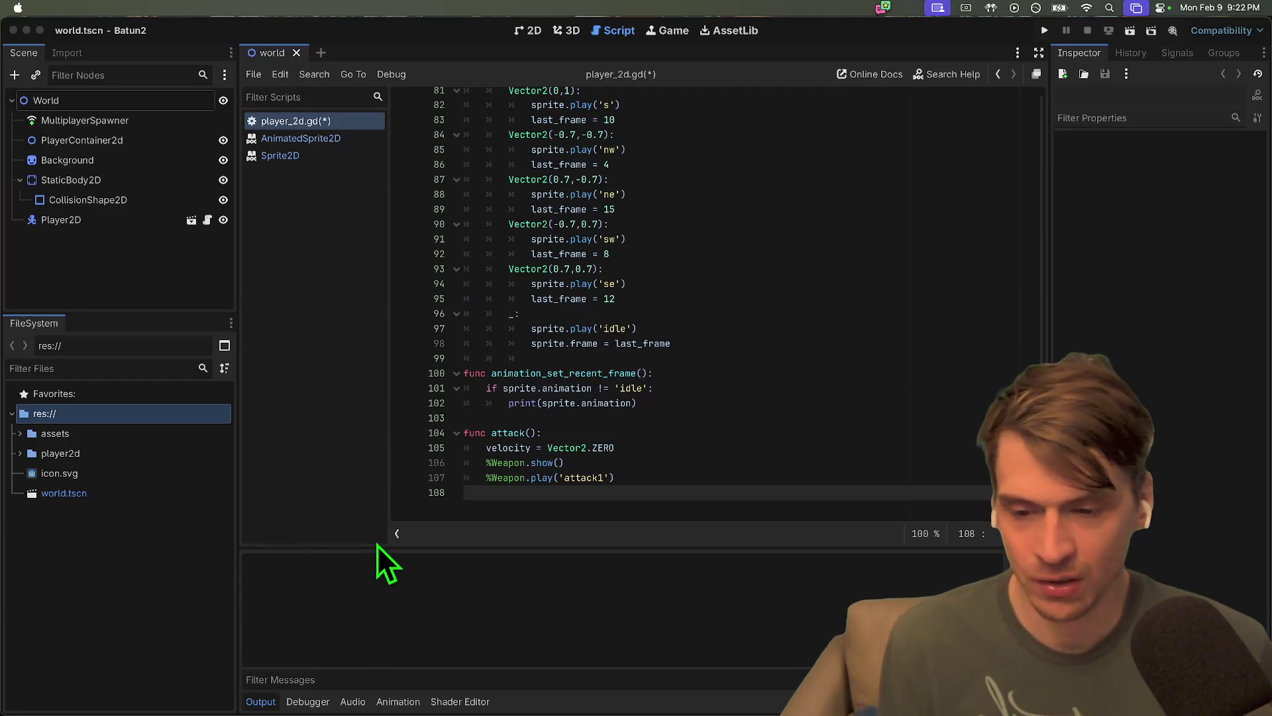
click(729, 579)
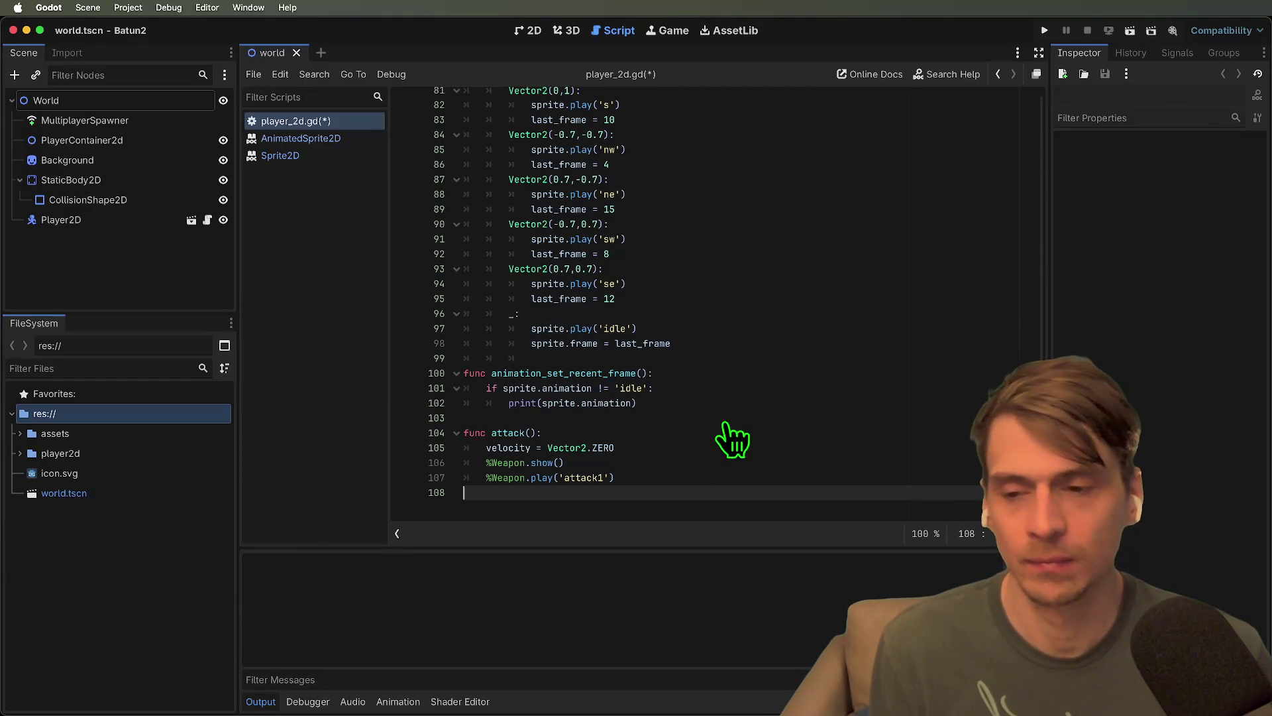
key(super+b)
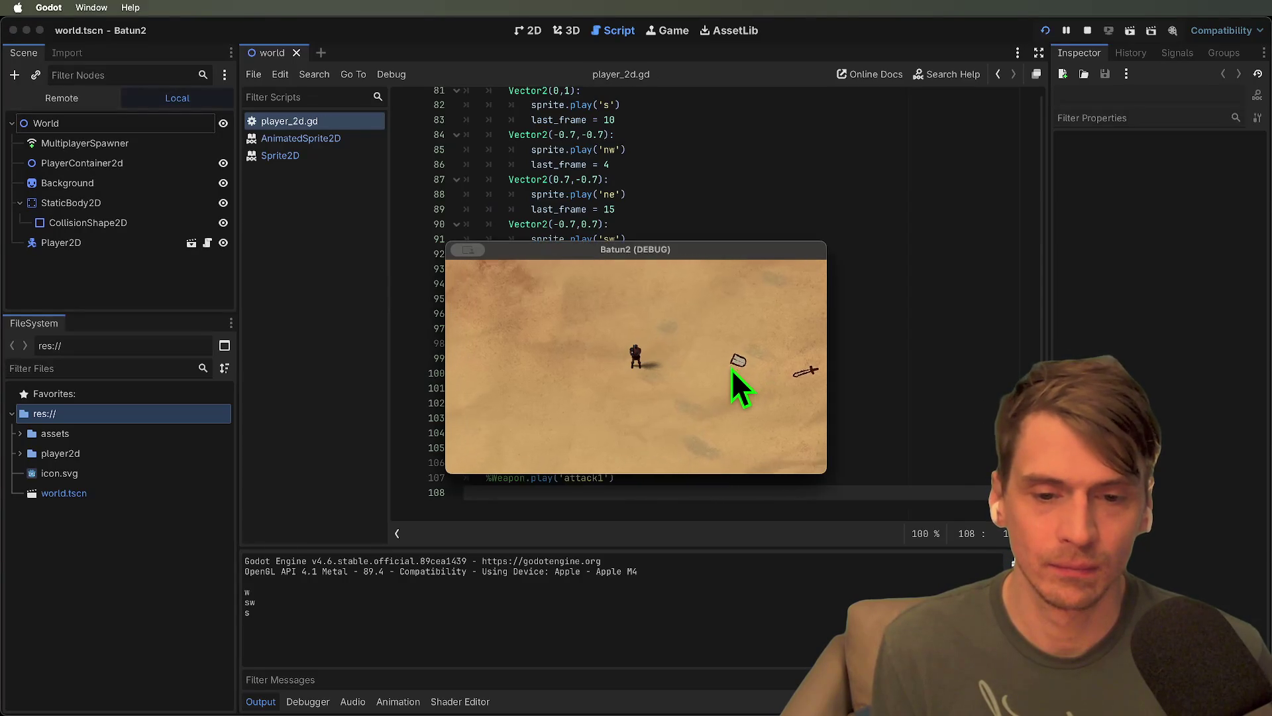
Walk the player east with D, then quit the Batun2 game window
key(d)
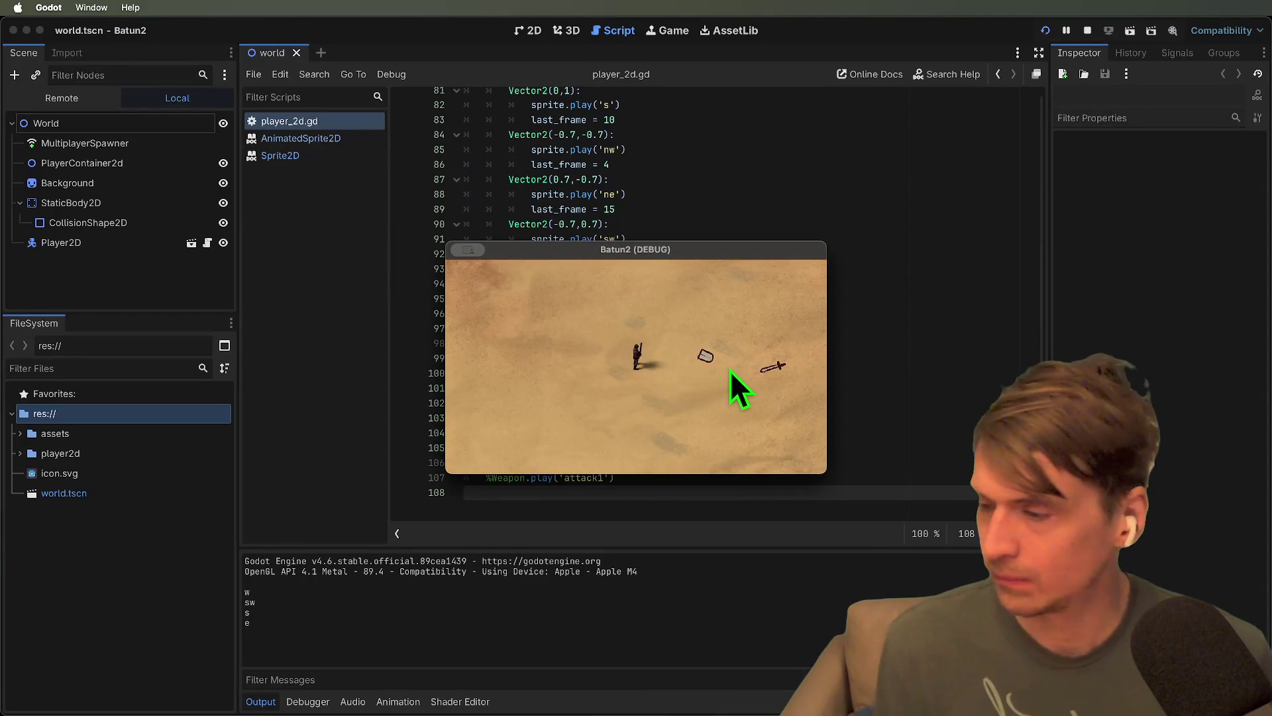
key(super+q)
click(727, 371)
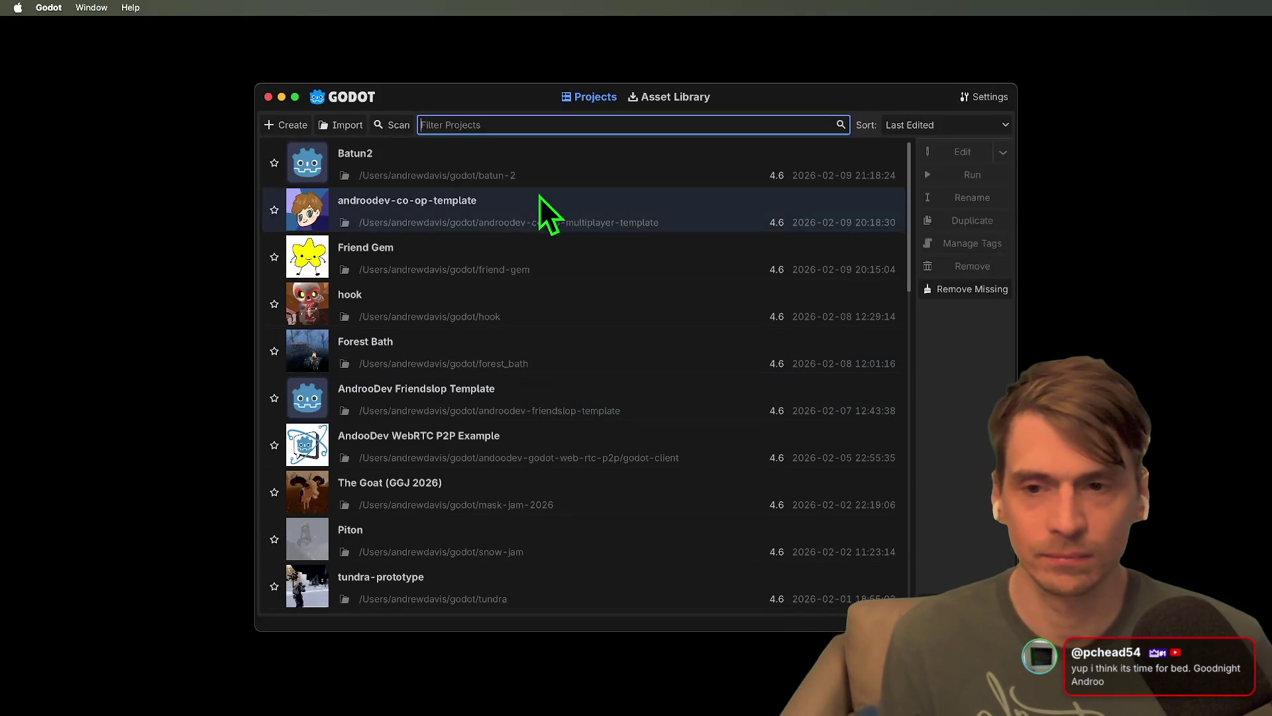
Open androodev-co-op-template from the Project Manager list
double_click(535, 208)
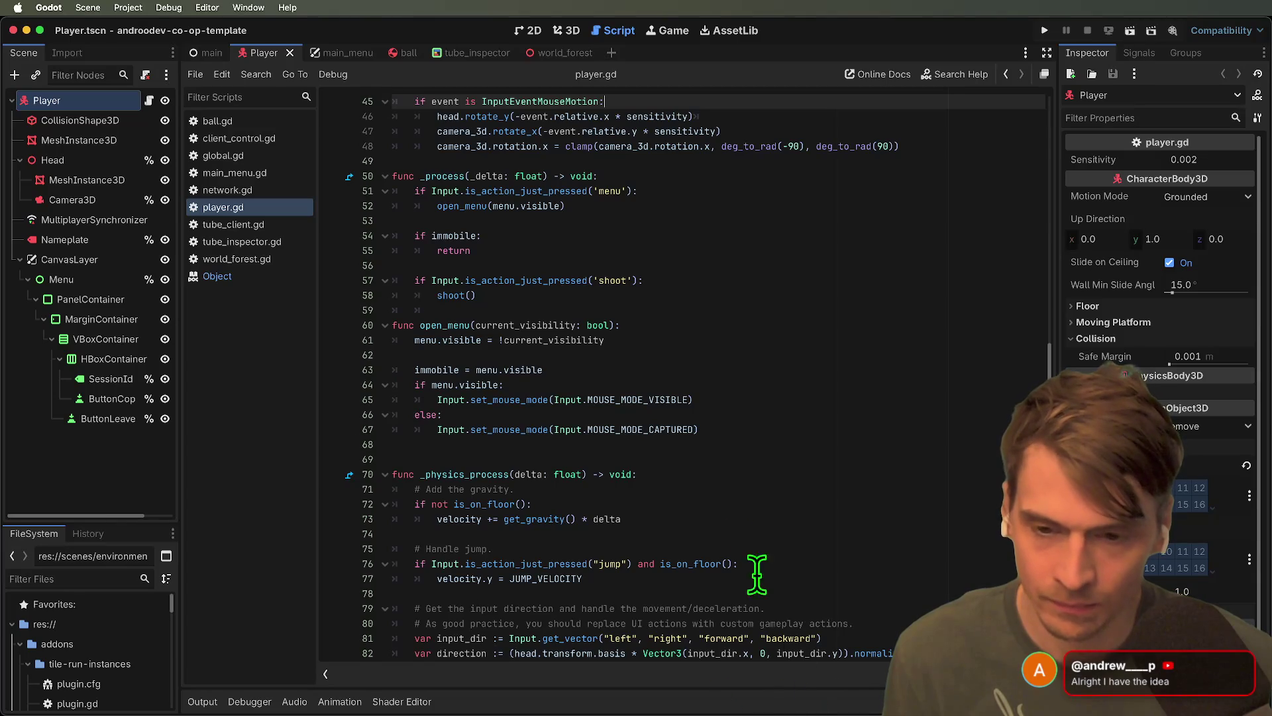
Run the co-op project and create a session in the first game window
click(720, 517)
key(super+b)
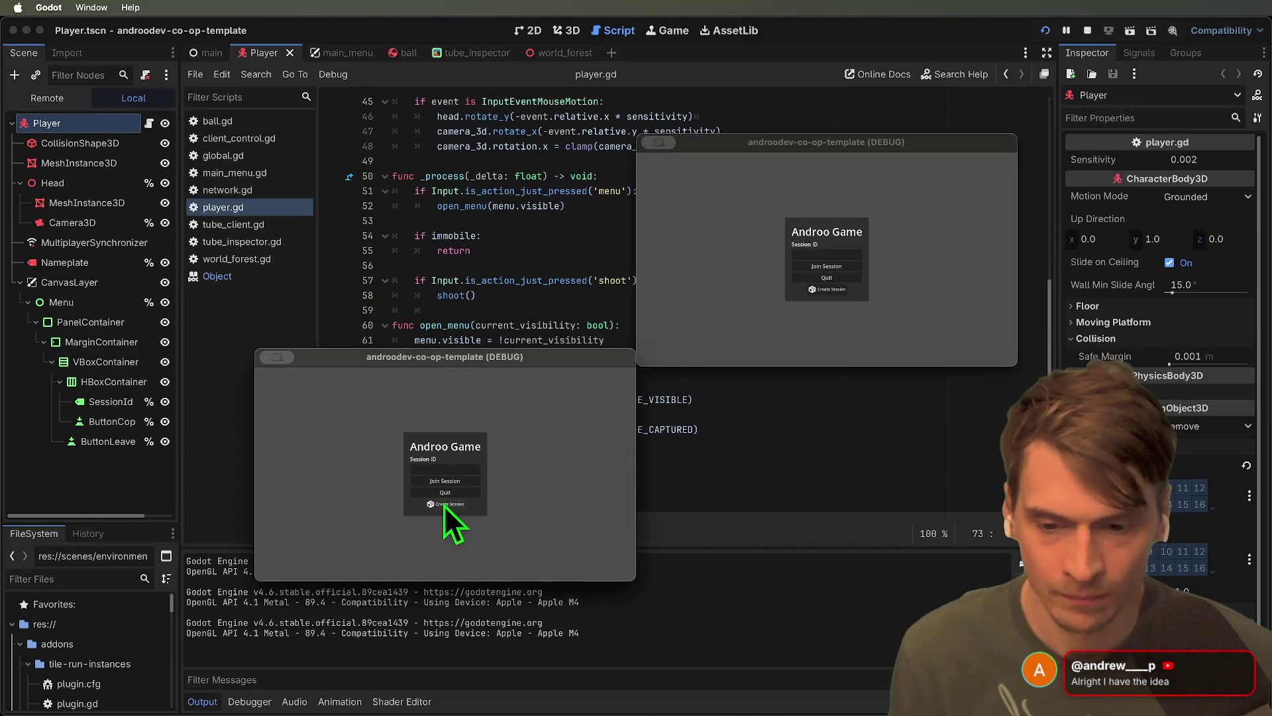
click(448, 505)
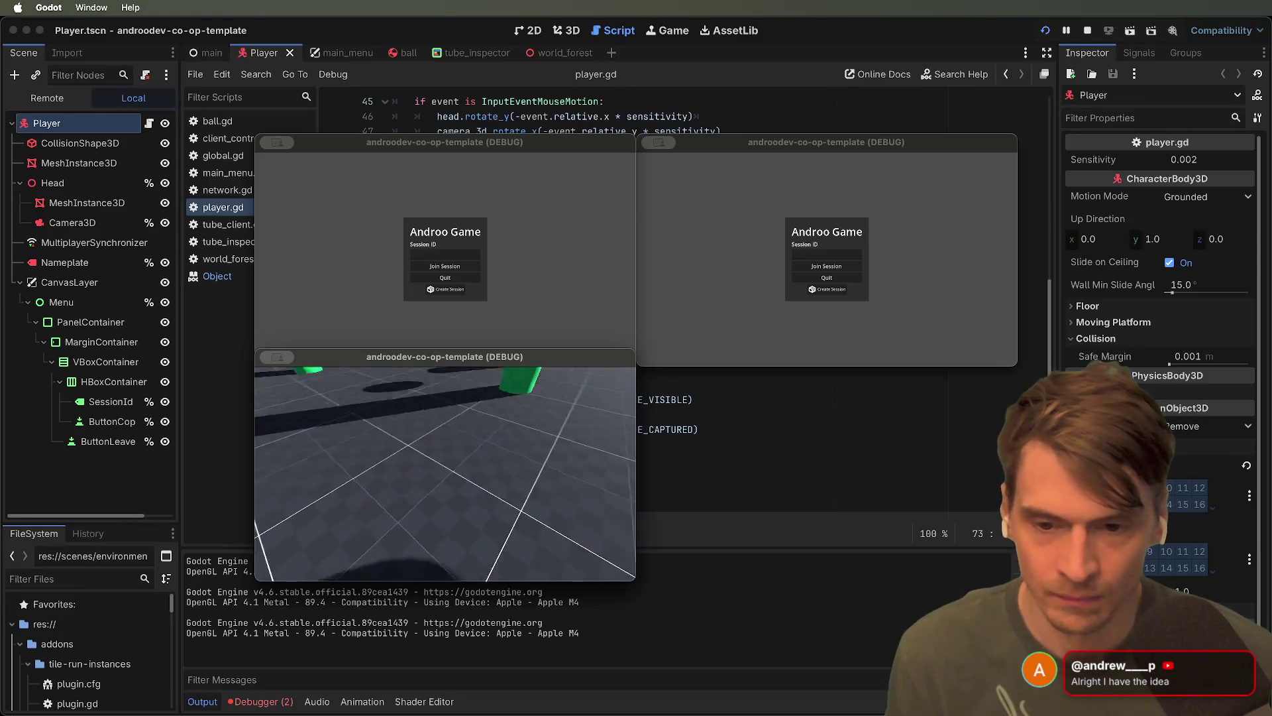
key(Escape)
Join the session from the second window and walk its player with S and W
click(738, 276)
click(827, 254)
key(super+v)
click(846, 271)
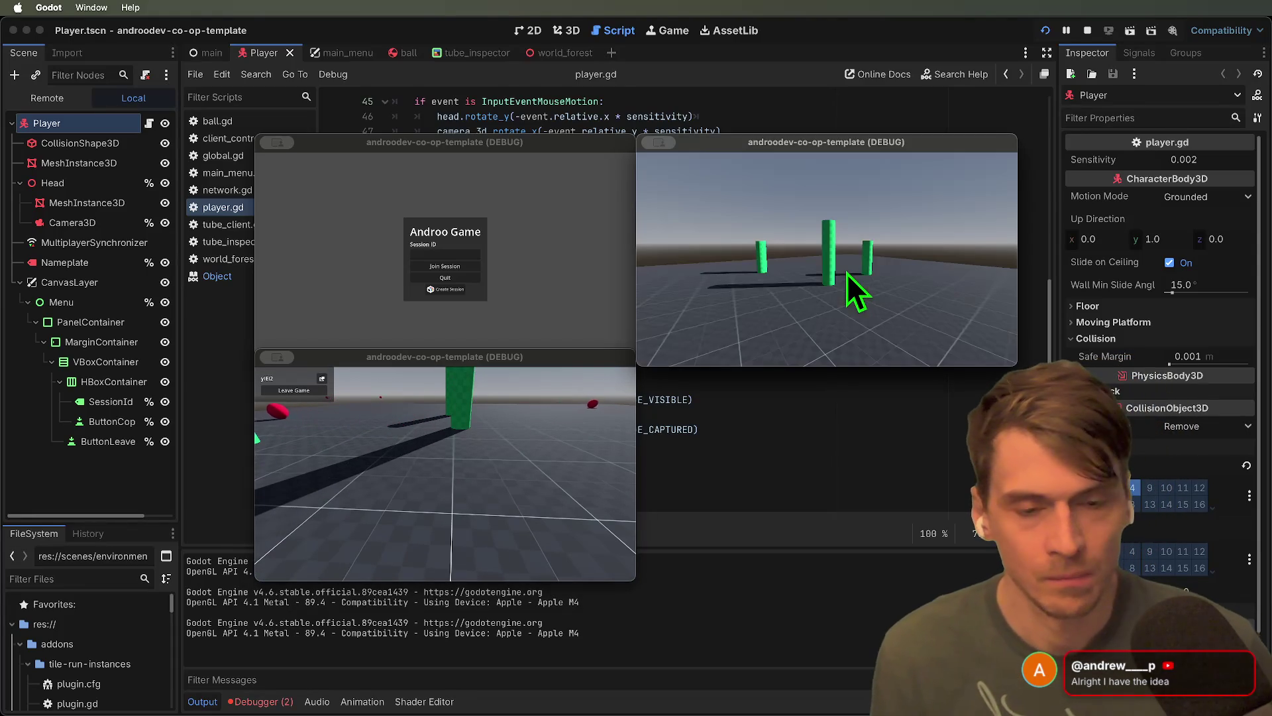
key(s)
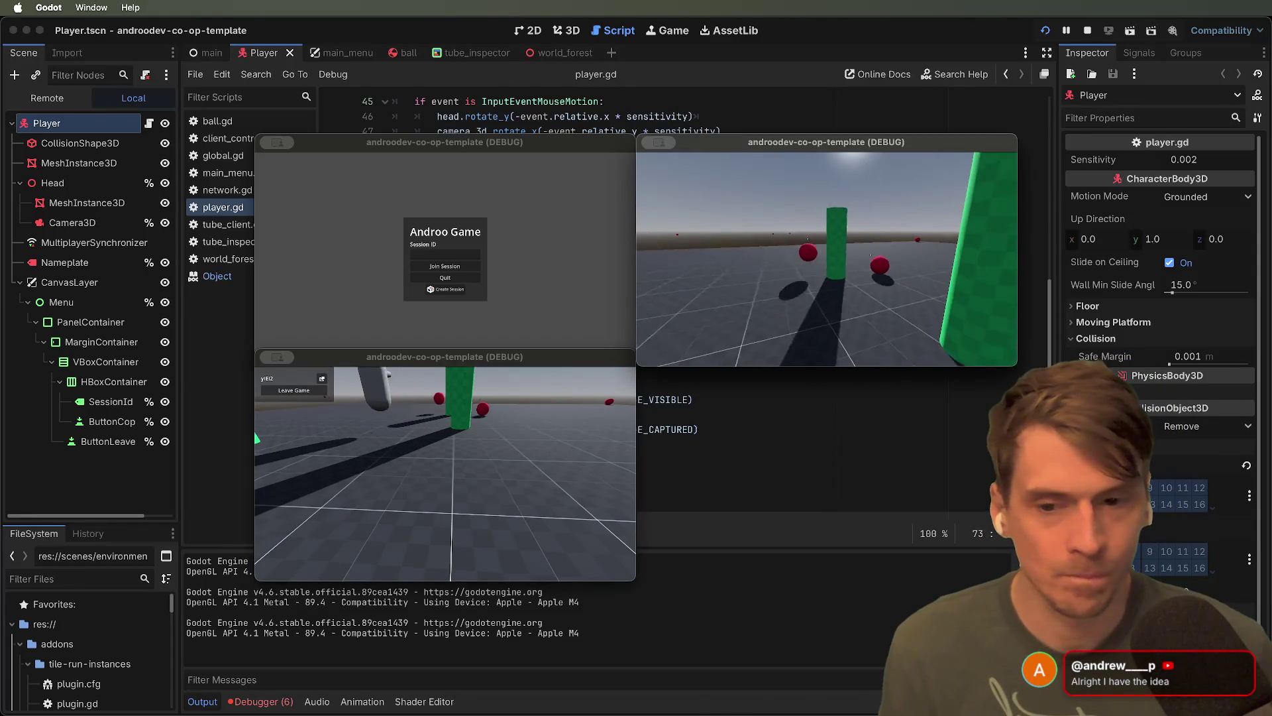
key(w)
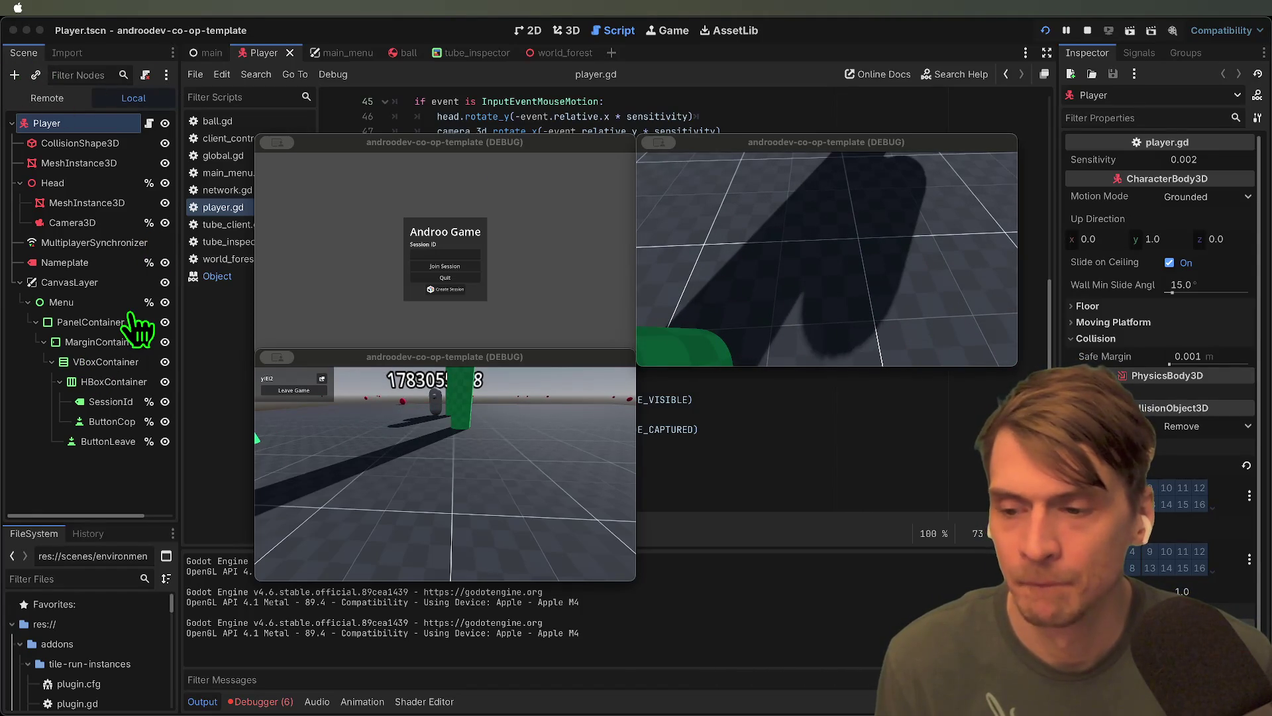
click(829, 265)
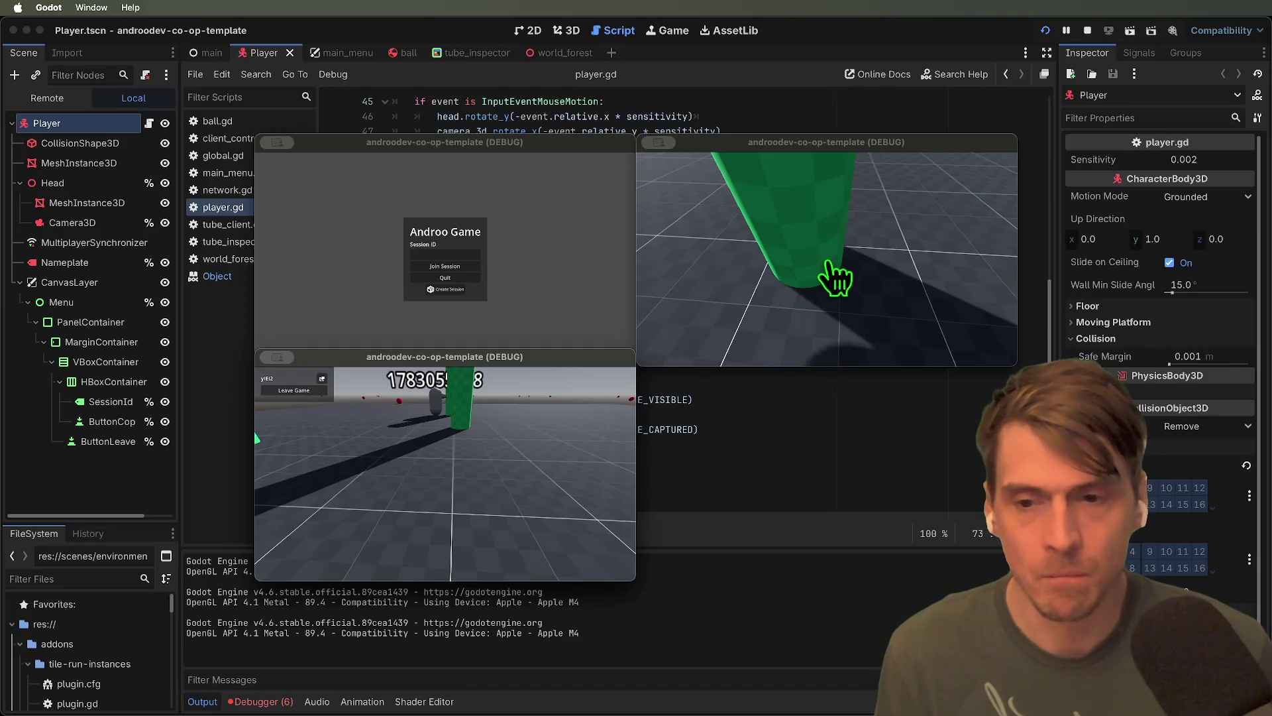
Join the session in the top-left instance and walk its player toward the green pillar
click(451, 269)
key(w)
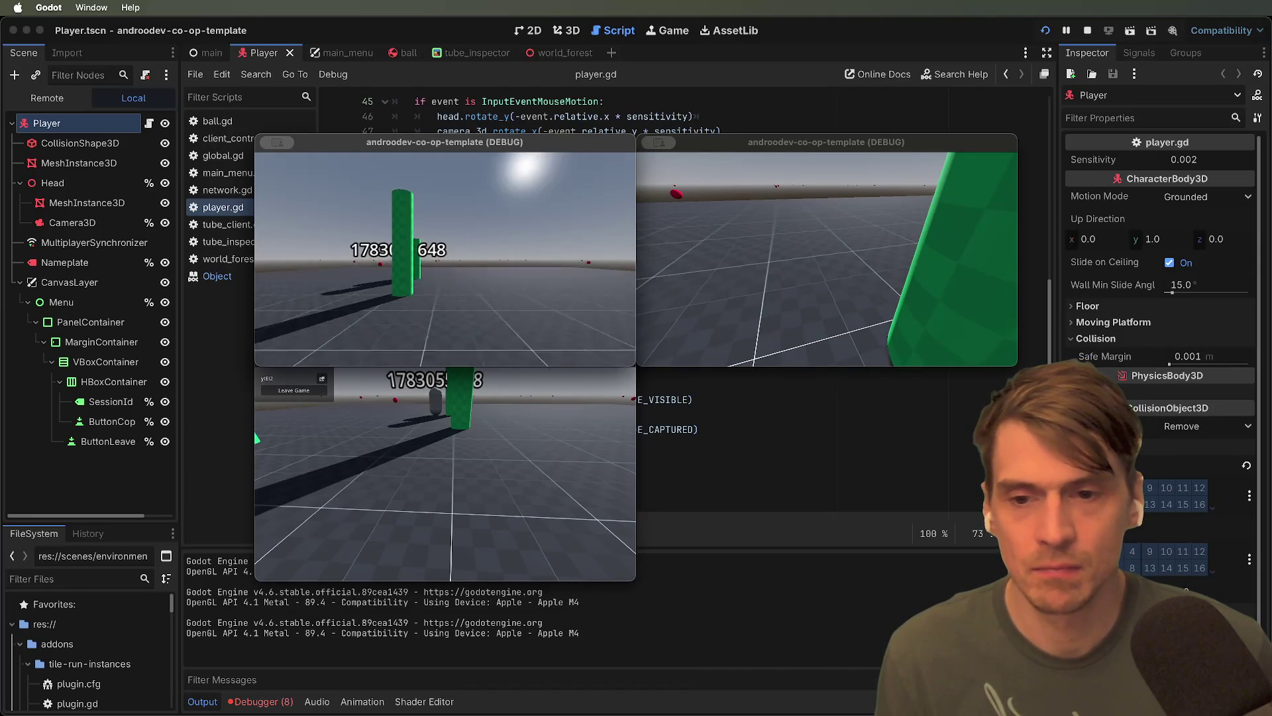
key(w)
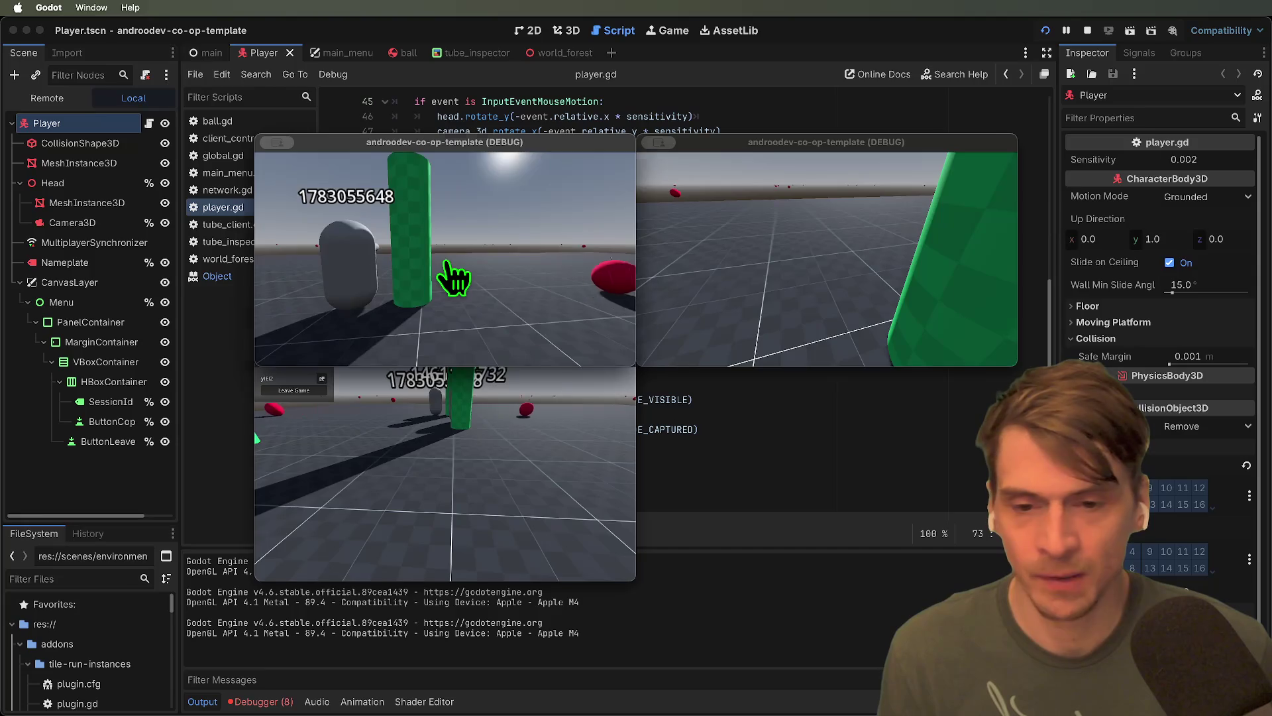
key(super+Tab)
key(super+Tab)
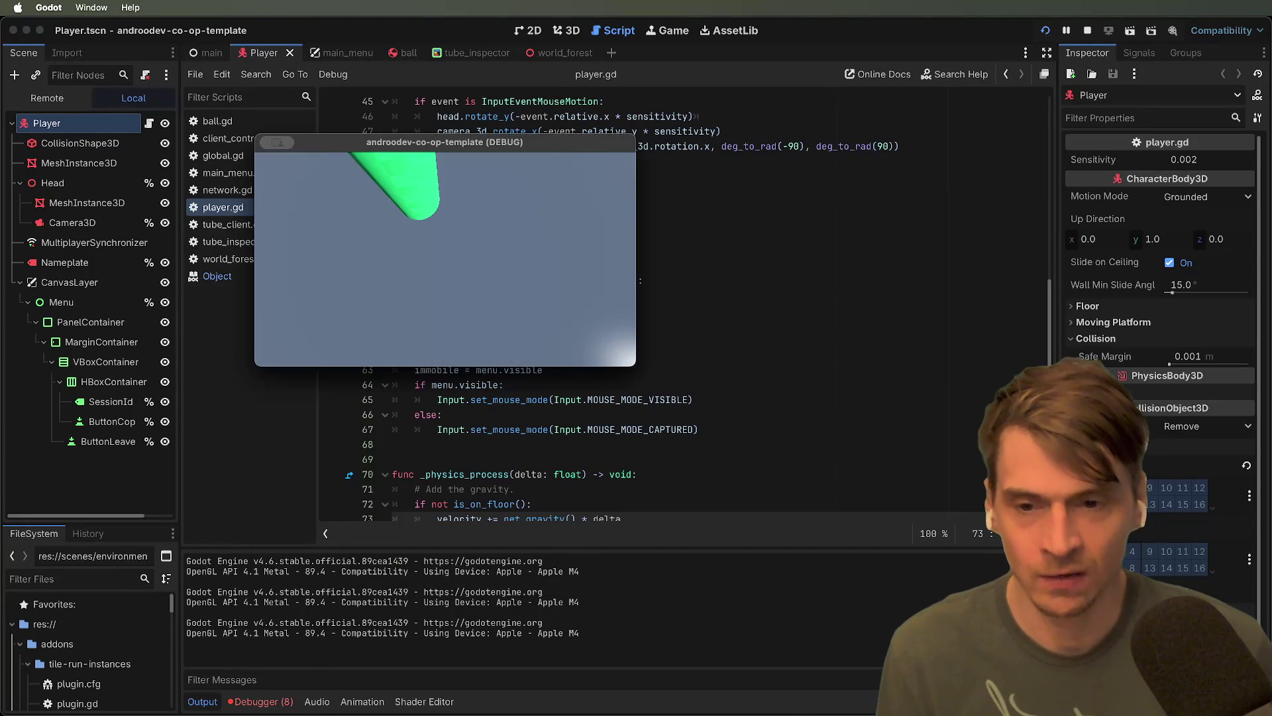
key(super+Tab)
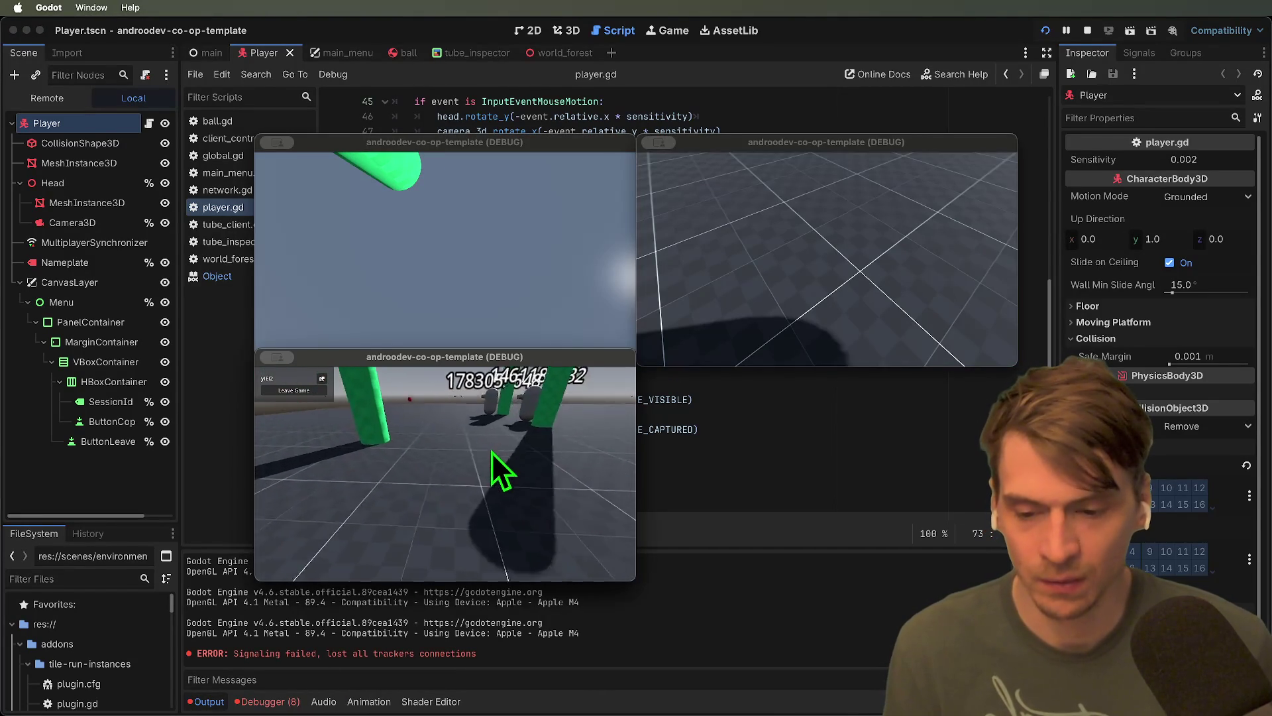
Toggle each game instance's Esc menu to free and recapture the mouse
click(752, 286)
key(Escape)
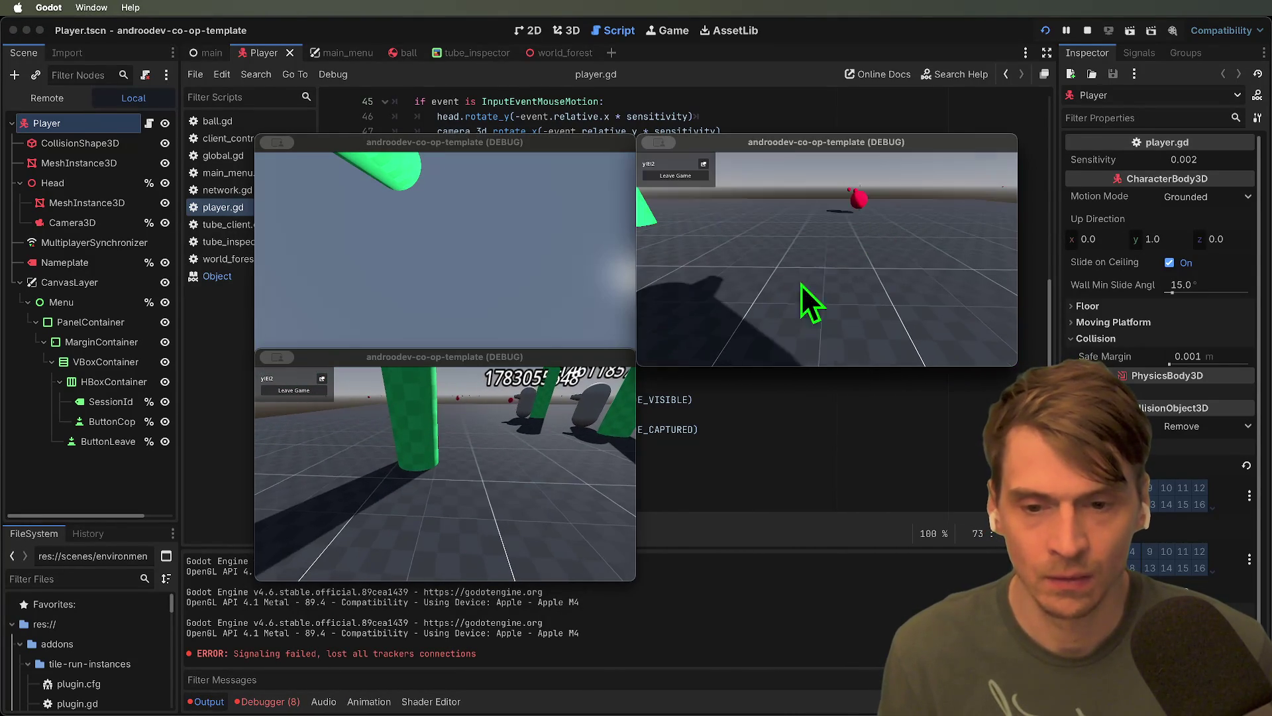
click(447, 477)
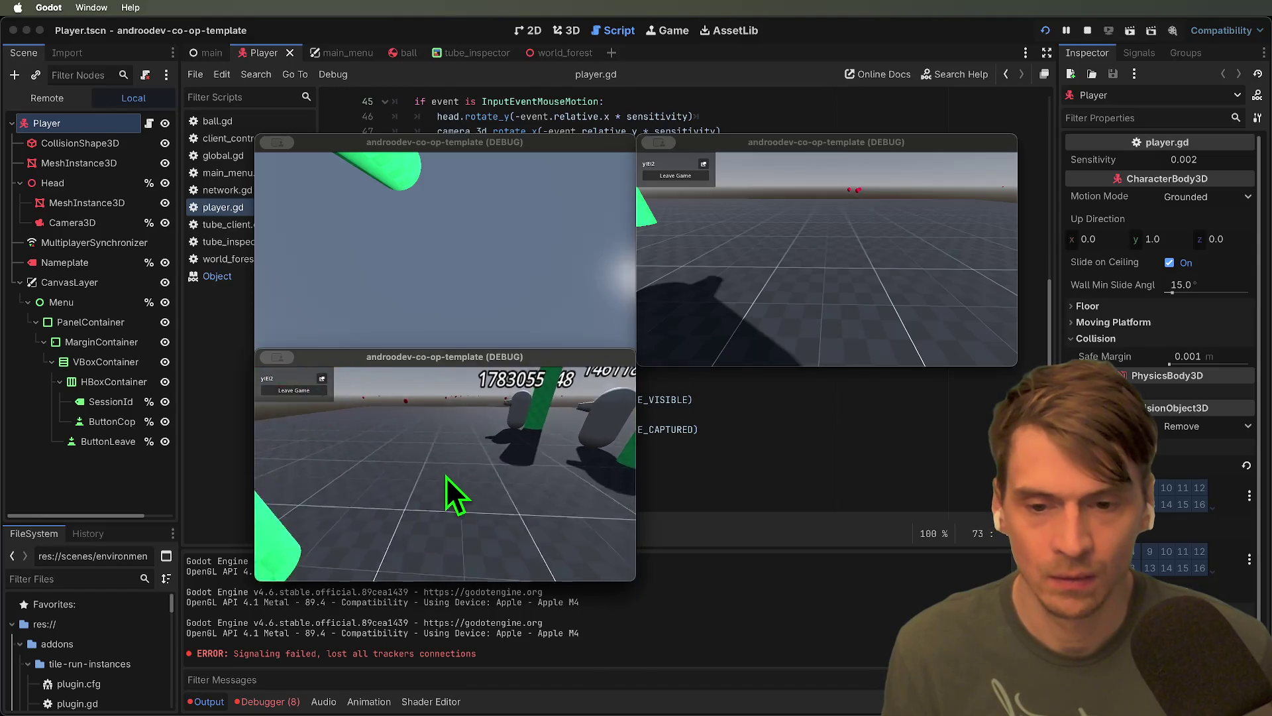
key(Escape)
click(464, 281)
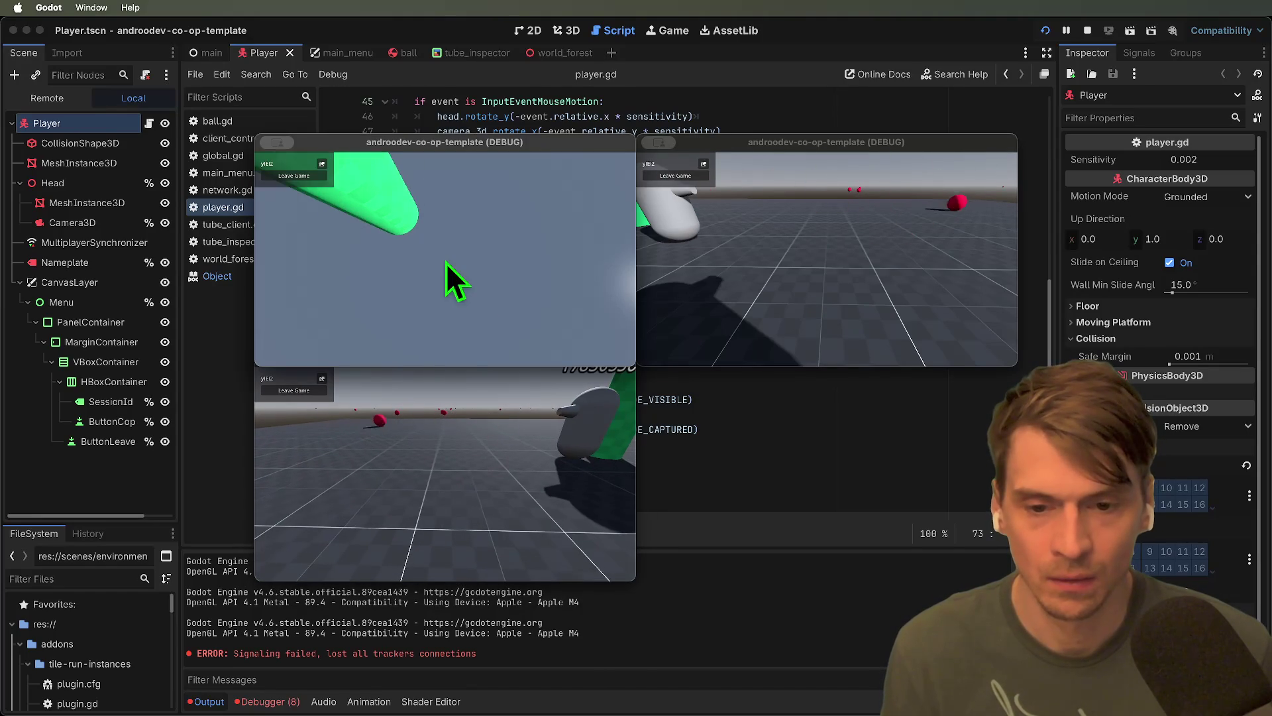
click(472, 262)
key(Escape)
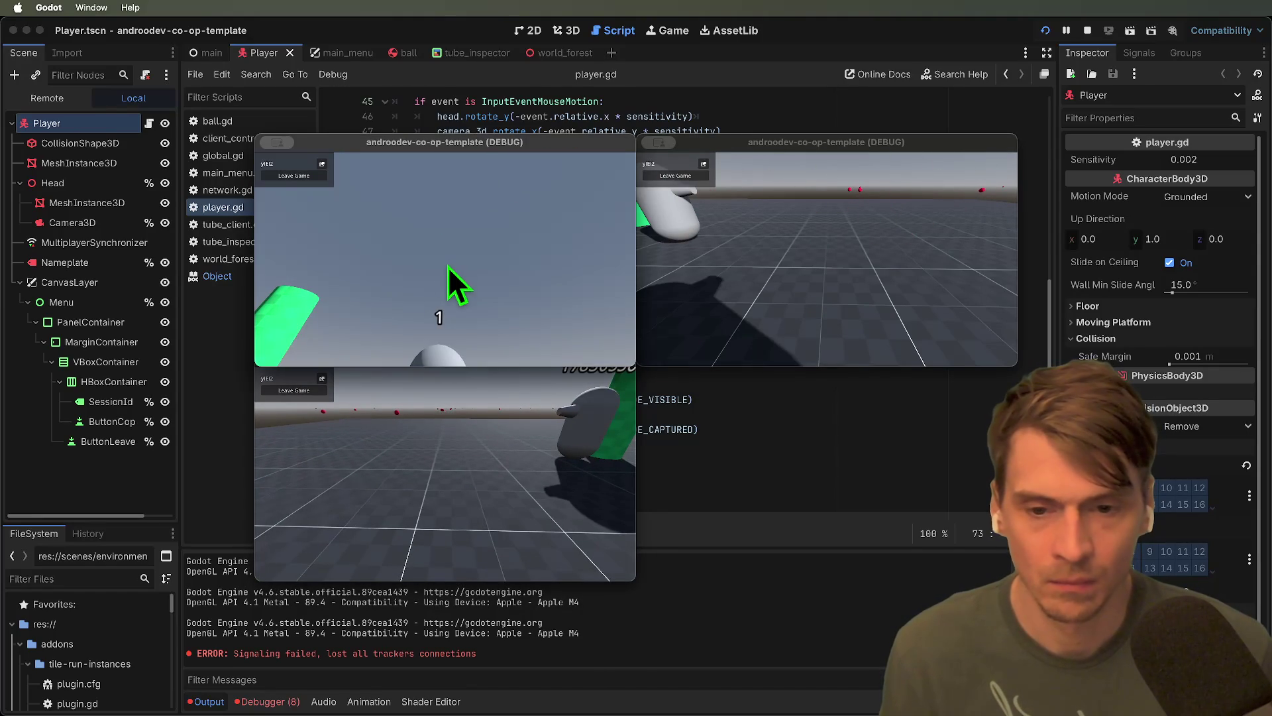
click(454, 400)
click(464, 292)
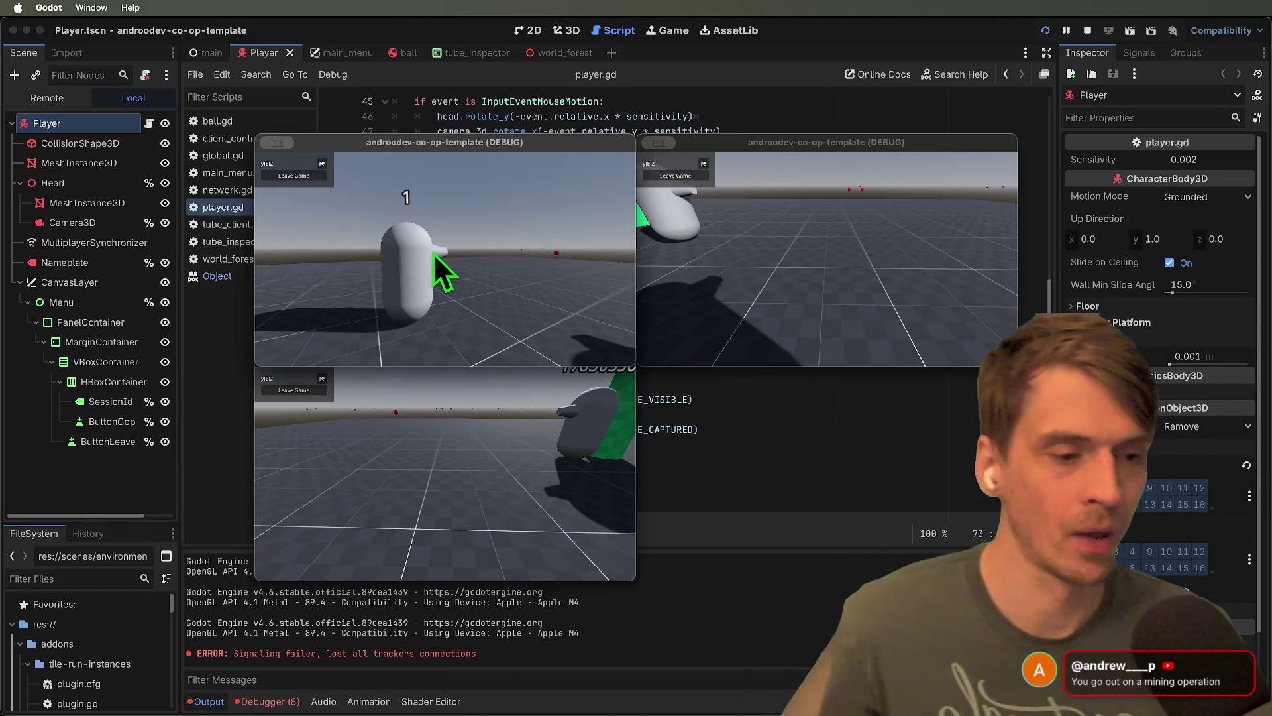
Walk the top-left player toward the green pillars, then quit all game instances
click(368, 225)
key(w)
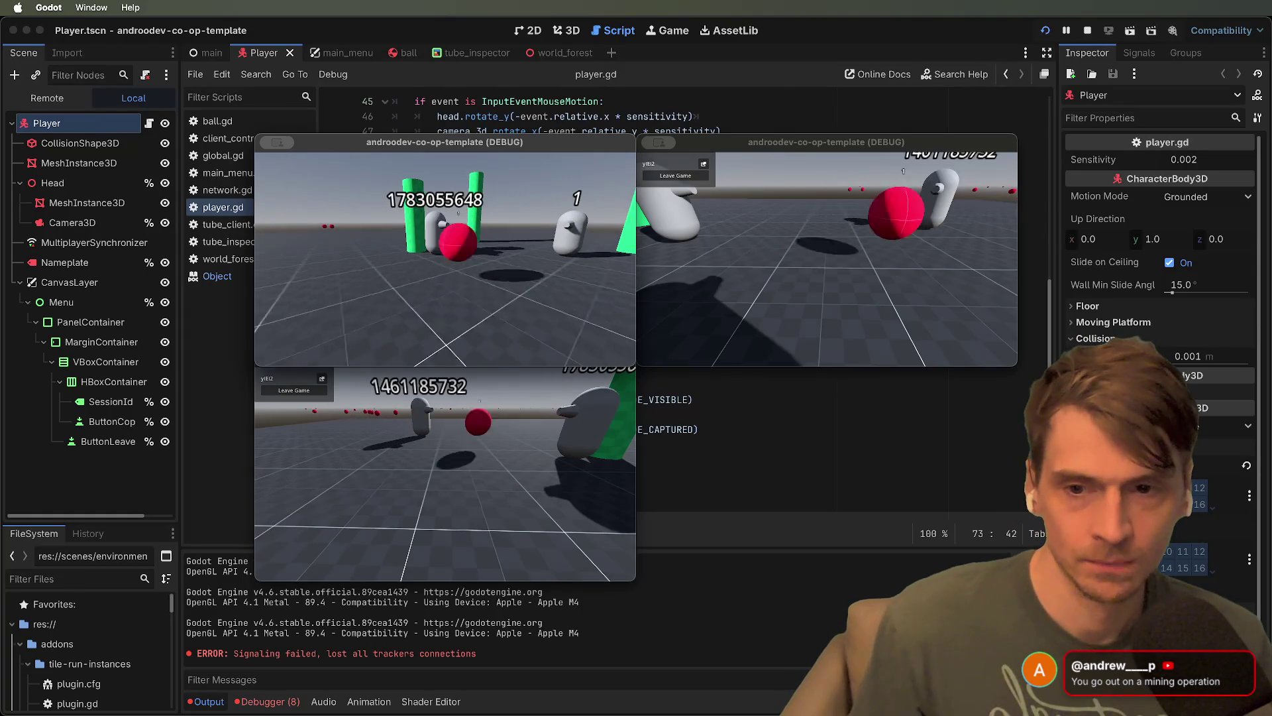
key(super+q)
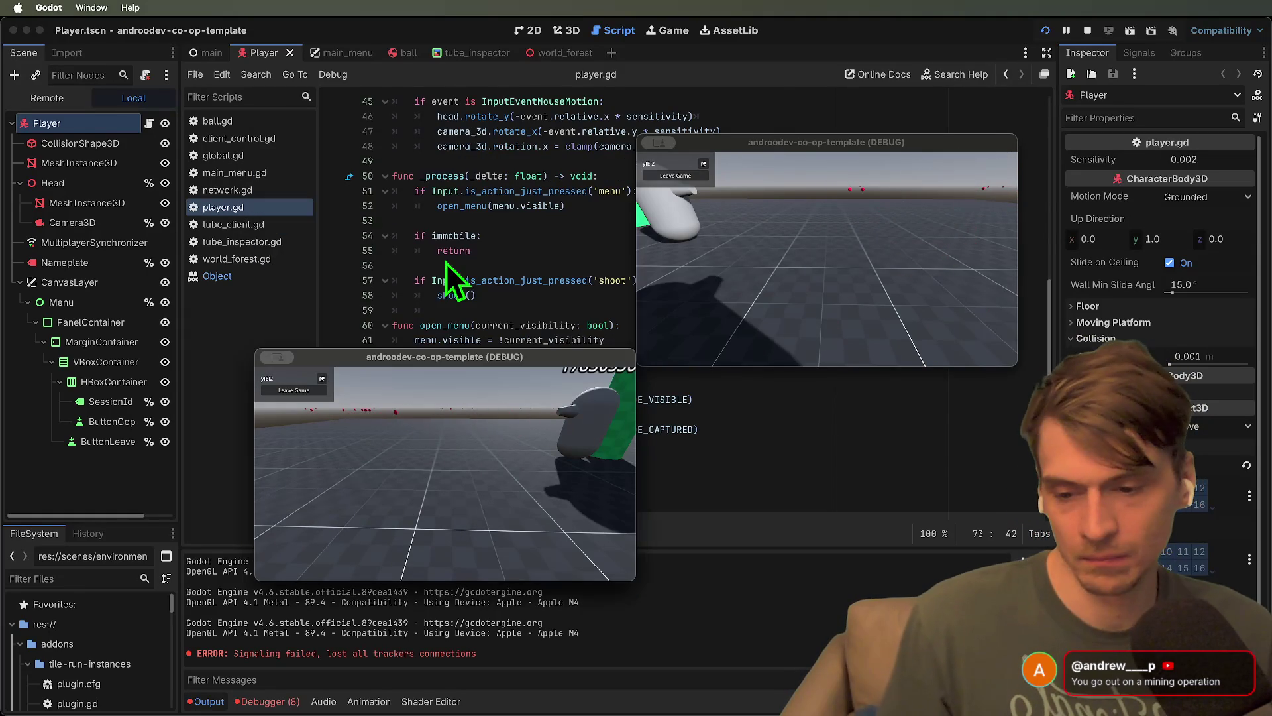
key(super+q)
key(super+q)
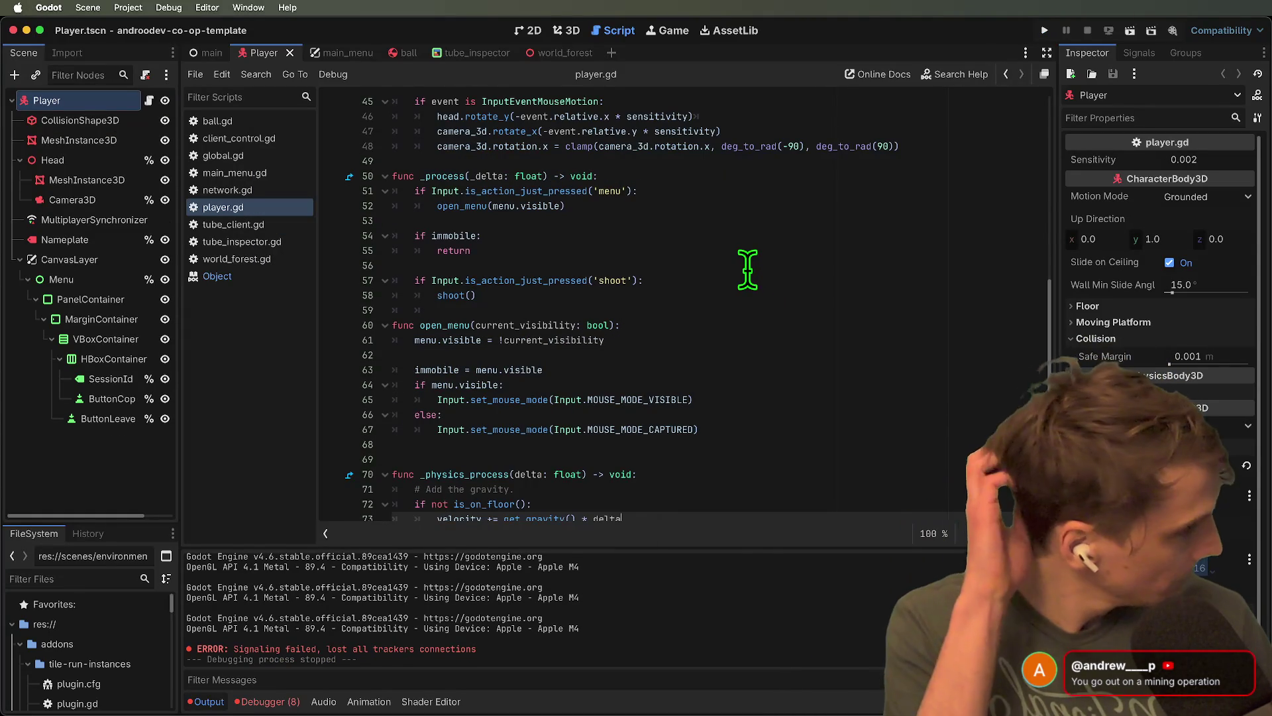
Scroll through main_menu.gd, then return to the player.gd script
scroll(712, 302, down, 5)
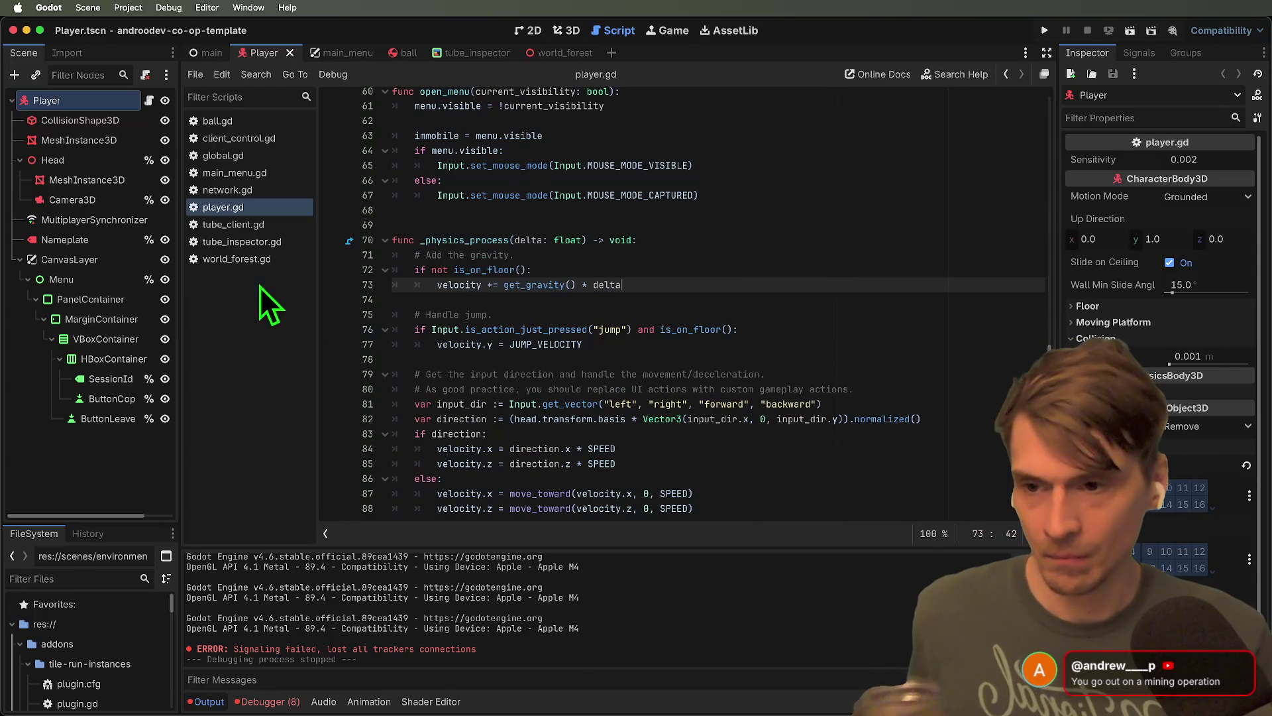
click(262, 175)
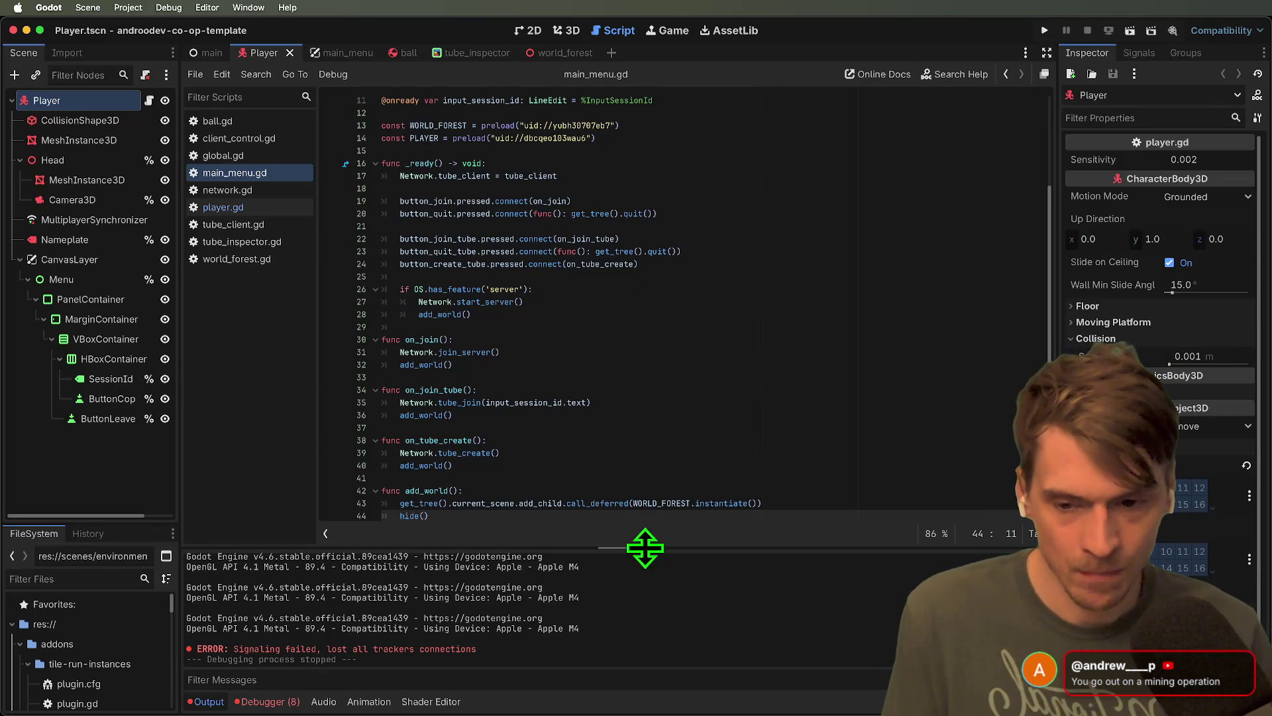
scroll(644, 468, down, 1)
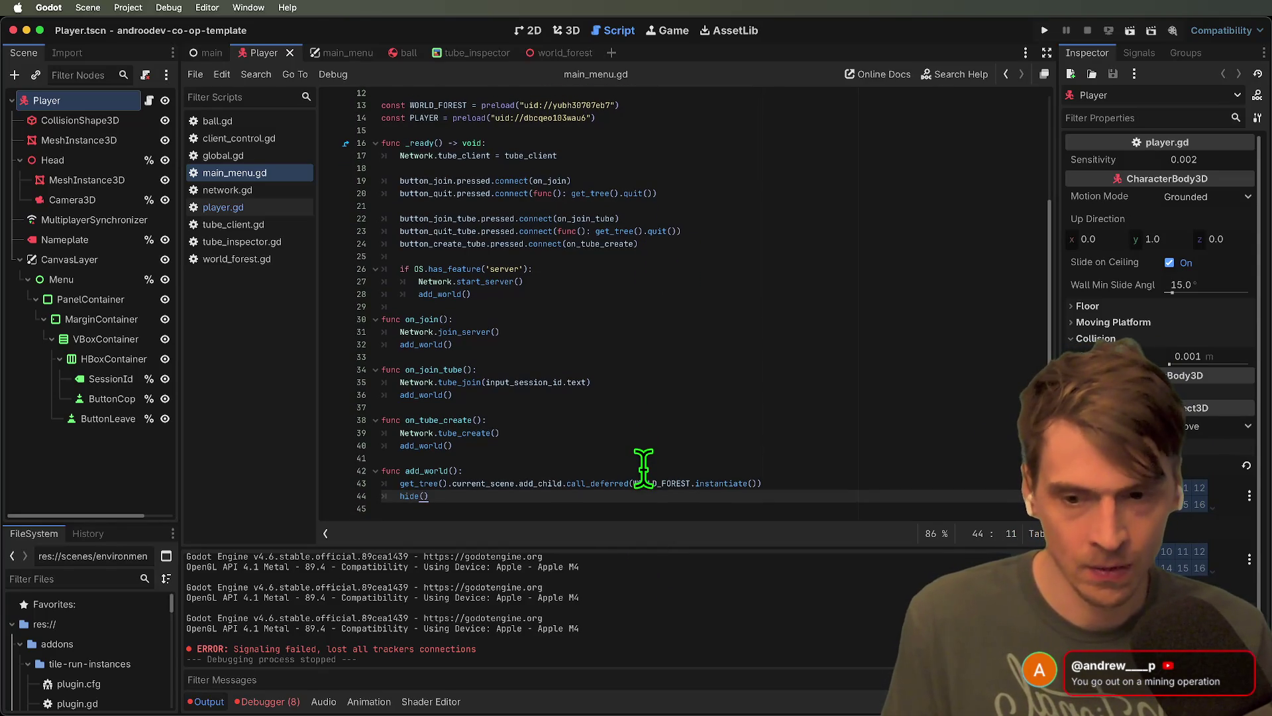
click(631, 505)
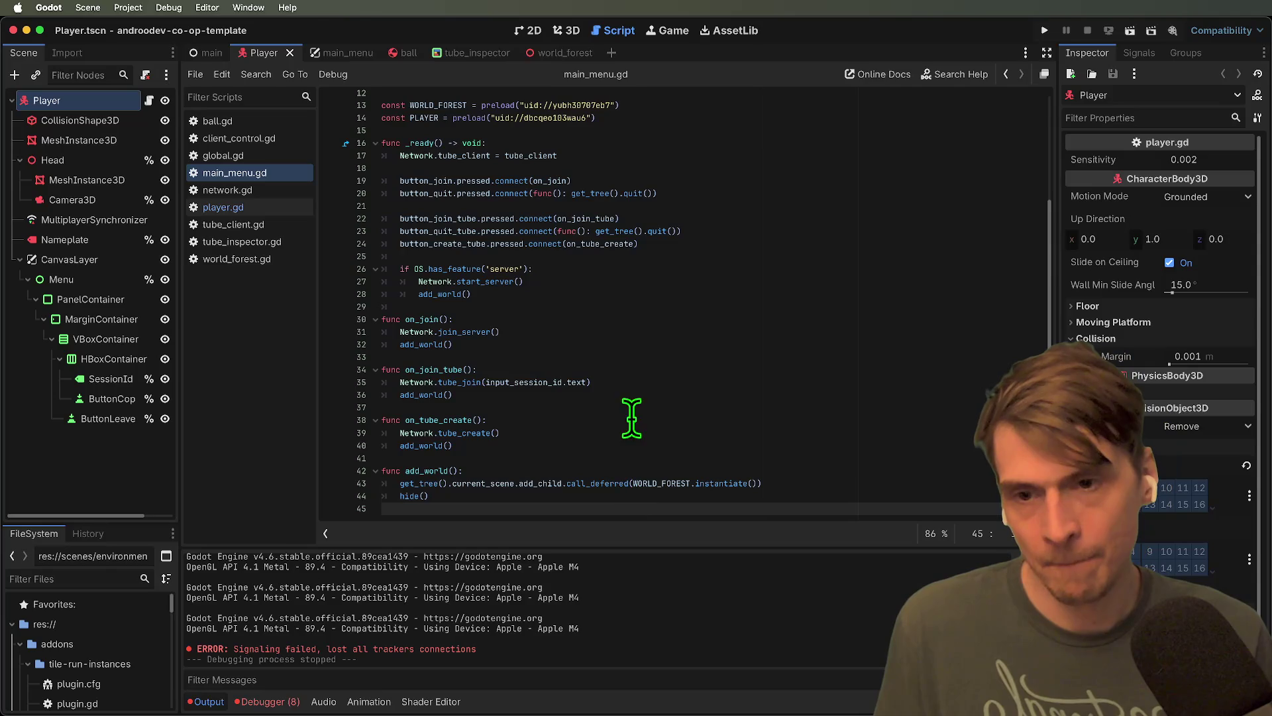
click(266, 208)
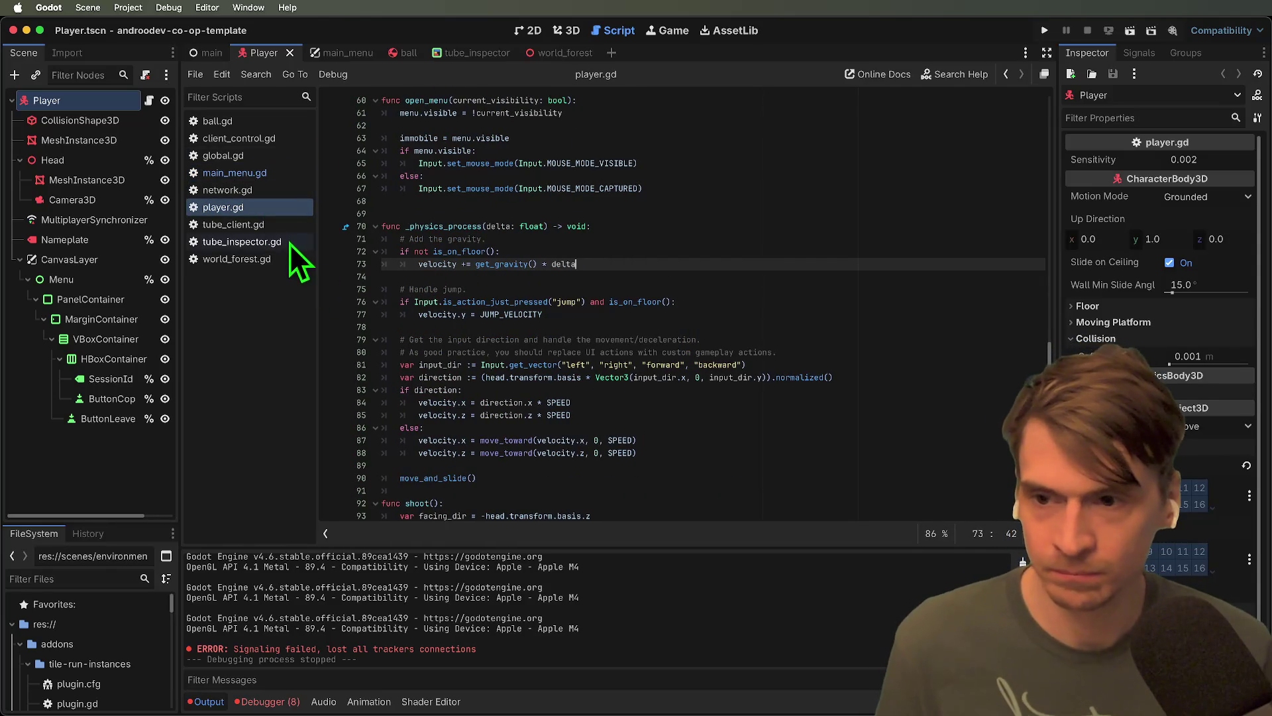
In network.gd, undo a stray half-typed line near tube_create(), then bring up the debugger
click(290, 191)
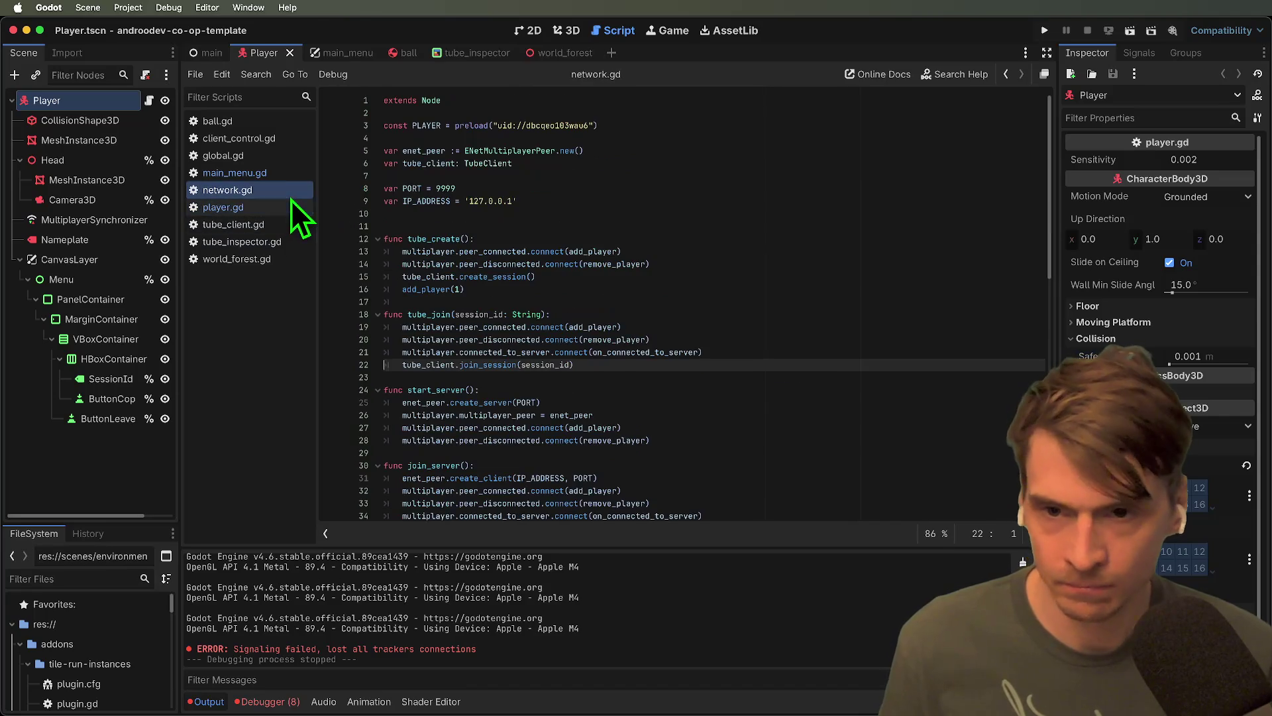
click(864, 227)
key(Return)
key(Return)
key(Up)
key(Up)
text(ve_p)
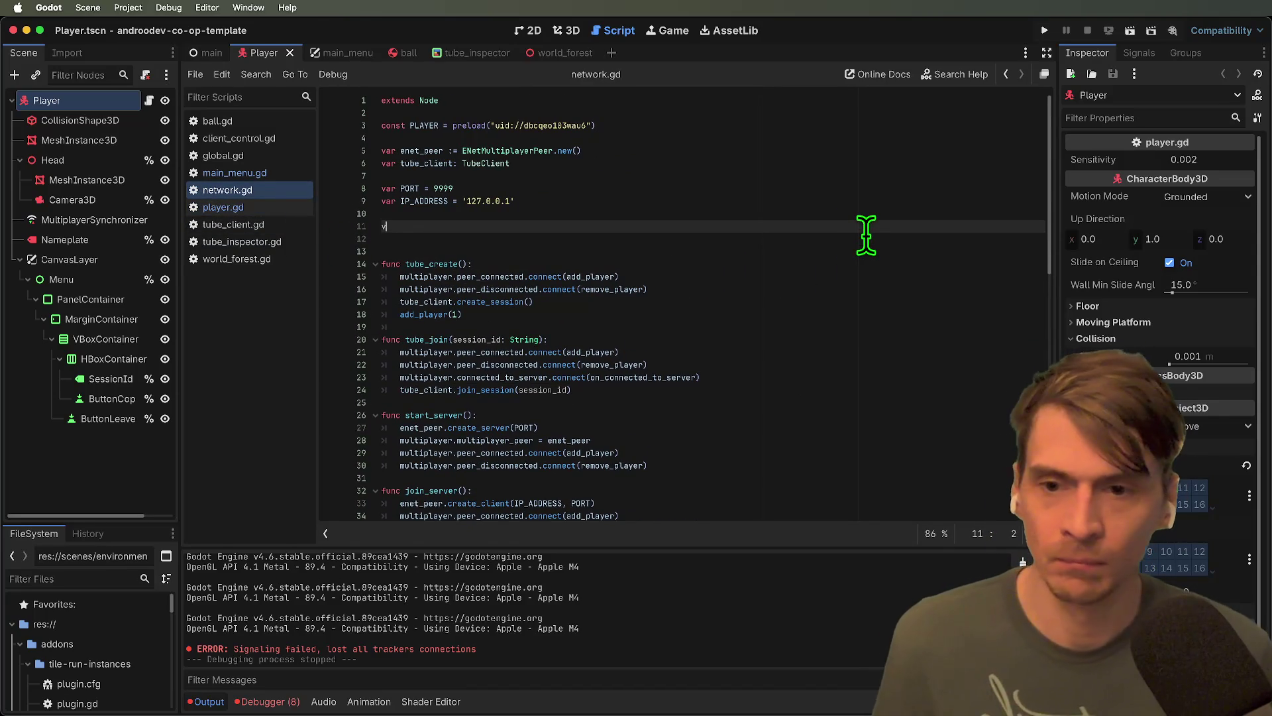
text(laye)
key(super+z)
key(super+z)
key(super+z)
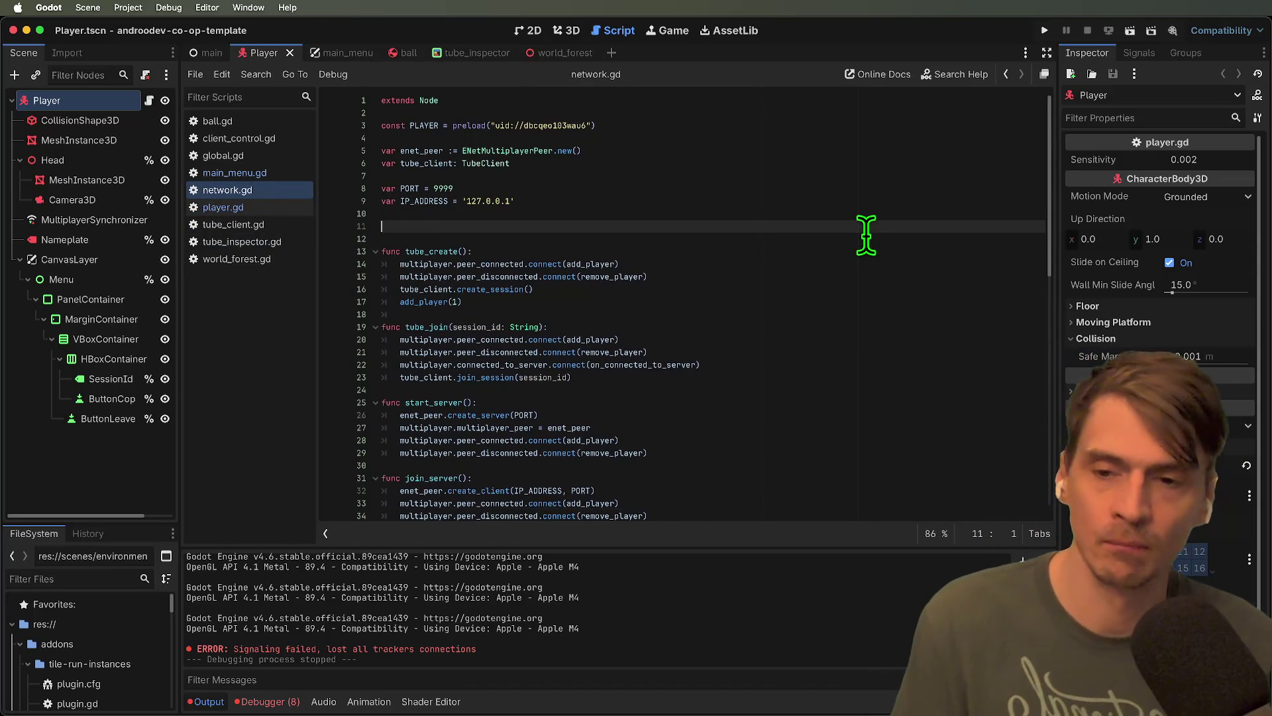
key(super+z)
scroll(855, 245, down, 6)
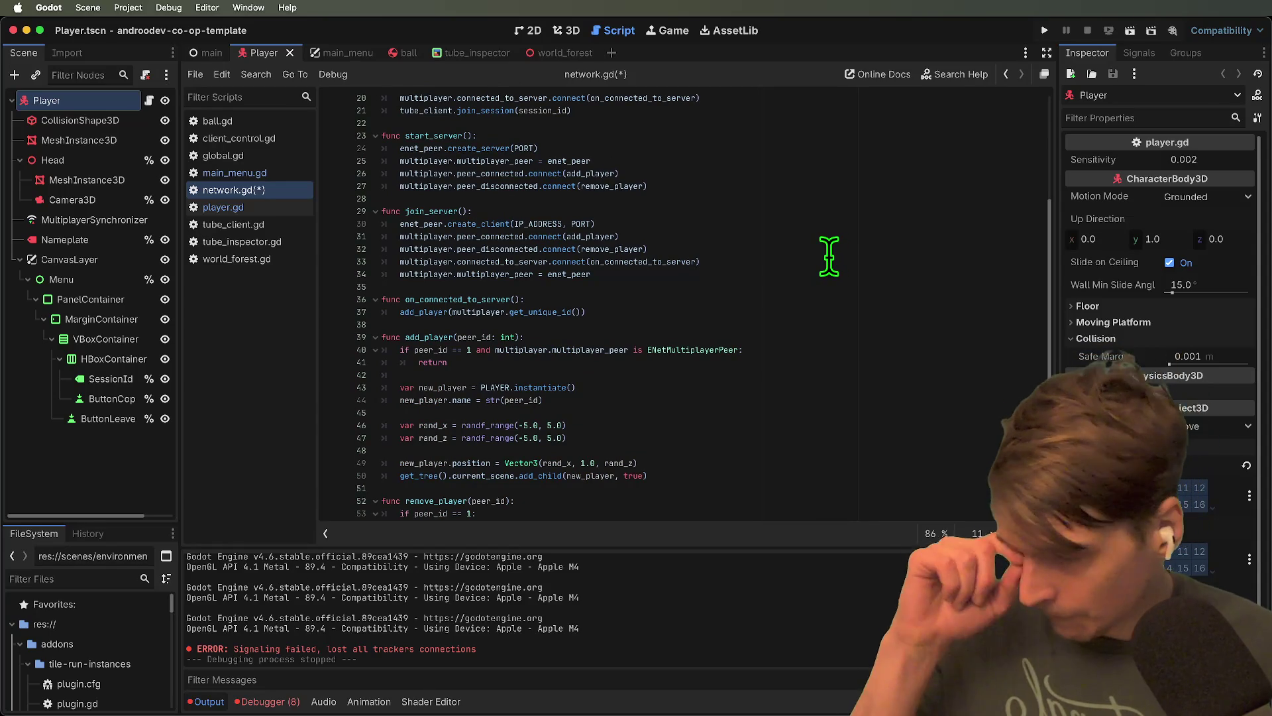
scroll(828, 257, down, 5)
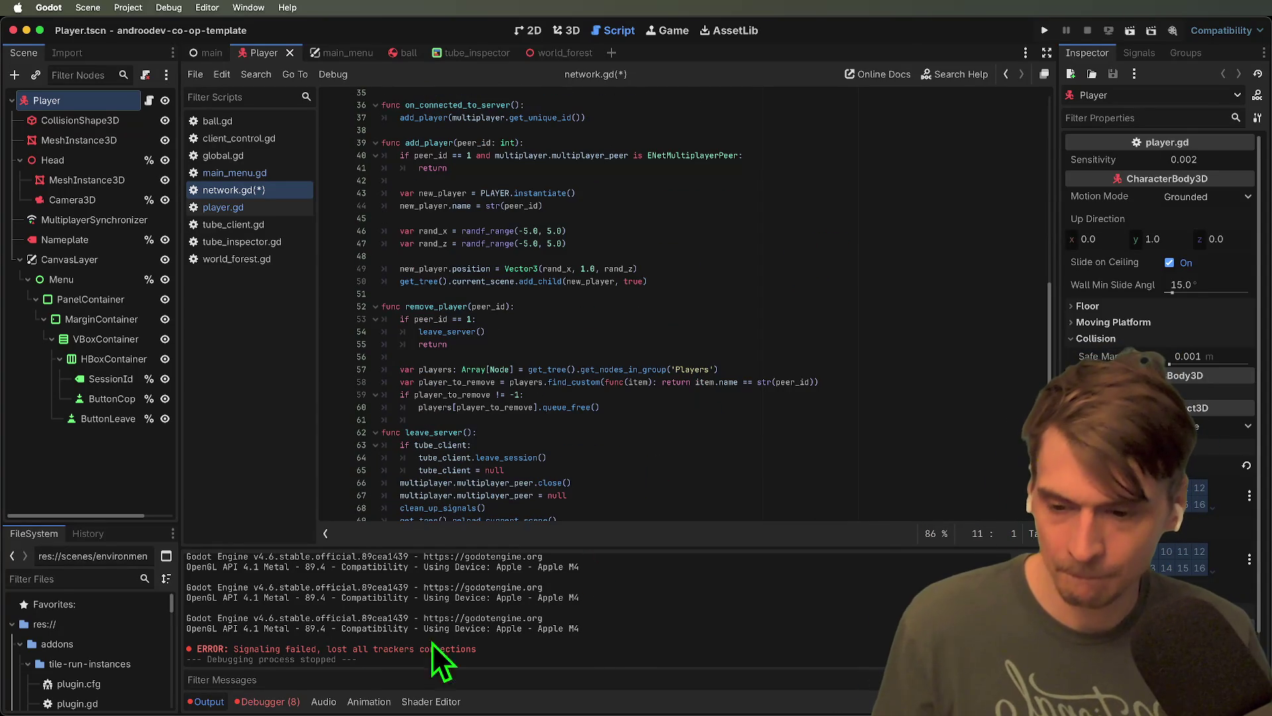
click(281, 533)
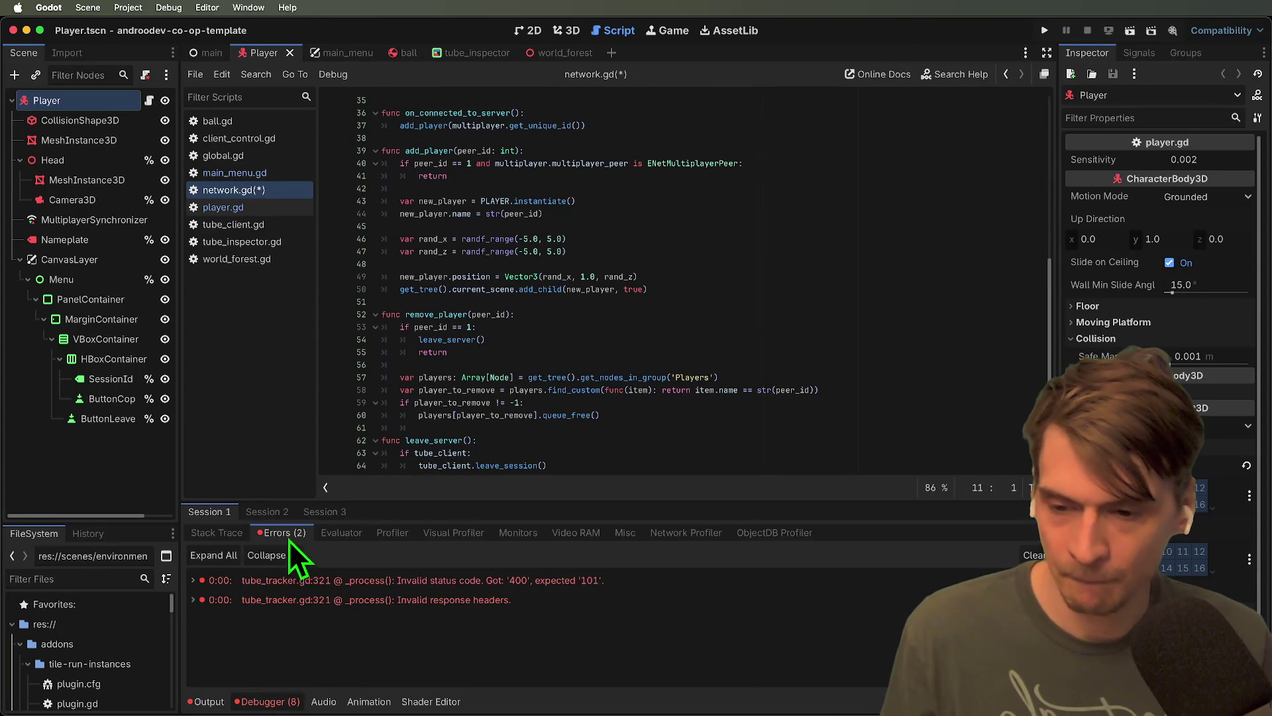
Jump from Session 2's two errors to their source at tube_tracker.gd line 321
click(292, 511)
click(285, 533)
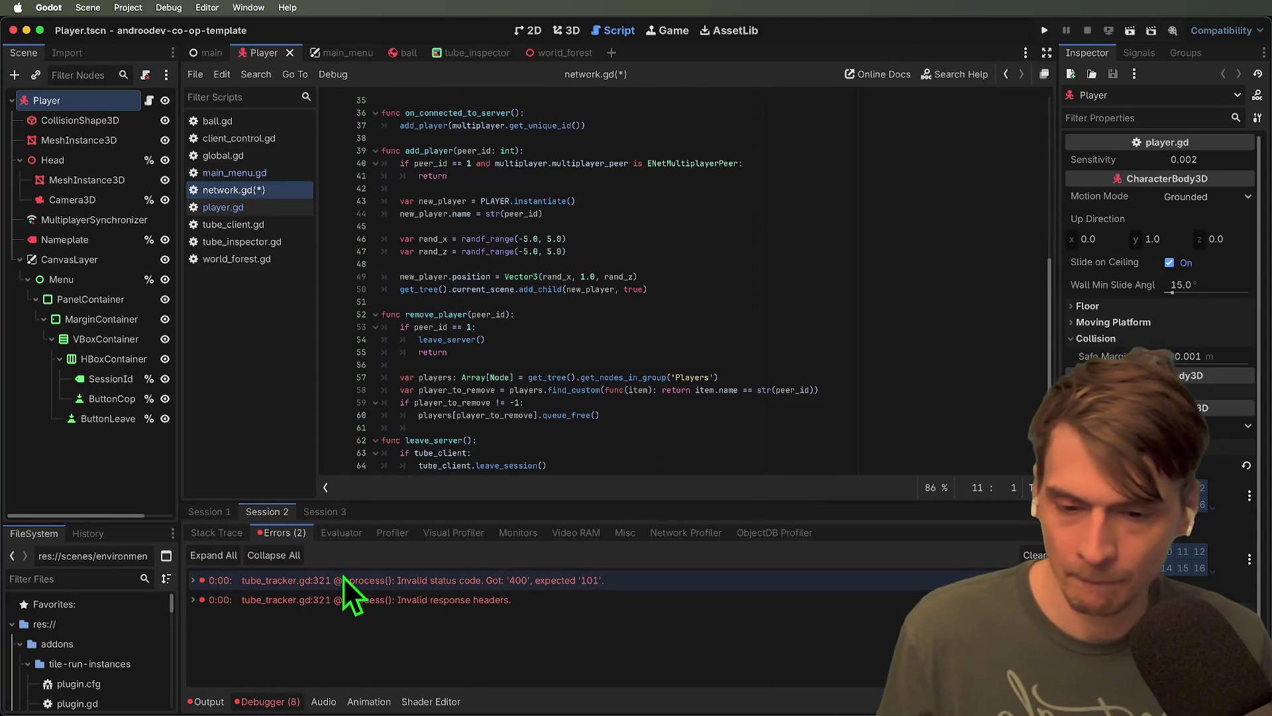
double_click(391, 586)
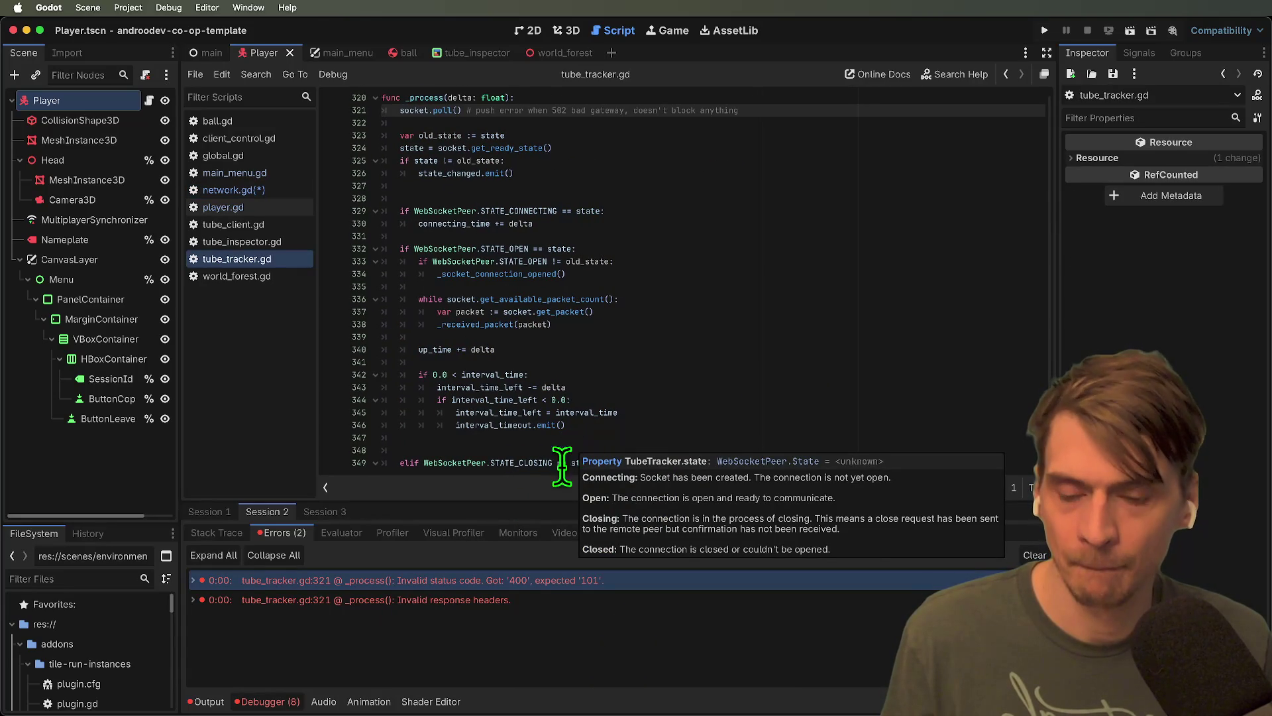
double_click(516, 595)
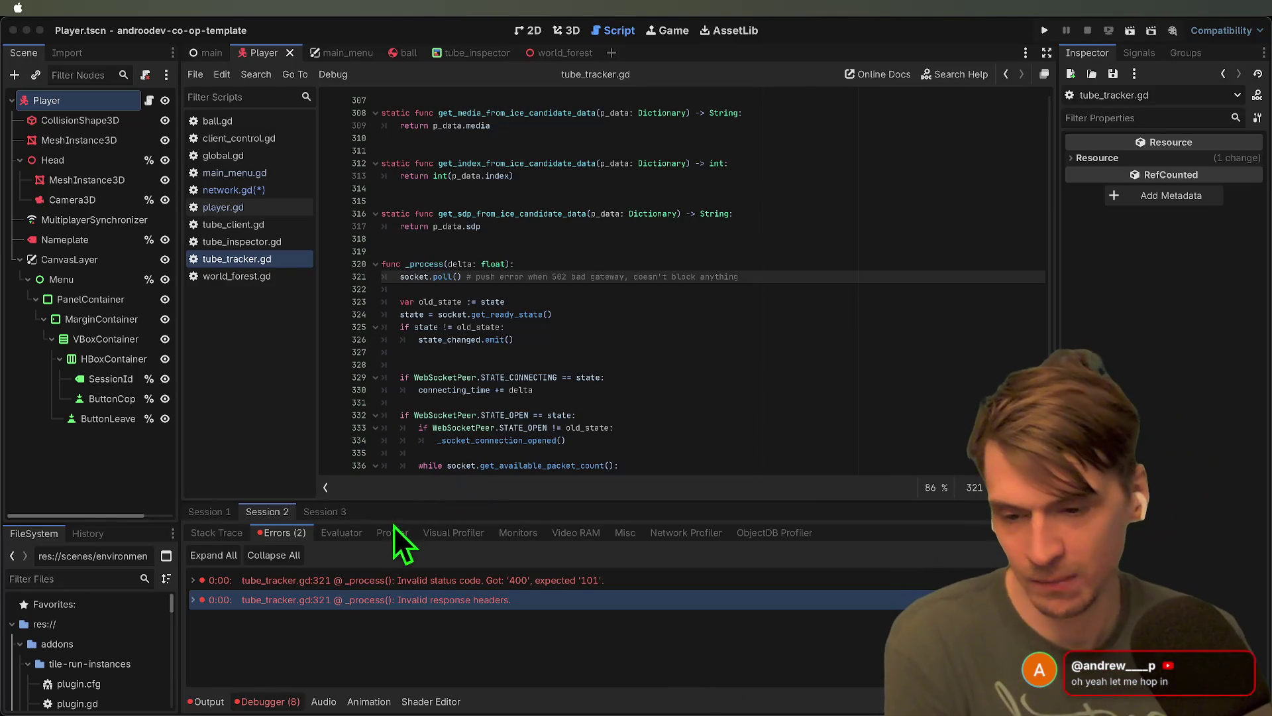
key(super+Tab)
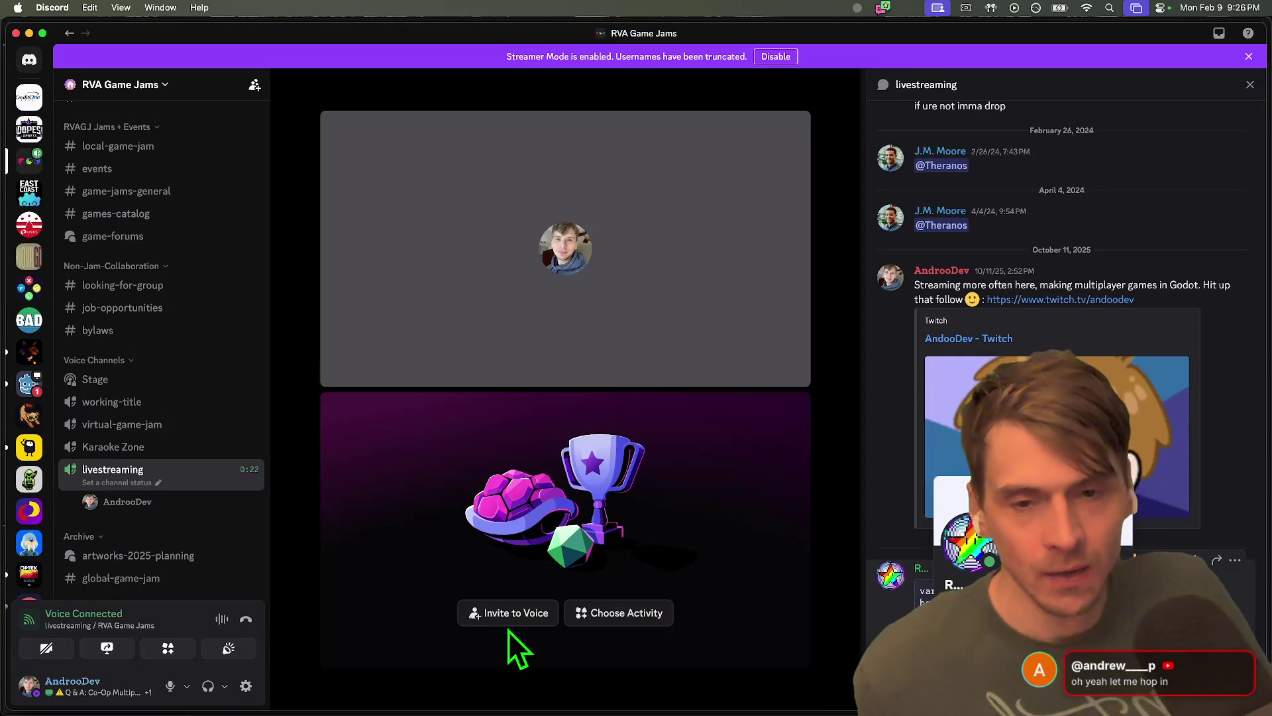
Cycle through the open applications from the Google Doc to the Discord voice call
key(super+Tab)
key(super+Tab)
key(super+Tab)
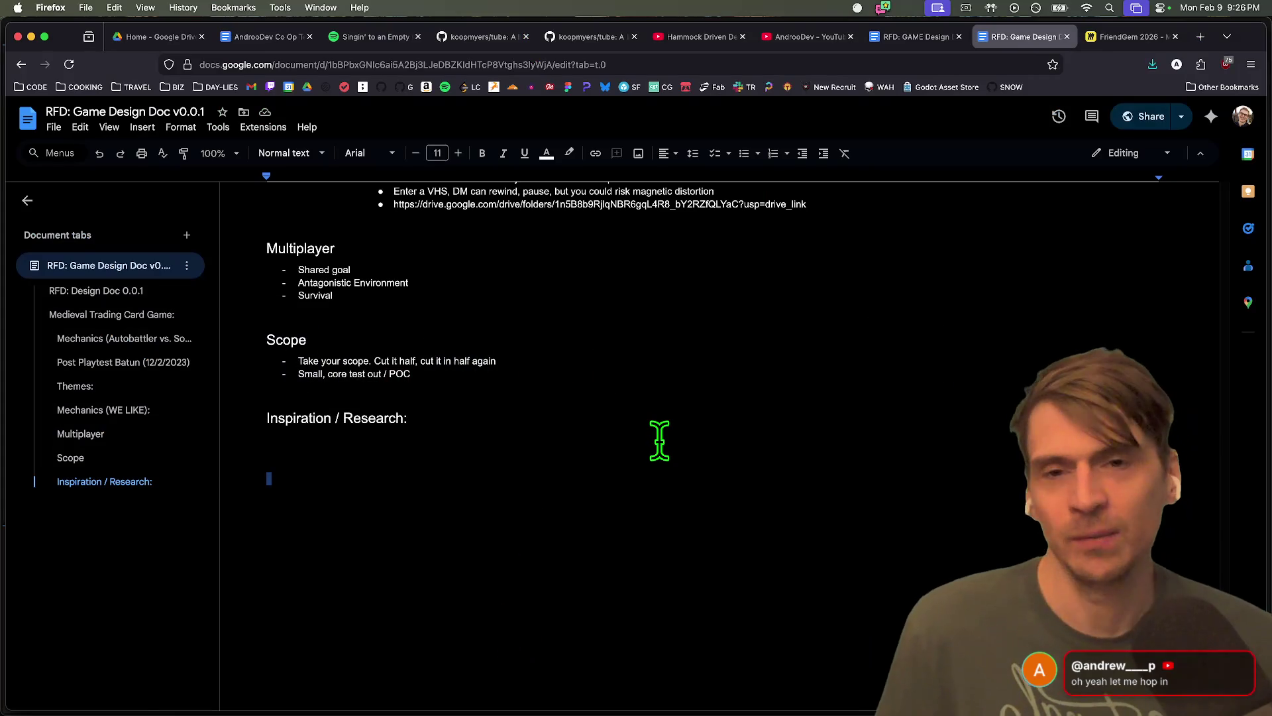
key(super+Tab)
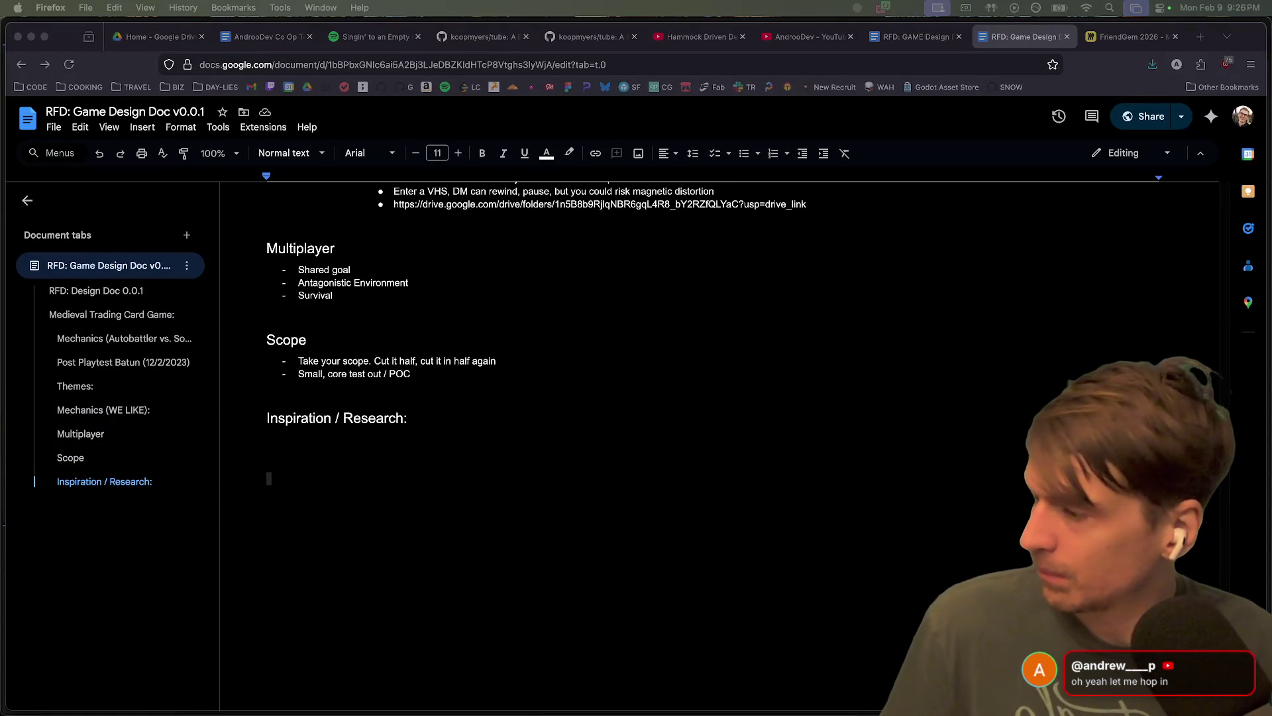
key(super+Tab)
key(super+Tab)
key(super+Tab)
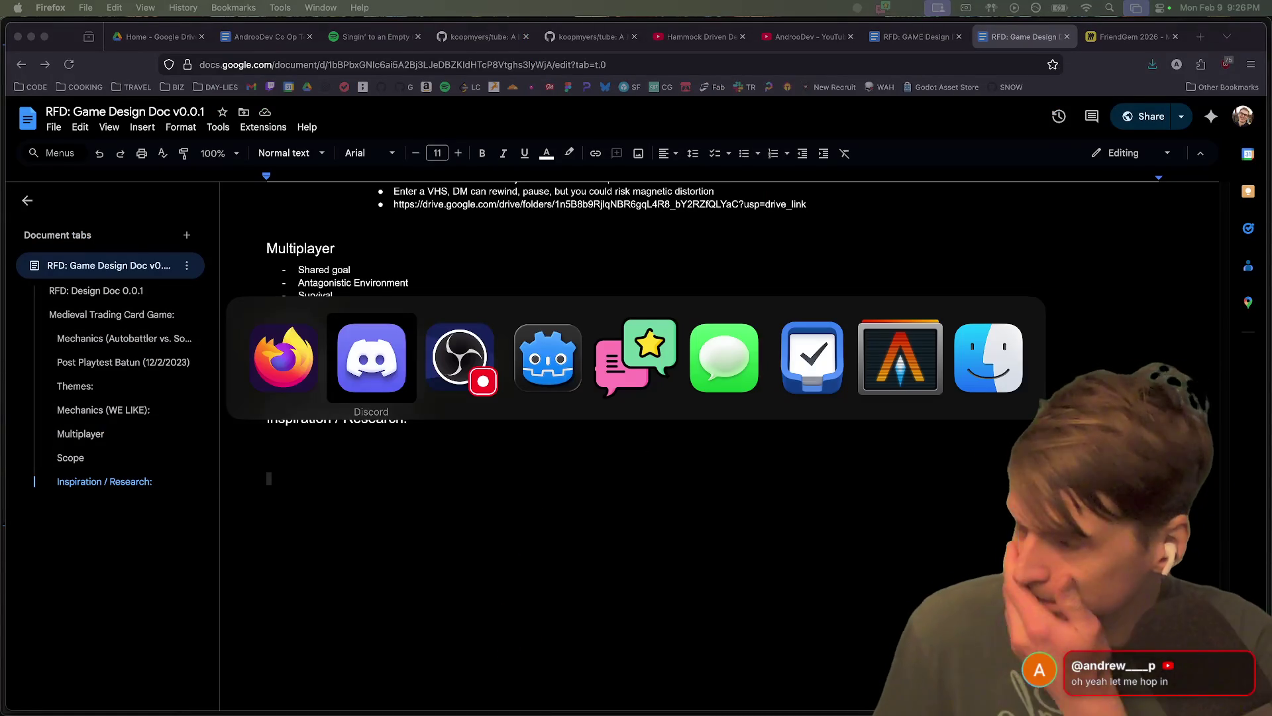
key(super+Tab)
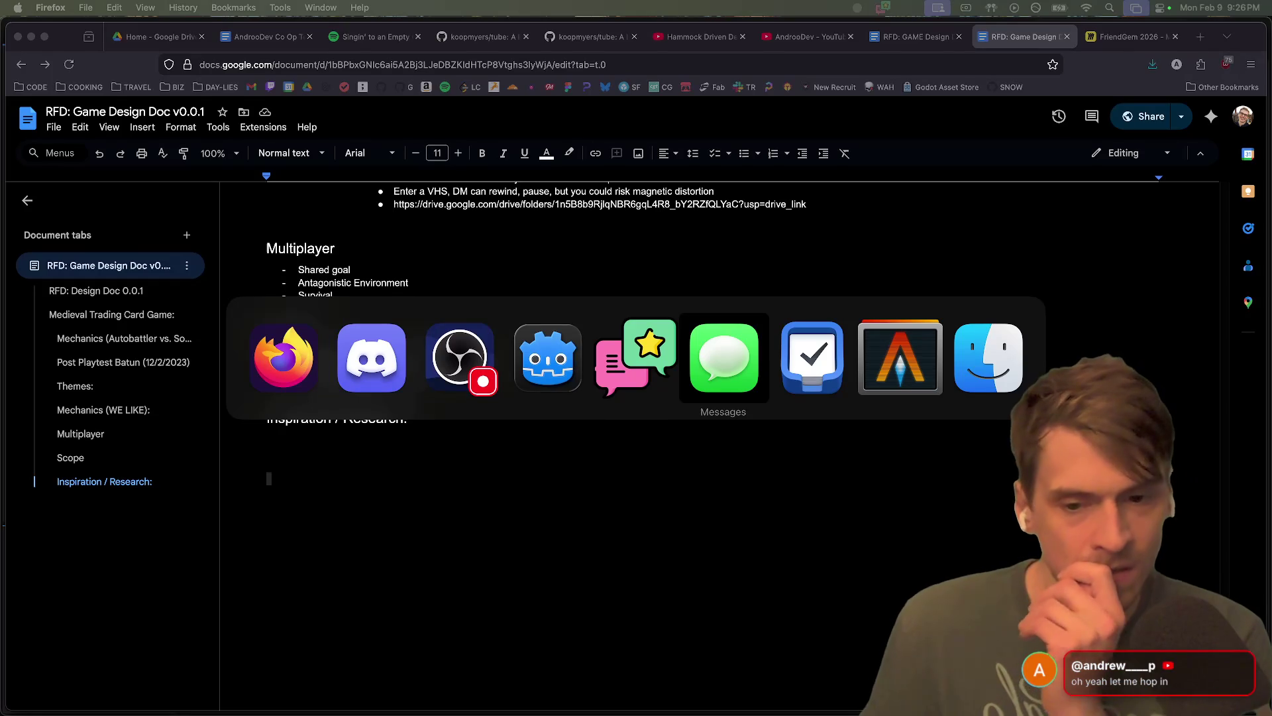
key(super+shift+Tab)
key(super+shift+Tab)
key(super+shift+Tab)
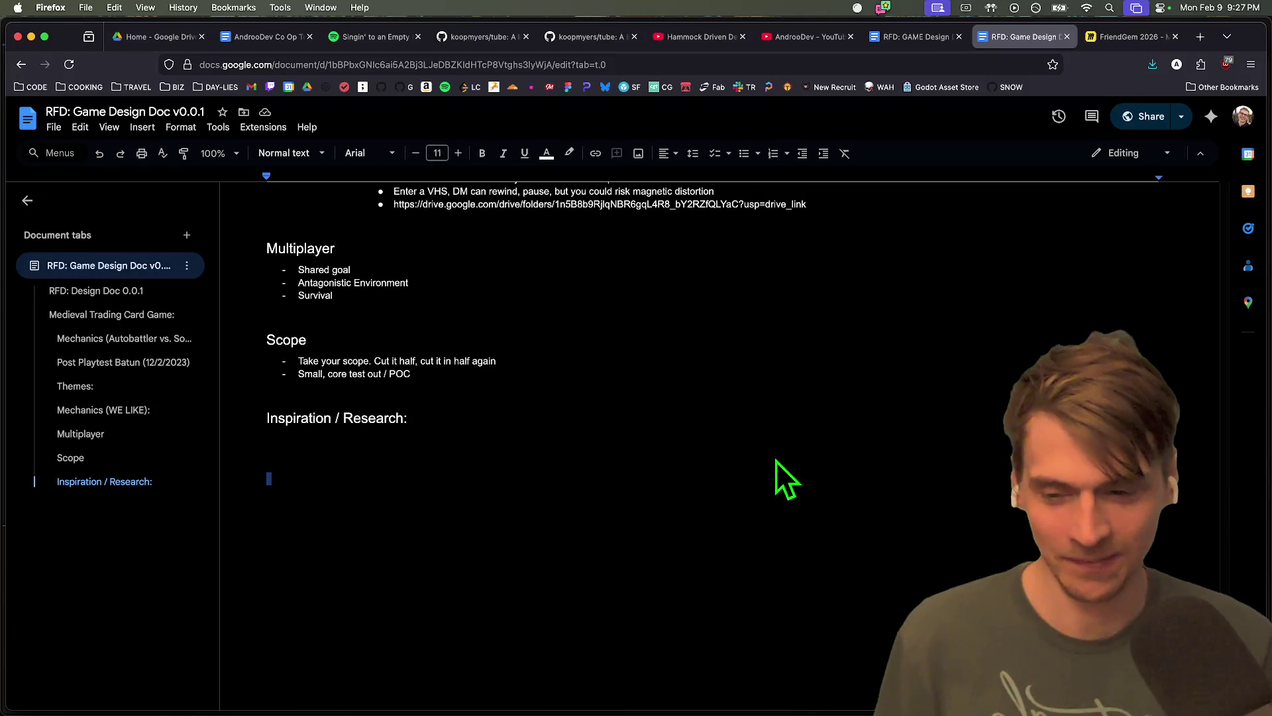
key(super+Tab)
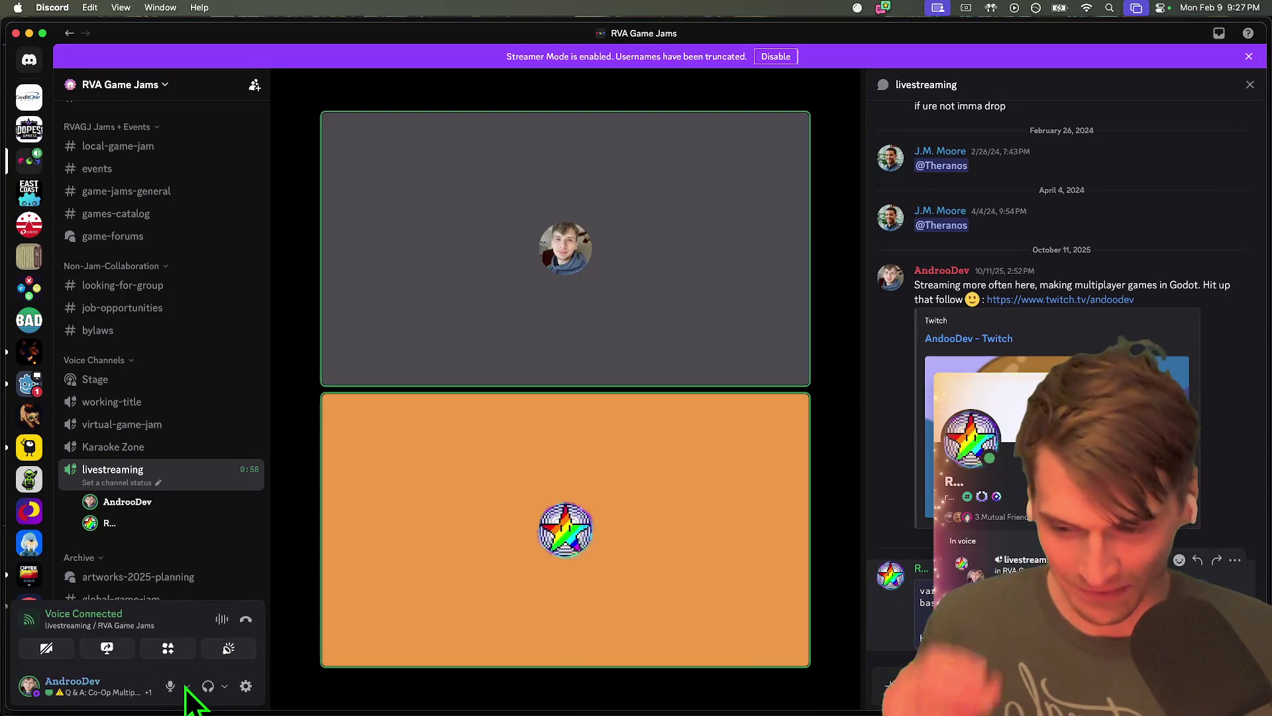
Set Discord's voice input device and audio output device both to Audio Out
click(187, 686)
mouse_move(235, 523)
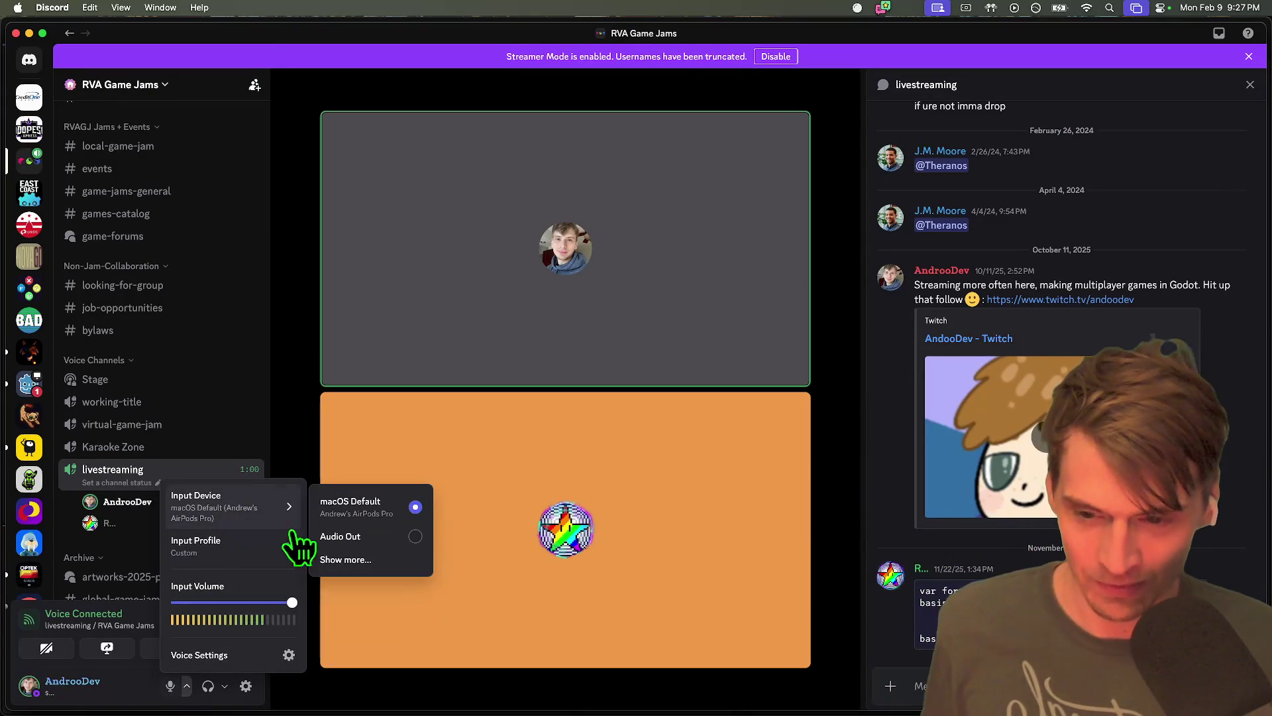
click(351, 536)
mouse_move(274, 559)
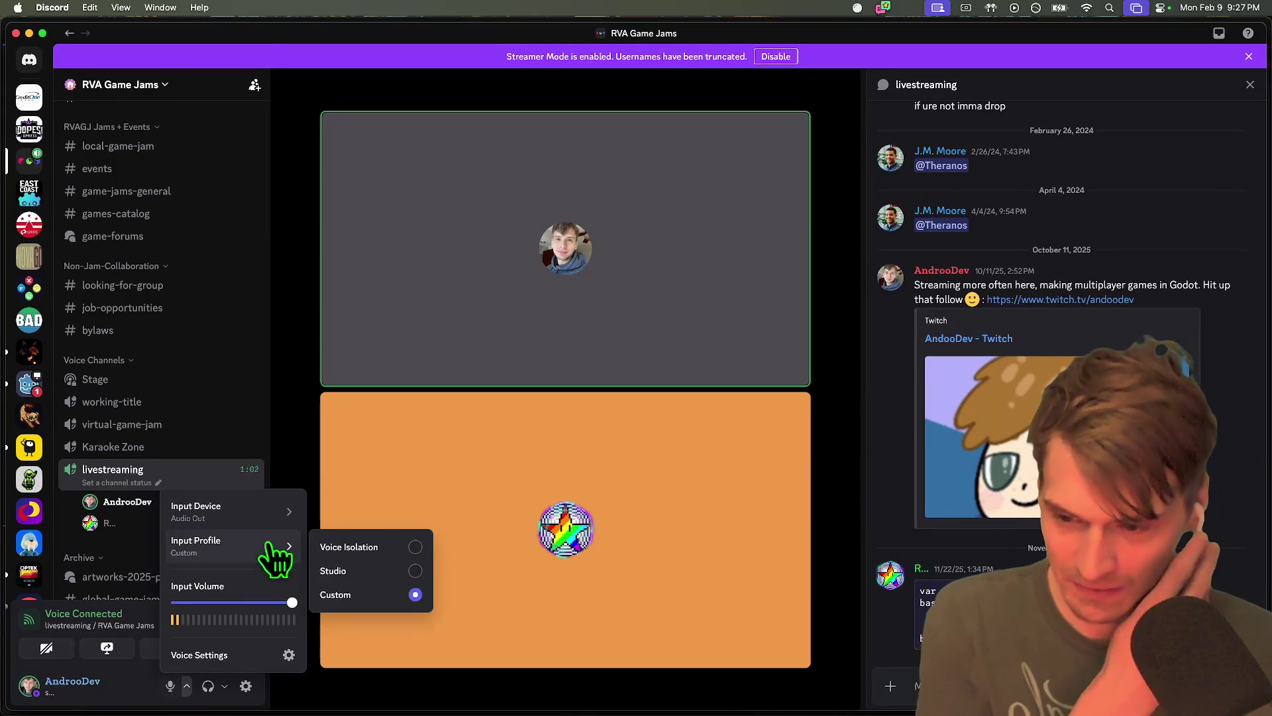
click(225, 687)
mouse_move(325, 574)
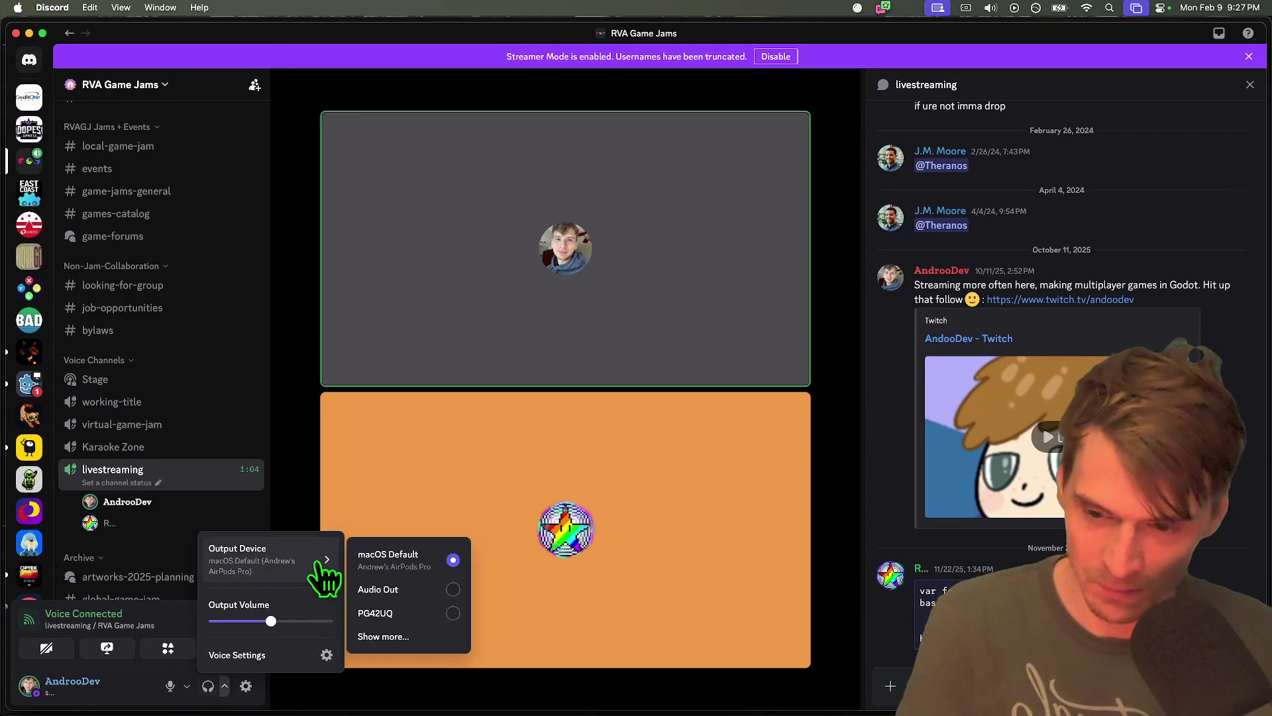
click(378, 585)
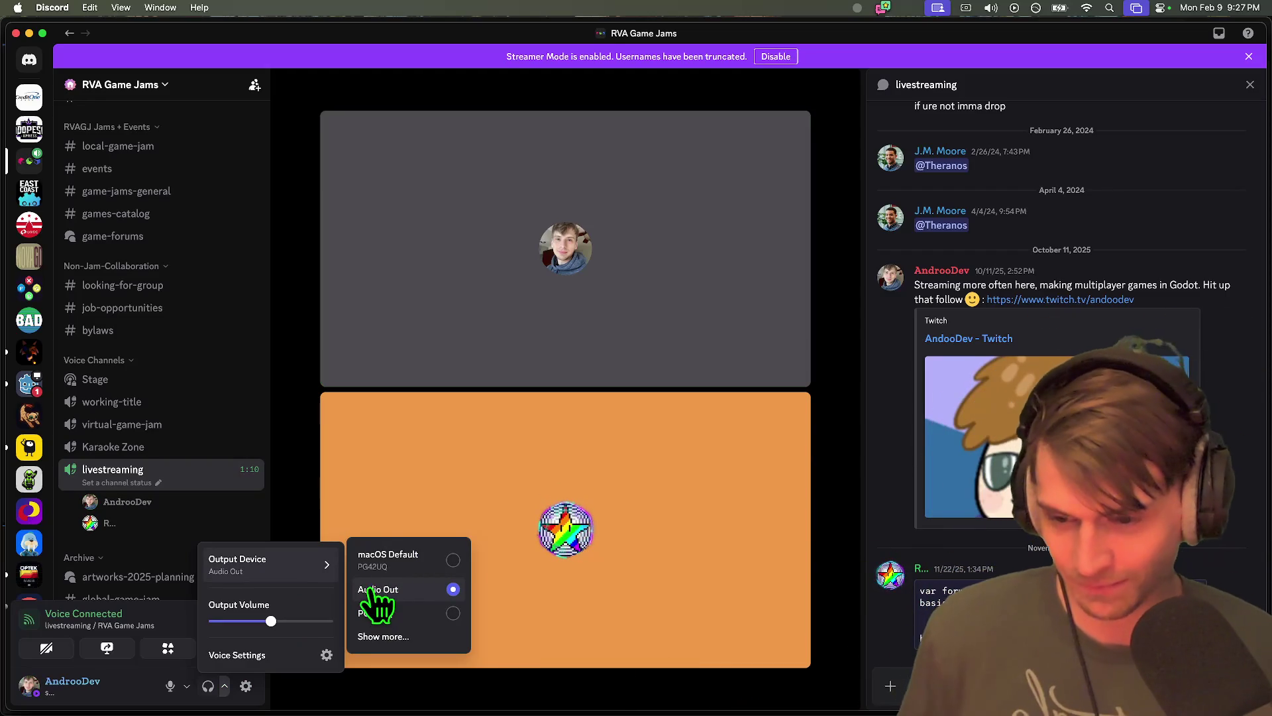
Check your own profile card and the window overview, then return to Godot
click(149, 509)
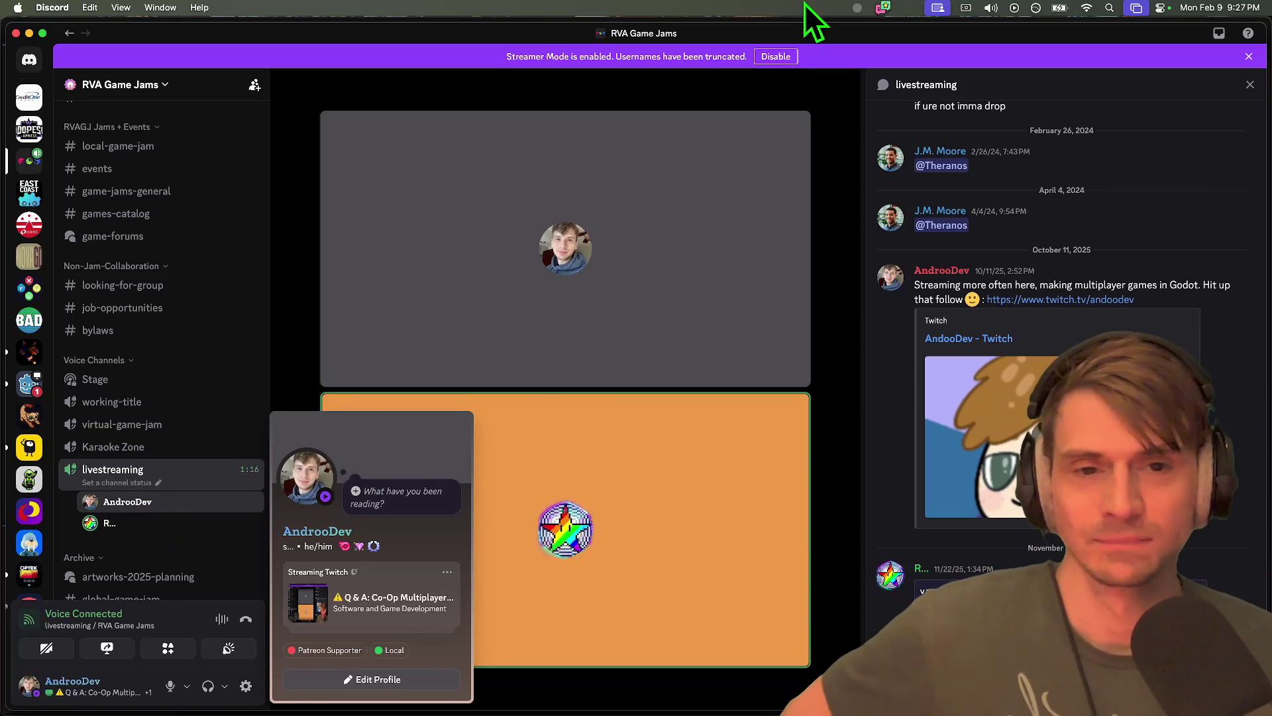
key(ctrl+Up)
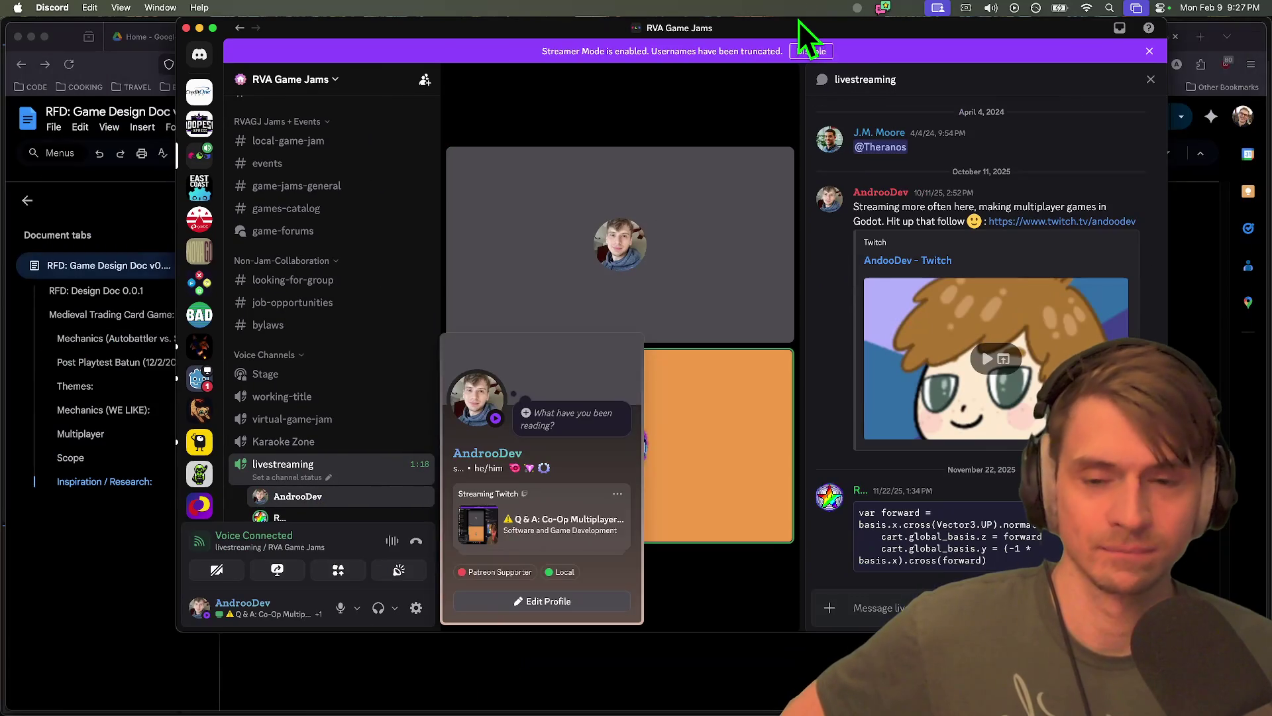
key(ctrl+Up)
mouse_move(659, 706)
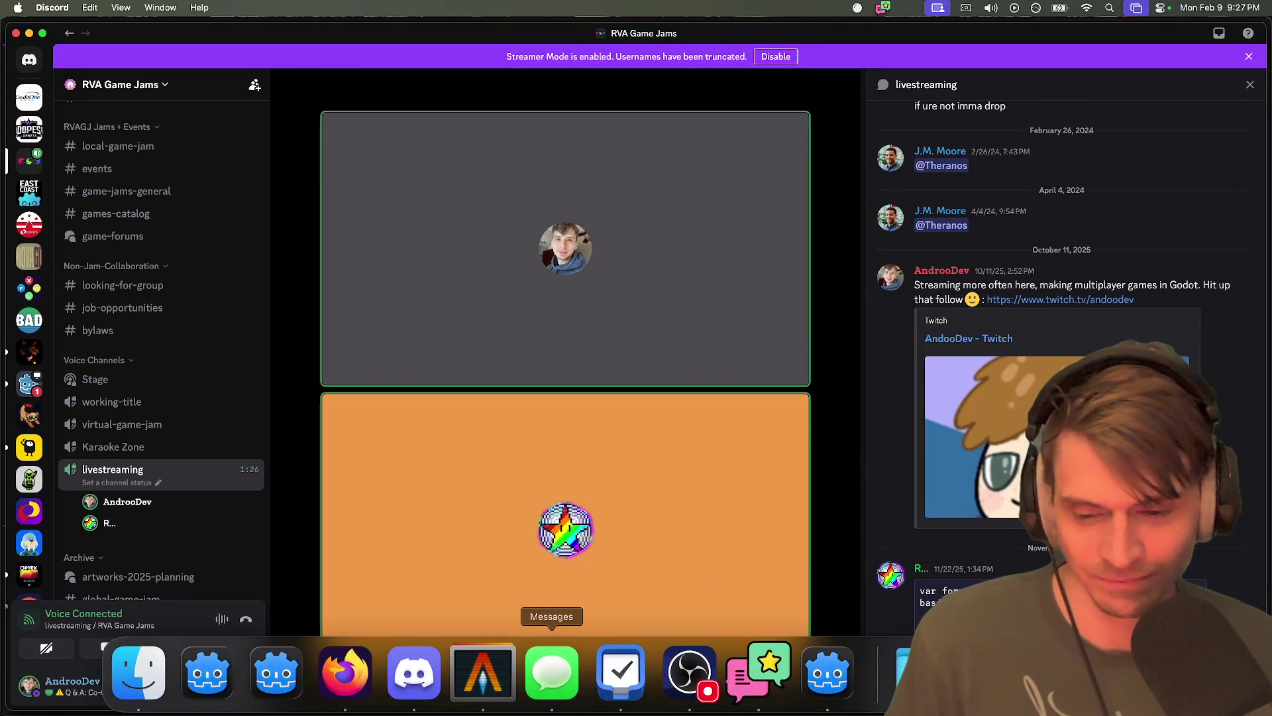
key(super+Tab)
key(super+Tab)
key(super+Tab)
key(super+shift+Tab)
key(super+Tab)
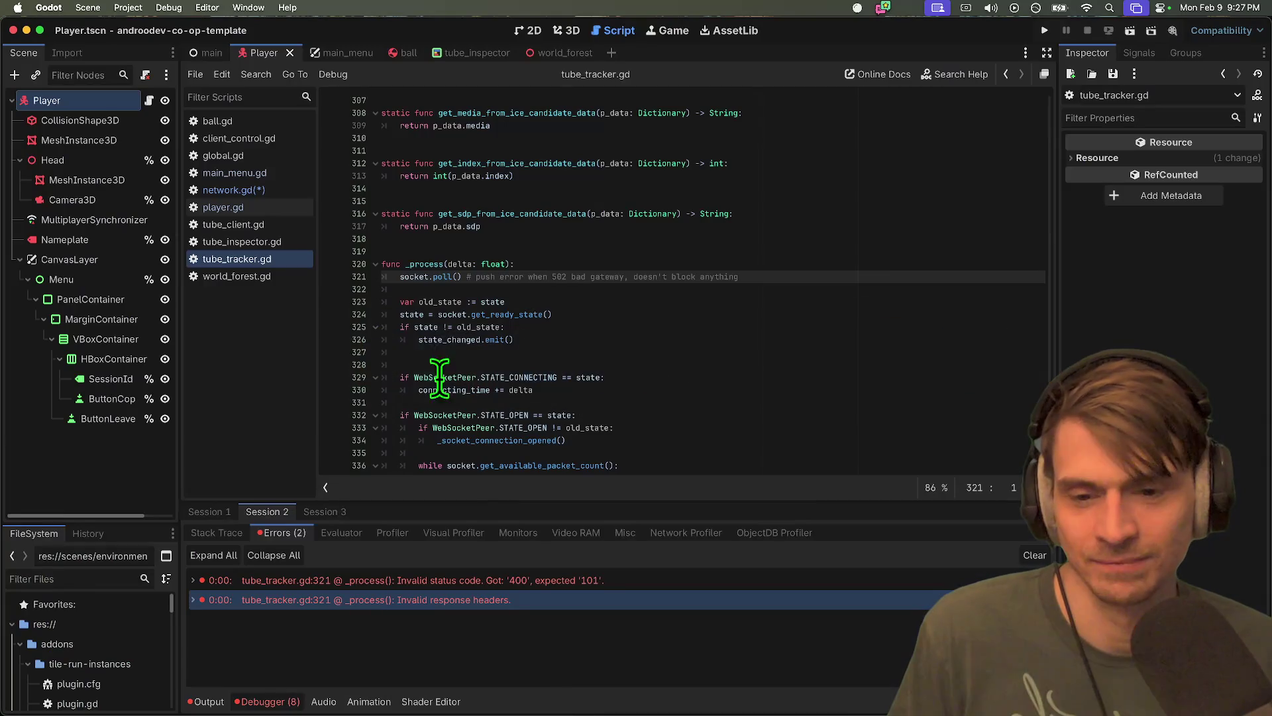
Quit the co-op template to the Project List and open the Friend Gem project
click(129, 7)
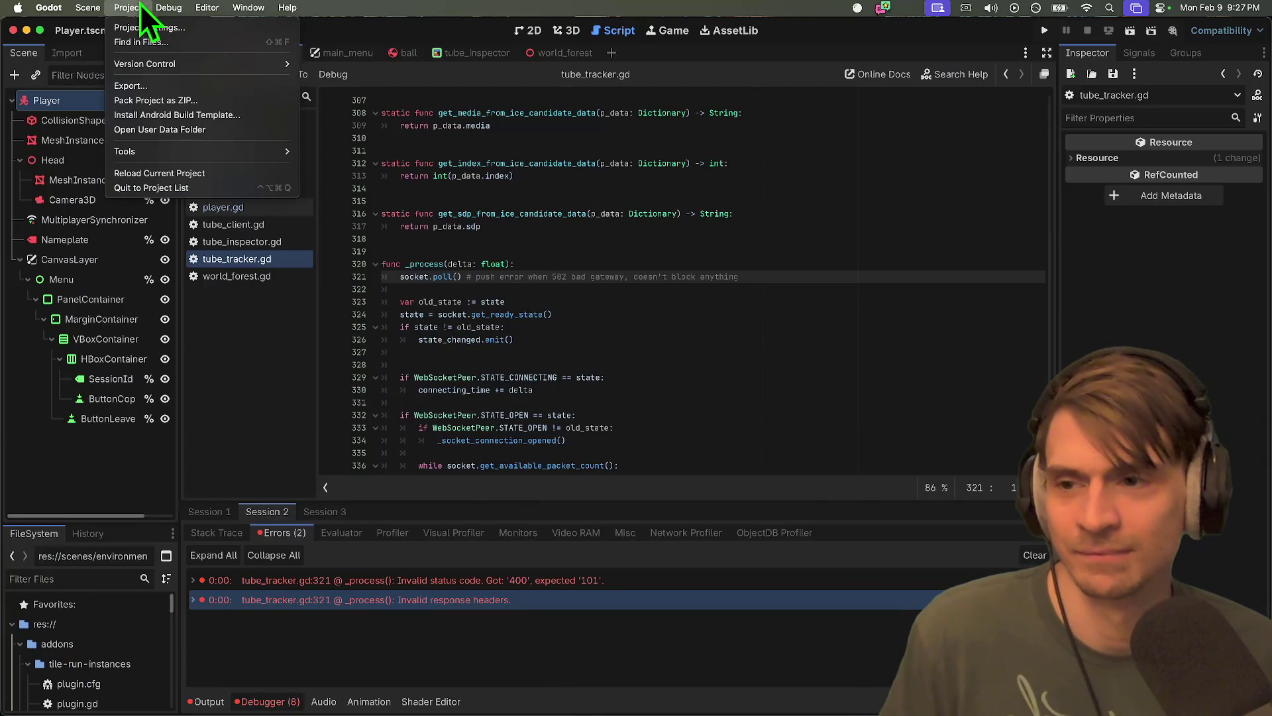
click(192, 189)
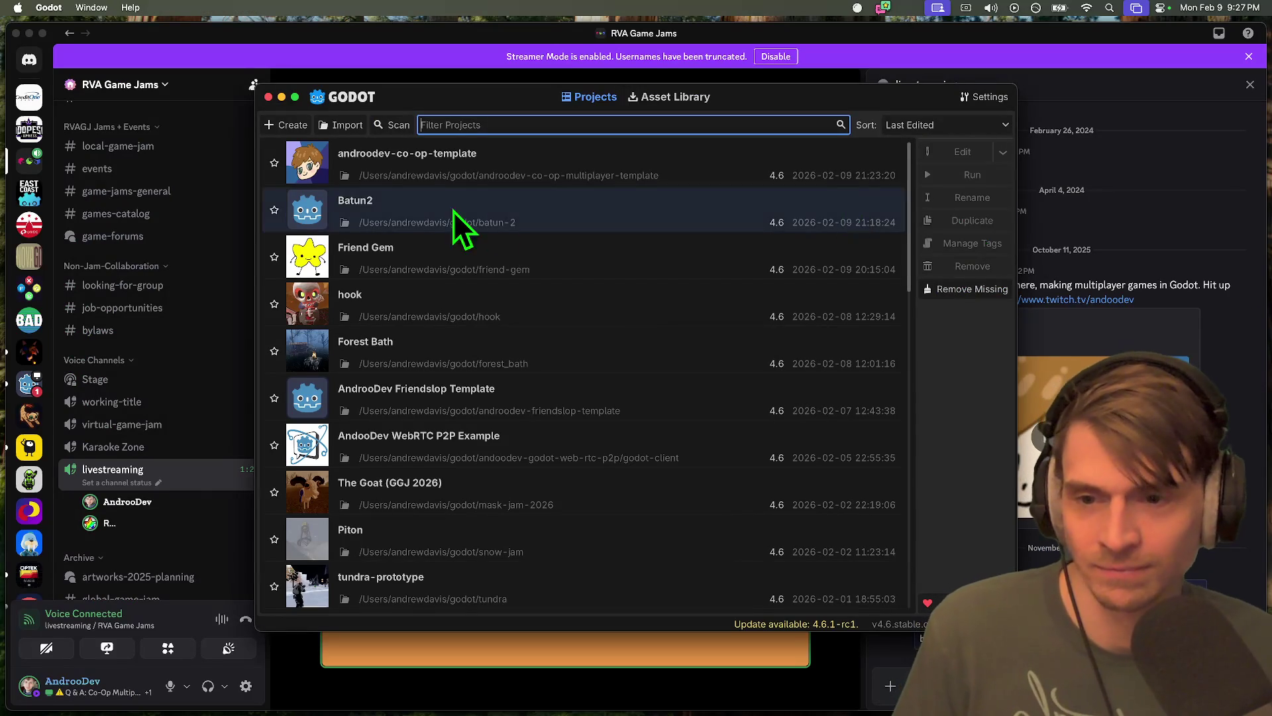
double_click(446, 255)
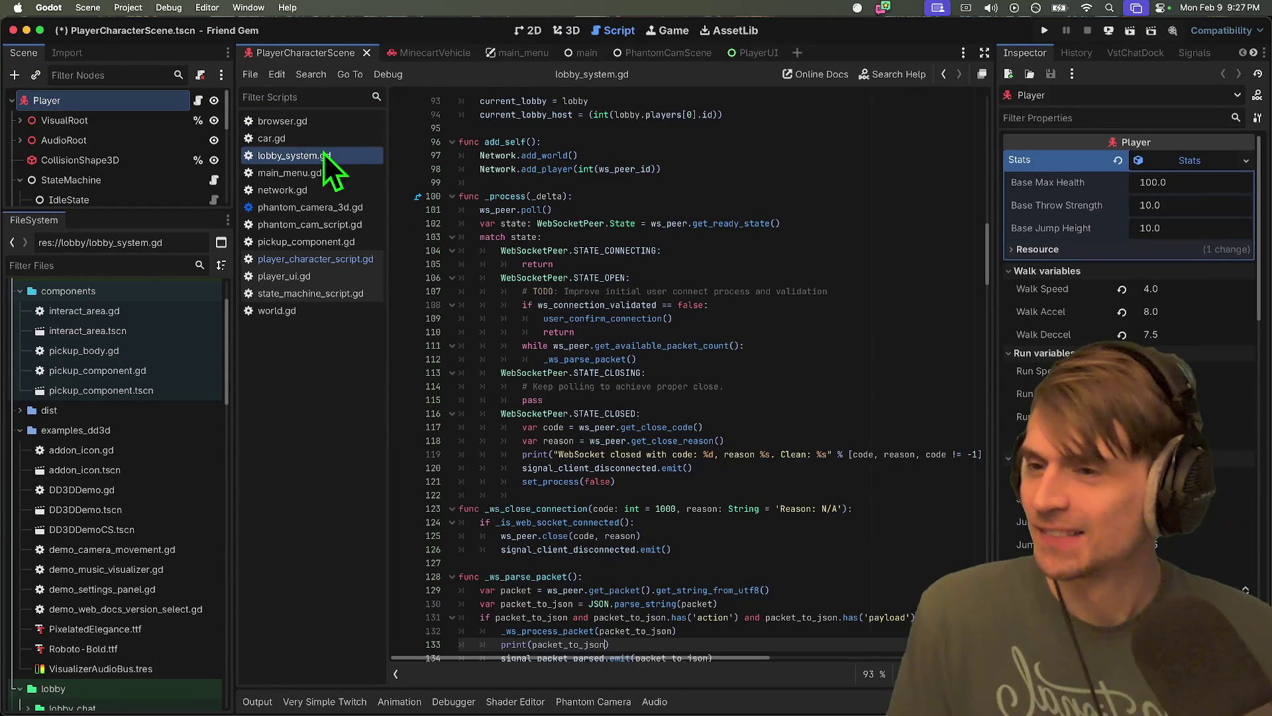
Close three extra scripts, show the player scene in 3D, and collapse StateMachine
middle_click(323, 155)
middle_click(324, 155)
middle_click(323, 155)
middle_click(323, 155)
middle_click(324, 155)
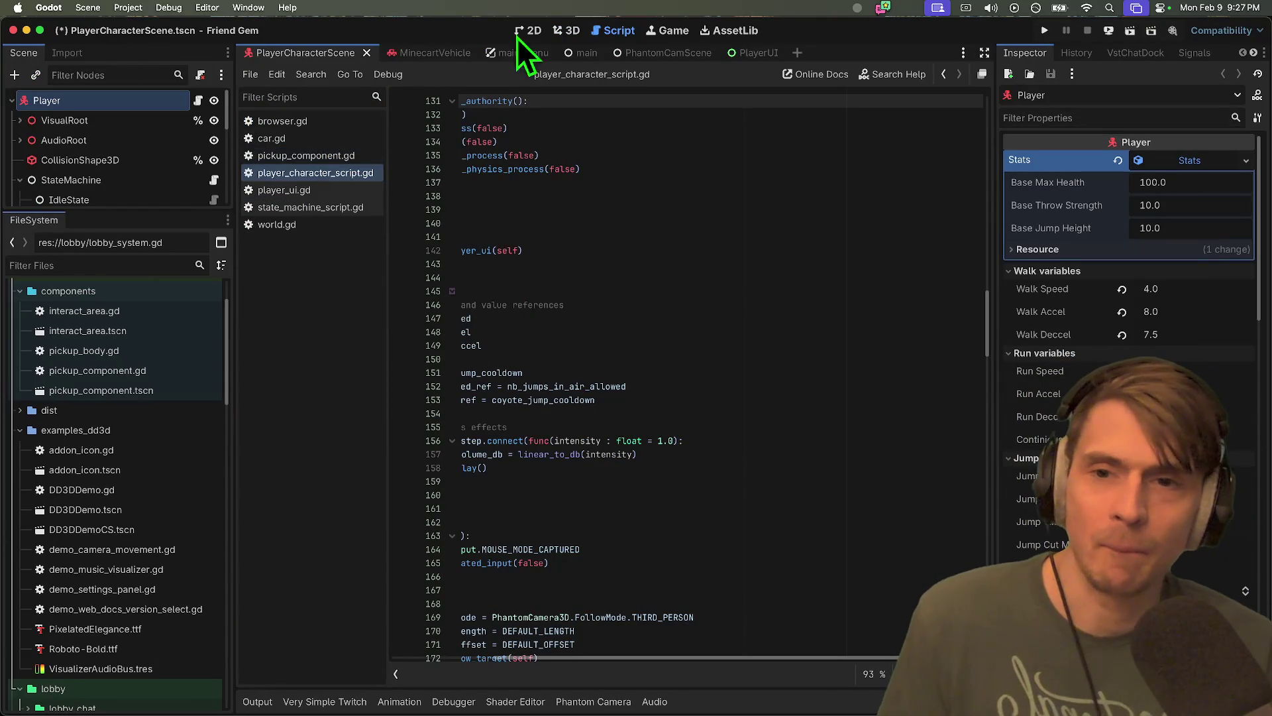
click(563, 33)
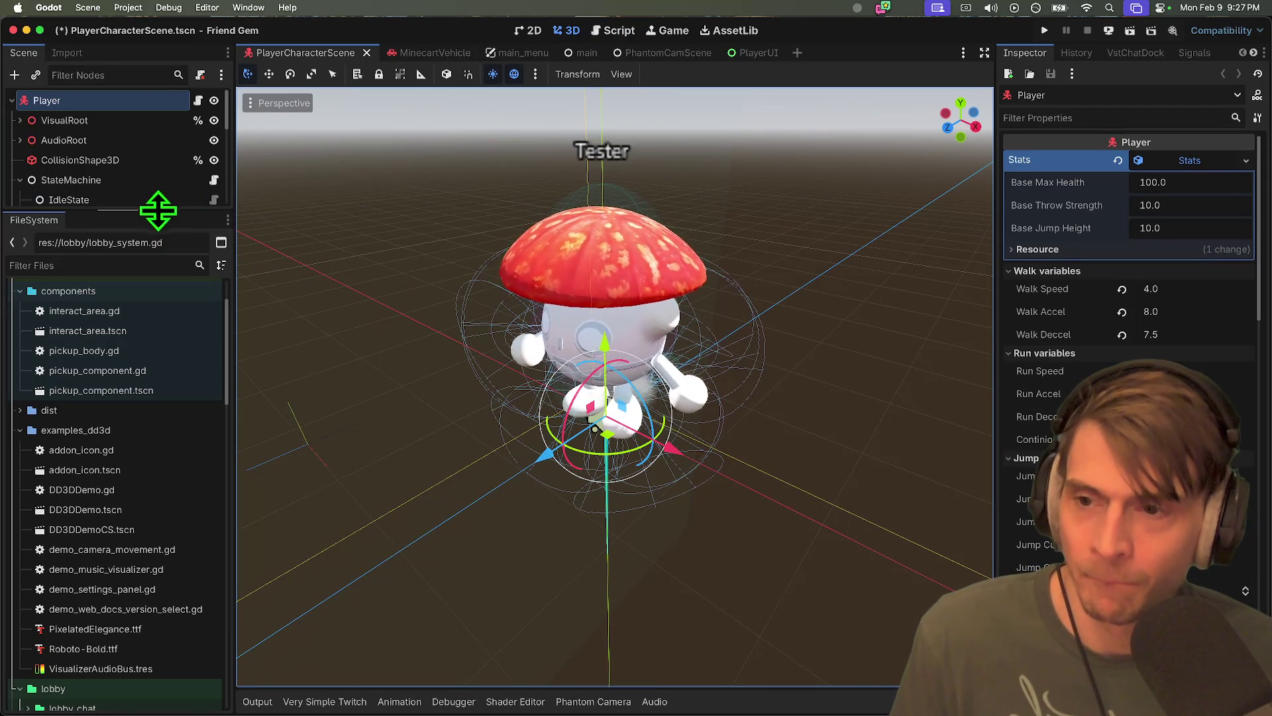
click(20, 179)
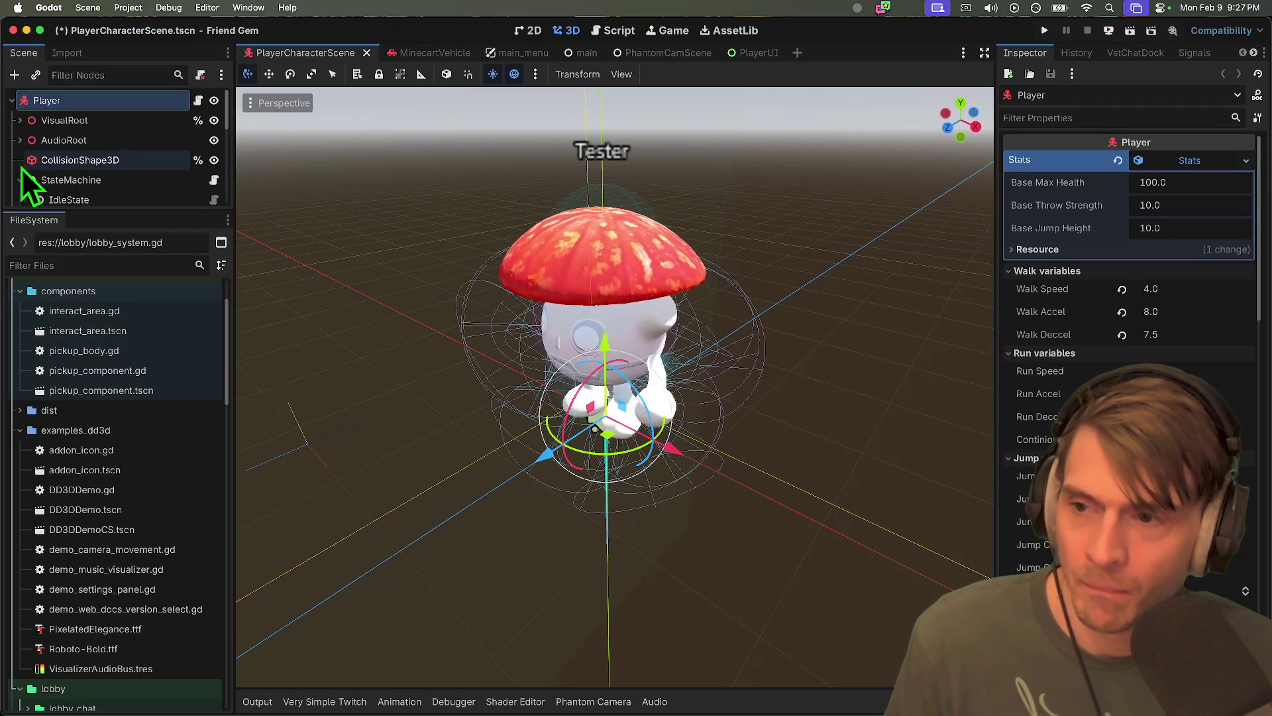
mouse_move(77, 210)
mouse_down()
mouse_move(106, 498)
mouse_move(170, 377)
mouse_move(170, 341)
mouse_up()
click(108, 412)
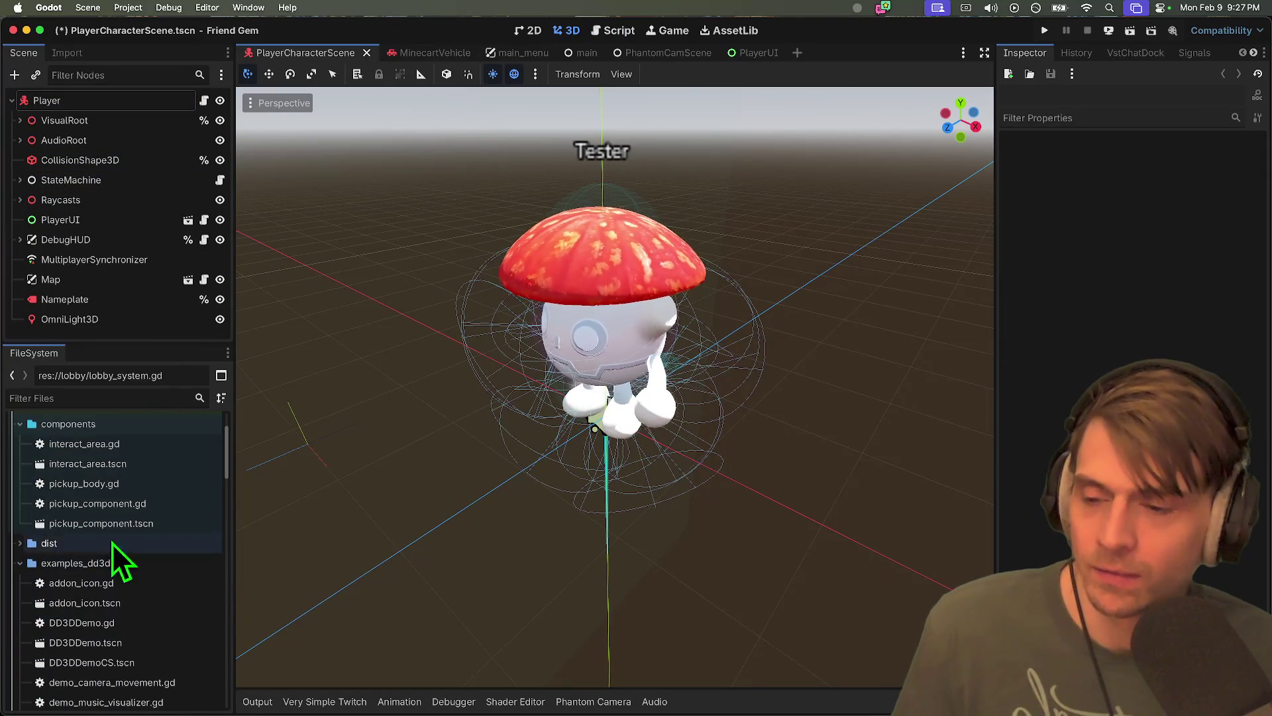
Collapse the FileSystem folders down to scenes/environment and bring up its context actions
double_click(69, 427)
double_click(66, 522)
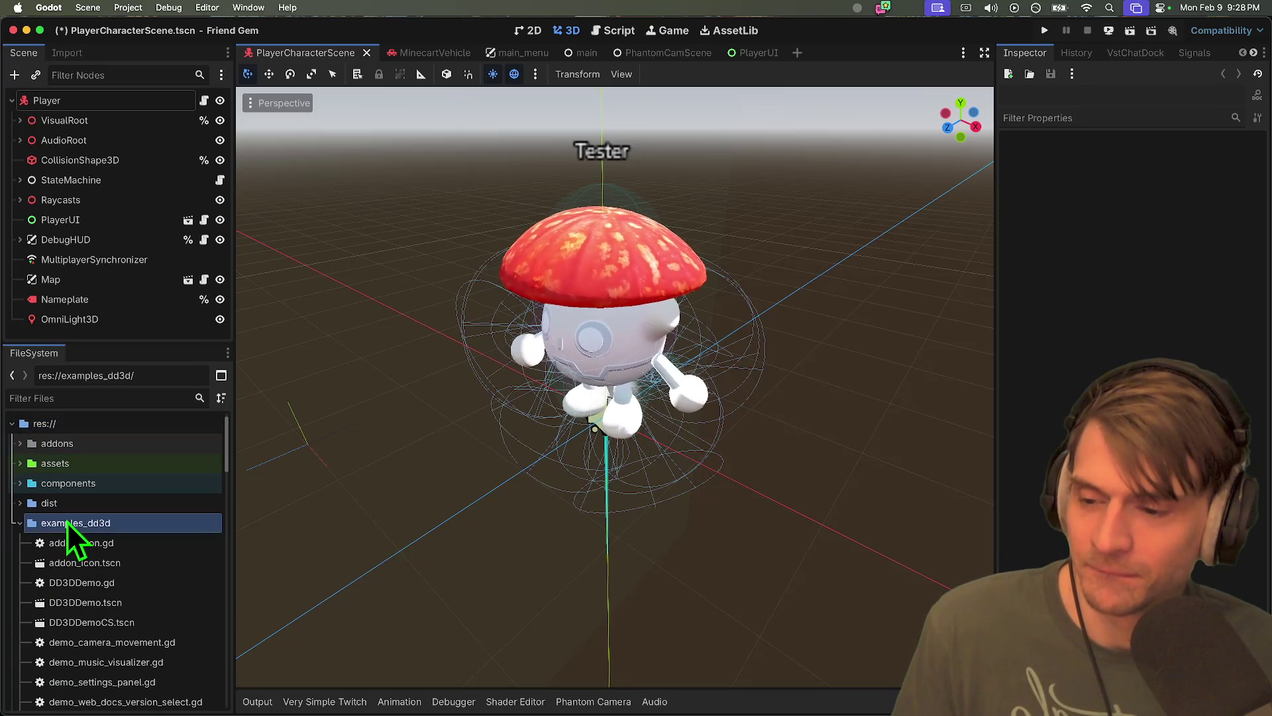
double_click(94, 544)
double_click(113, 563)
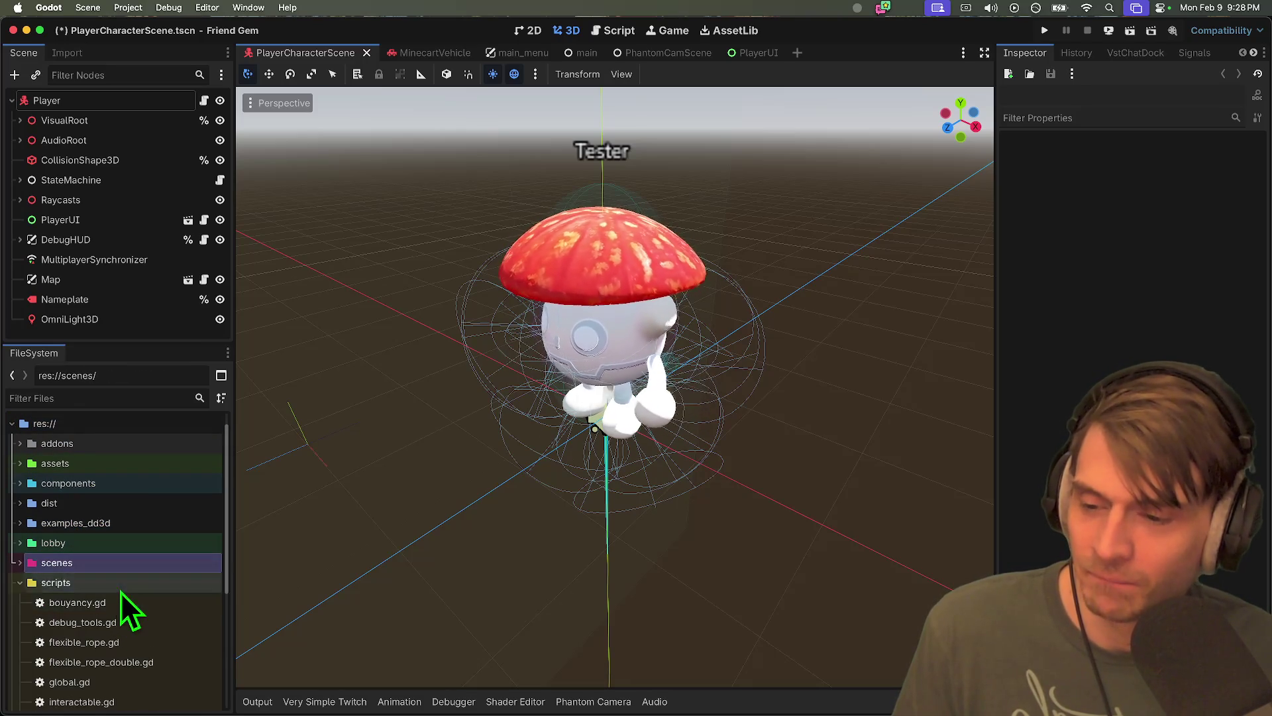
double_click(120, 588)
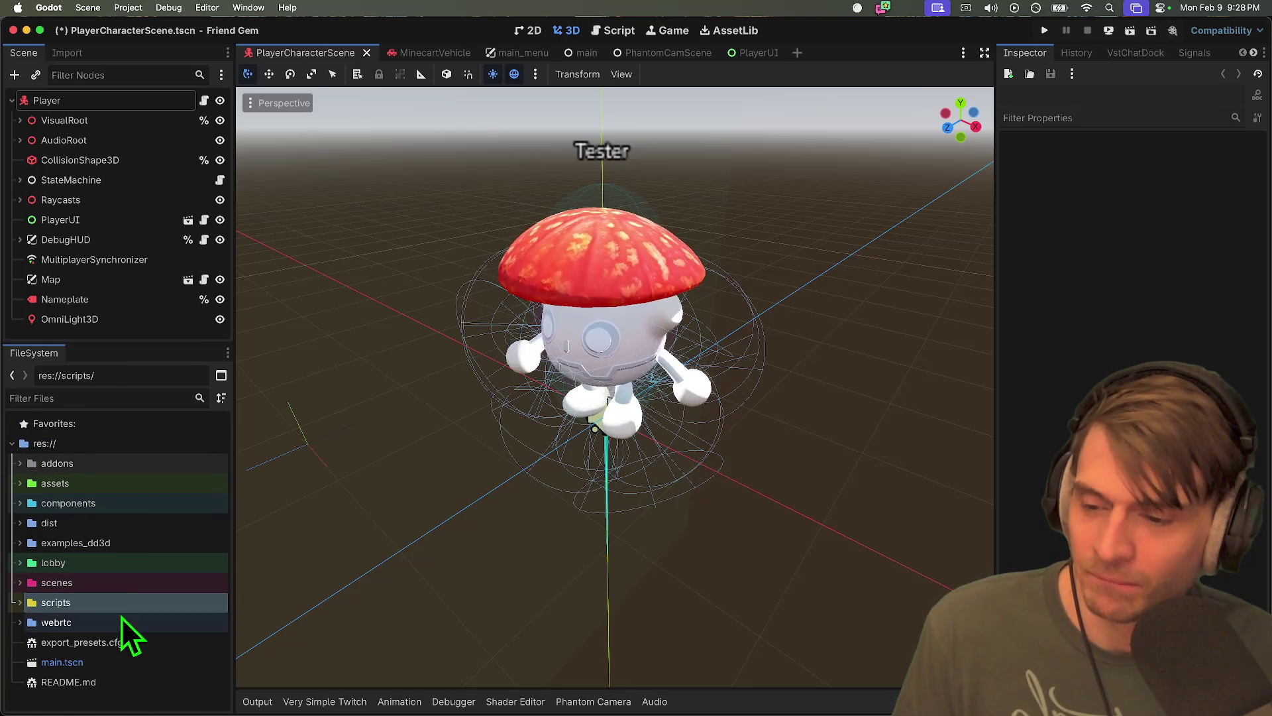
double_click(94, 581)
scroll(100, 530, down, 3)
double_click(102, 506)
double_click(94, 526)
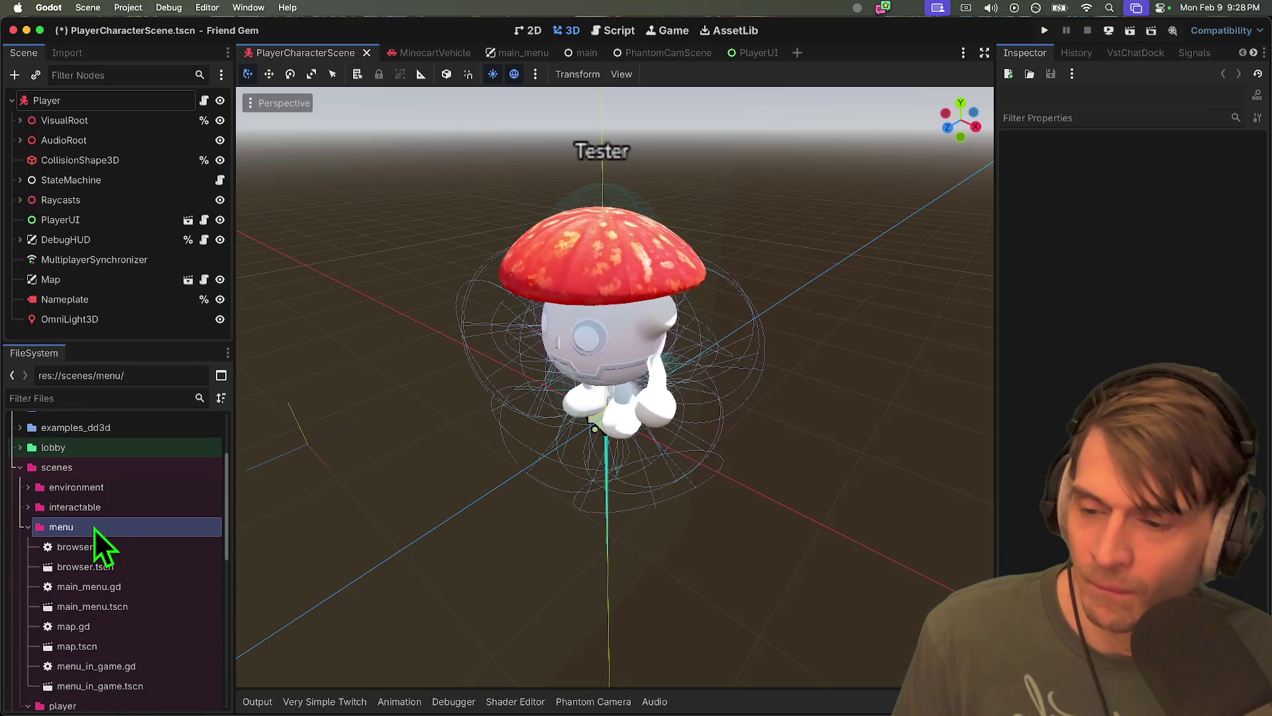
click(97, 547)
double_click(97, 547)
click(105, 535)
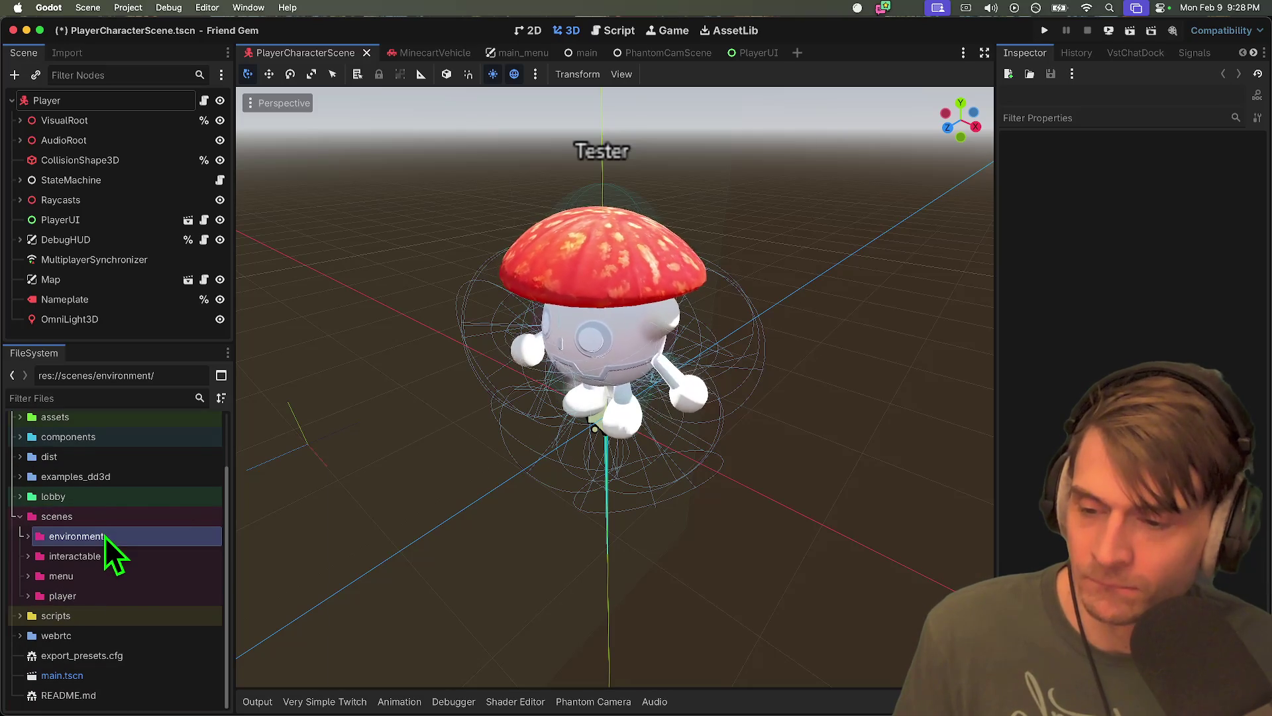
right_click(105, 535)
Create a new 3D scene named 'gym' in the scenes/environment folder
mouse_move(182, 457)
click(356, 471)
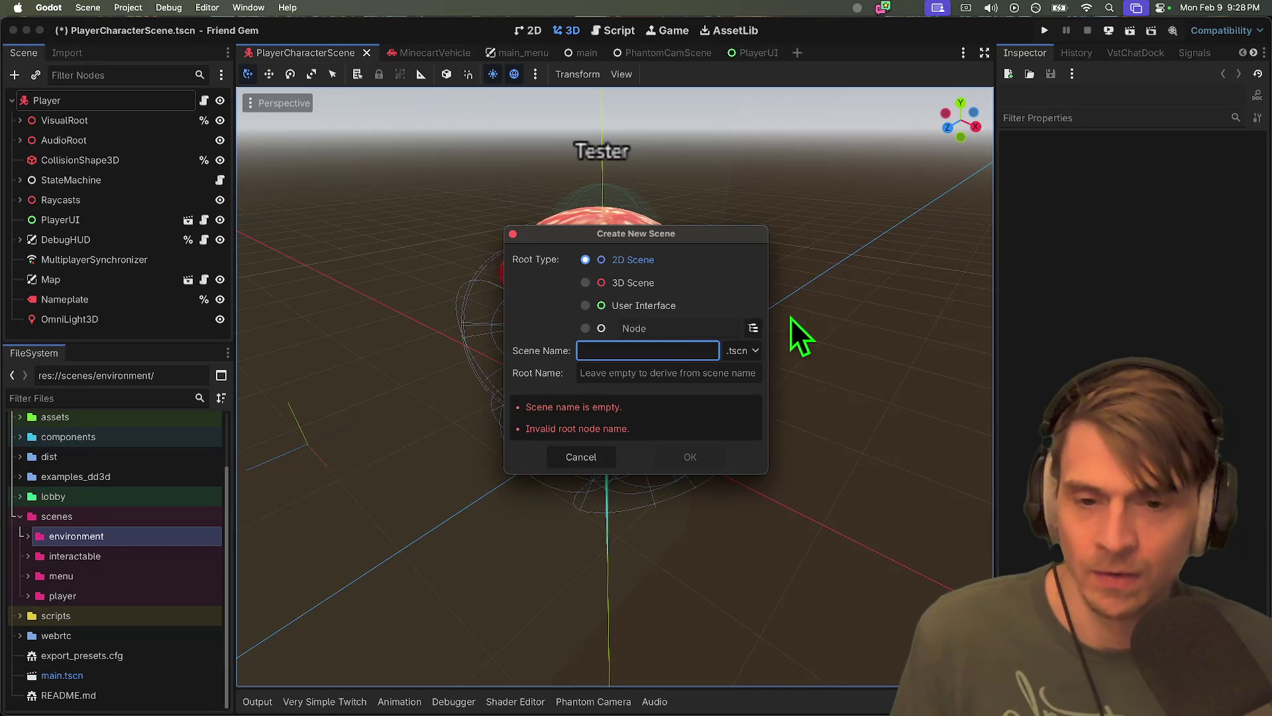
click(630, 282)
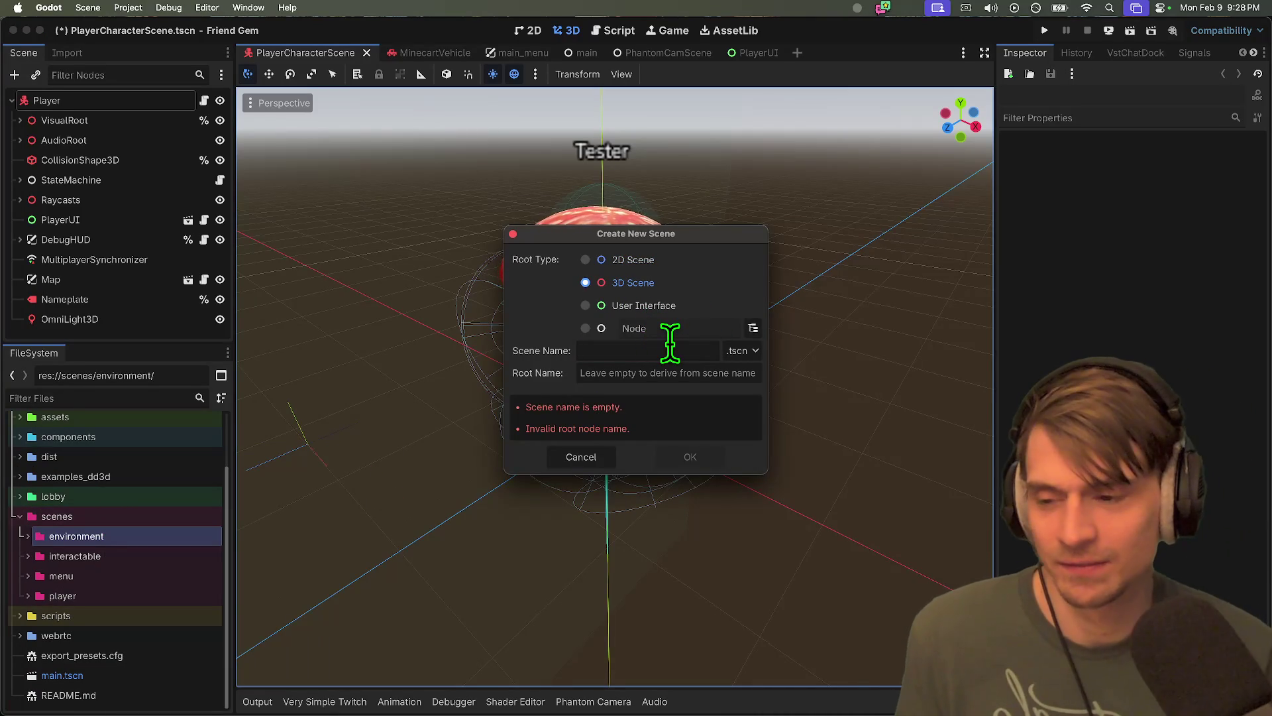
text(Gym)
key(BackSpace)
key(BackSpace)
key(BackSpace)
text(gym)
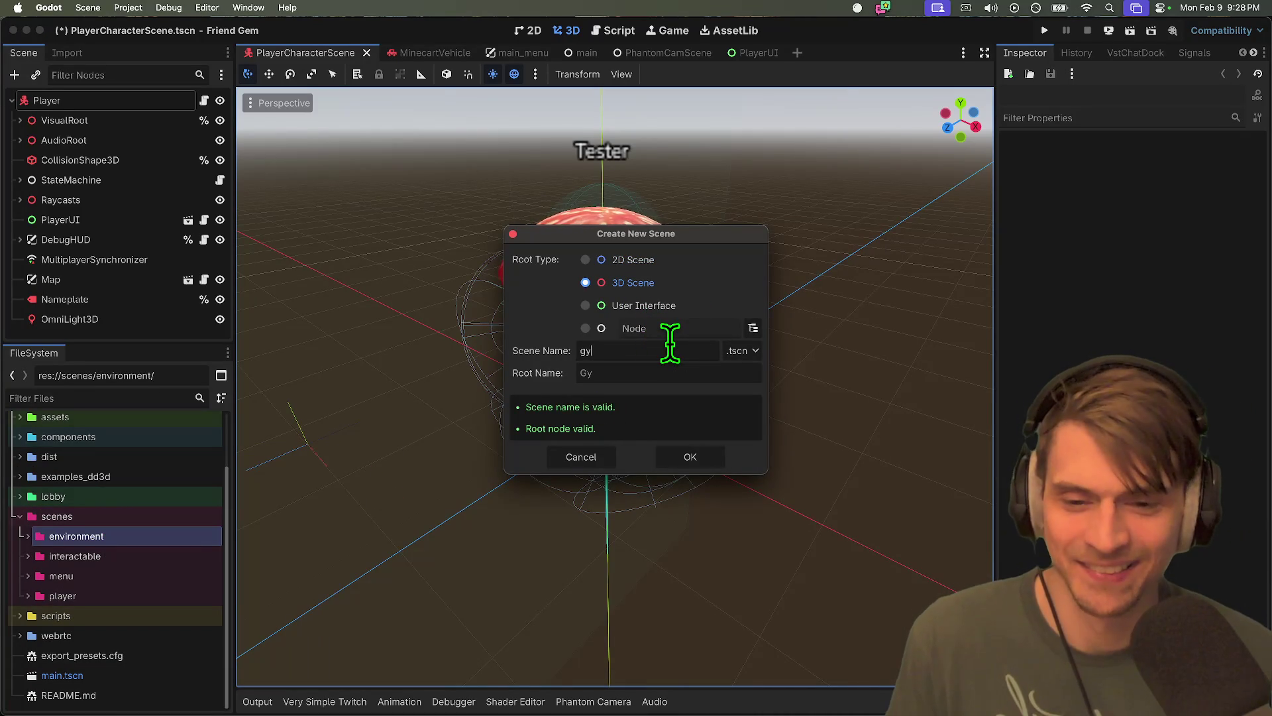
click(710, 452)
Select gym.tscn and add a Node3D child node to it
double_click(149, 534)
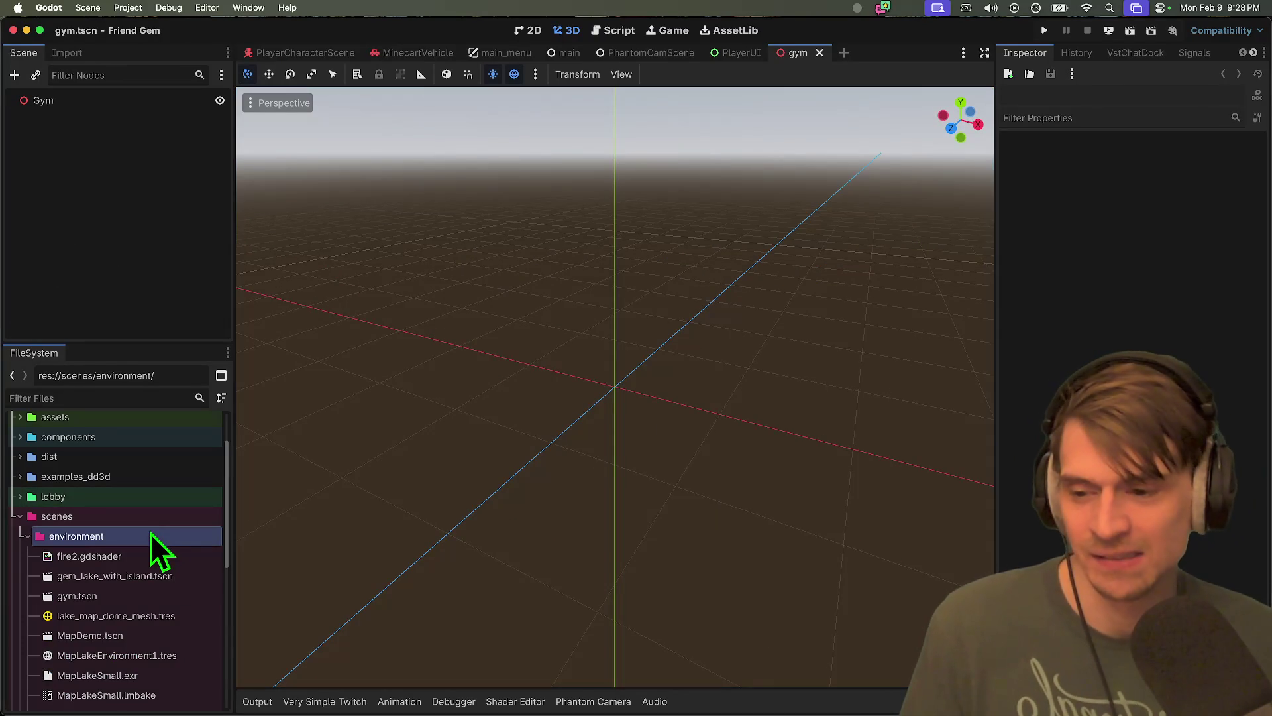
scroll(148, 540, down, 5)
scroll(97, 609, up, 5)
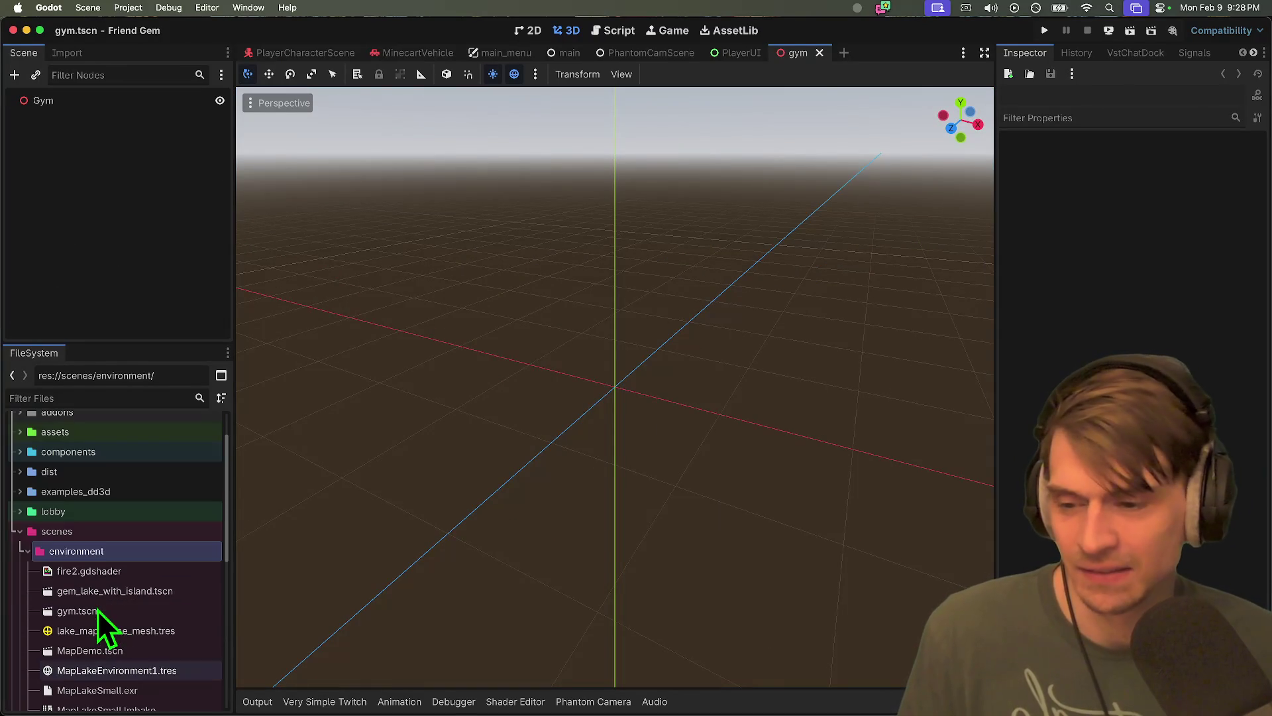
click(98, 612)
key(super+a)
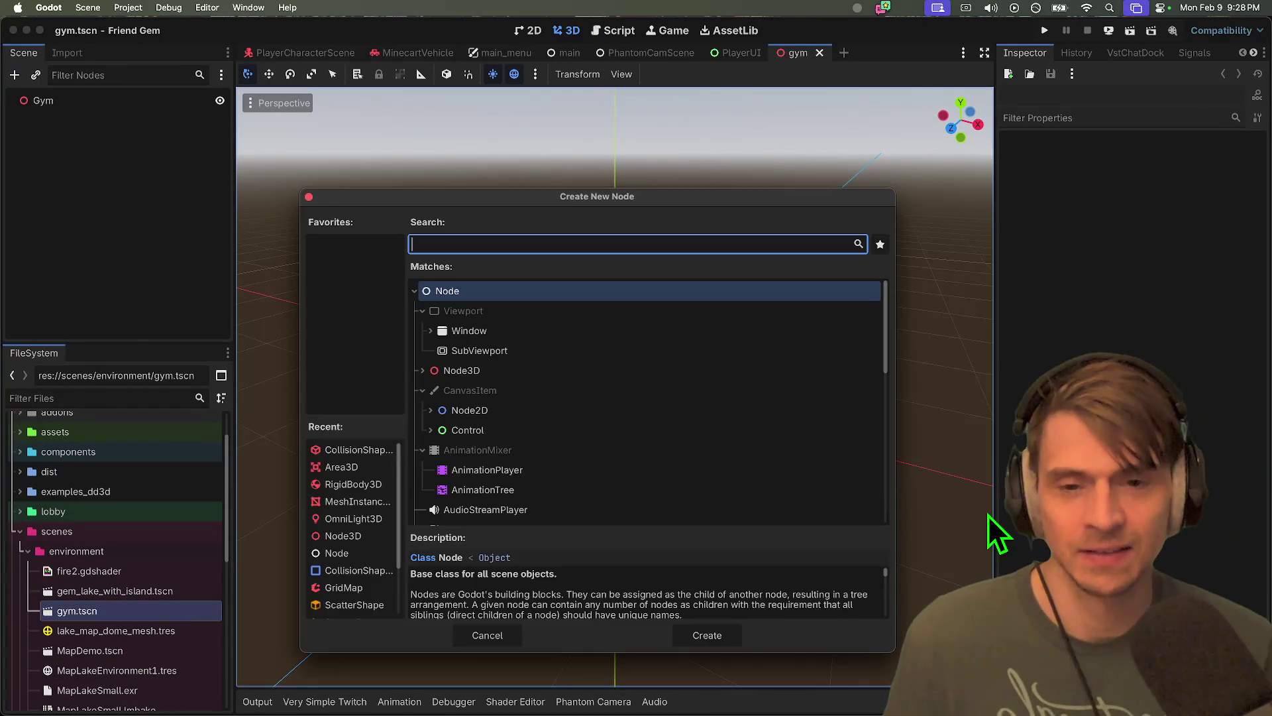
text(node3d)
key(Return)
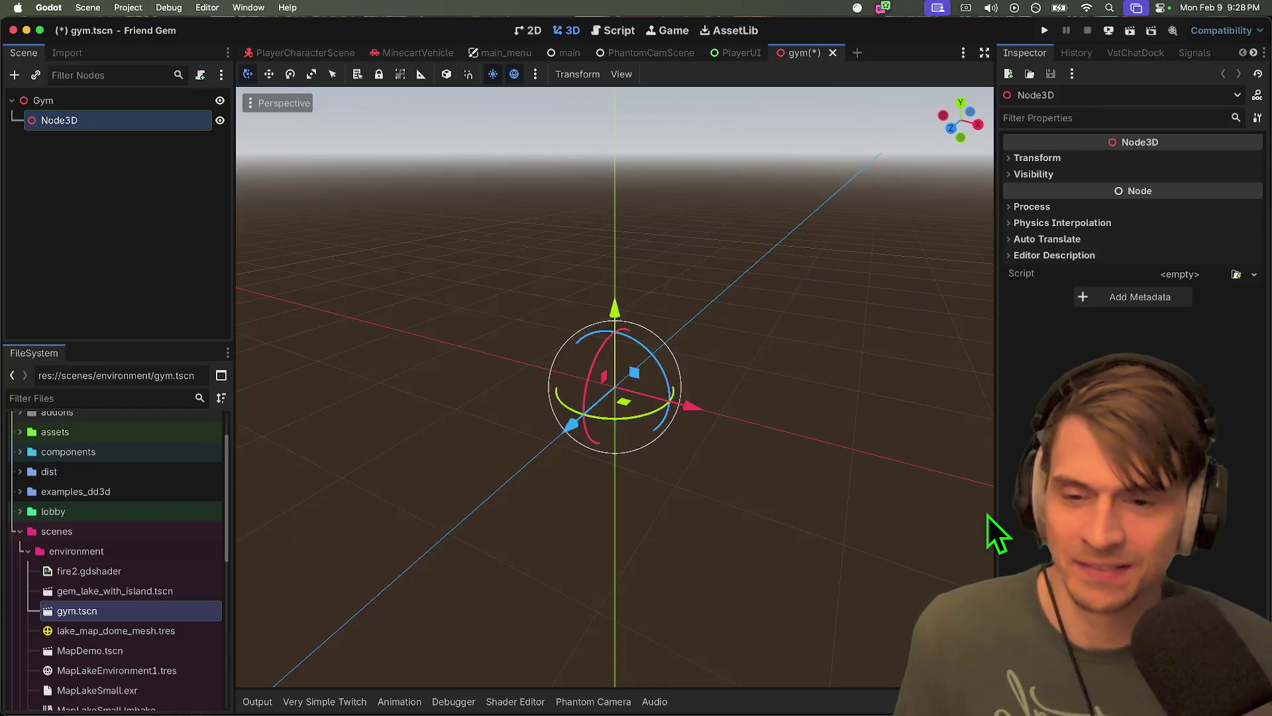
key(super+Tab)
key(super+Tab)
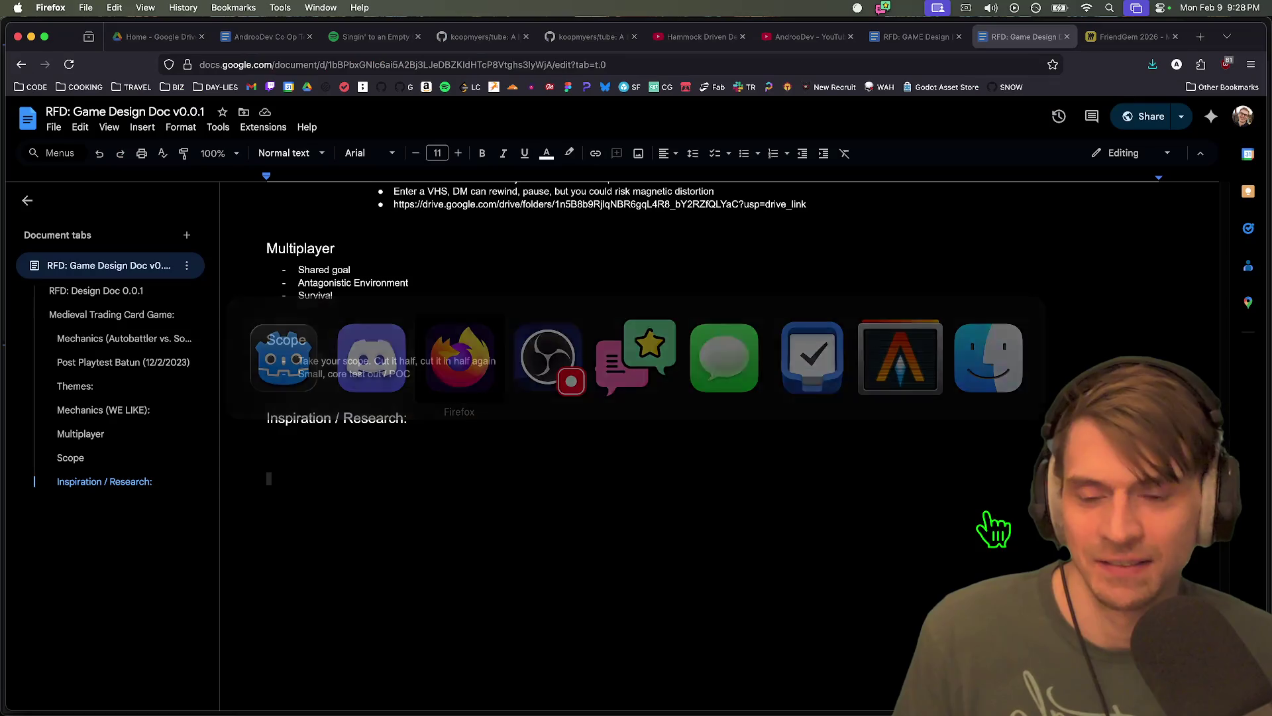
Return to Firefox, open a blank tab, then move to the FriendGem 2026 Miro tab
mouse_move(782, 695)
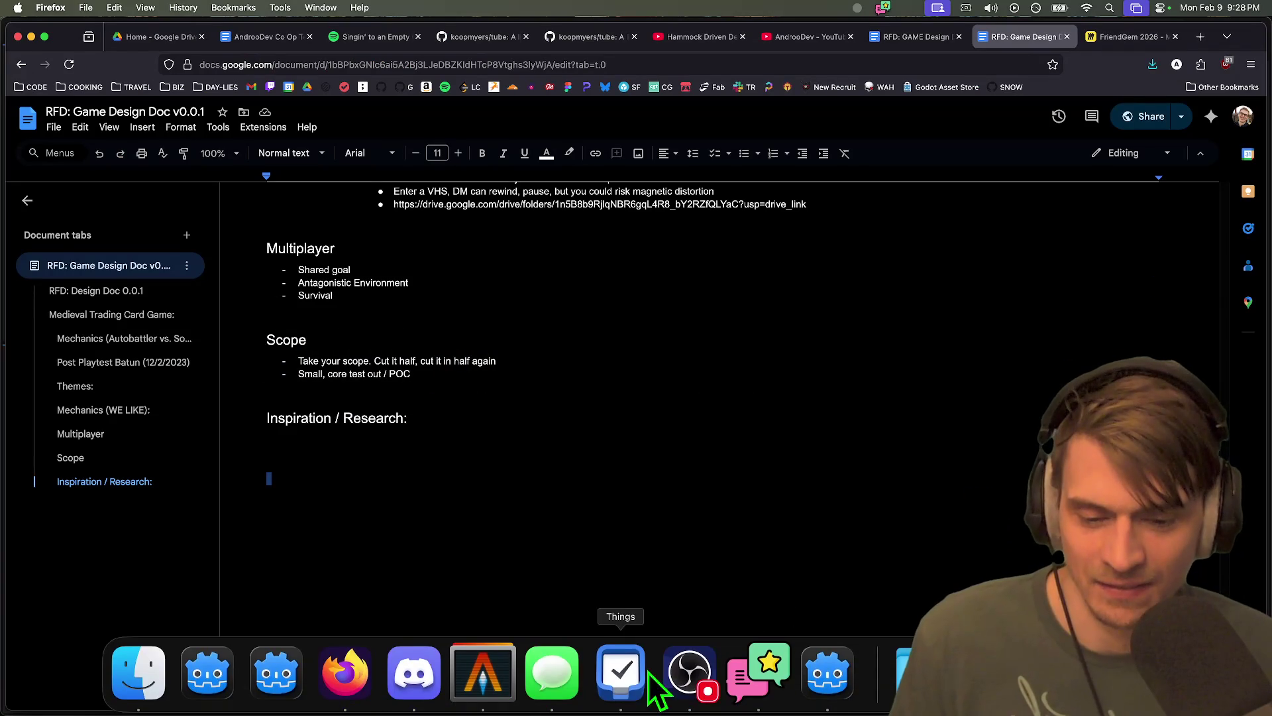
click(679, 689)
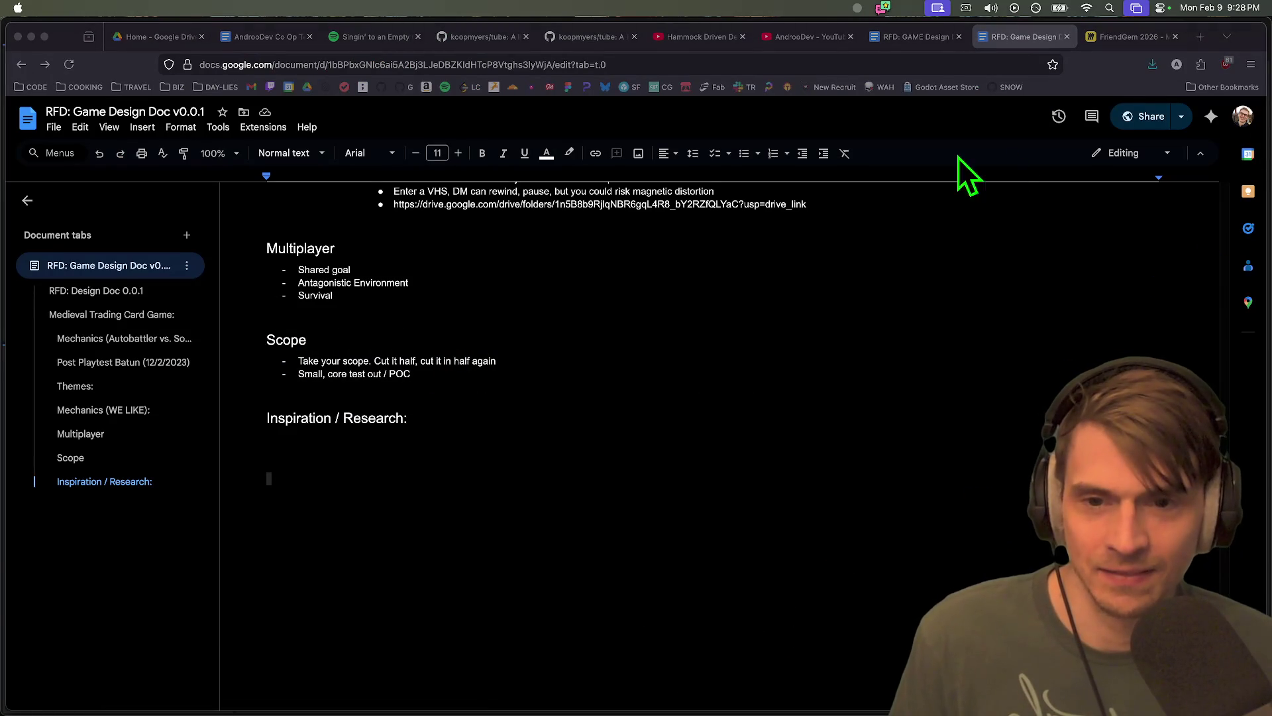
click(934, 153)
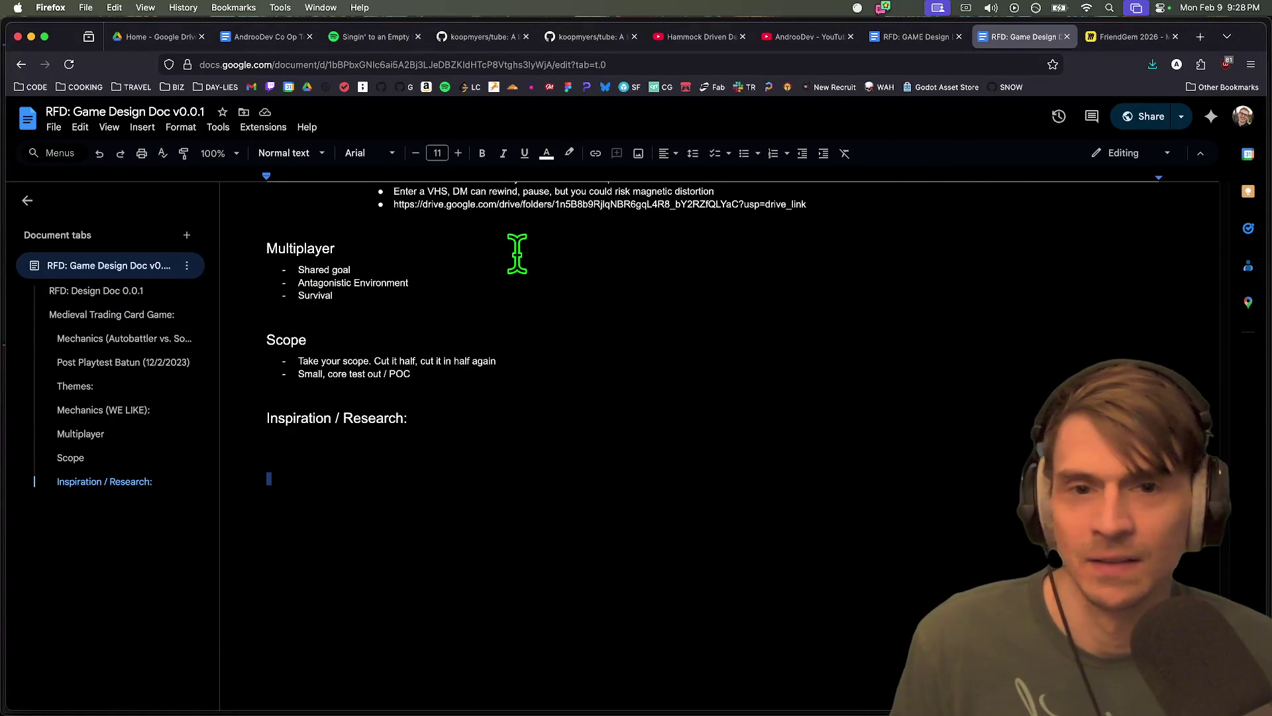
key(super+t)
text(f)
key(BackSpace)
key(BackSpace)
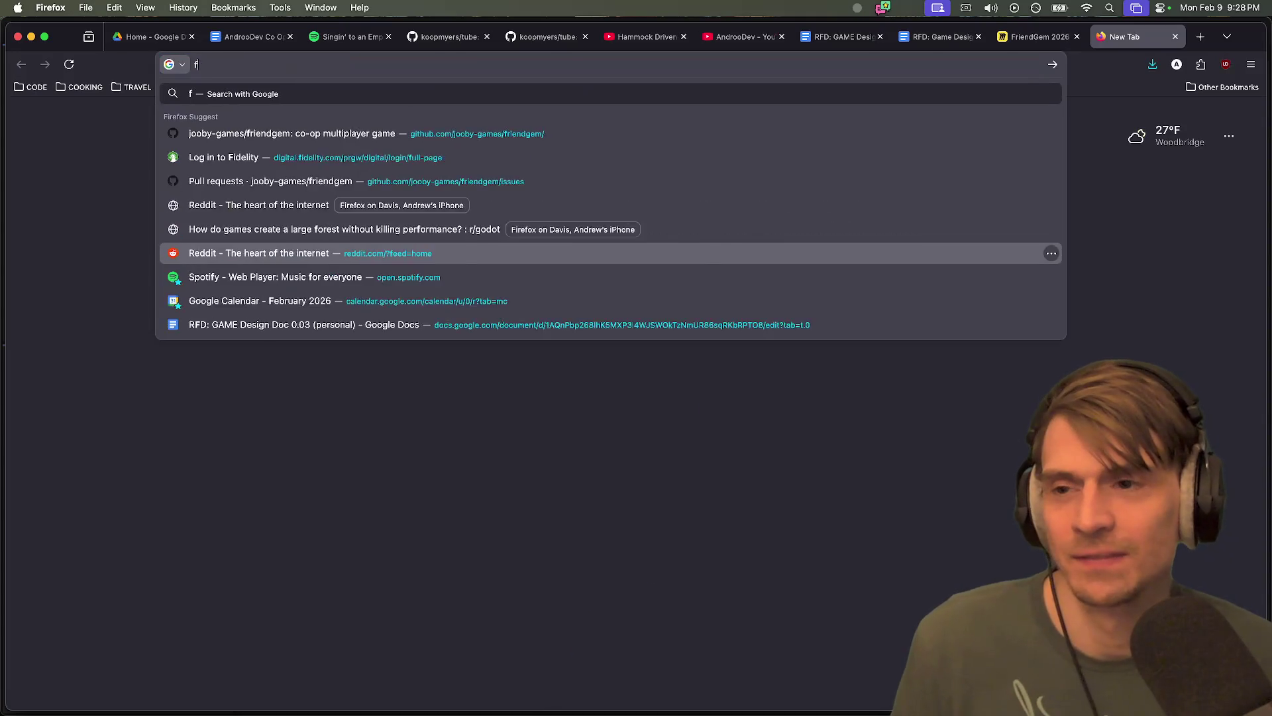
key(Escape)
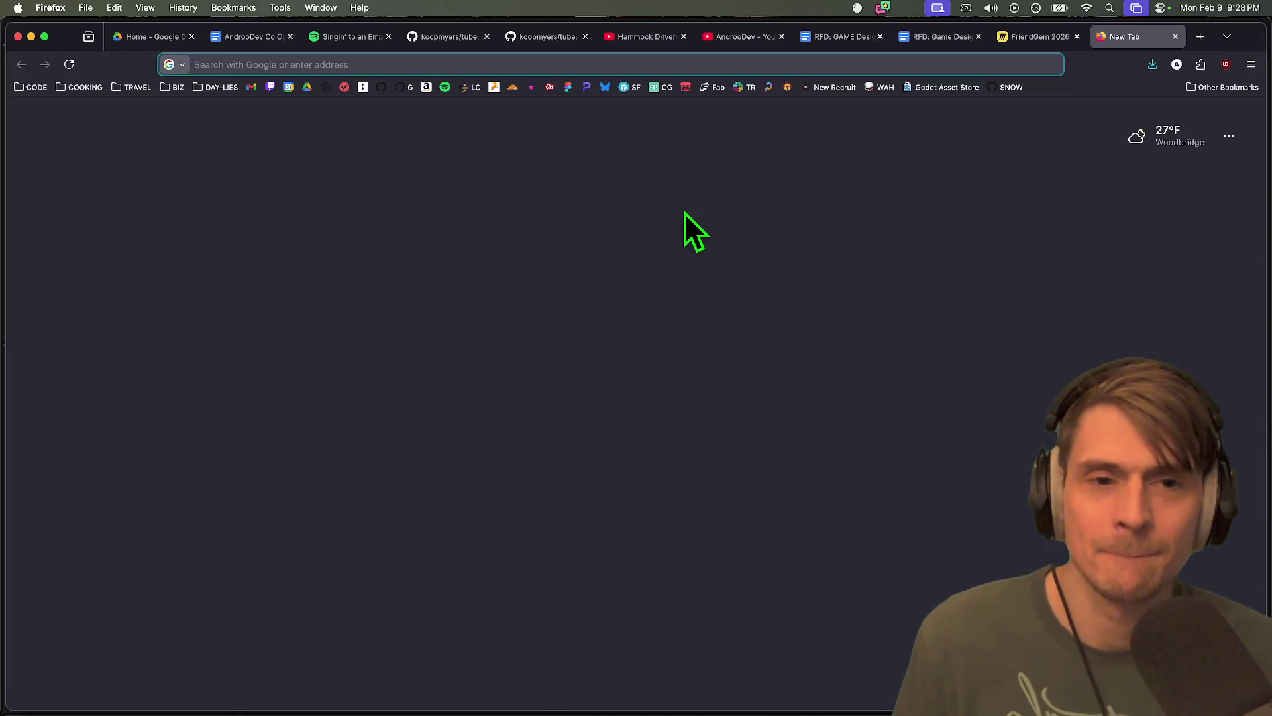
key(ctrl+shift+Tab)
key(ctrl+Tab)
key(ctrl+shift+Tab)
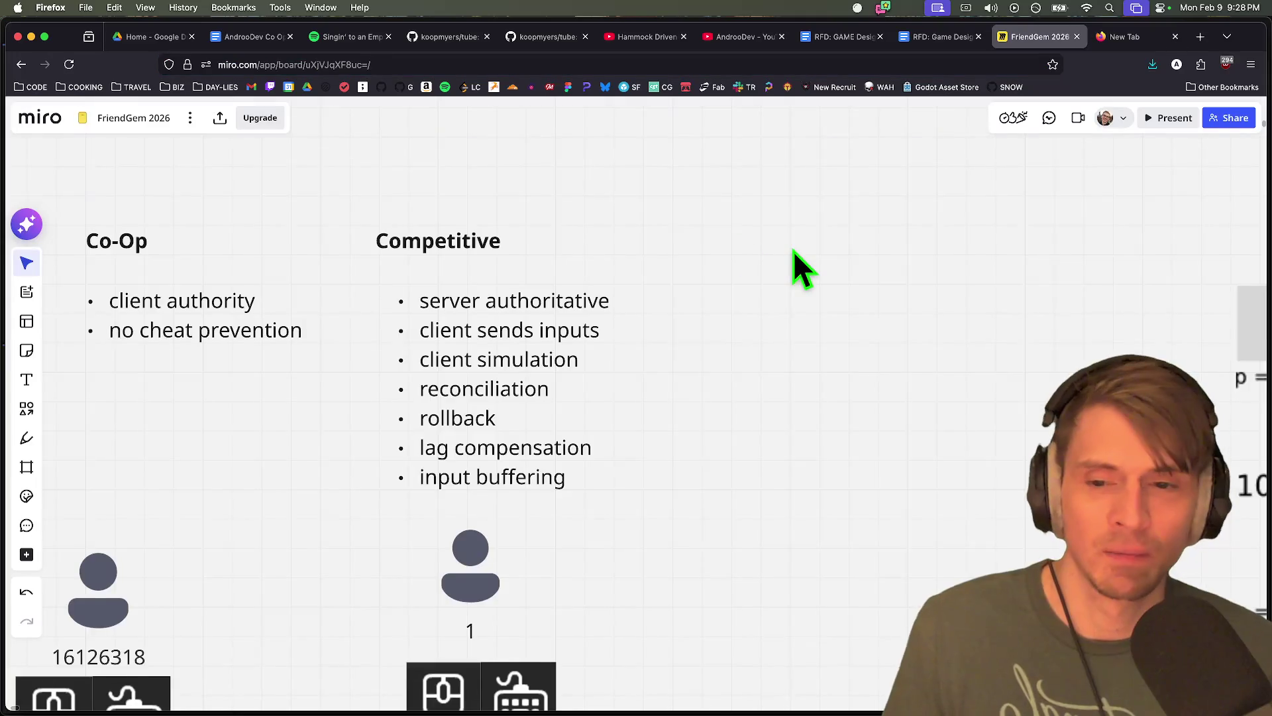
Pan and zoom the Miro board to find empty space beside the sketches
scroll(795, 272, down, 5)
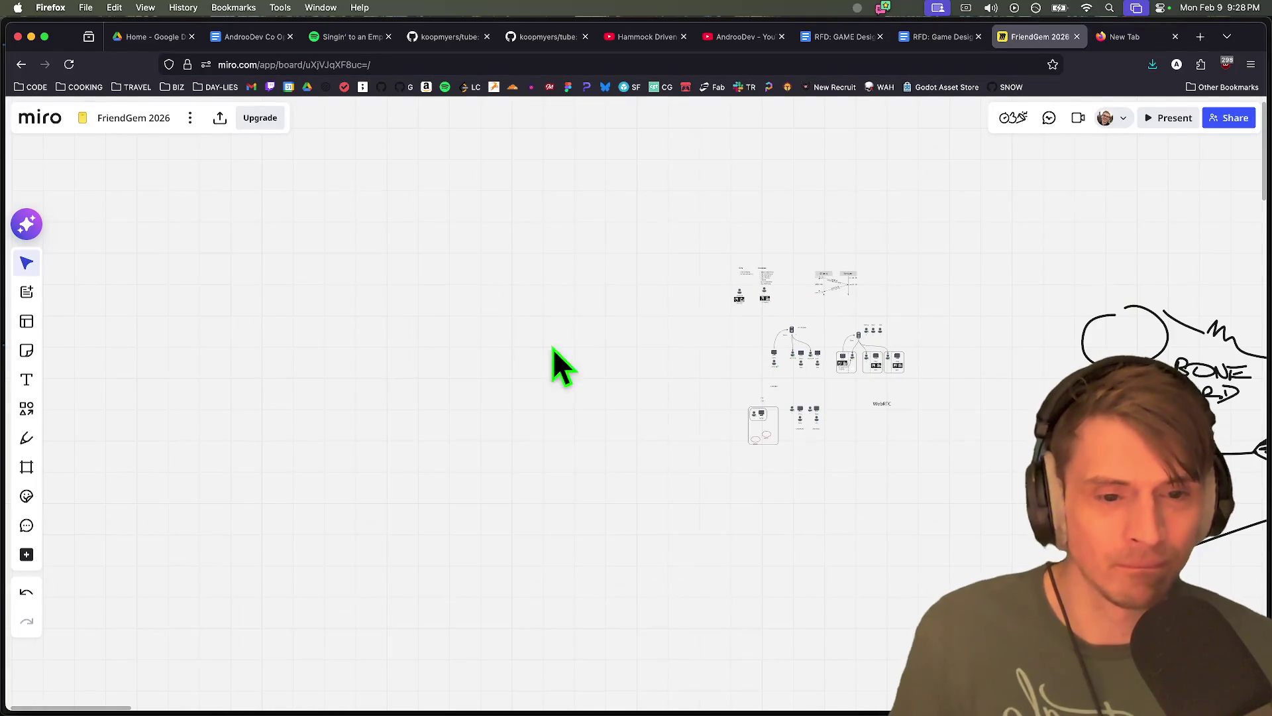
scroll(886, 383, right, 10)
scroll(682, 335, down, 3)
drag(633, 361, 159, 348)
scroll(159, 348, left, 10)
scroll(471, 312, right, 10)
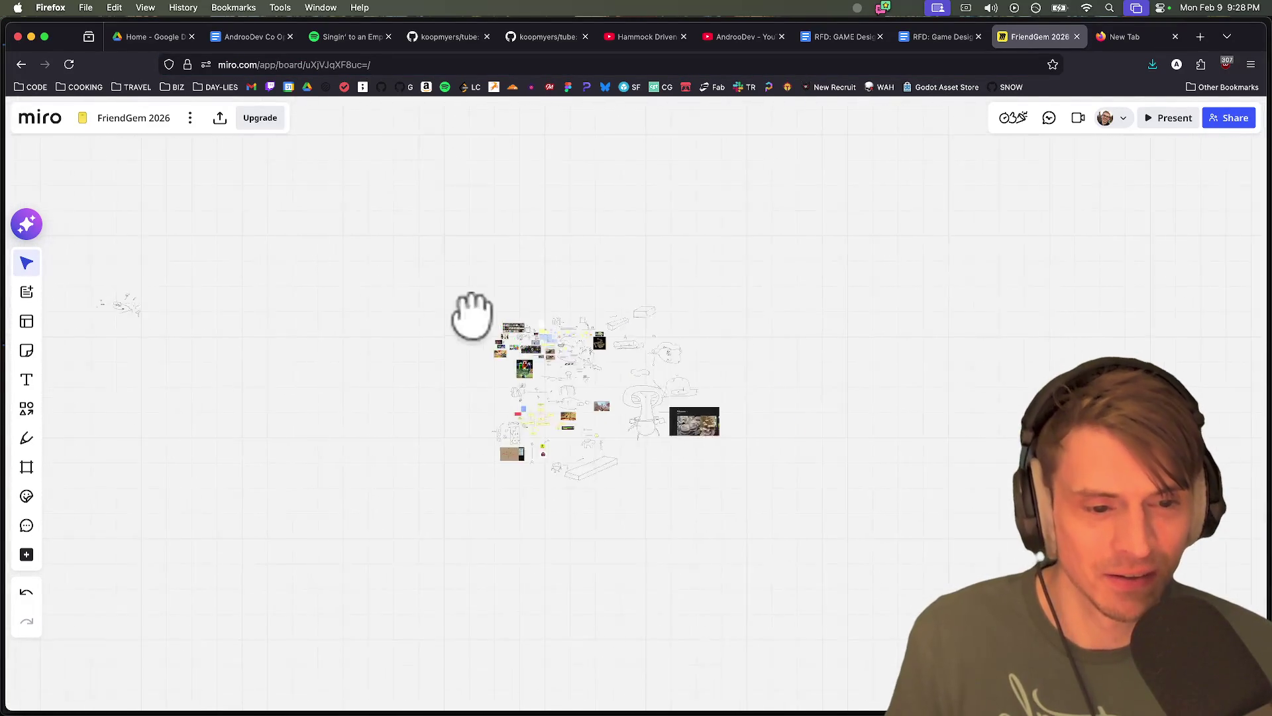
scroll(543, 361, up, 3)
scroll(543, 345, up, 5)
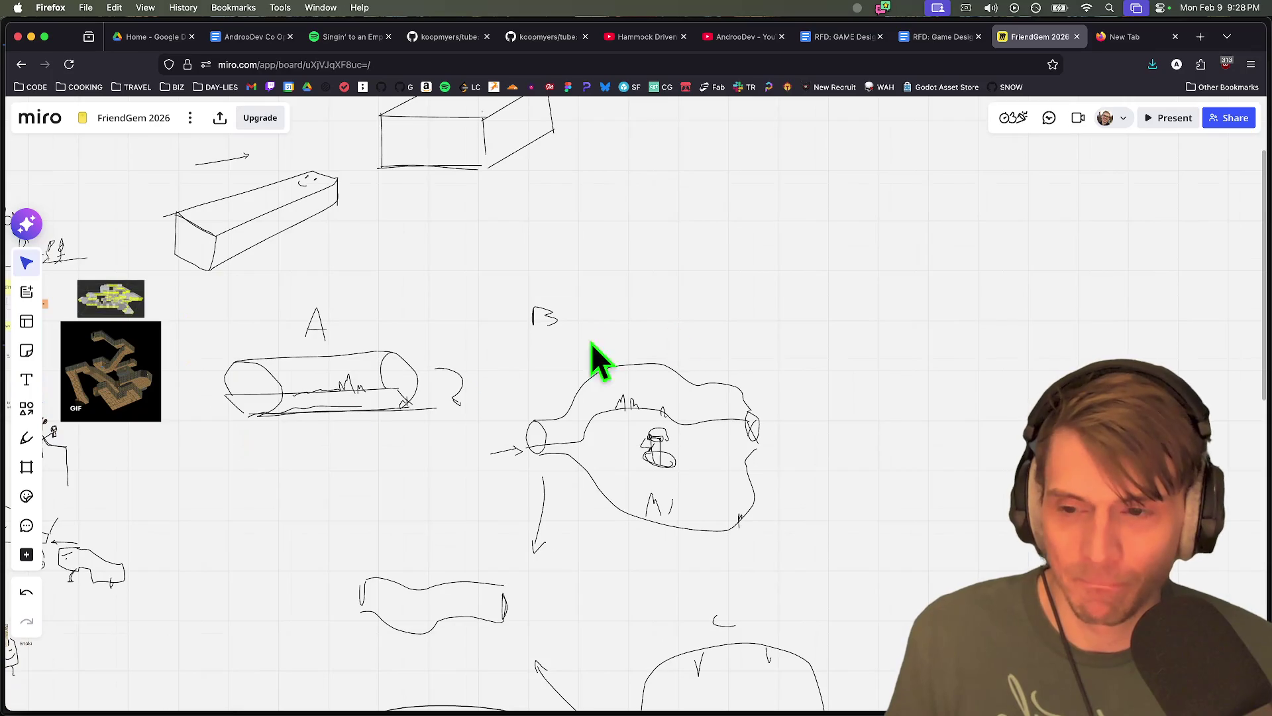
scroll(672, 328, down, 5)
scroll(782, 341, left, 10)
Draw a new text box with the Text tool and select it for editing
drag(540, 483, 538, 479)
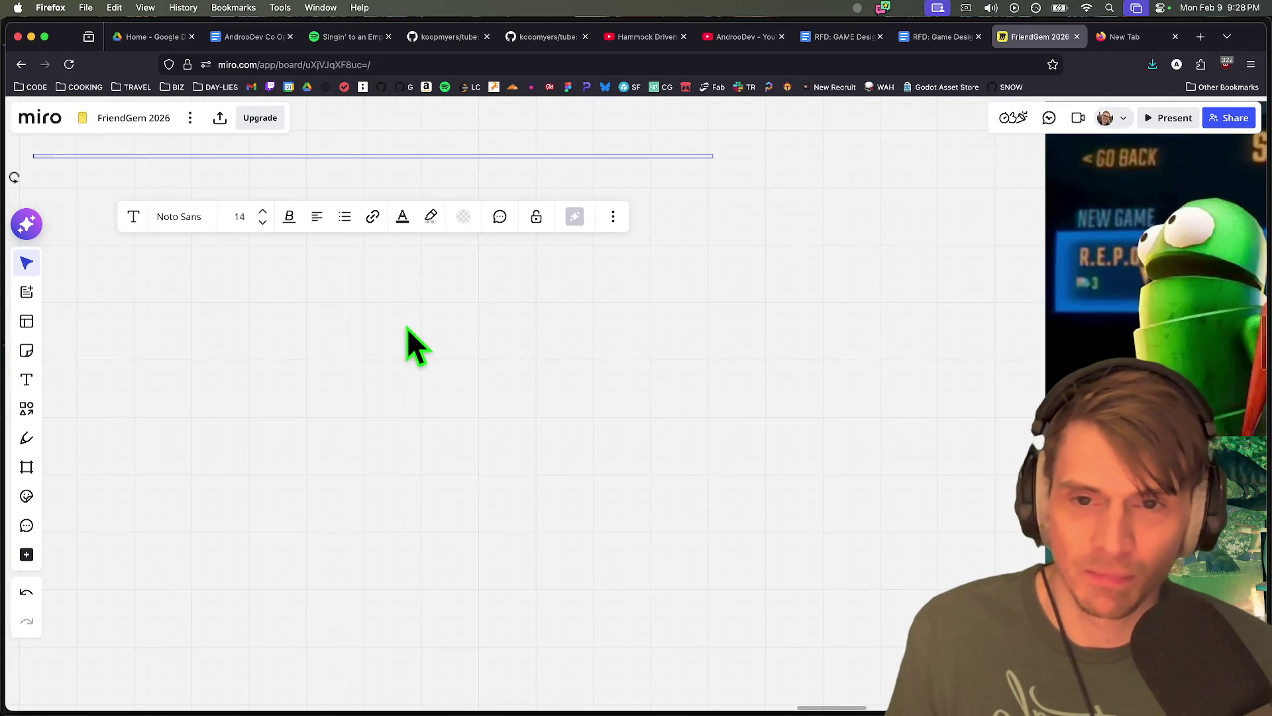
key(Escape)
scroll(514, 337, left, 5)
key(t)
click(418, 262)
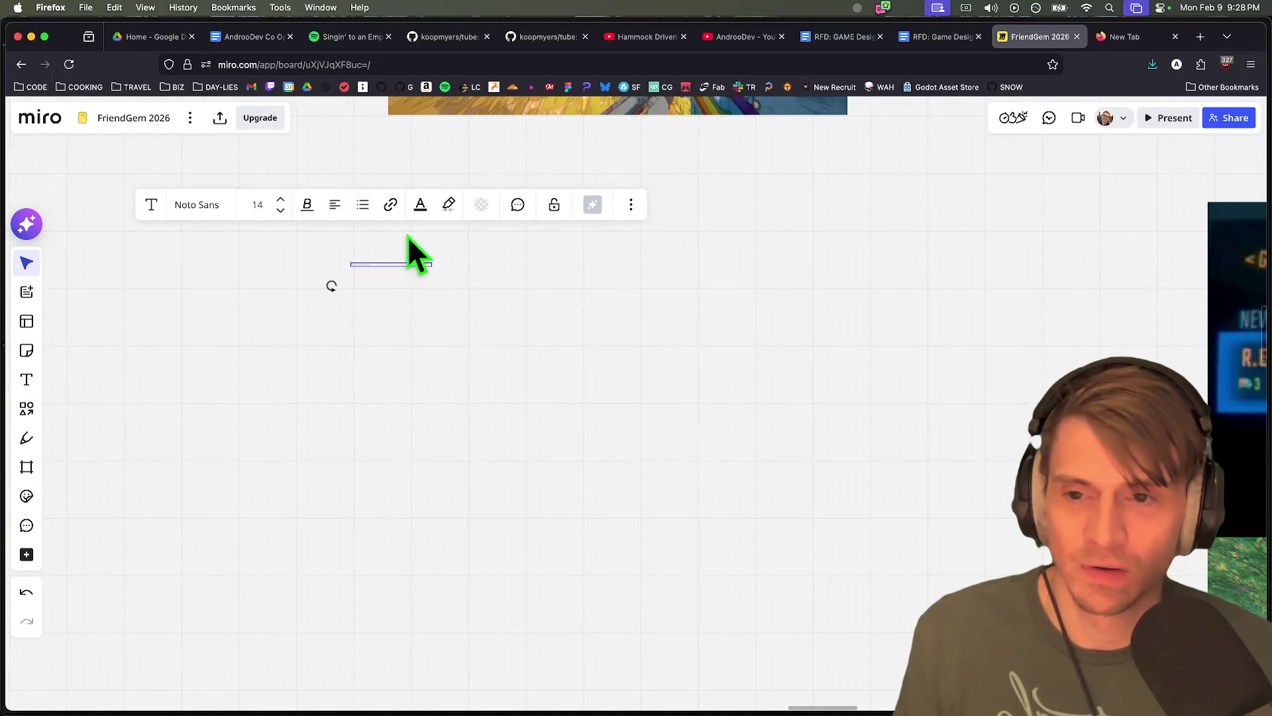
Set the text size to 144 and arrange bullets Scan, Clear and Zombies
click(282, 200)
key(Return)
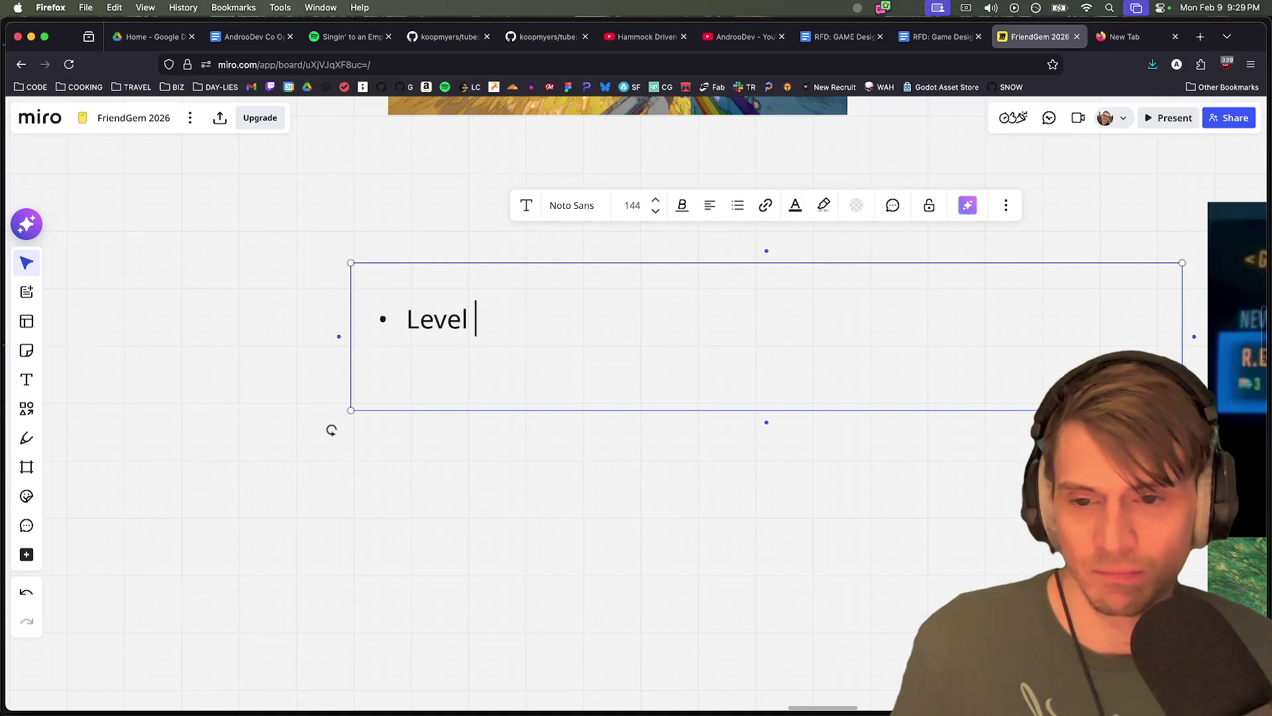
key(Return)
text(Scan)
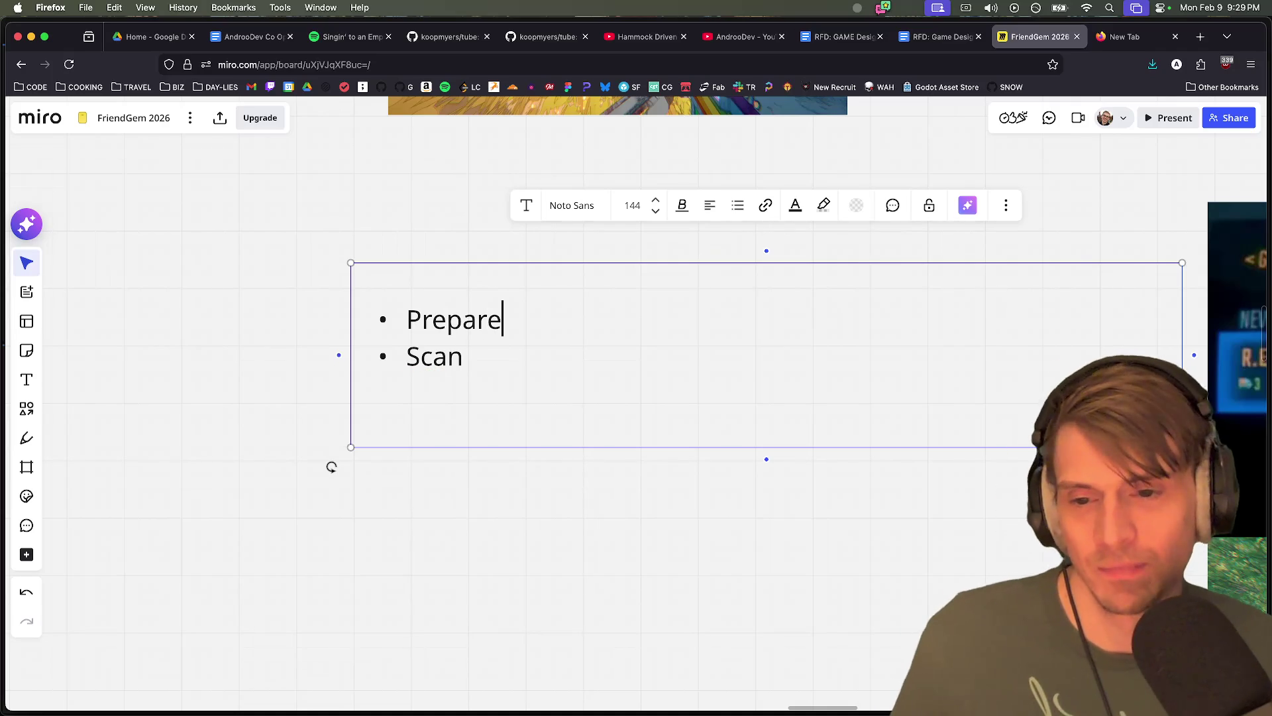
click(464, 356)
key(Return)
text(ombies)
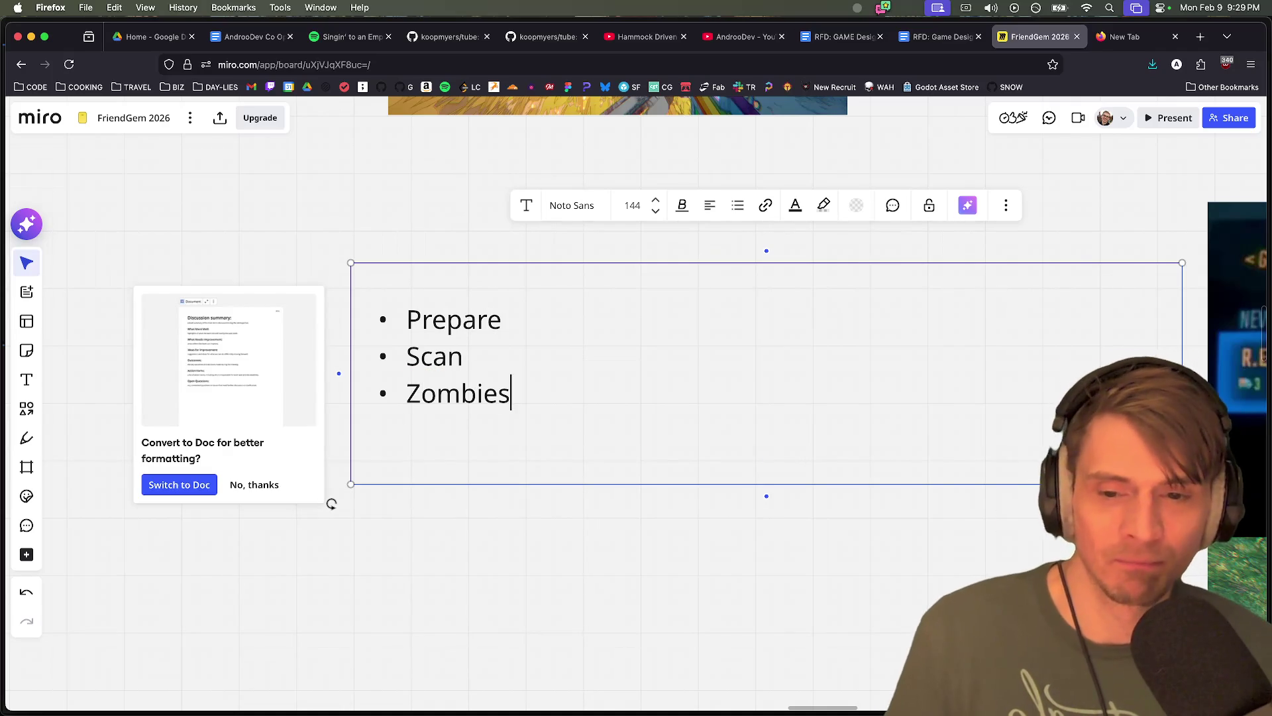
key(Return)
click(571, 434)
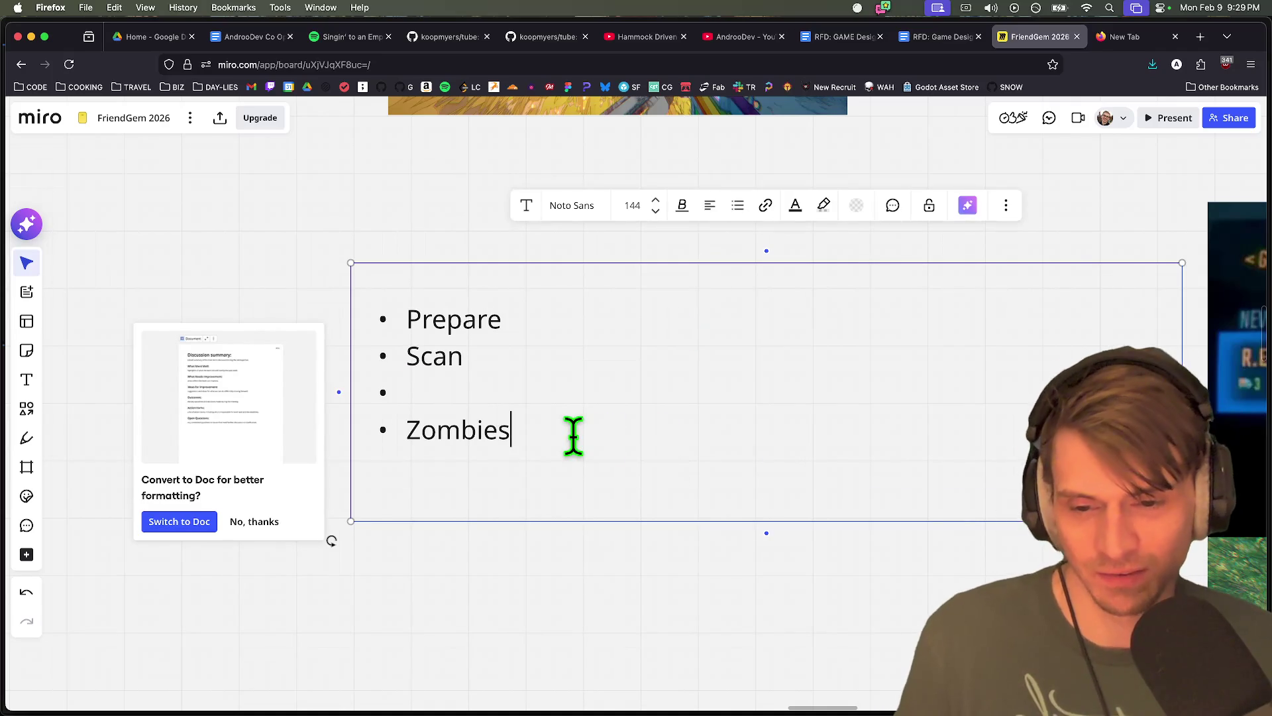
key(Return)
key(BackSpace)
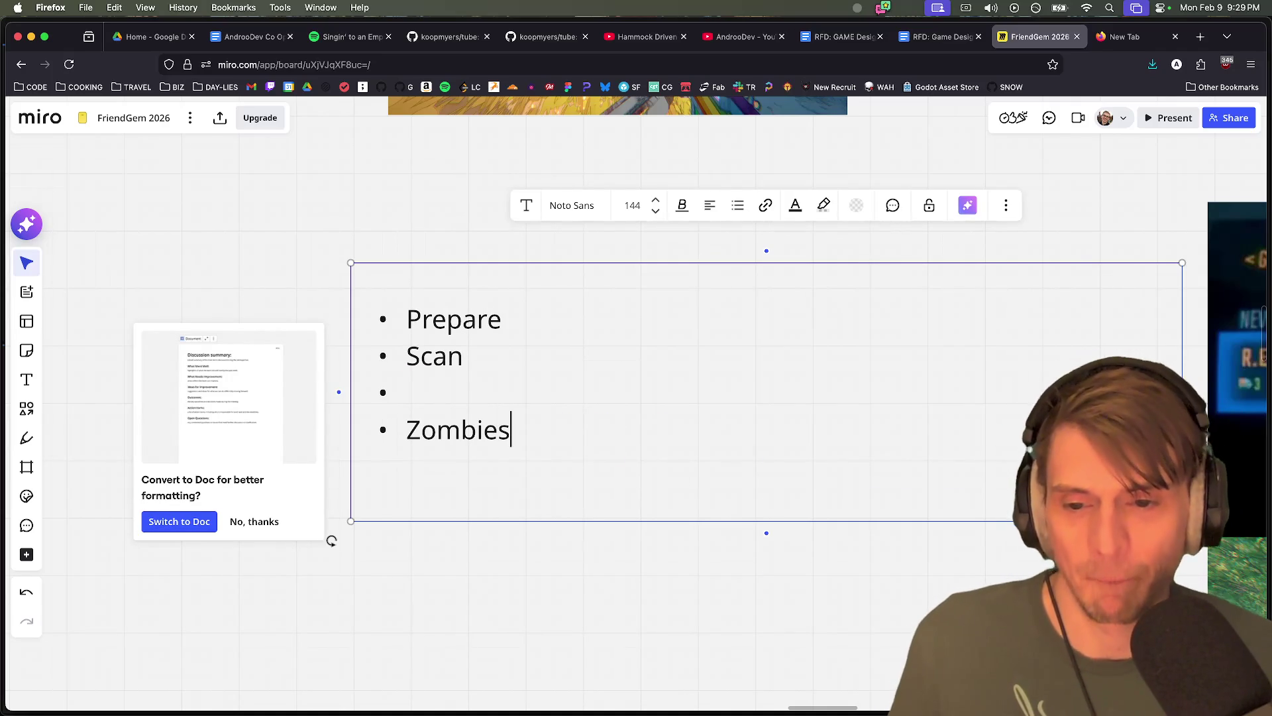
key(Return)
text(Clear)
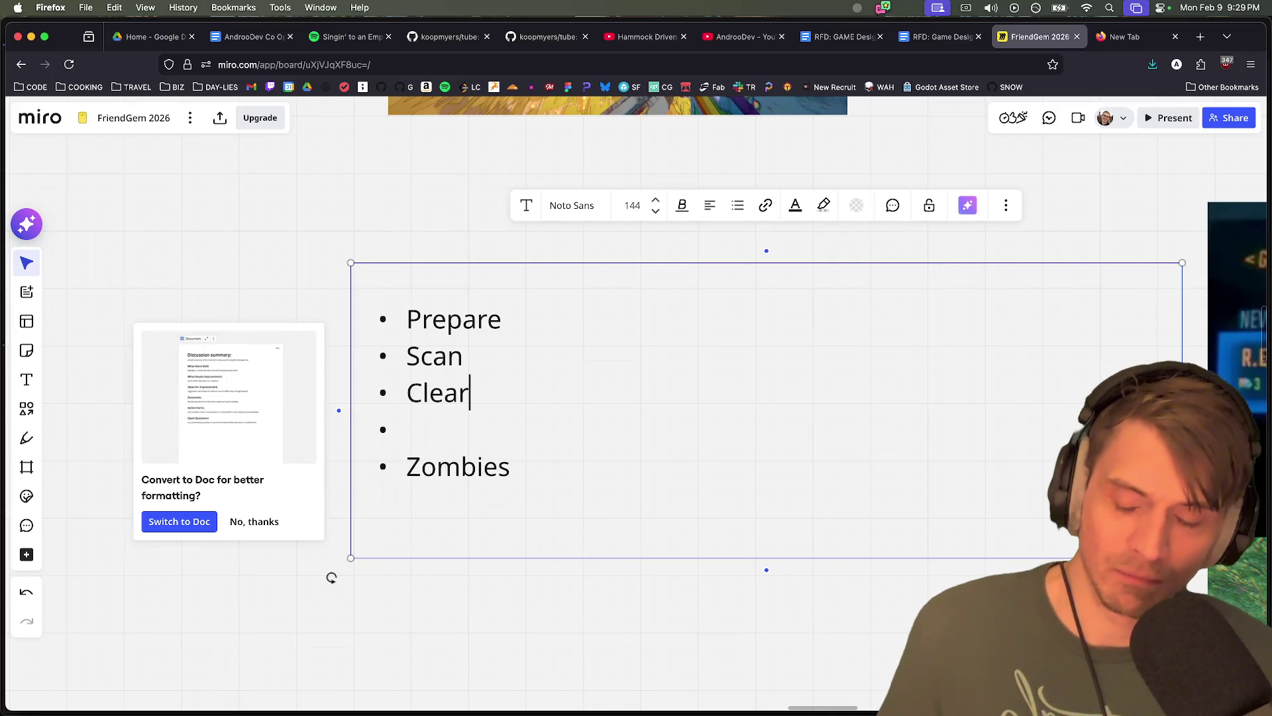
key(Return)
key(Return)
Add bullets 'Set up your laser', 'Reigns the rocks / vehicles / physics why' and 'magical ore'
text(Set up your laser,)
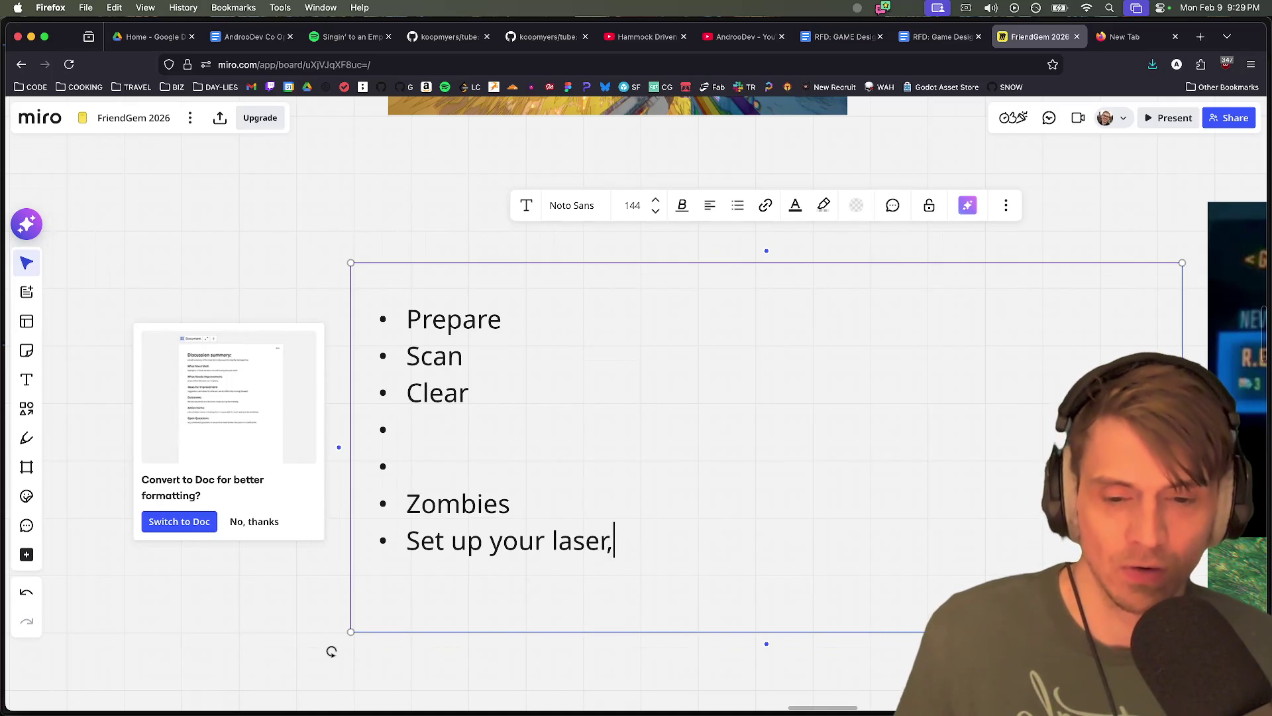
key(BackSpace)
key(BackSpace)
key(Up)
key(Return)
text(Re)
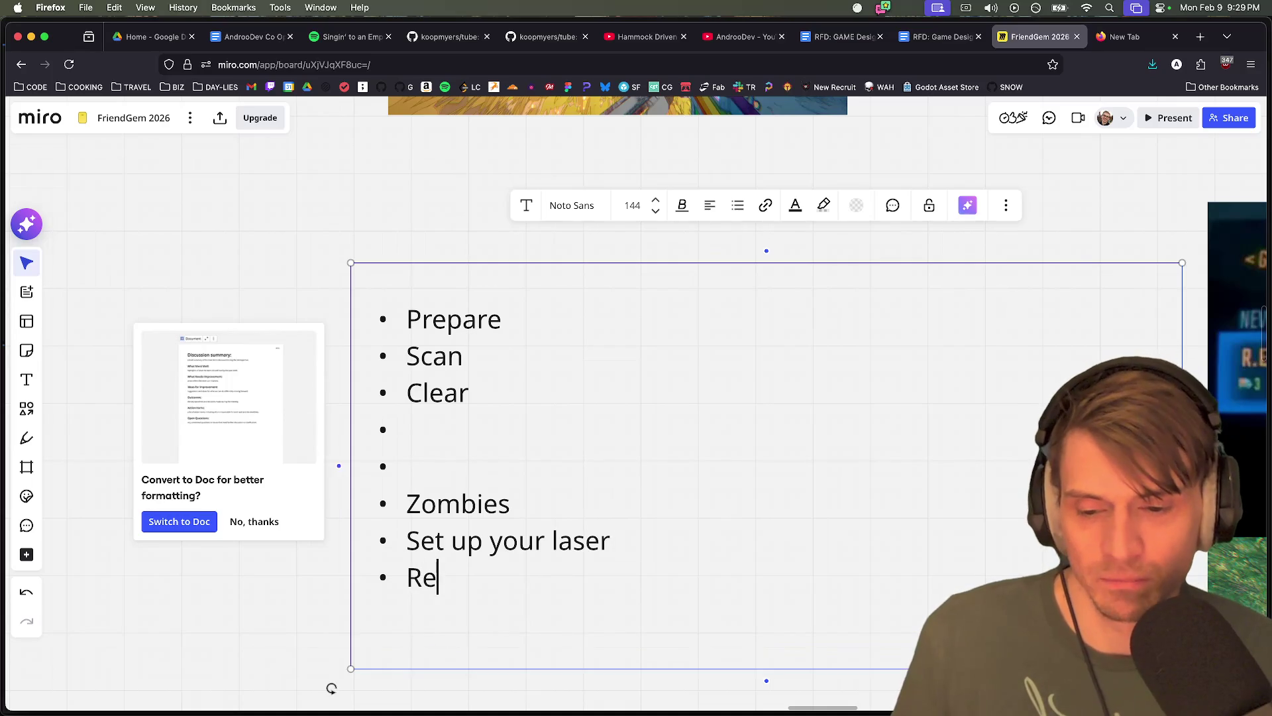
text(igns the rocks / vhe)
key(BackSpace)
key(BackSpace)
text(ehnciles / )
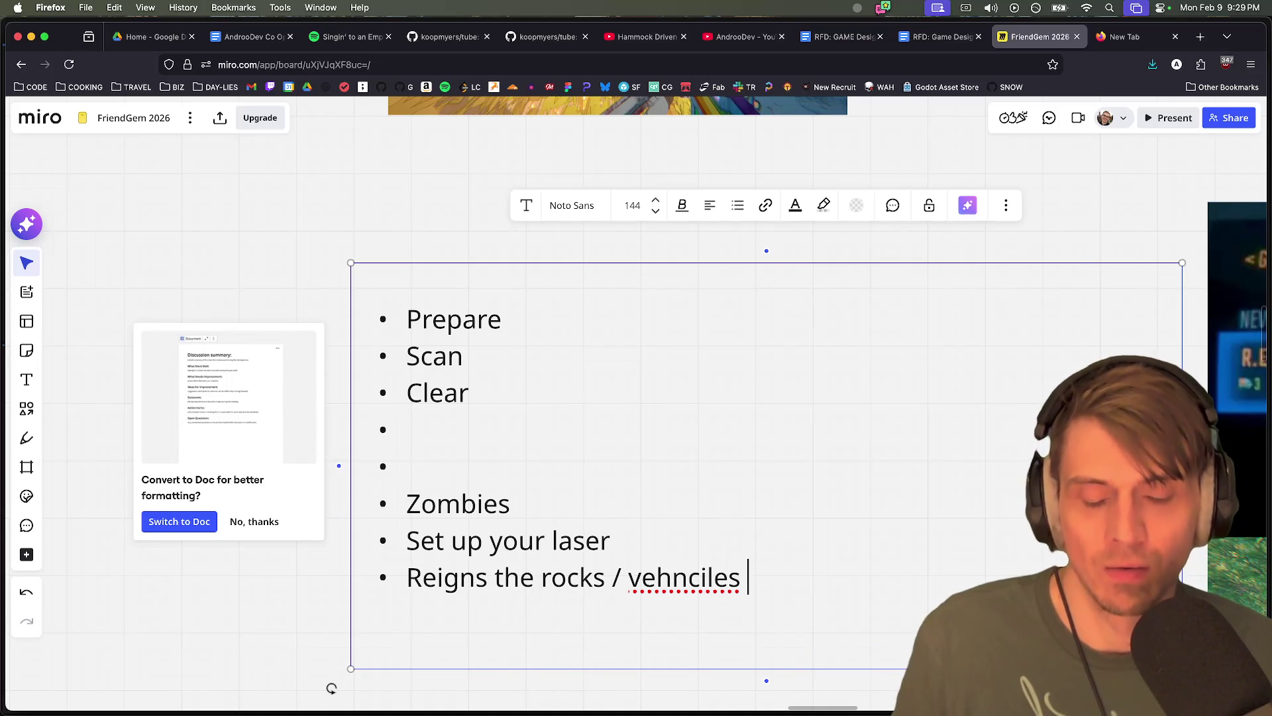
text(physsics why)
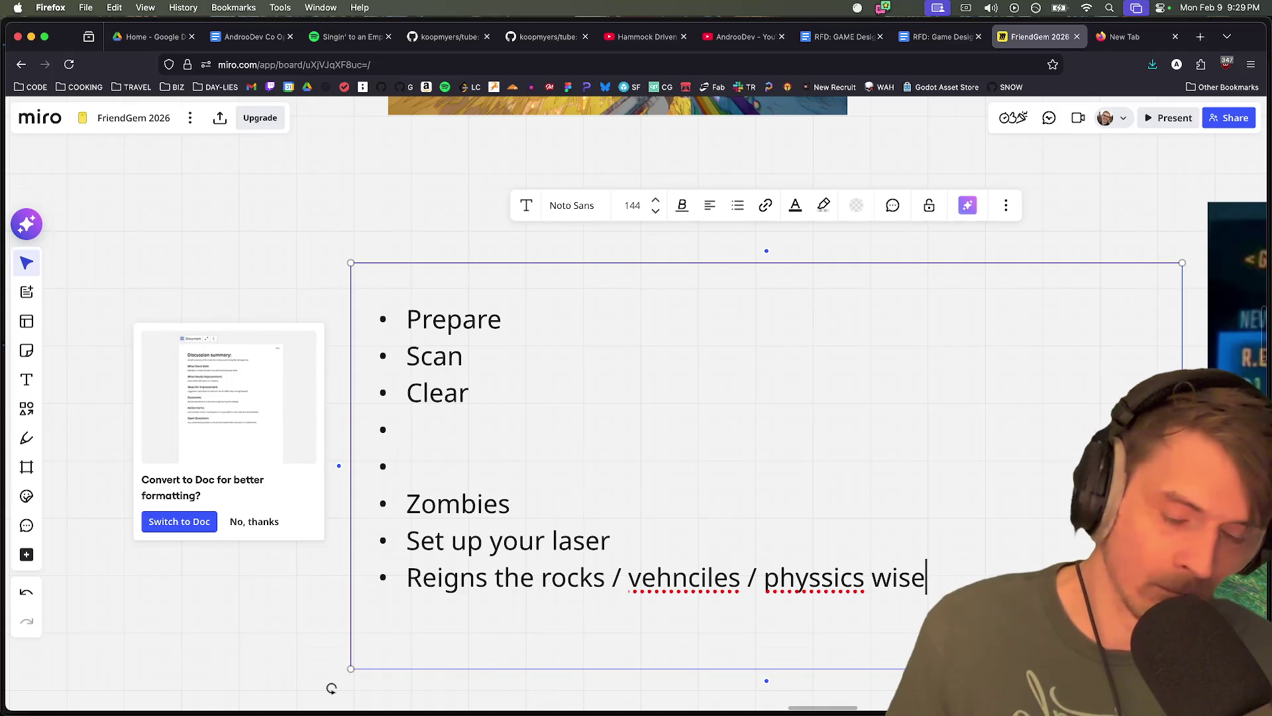
key(Return)
text(magic al ore)
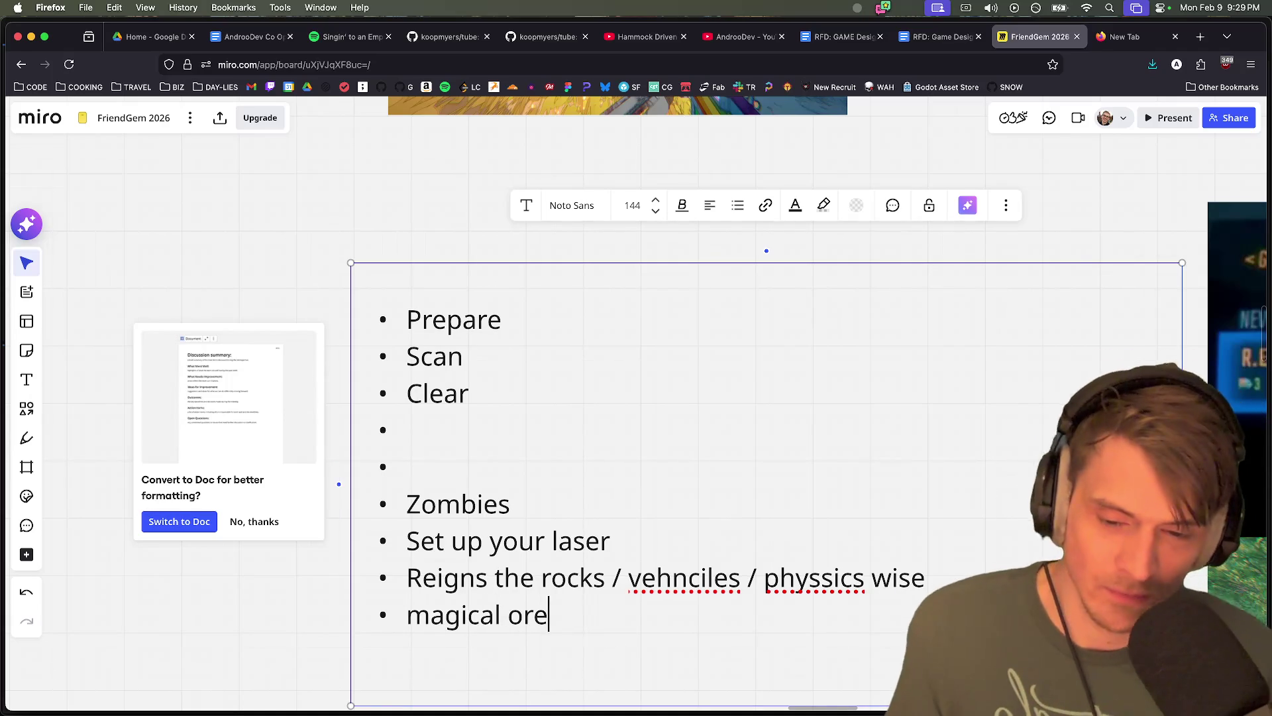
Indent sub-bullets 'Find the good stuff', 'Grab that', 'Deposit it' and 'Cart' under magical ore
key(Return)
key(Tab)
text(Find the go)
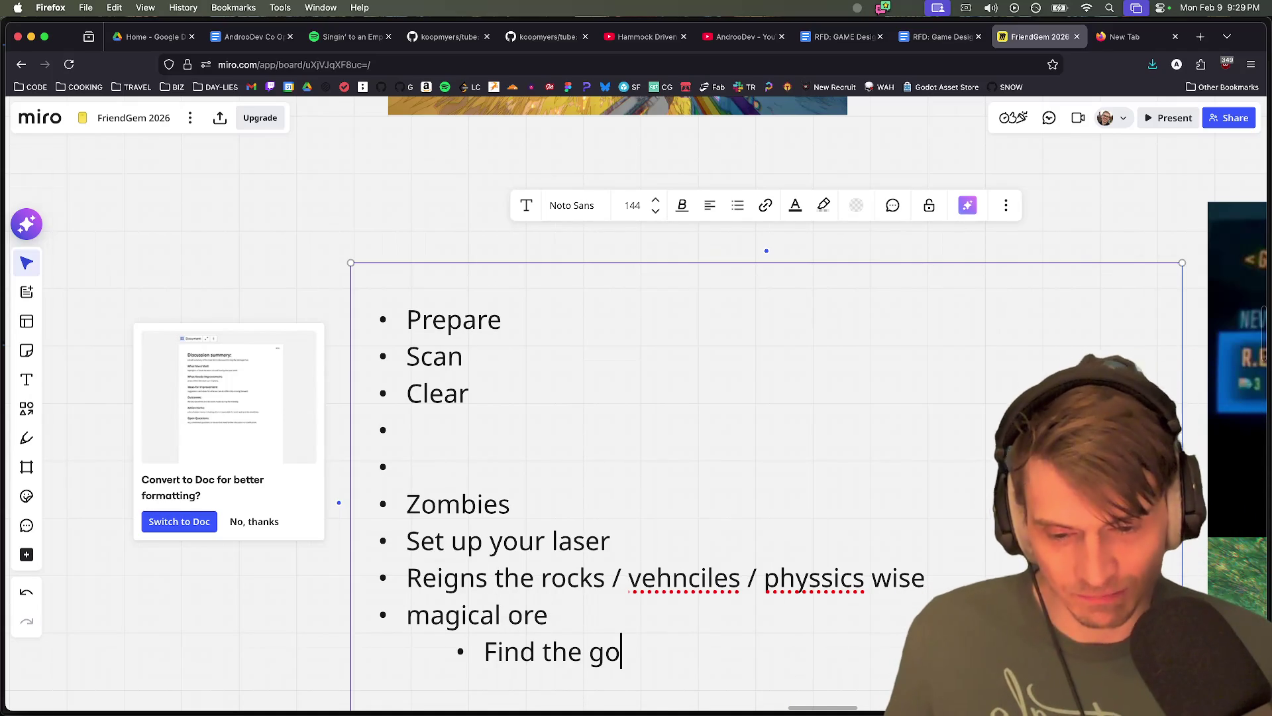
text(od stuff)
key(Return)
key(shift+Tab)
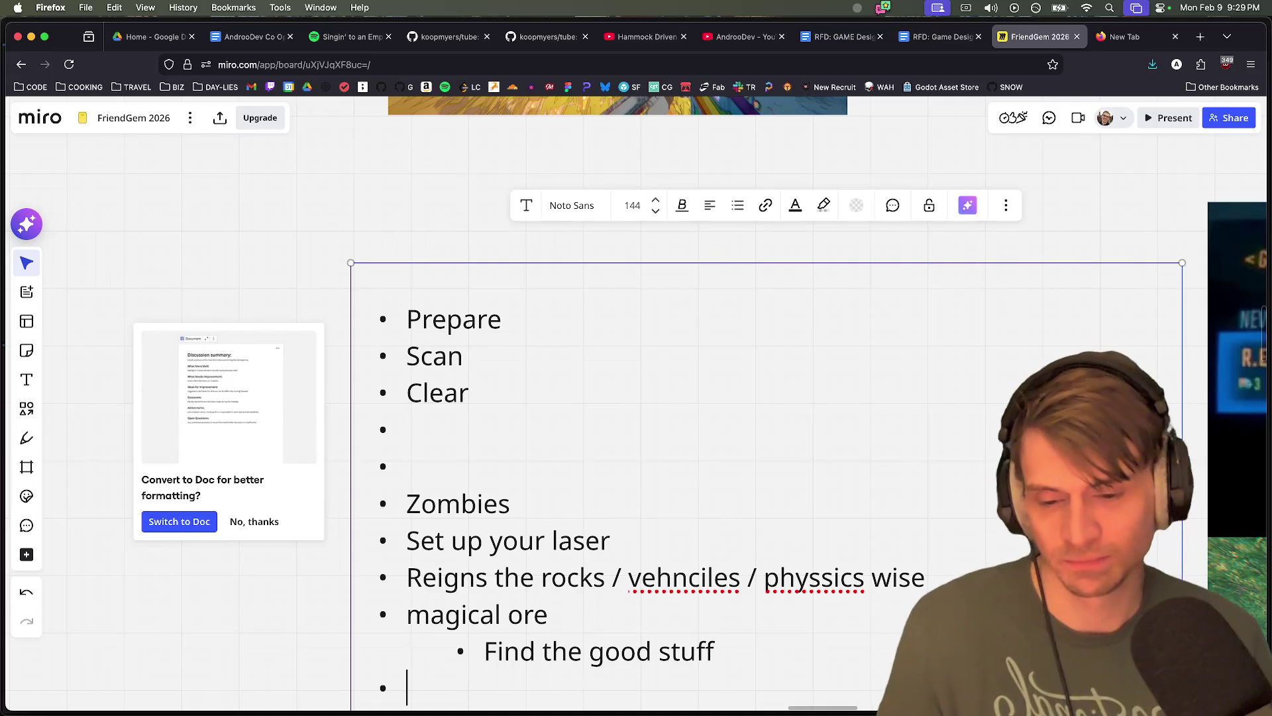
text(Grab that)
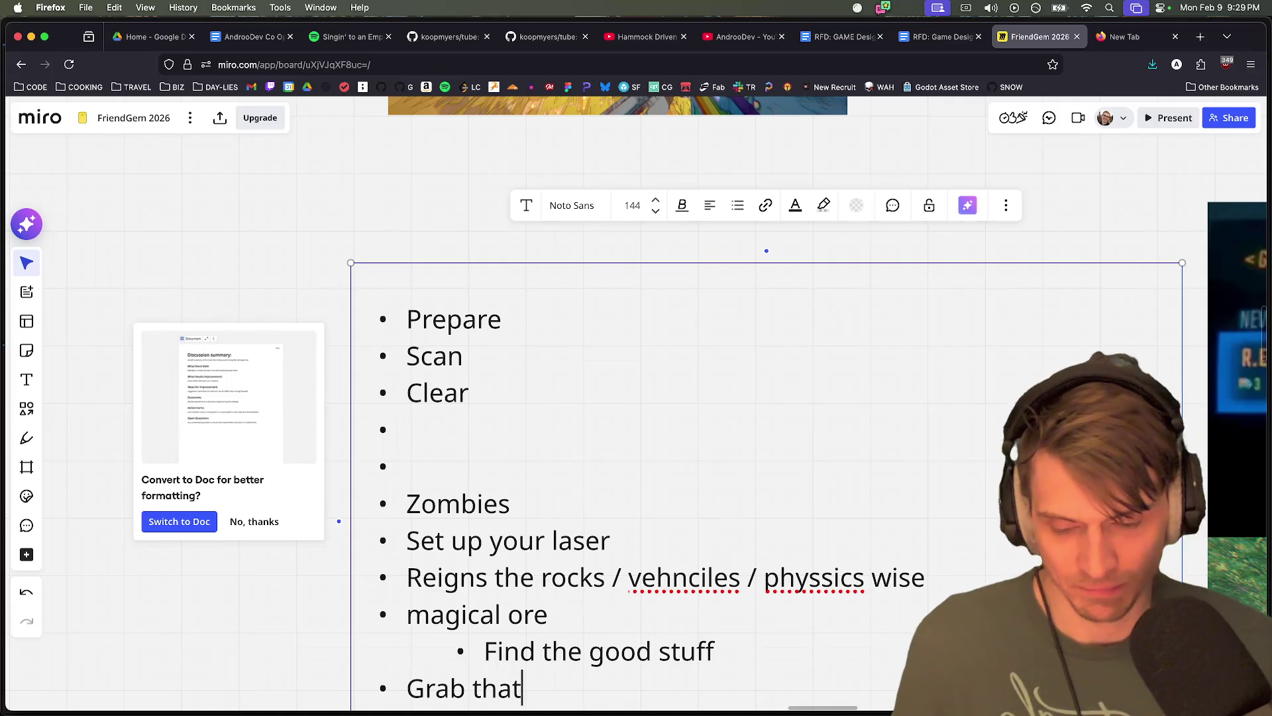
key(Tab)
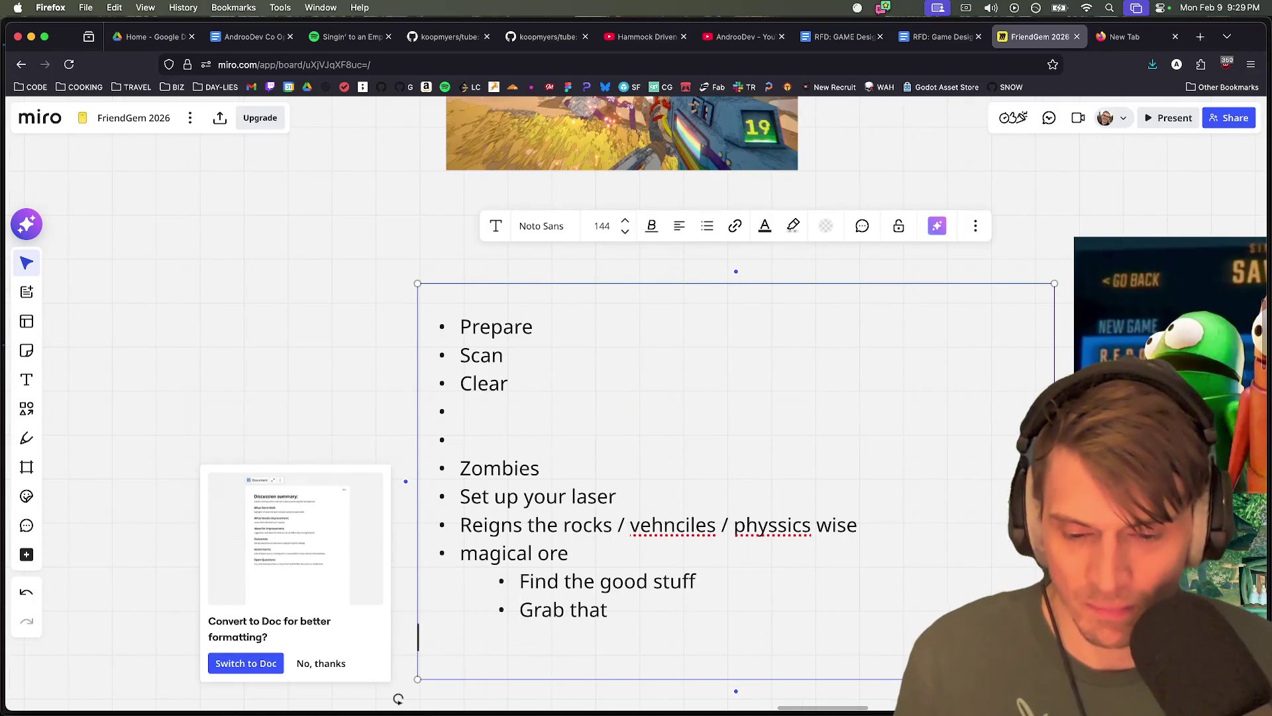
key(super+Right)
key(Return)
text(Deposit it)
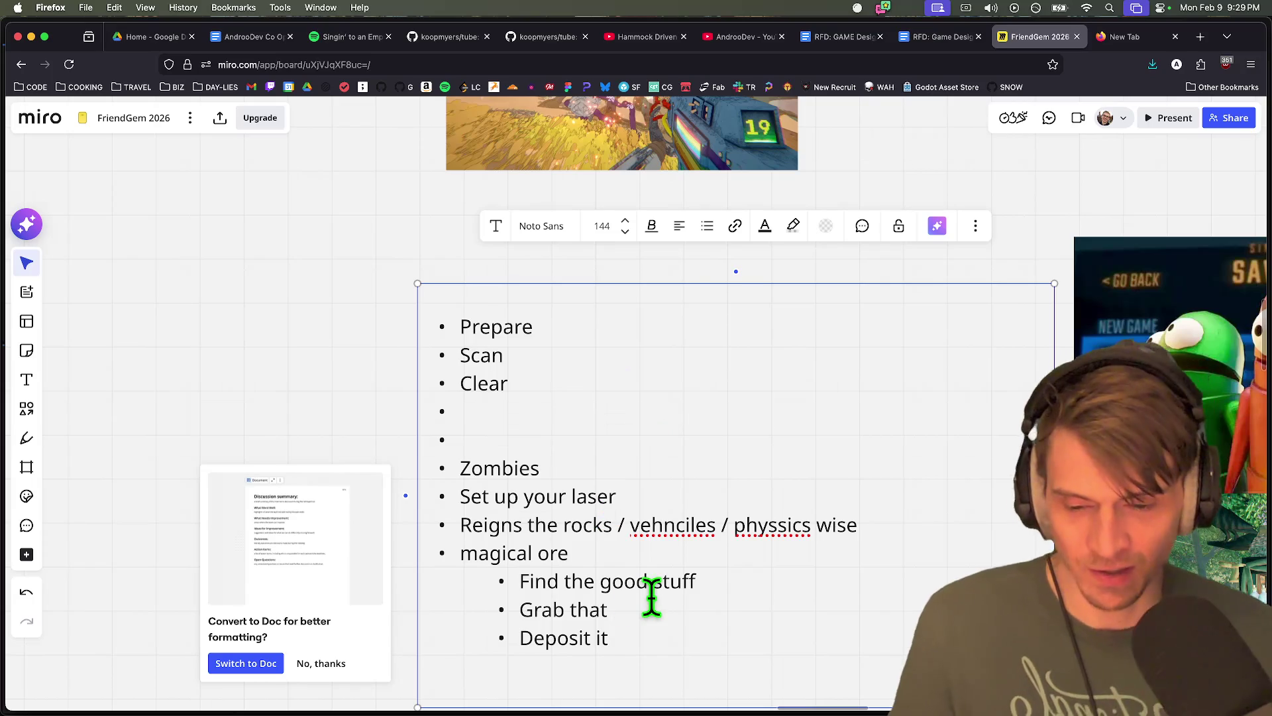
key(Return)
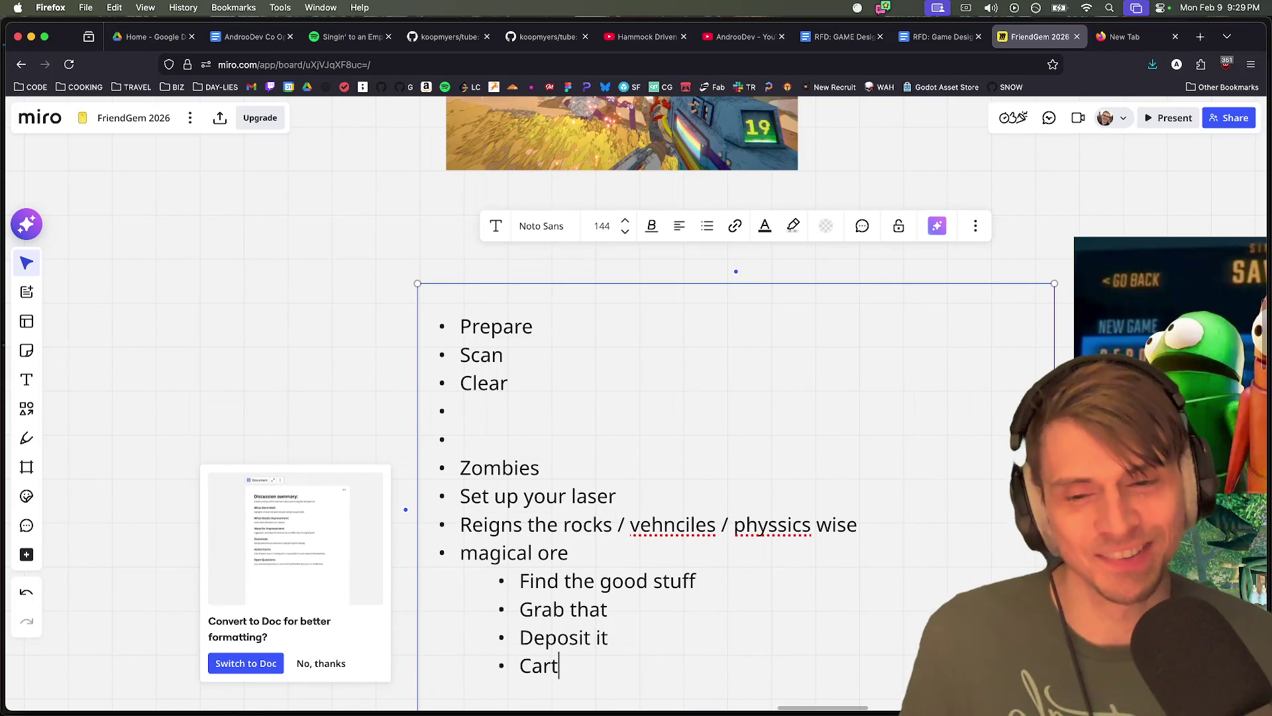
double_click(700, 652)
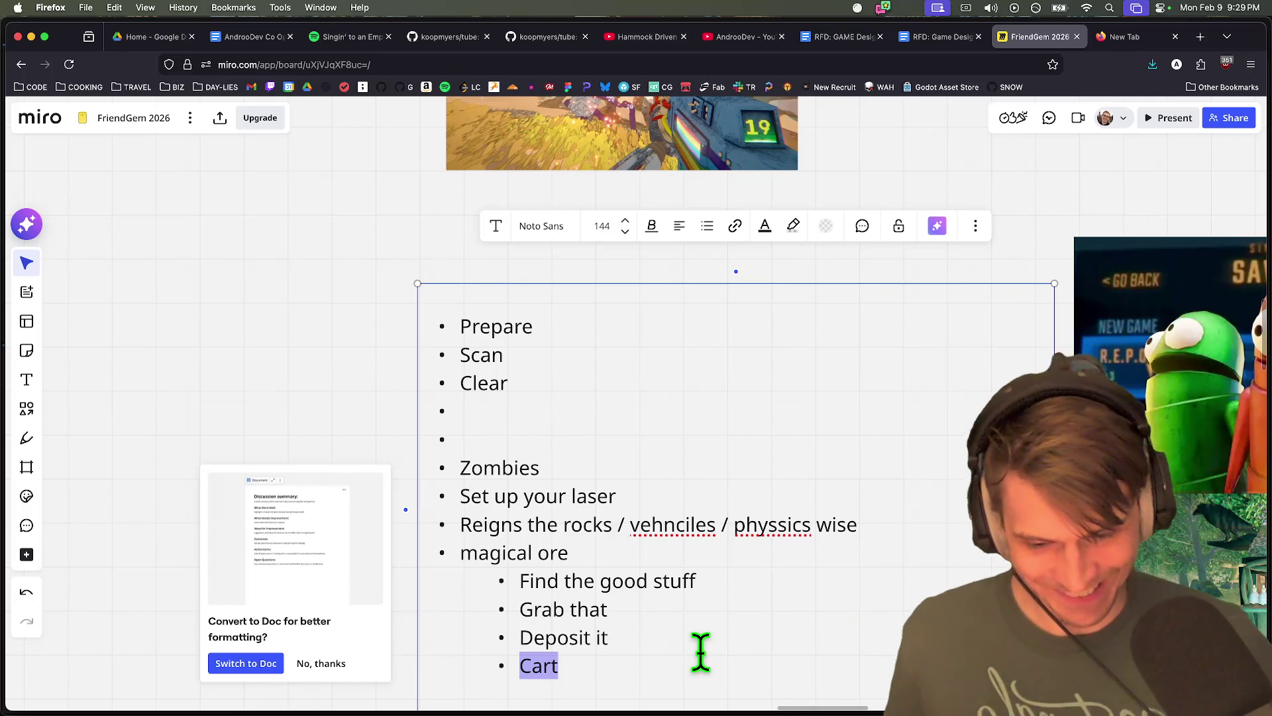
Prefix 'Mine' to the Cart bullet so it reads MineCart
scroll(700, 652, down, 2)
click(609, 638)
text(Mine)
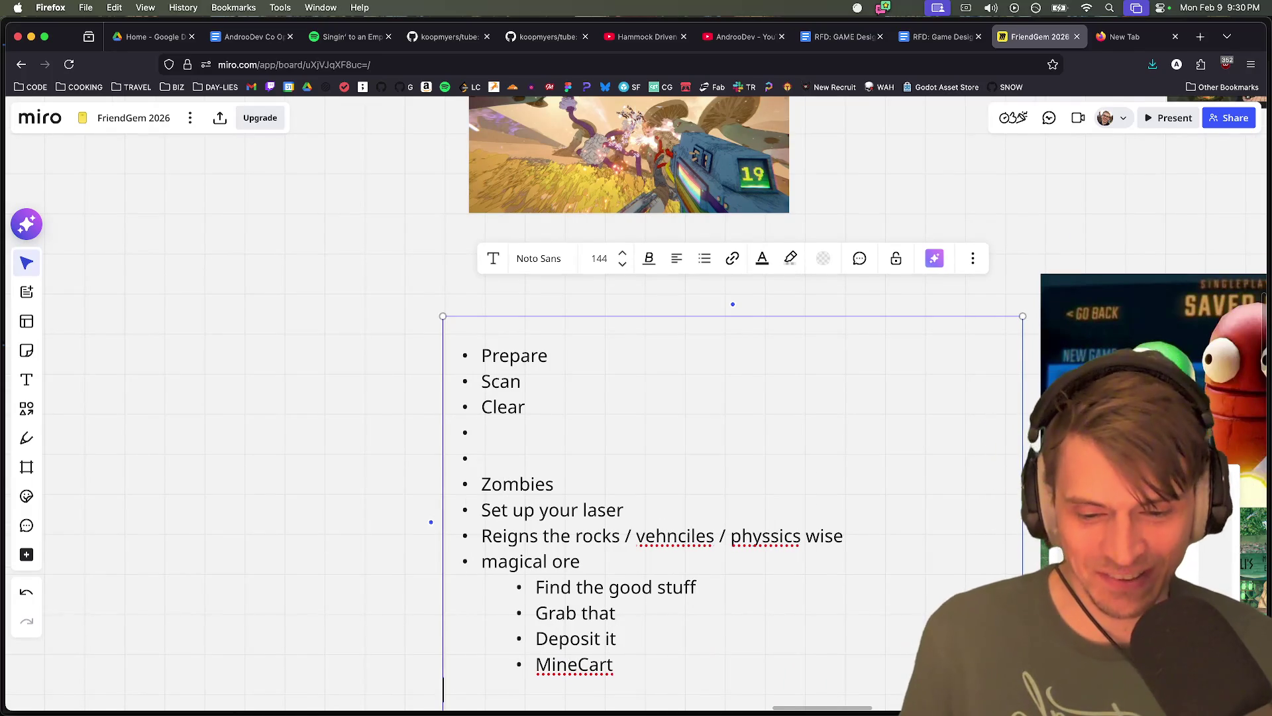
click(689, 638)
scroll(662, 638, down, 2)
scroll(662, 639, up, 5)
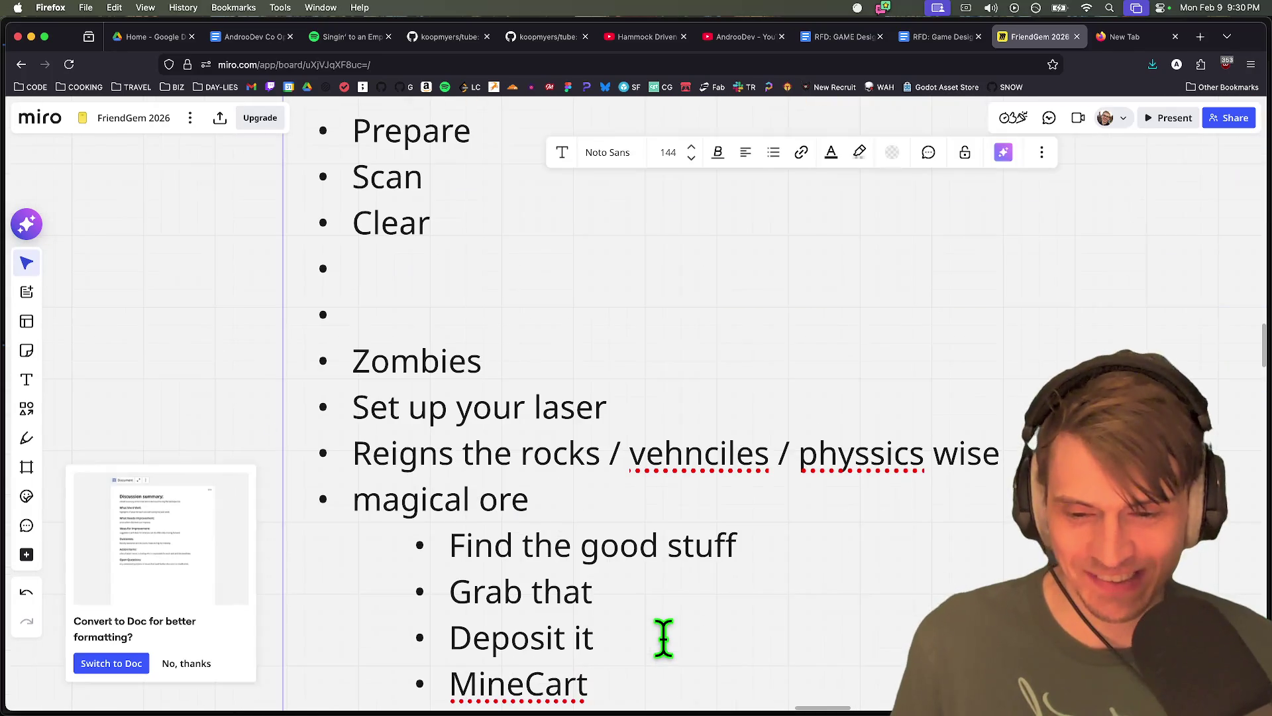
scroll(651, 573, down, 2)
Finish the Clear bullet so it reads 'Clear the area'
click(650, 334)
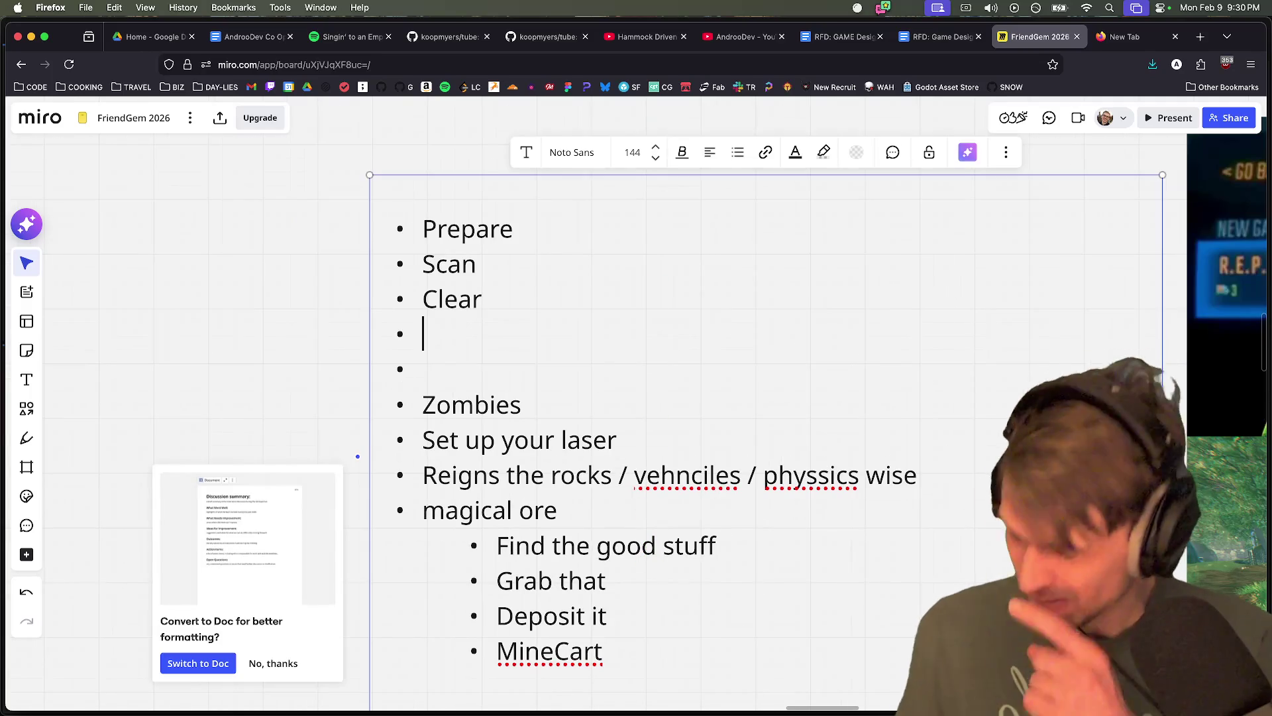
text(t)
key(BackSpace)
text(the area)
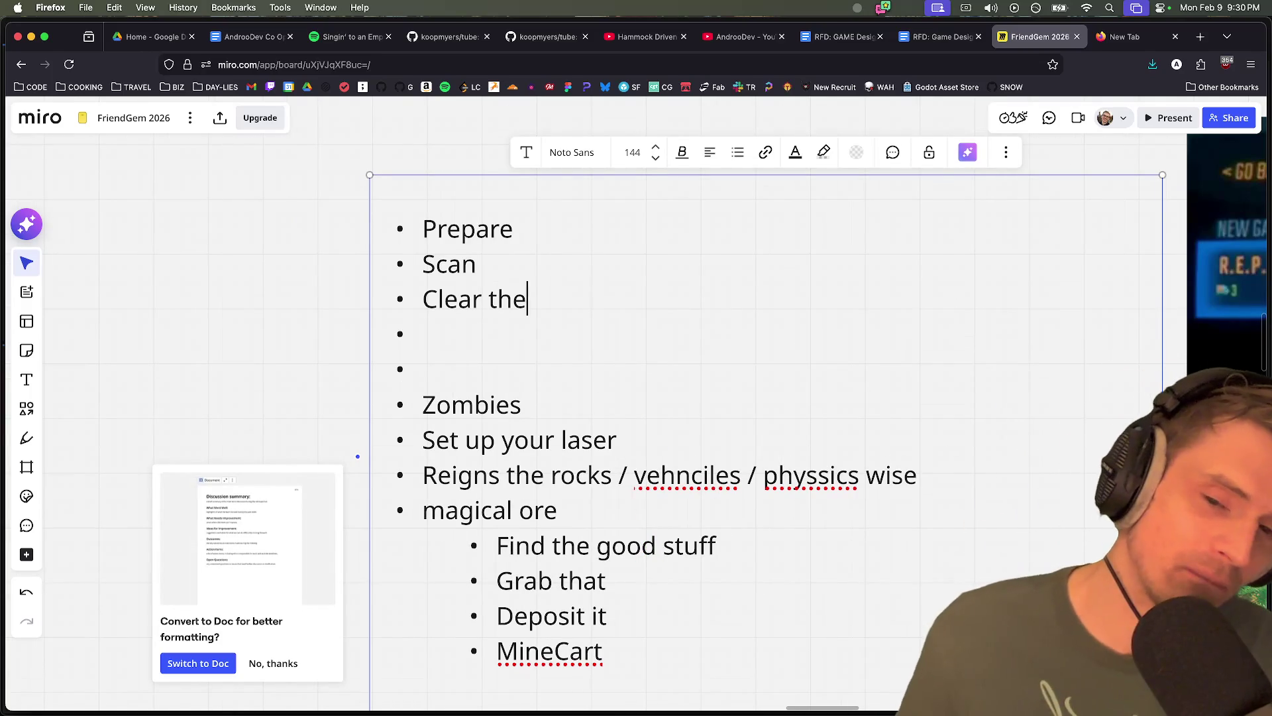
key(Down)
key(Down)
Add a 'Mining laser' sub-bullet beneath MineCart
click(754, 656)
key(Return)
text(Mining lat)
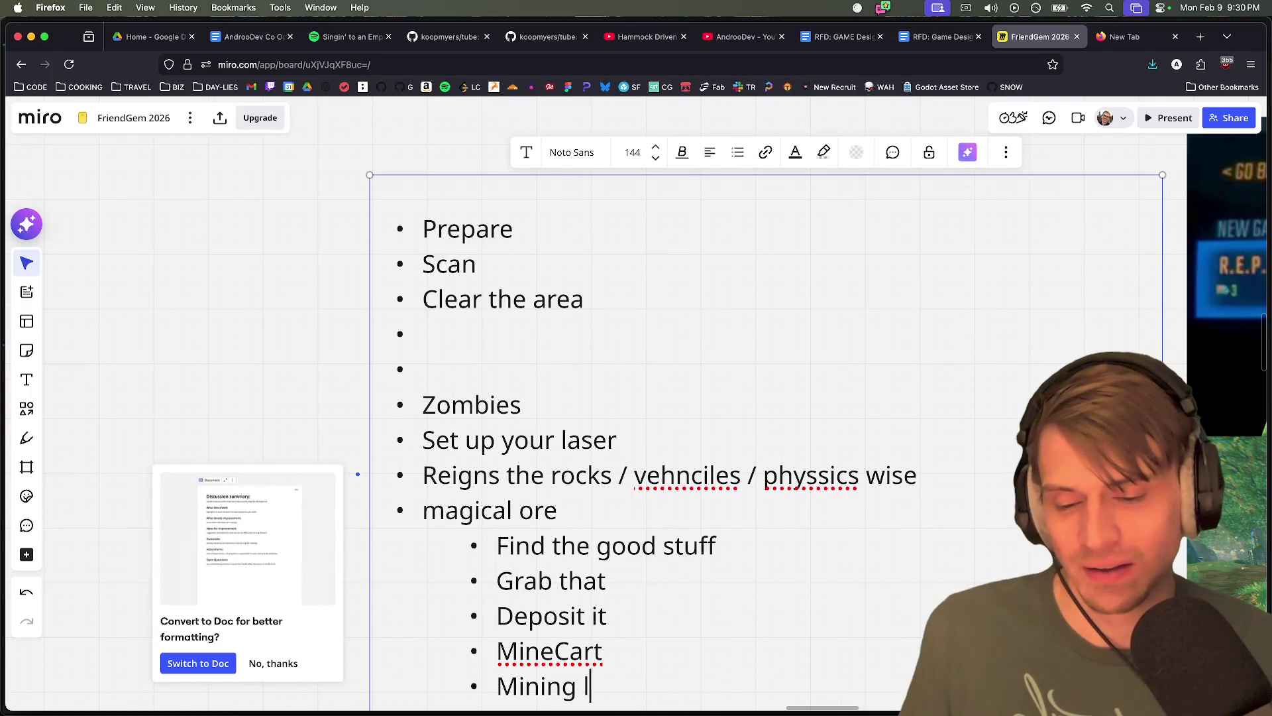
key(BackSpace)
text(ser i)
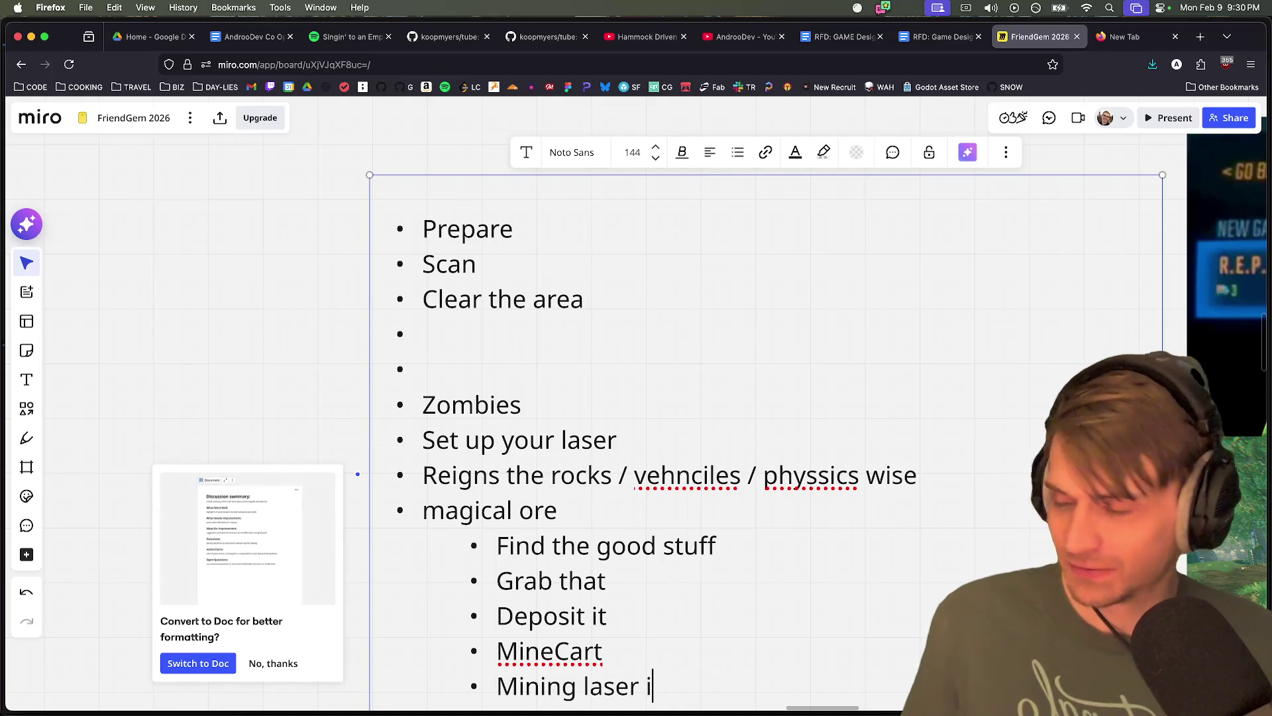
triple_click(722, 682)
key(Down)
key(super+minus)
key(Escape)
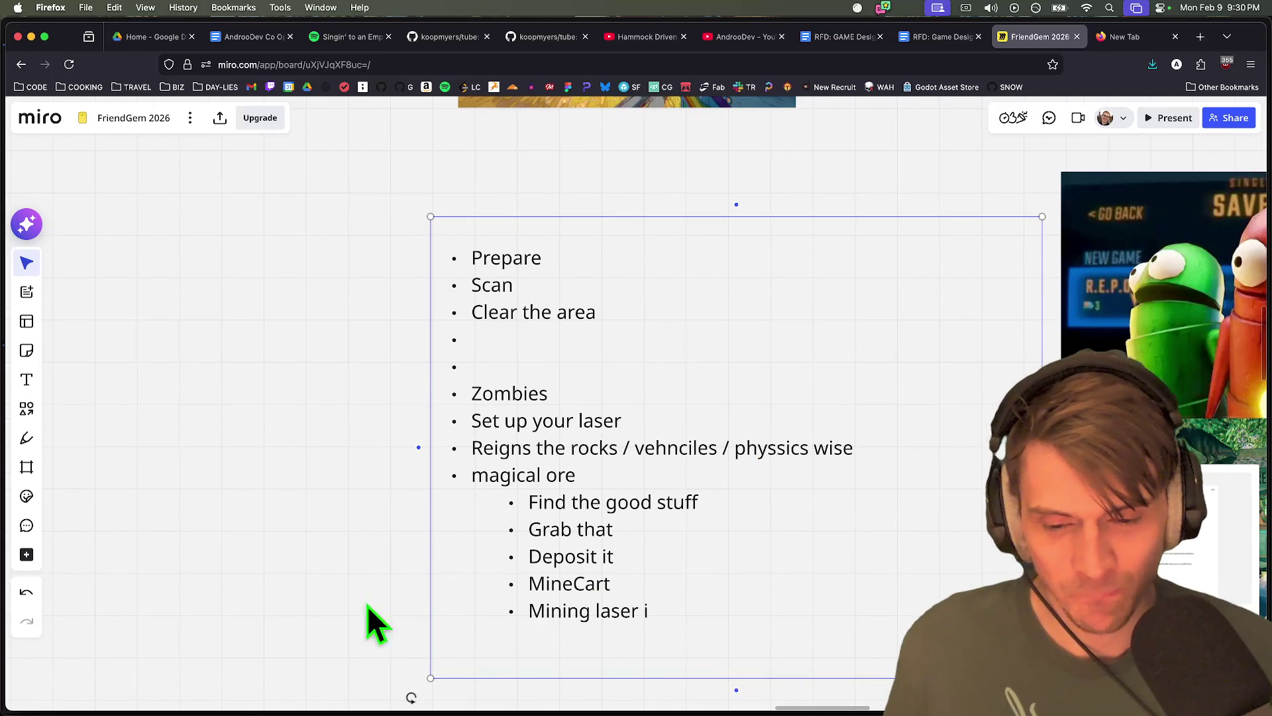
key(Escape)
Replace the Mining laser line with 'Multiple carts (3)'
click(634, 617)
triple_click(633, 618)
click(668, 611)
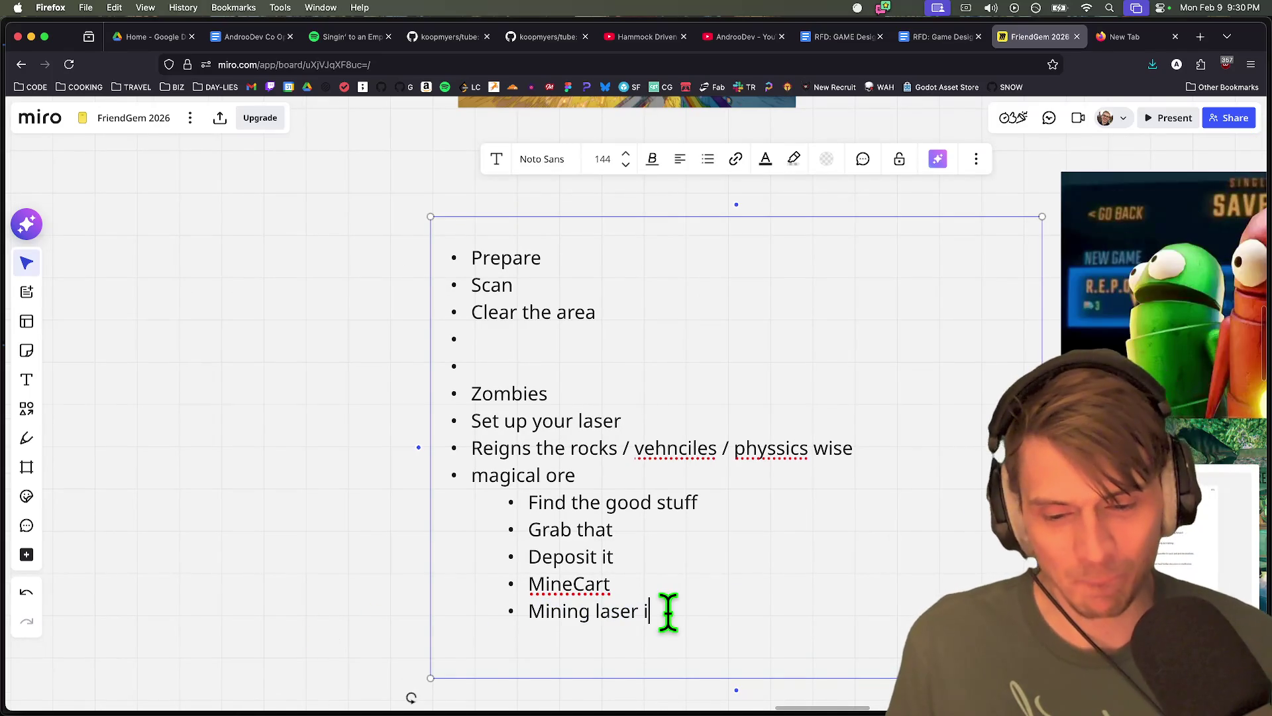
key(BackSpace)
key(BackSpace)
key(BackSpace)
text(Multip)
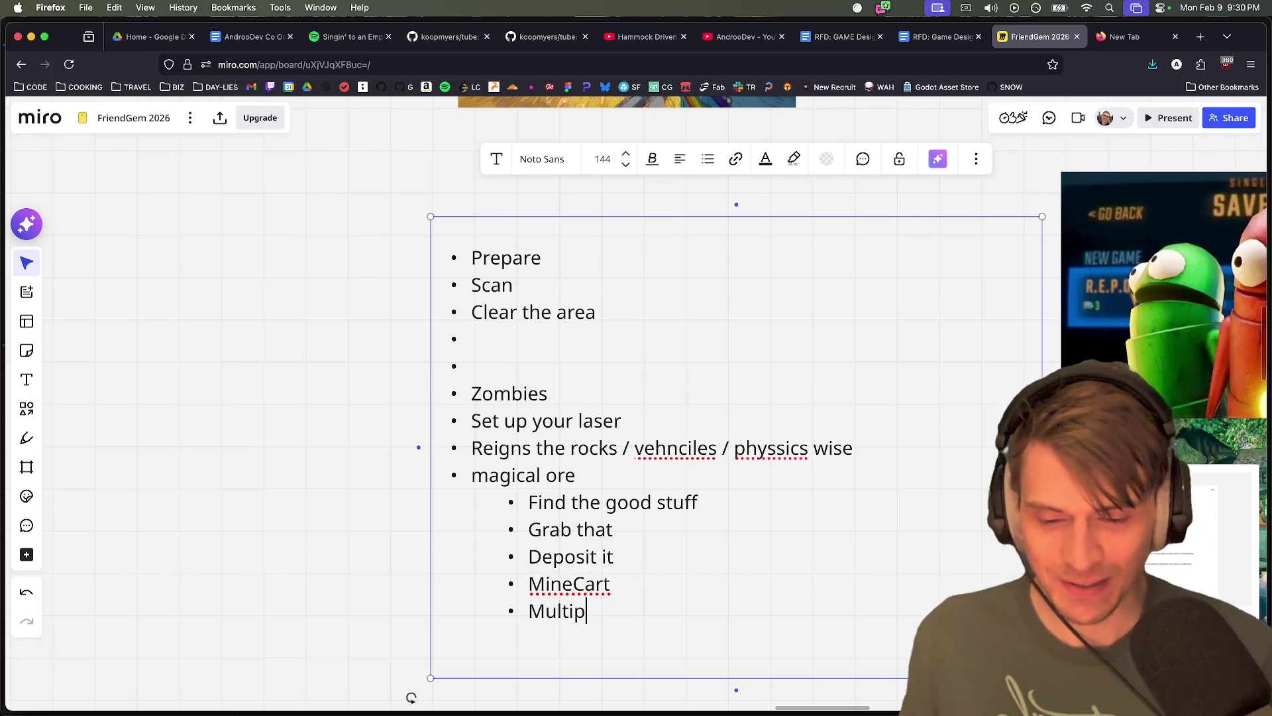
text(le carts)
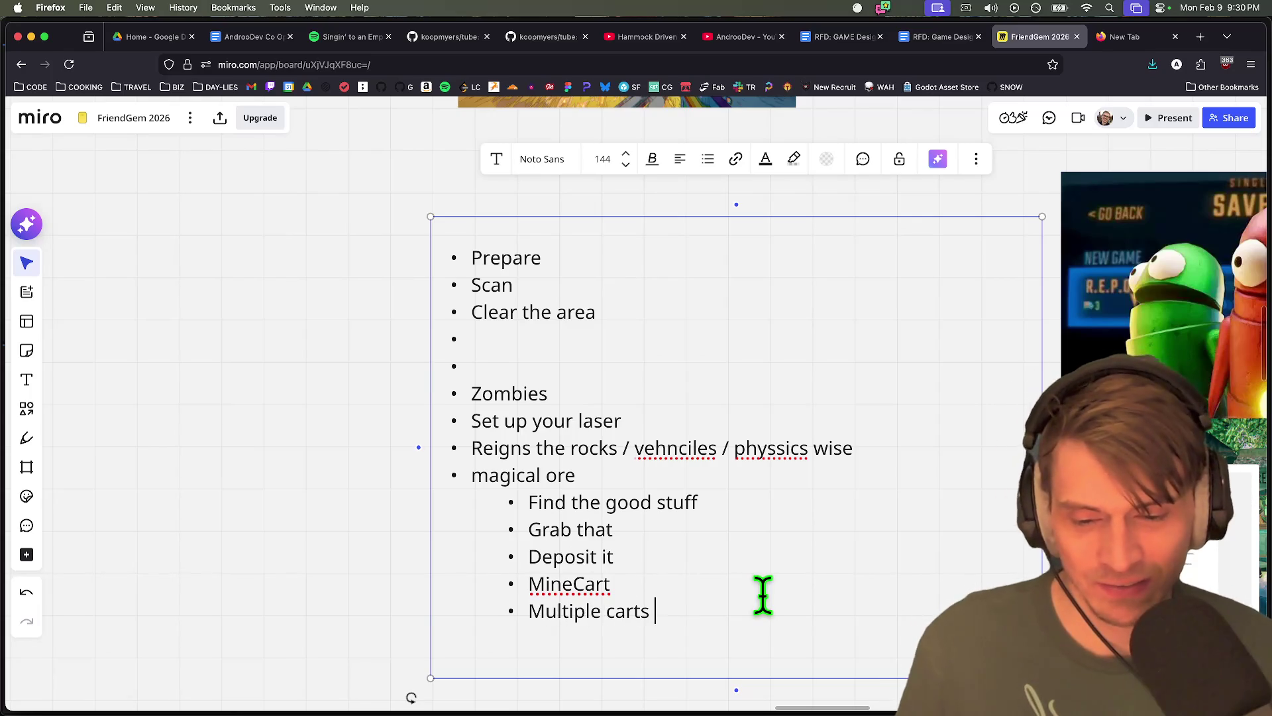
Nest 'One for the laser', 'One for the gathering' and 'One for the medic' under Multiple carts
key(Return)
key(Tab)
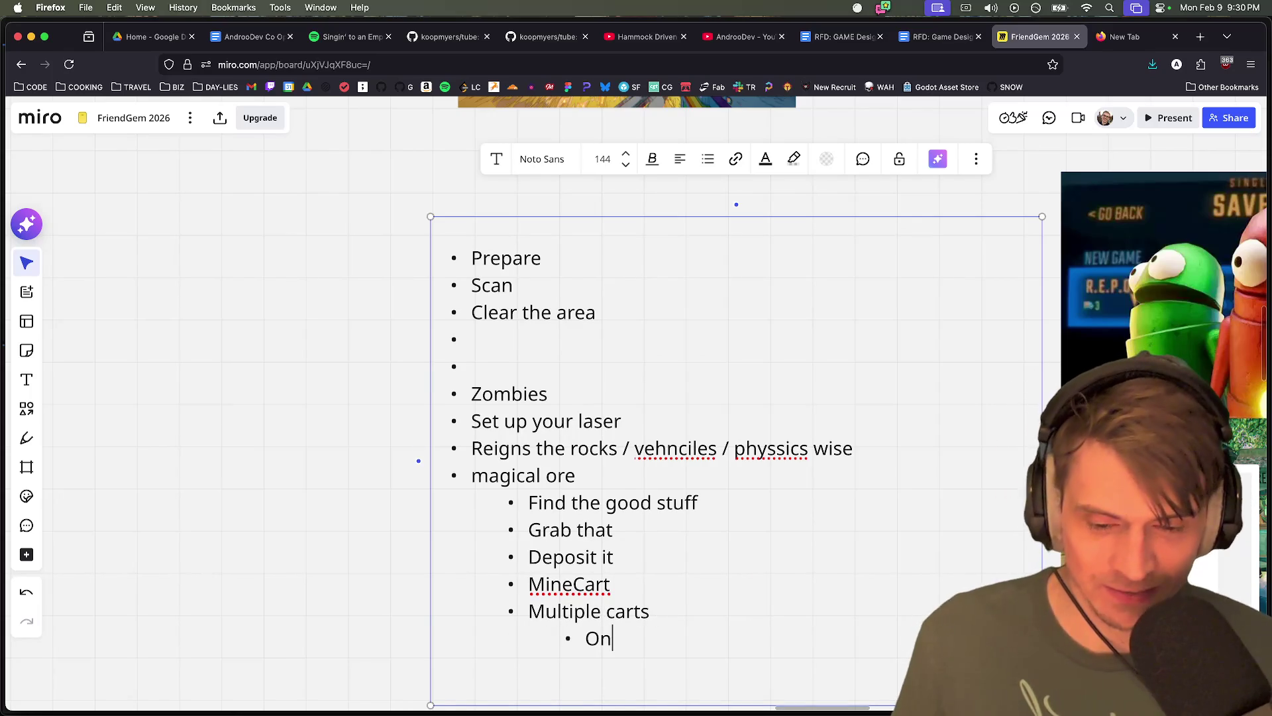
text(e for the lae)
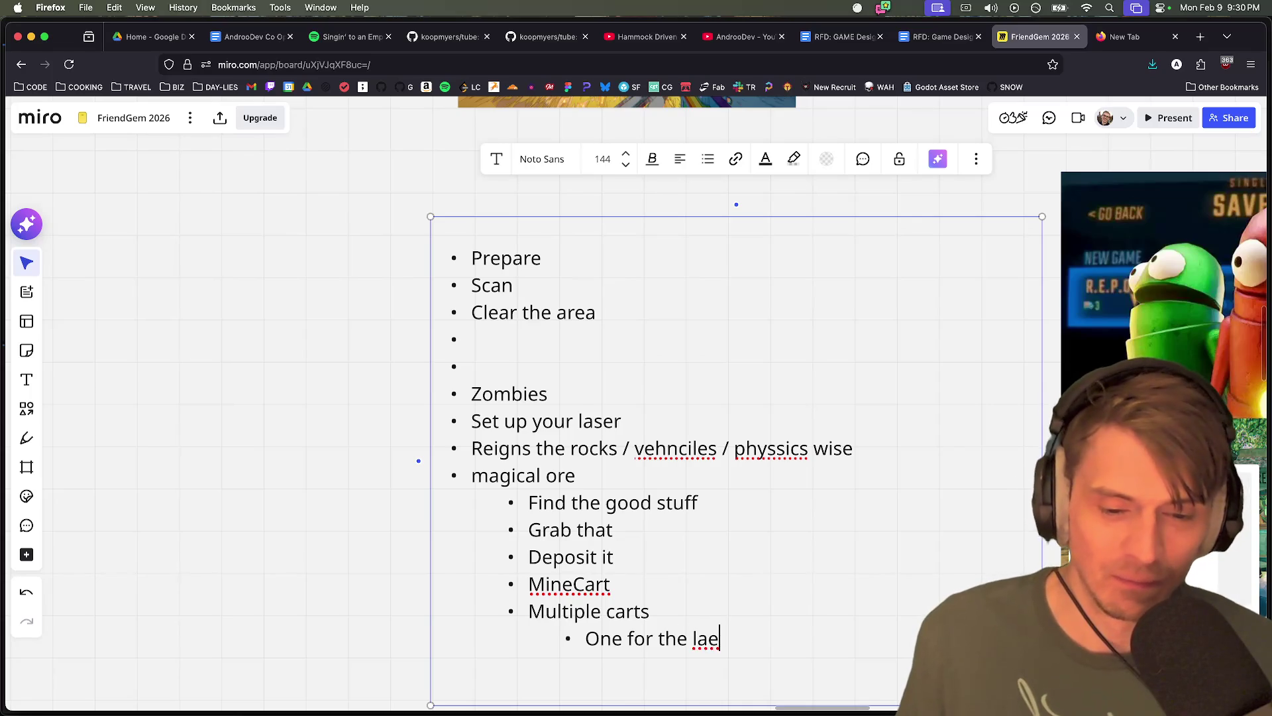
key(BackSpace)
text(ser)
key(Return)
text(One fo)
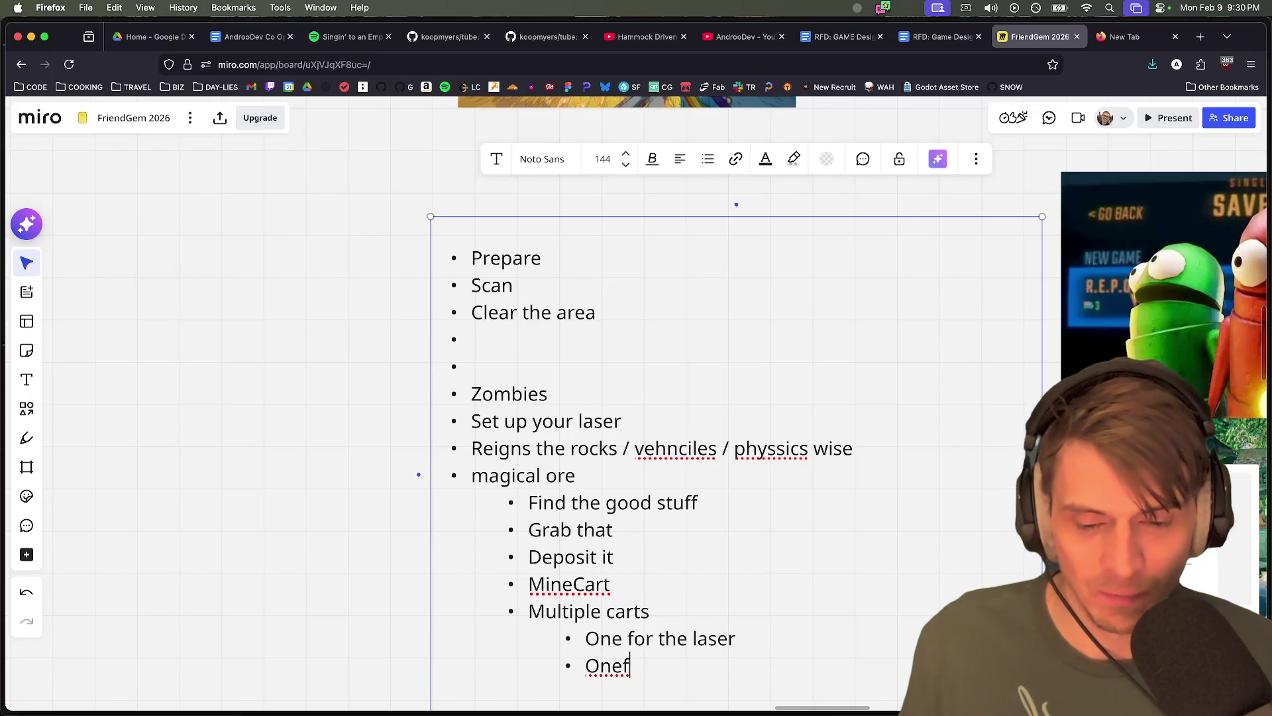
text(r the gathering)
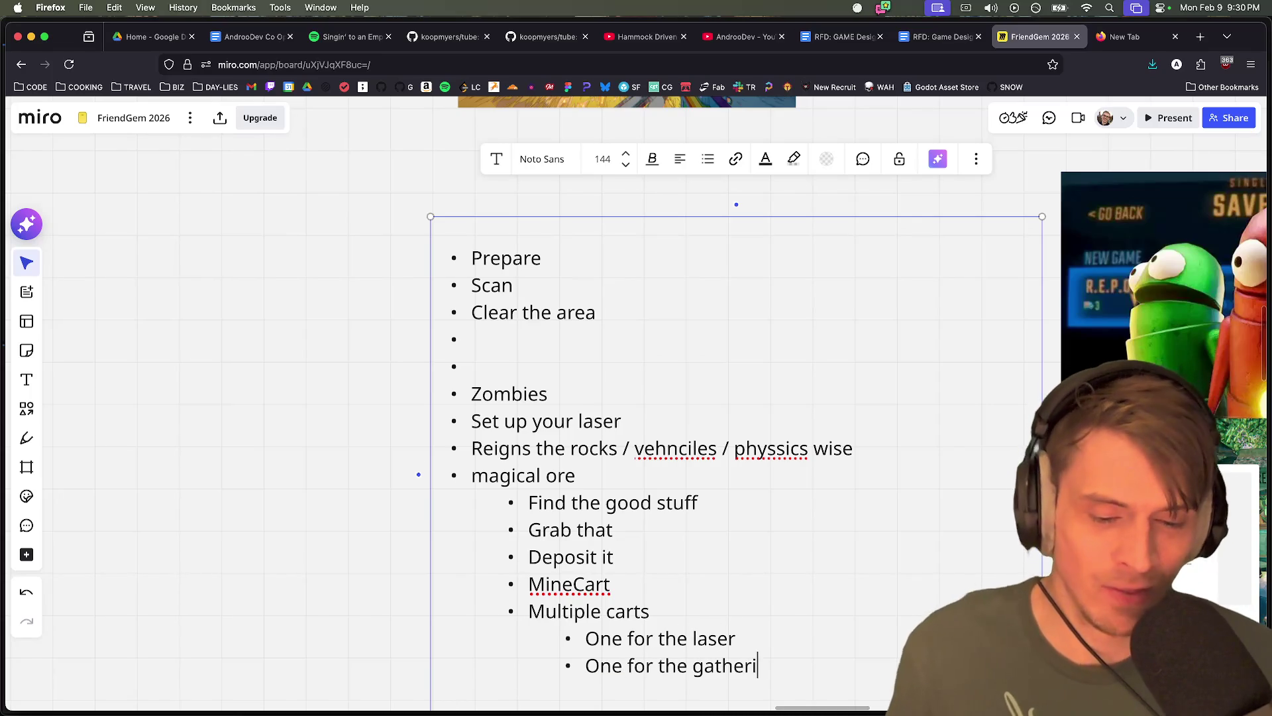
key(Return)
text(One)
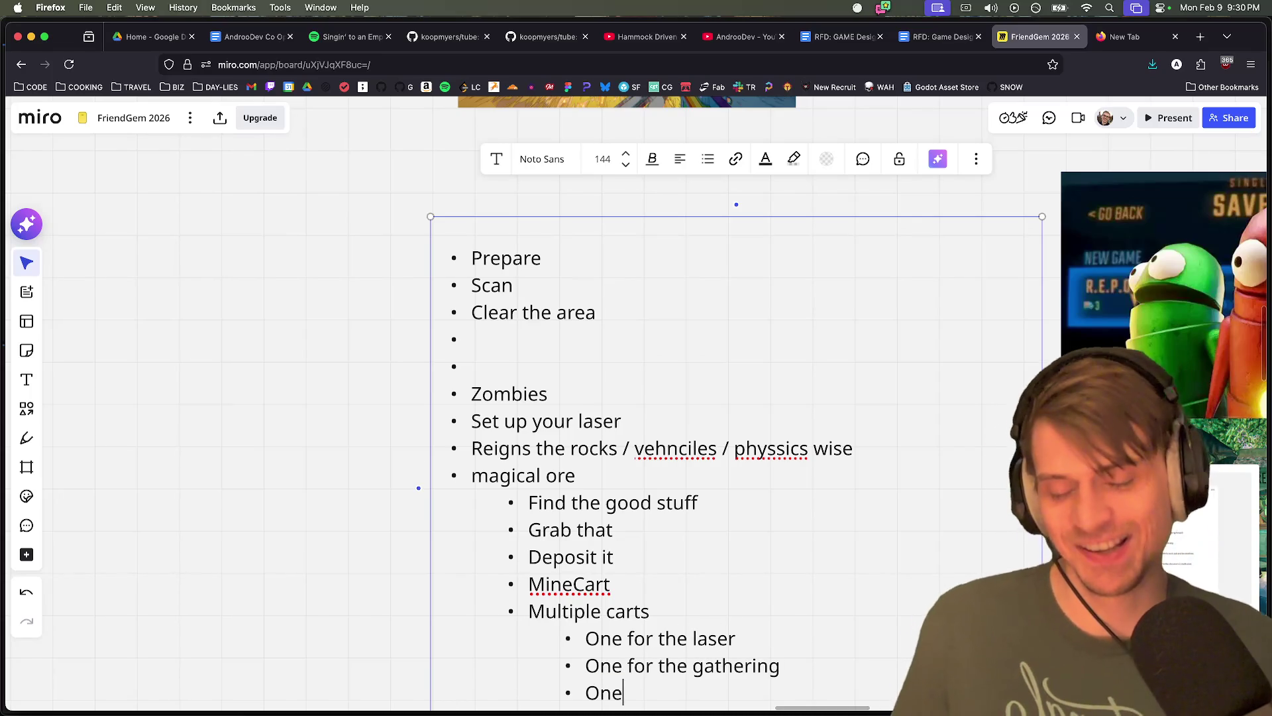
text( for the medic)
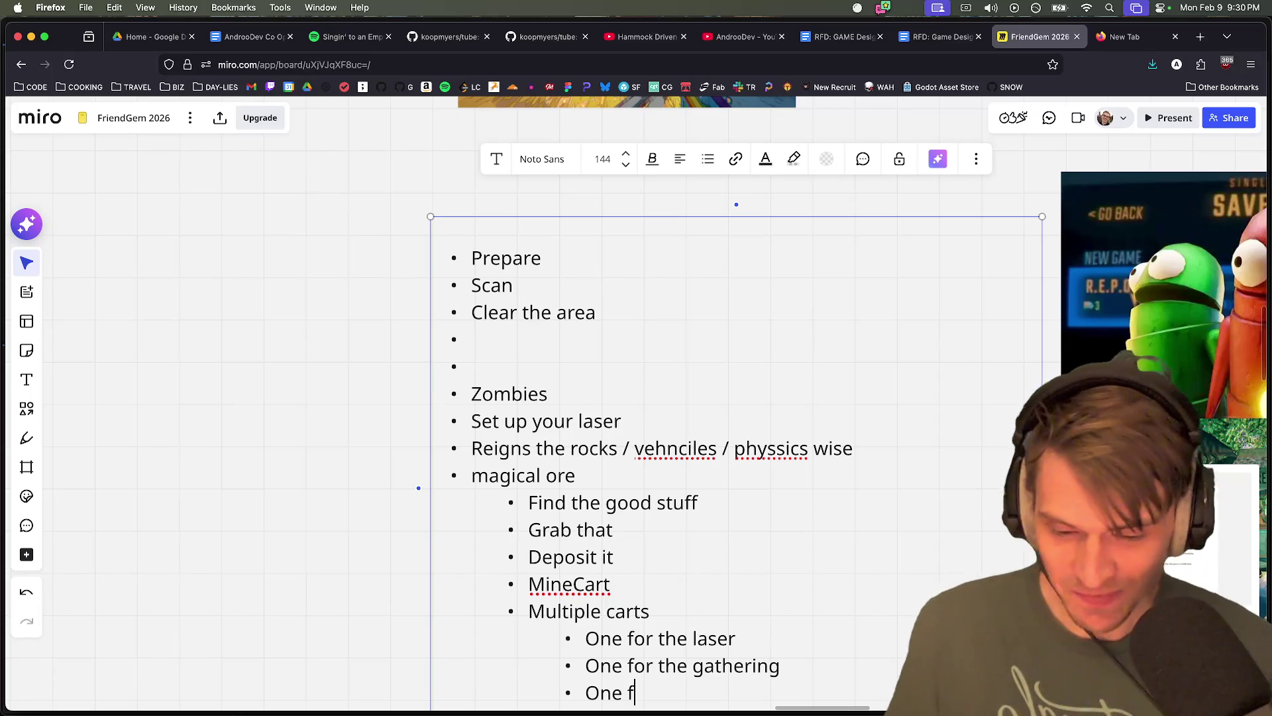
key(Return)
scroll(729, 430, down, 2)
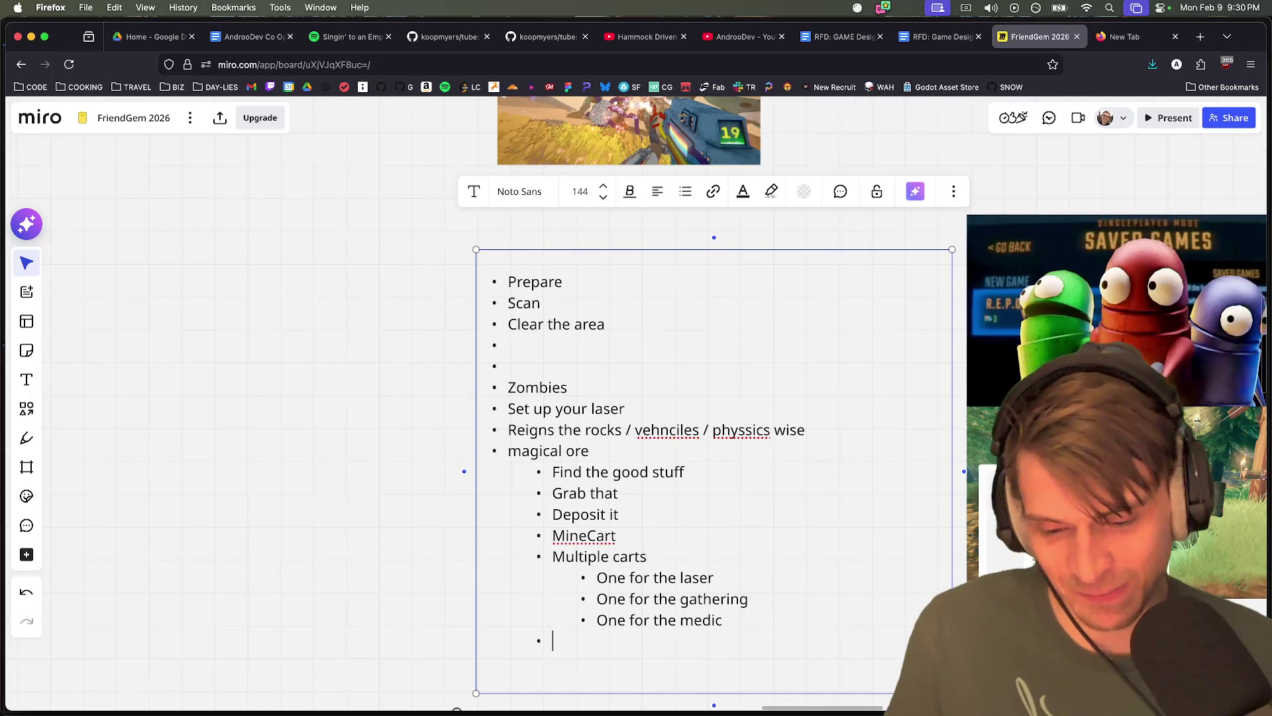
key(BackSpace)
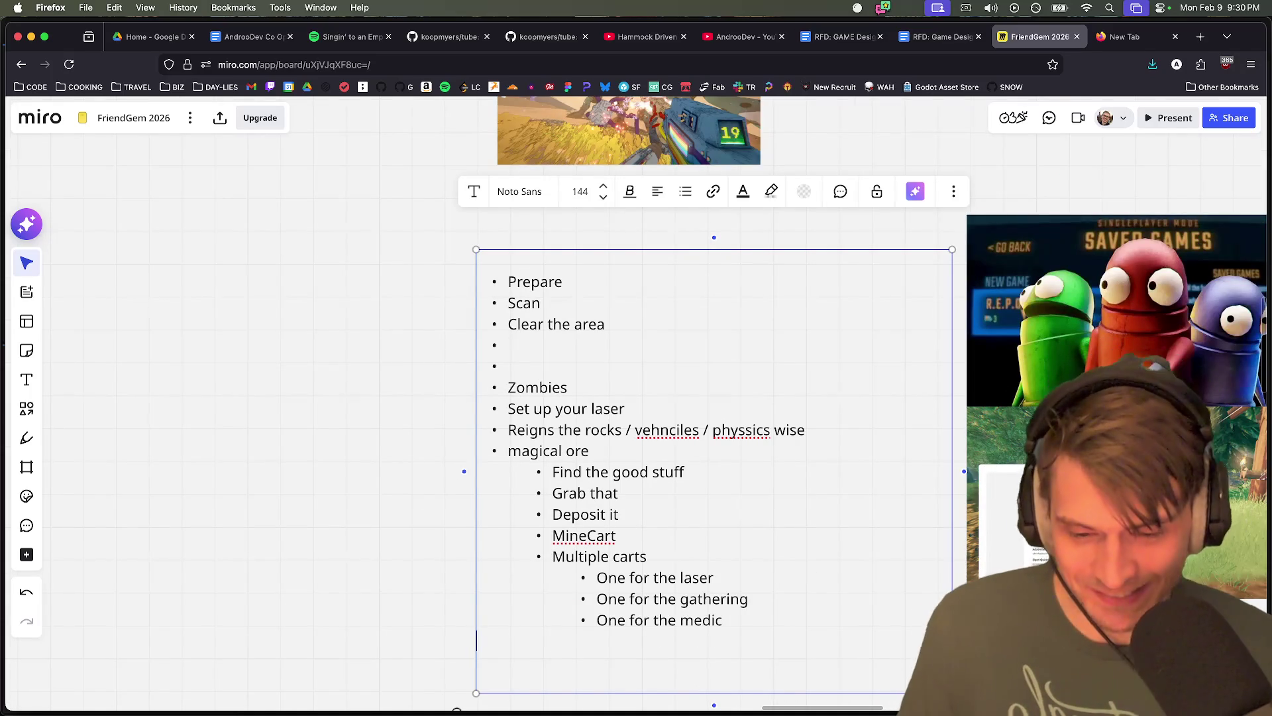
Add nested respawn notes under 'One for the medic'
click(424, 474)
click(742, 631)
double_click(706, 620)
click(815, 619)
key(Return)
key(Tab)
text(yo)
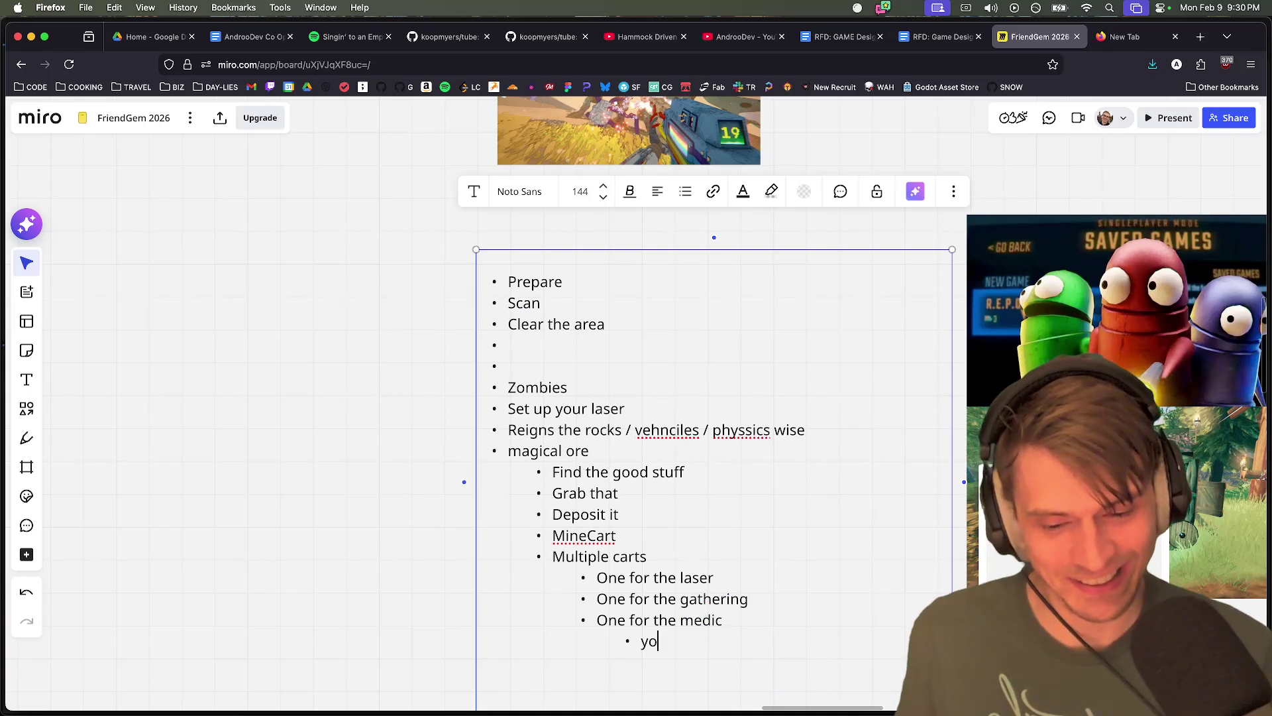
text(u respawn there, and if someone)
key(Return)
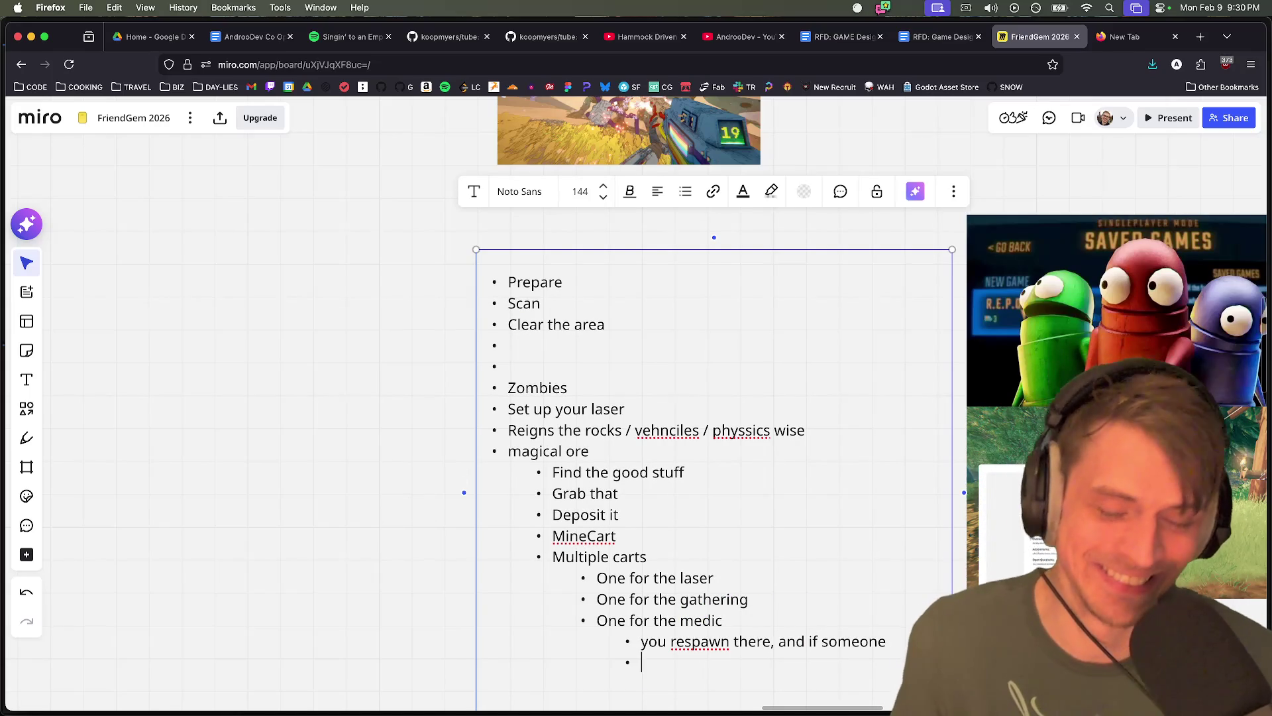
text(leaves it behind it)
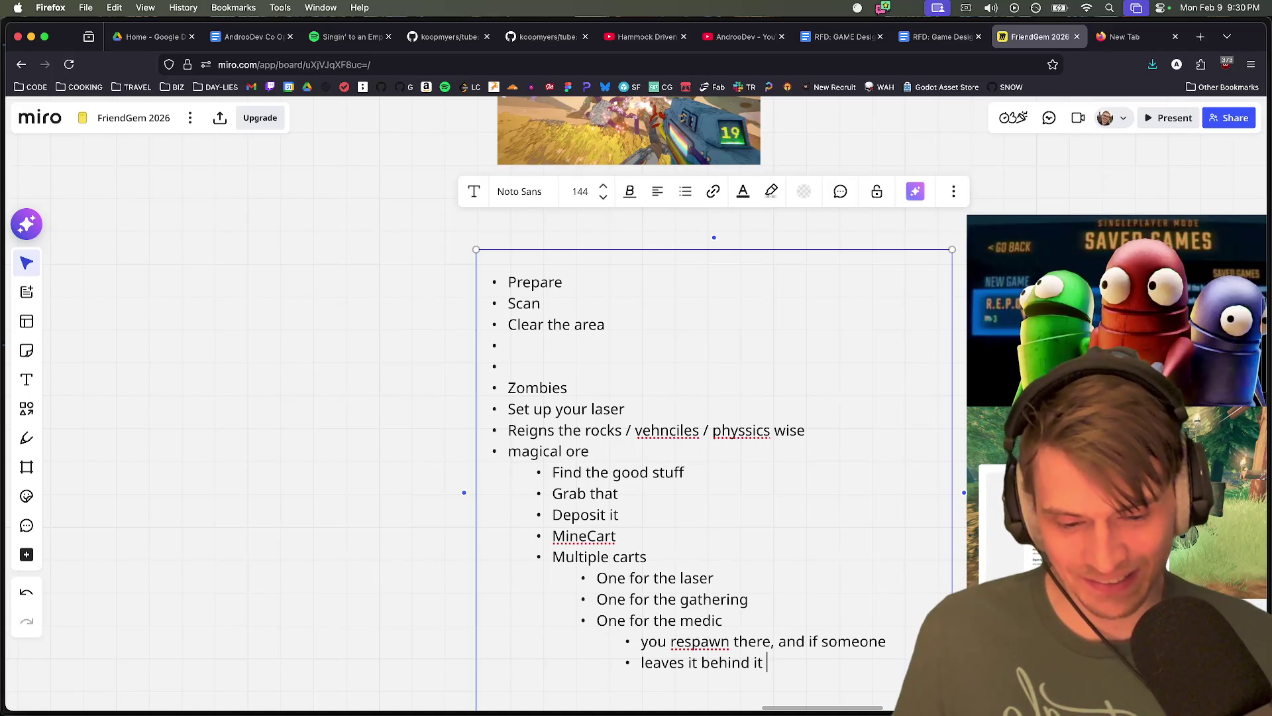
text( ou spawn away)
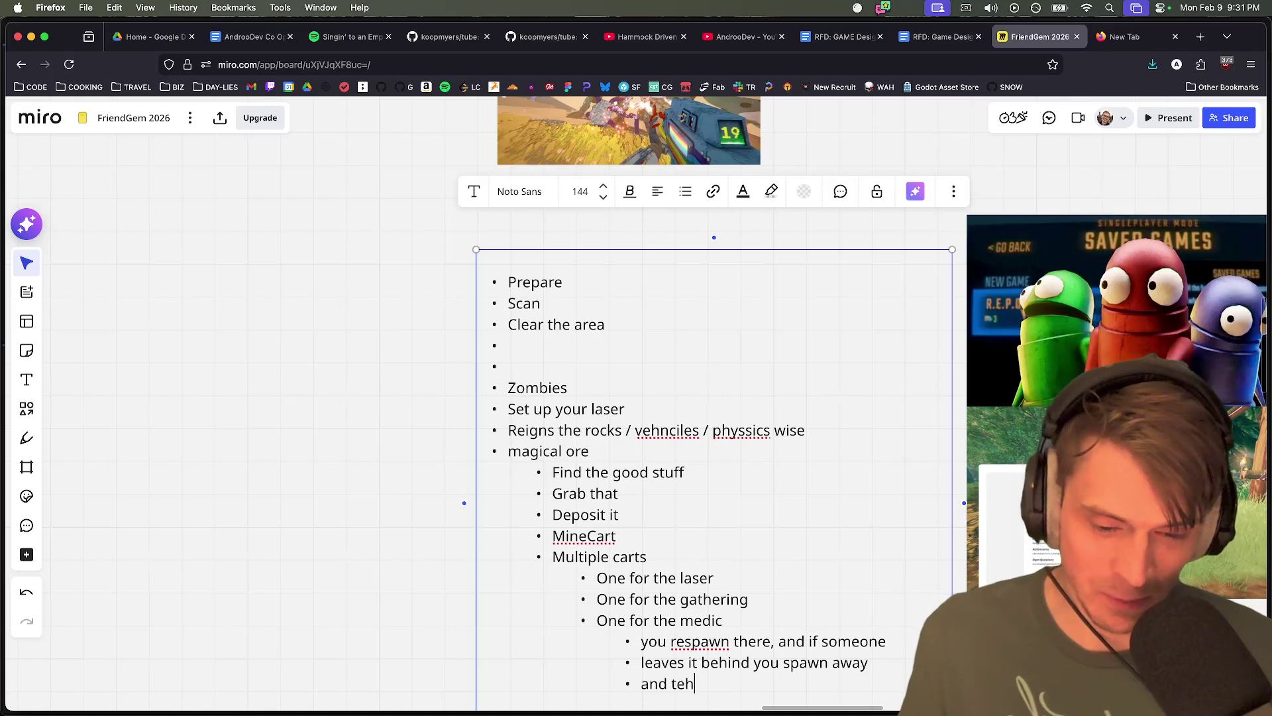
key(alt+BackSpace)
key(alt+BackSpace)
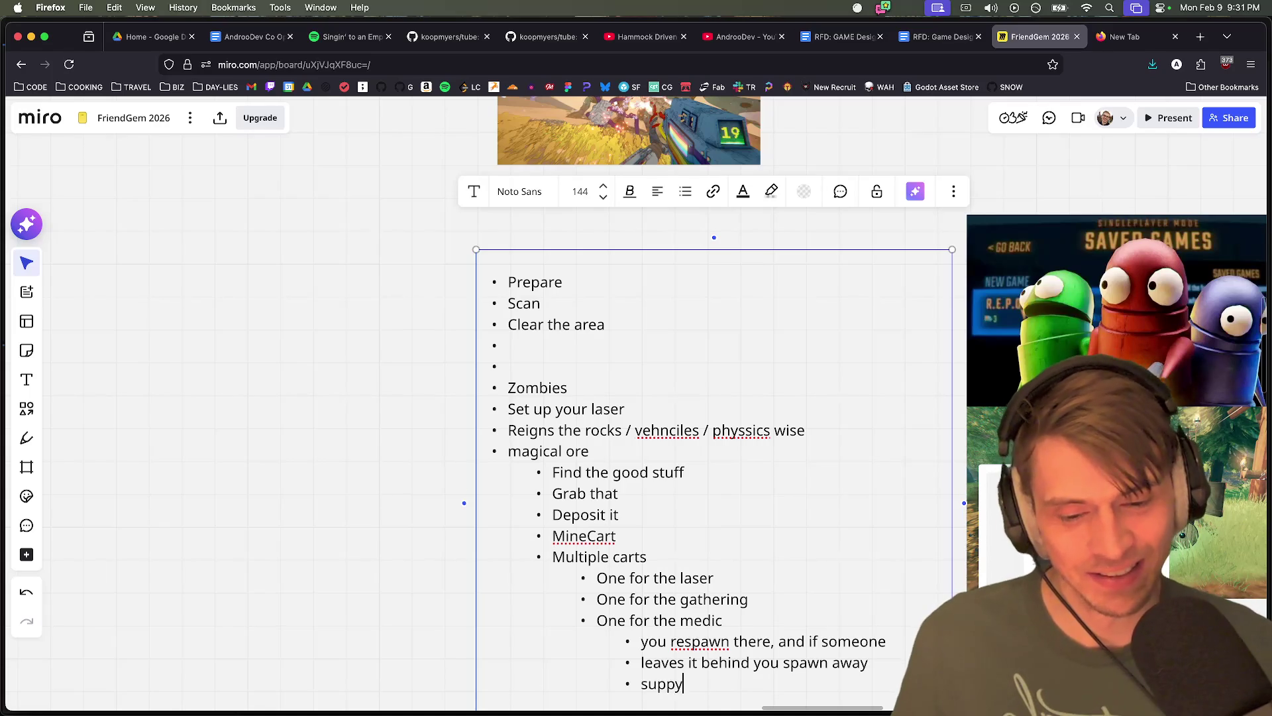
text(ly cart)
Remove the stray empty line and start a new outer-level bullet after the cart list
key(Return)
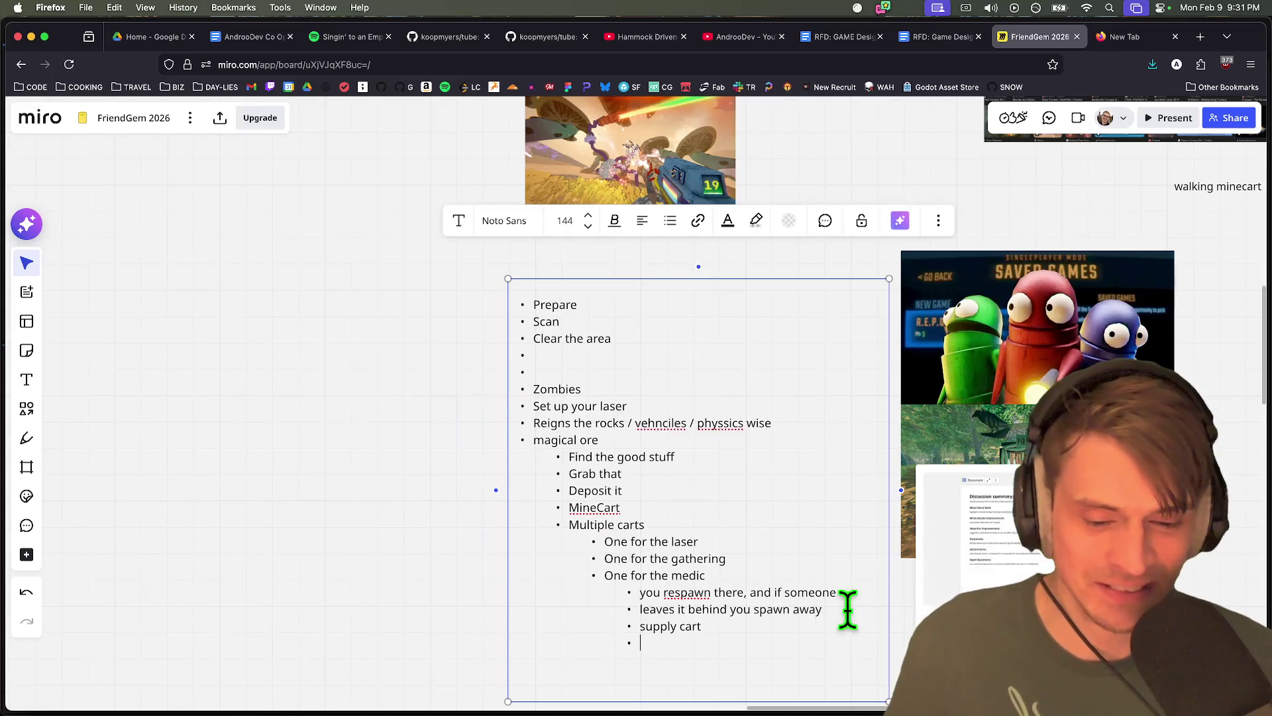
key(shift+Tab)
key(shift+Tab)
key(BackSpace)
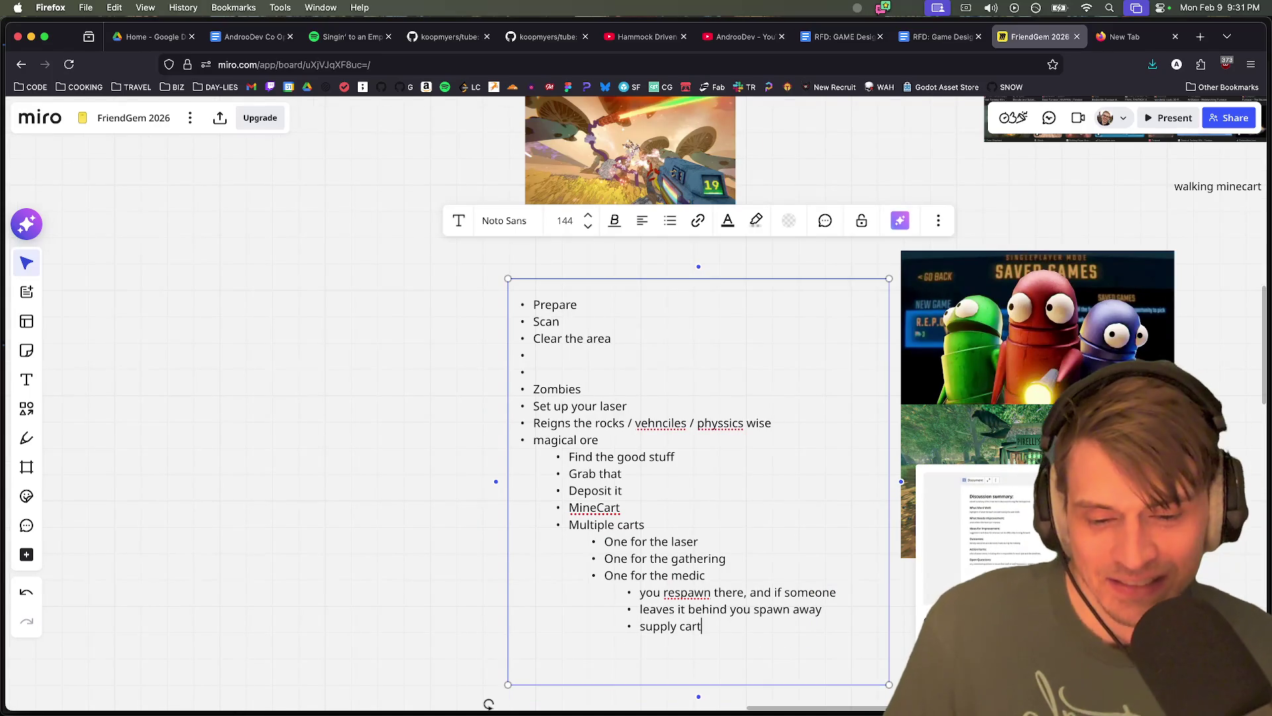
double_click(677, 575)
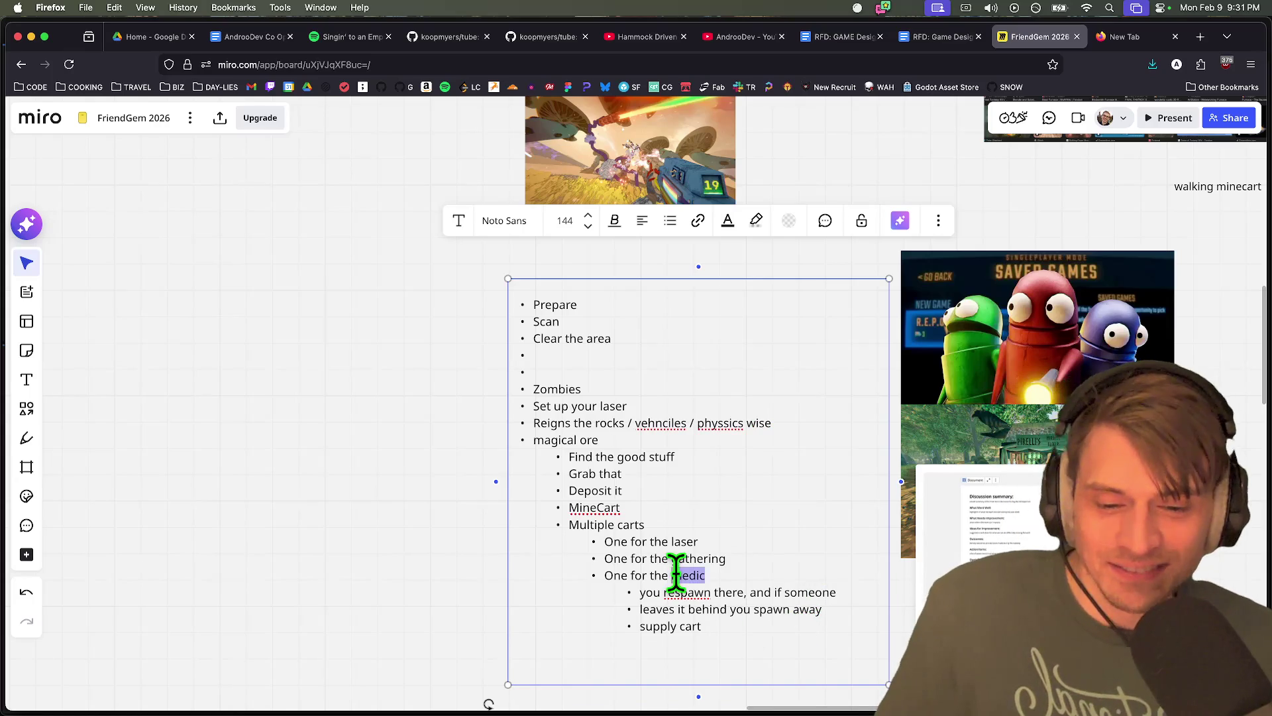
click(750, 528)
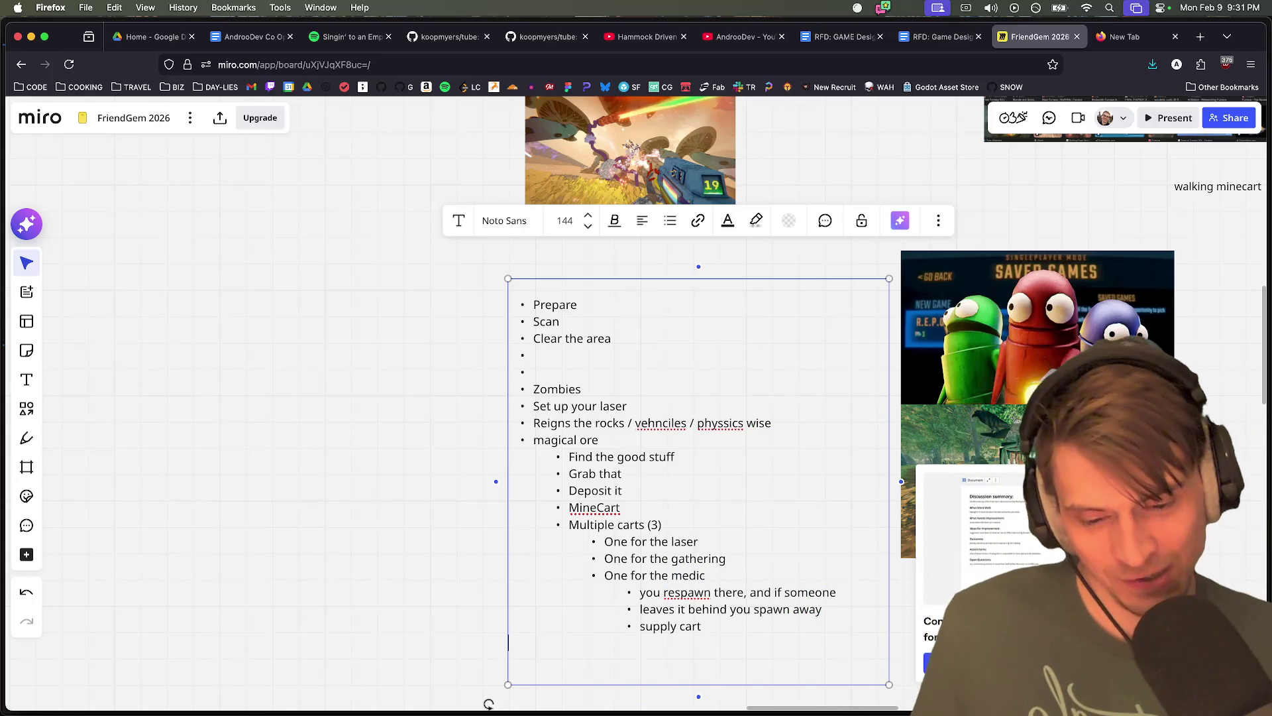
key(Return)
key(shift+Tab)
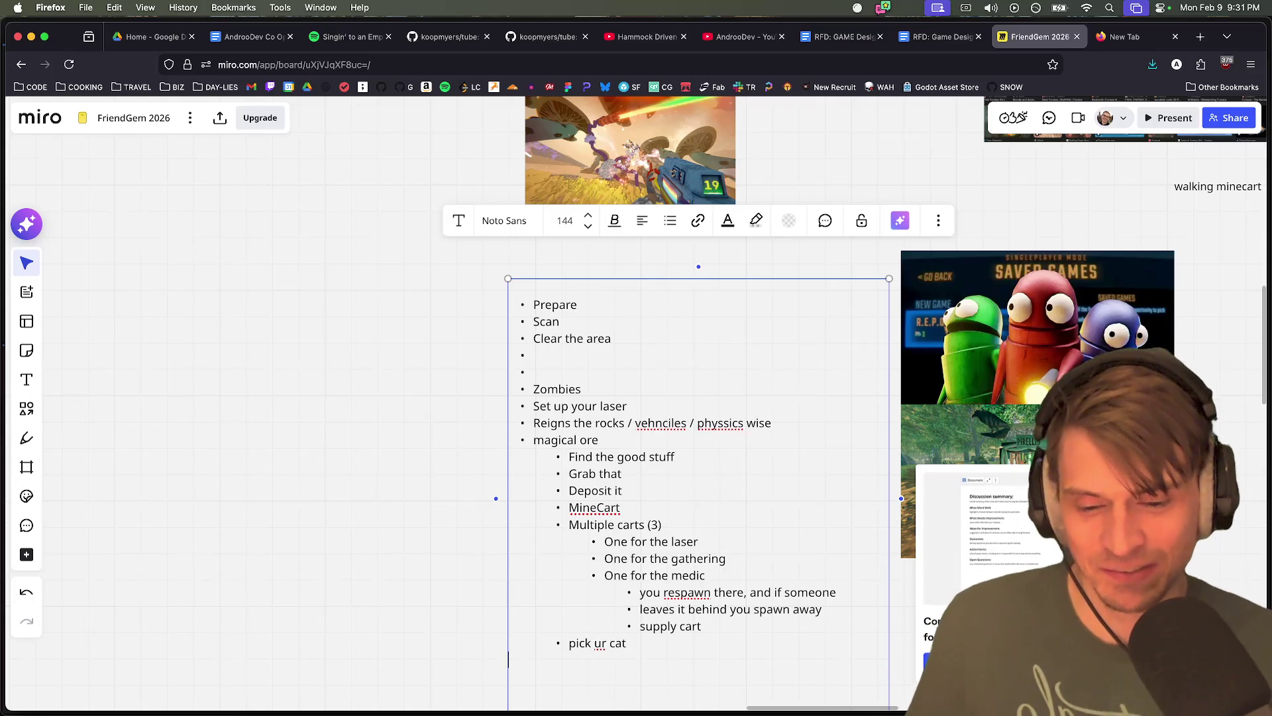
Finish the 'pick ur cart' bullet and remove the extra empty bullet
text(t)
key(Return)
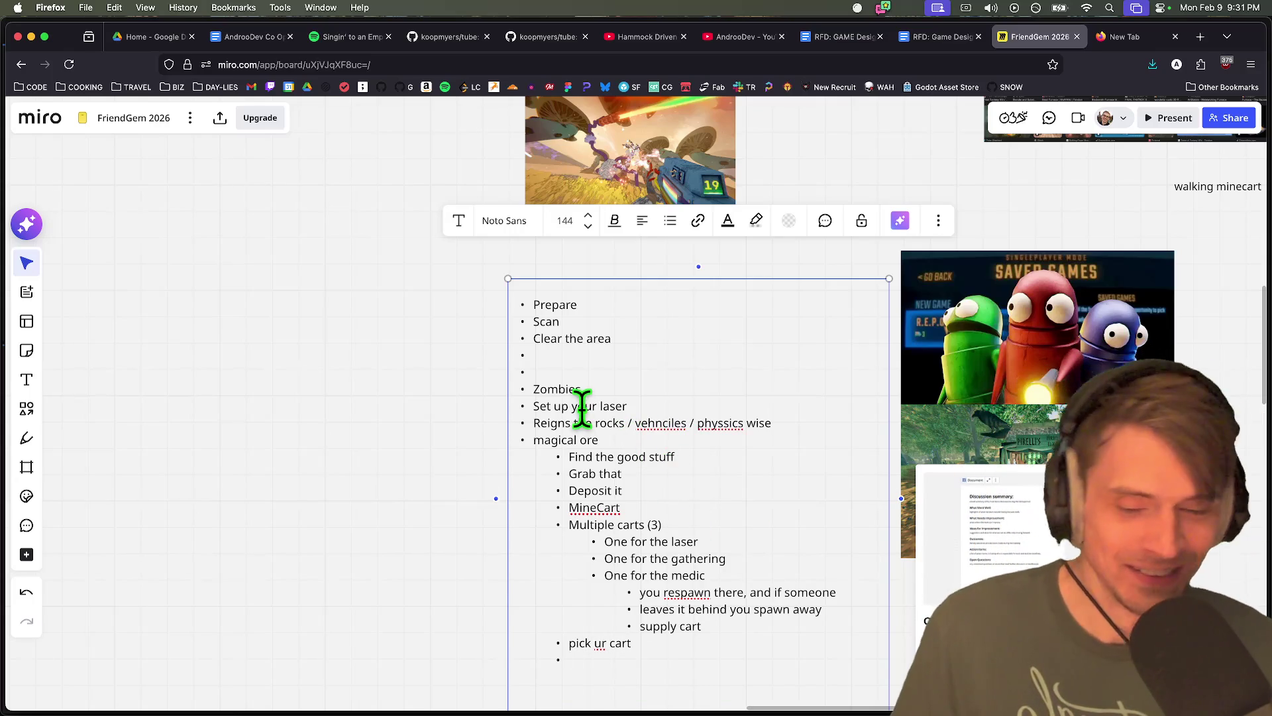
key(shift+Tab)
key(BackSpace)
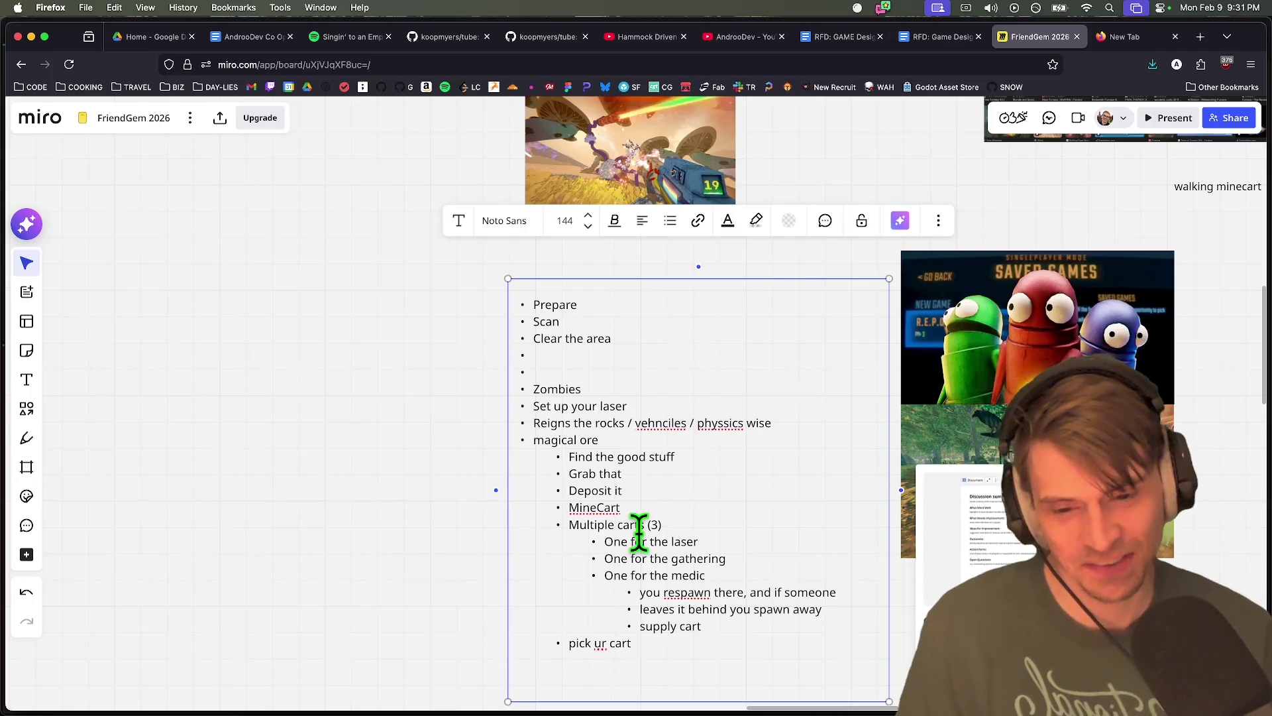
Add indented 'BIG' and 'LITTLE CART' sub-points under pick ur cart
key(Return)
key(Tab)
text(BIT C)
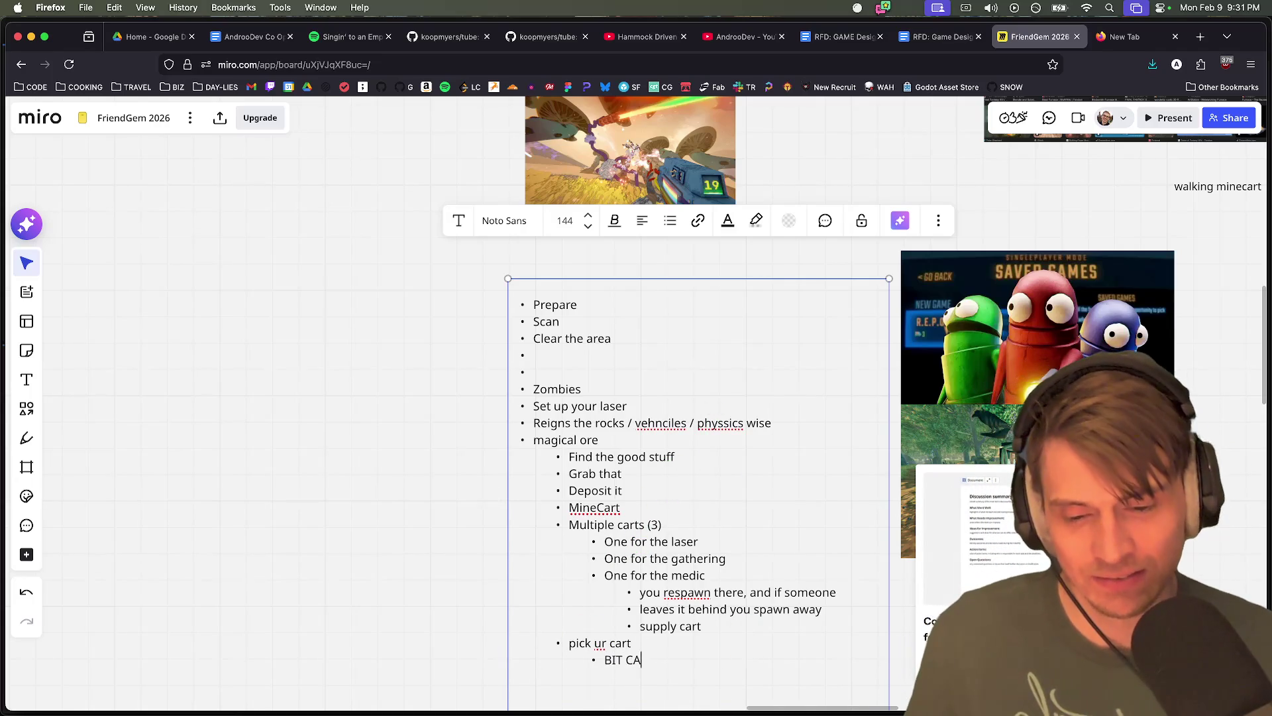
key(BackSpace)
text(G)
key(Return)
text(LITTLE CART)
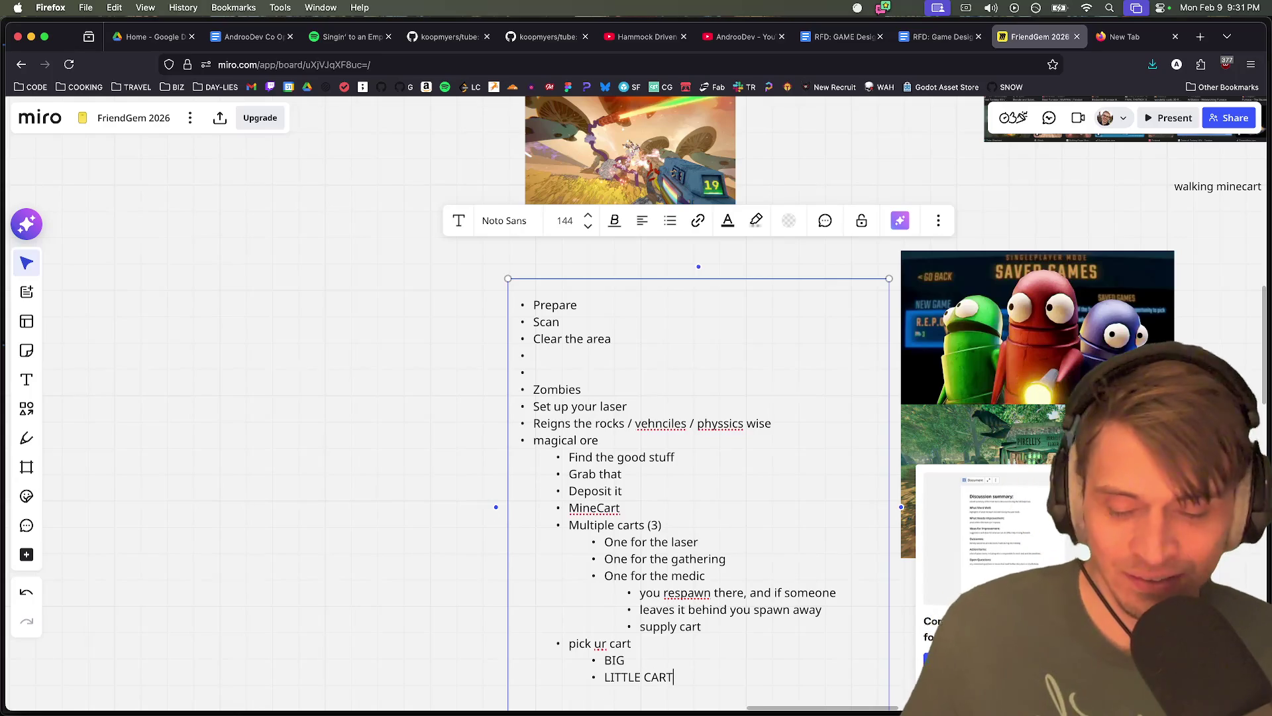
text(CART)
key(Return)
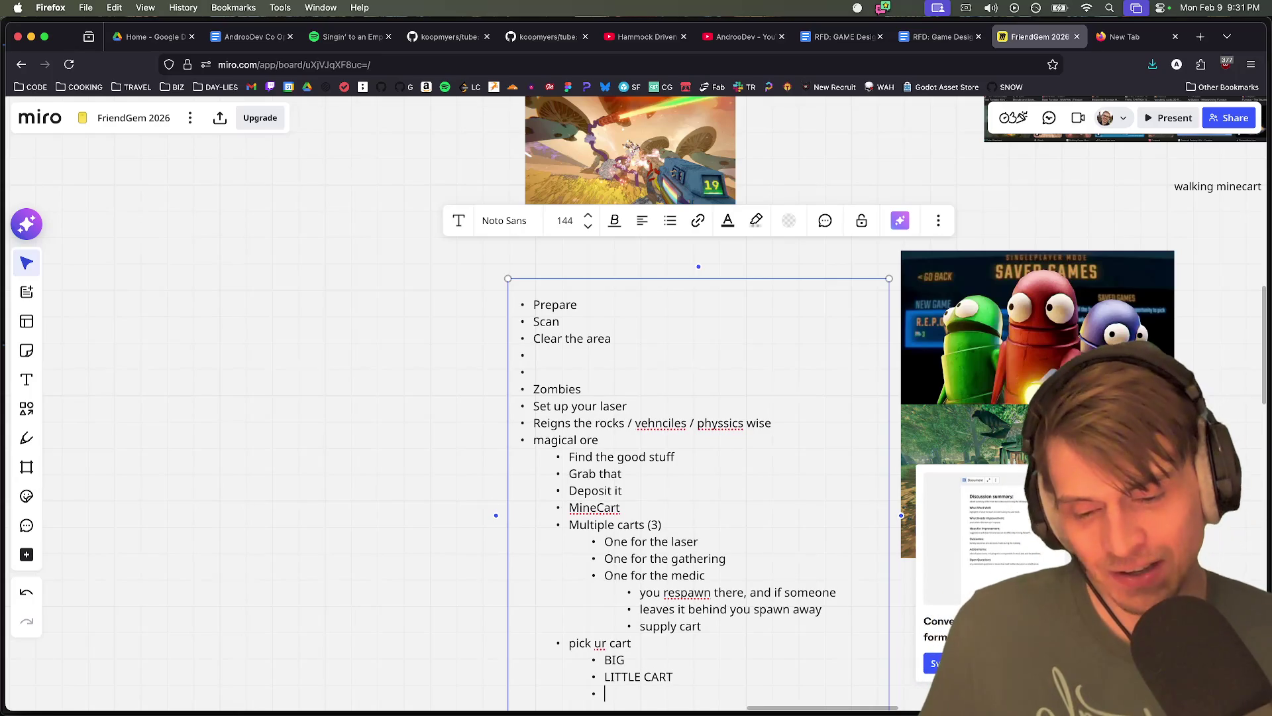
Check the sketches below, then complete the 'BIG CARTS' sub-point
scroll(747, 418, down, 3)
scroll(733, 519, up, 3)
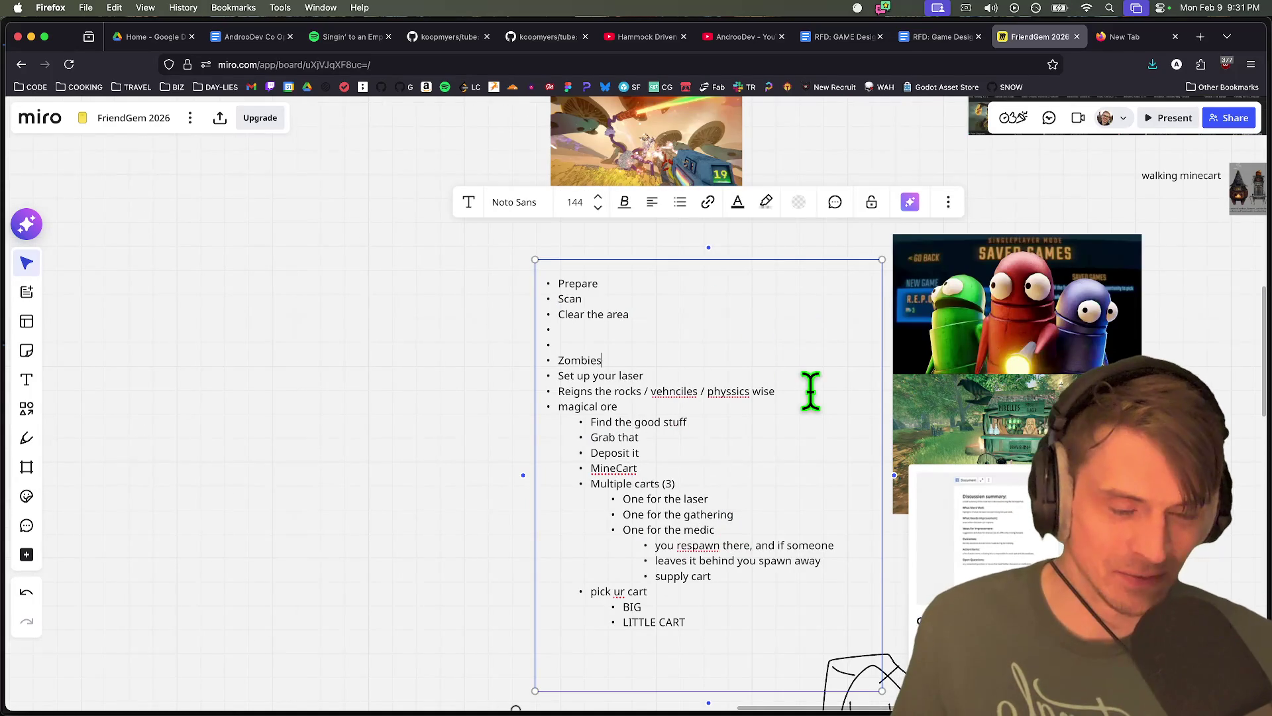
mouse_move(495, 474)
mouse_down()
mouse_move(446, 475)
mouse_move(386, 398)
mouse_up()
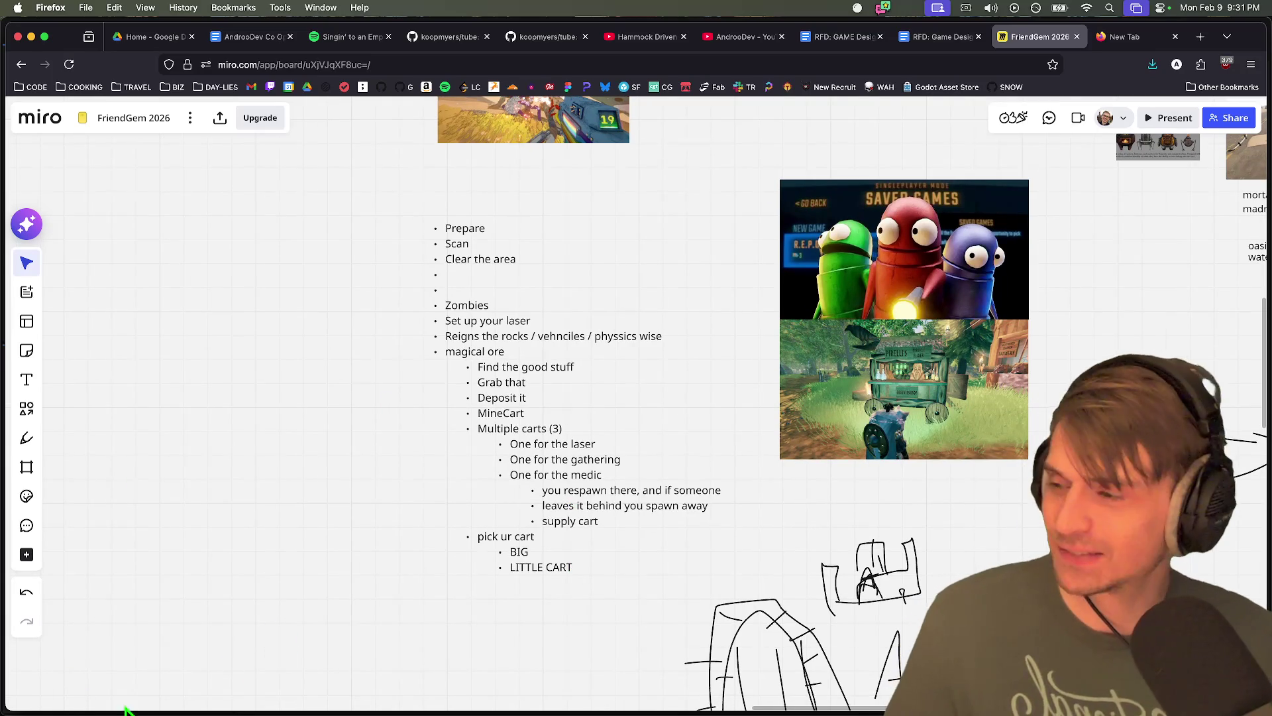
scroll(531, 548, up, 2)
double_click(537, 550)
text(CARTS)
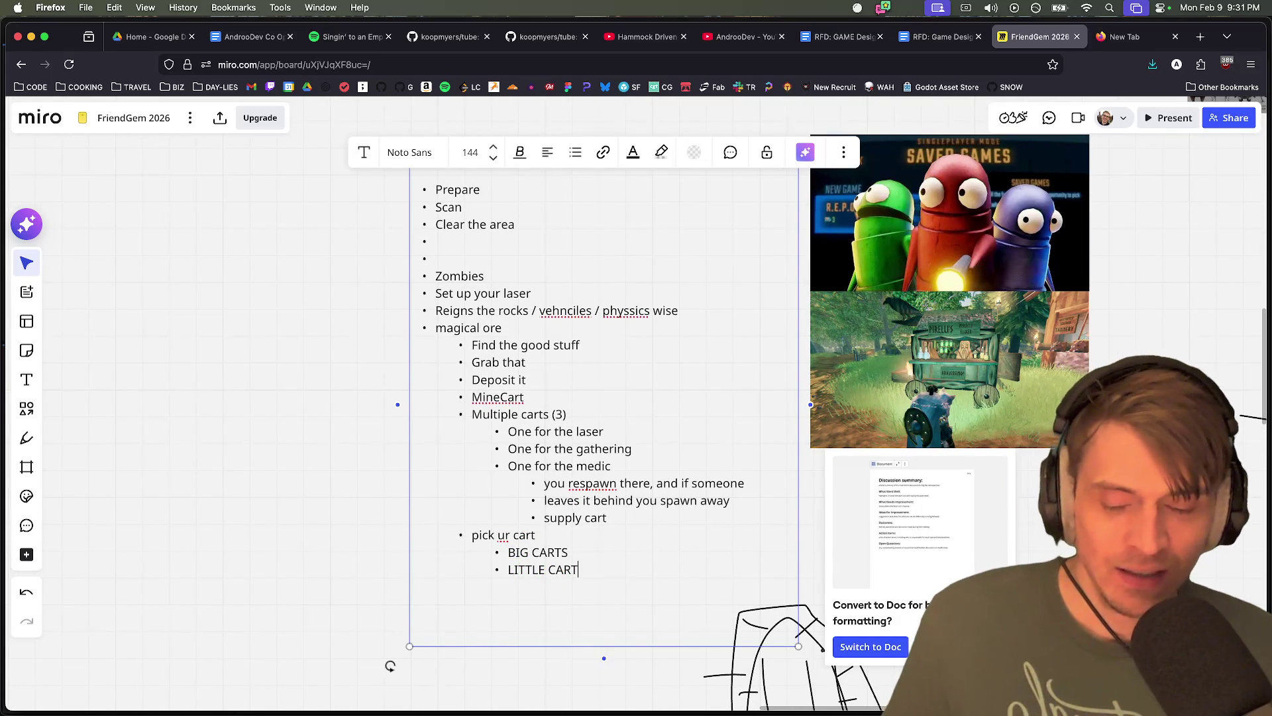
key(Tab)
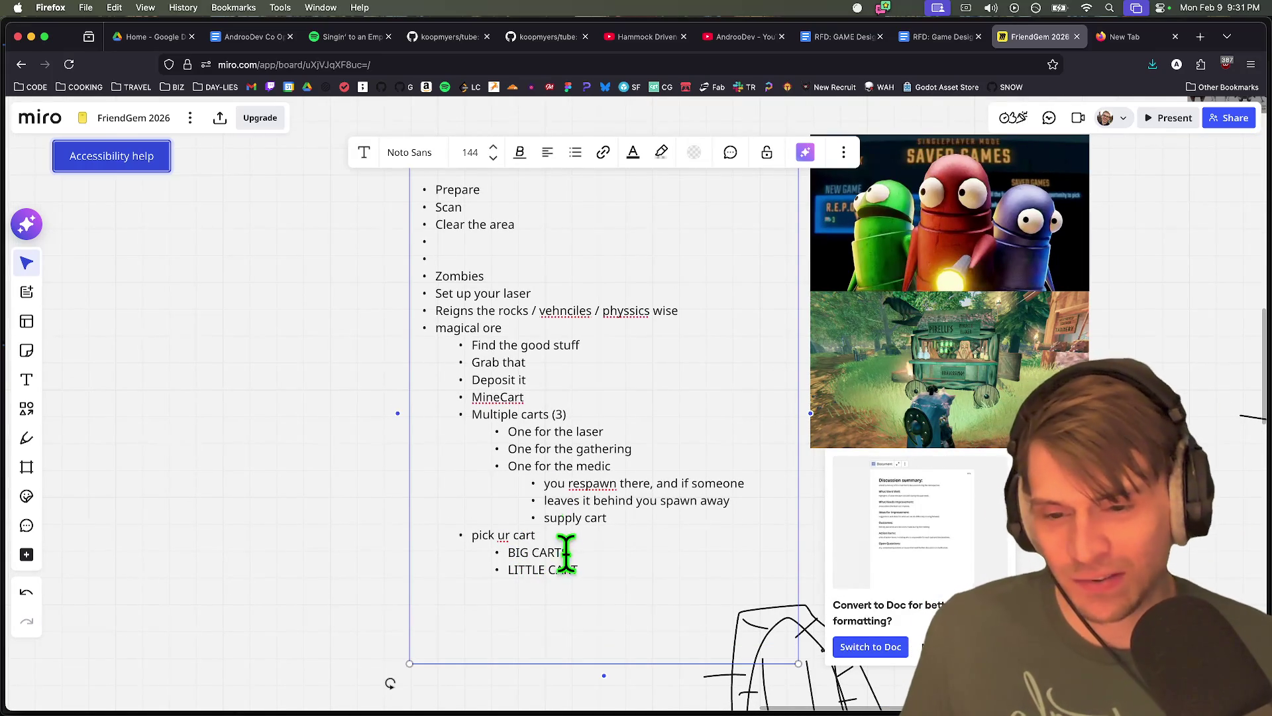
scroll(204, 466, down, 3)
key(super+Tab)
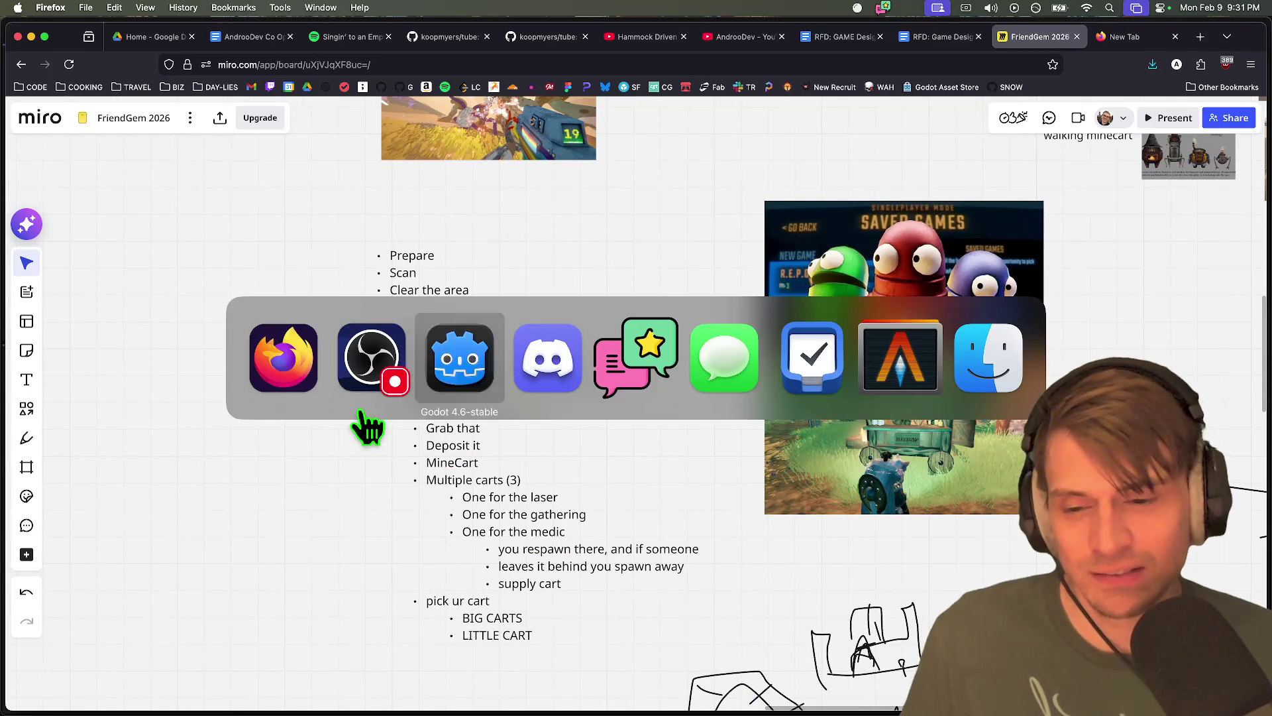
Run the project in multiple instances, enter a username and connect a client to the server
key(super+s)
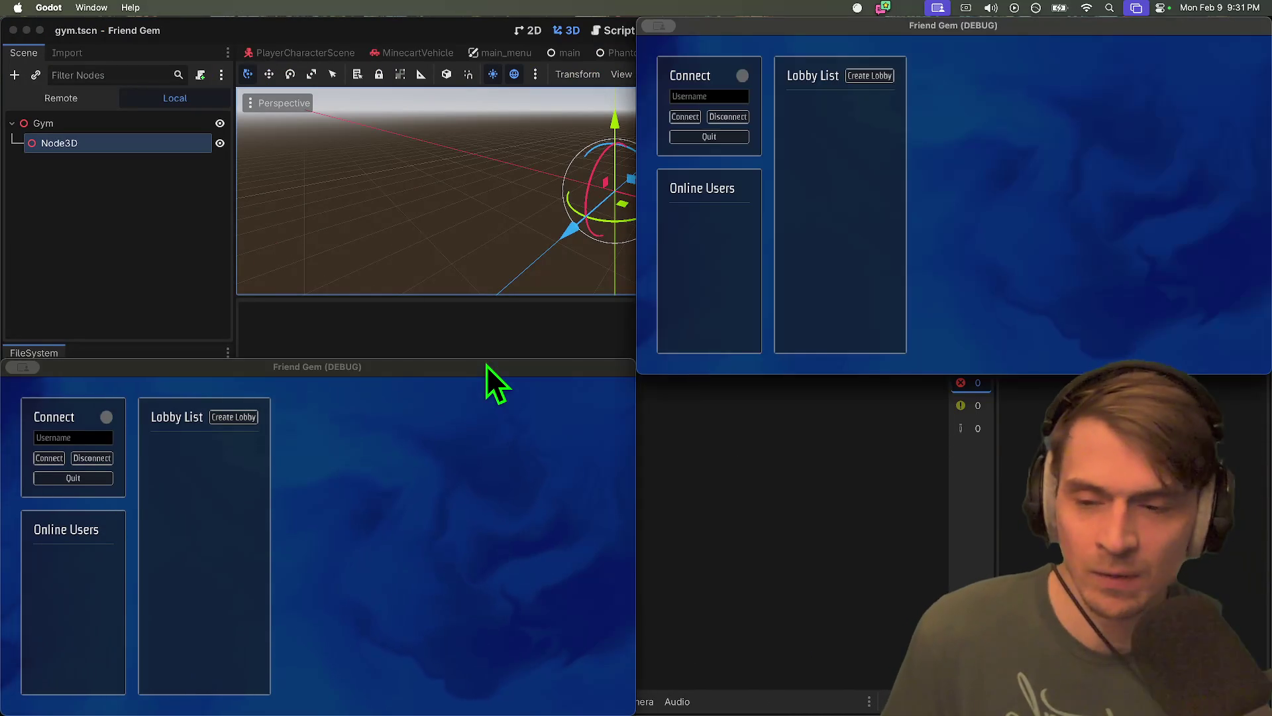
key(super+Tab)
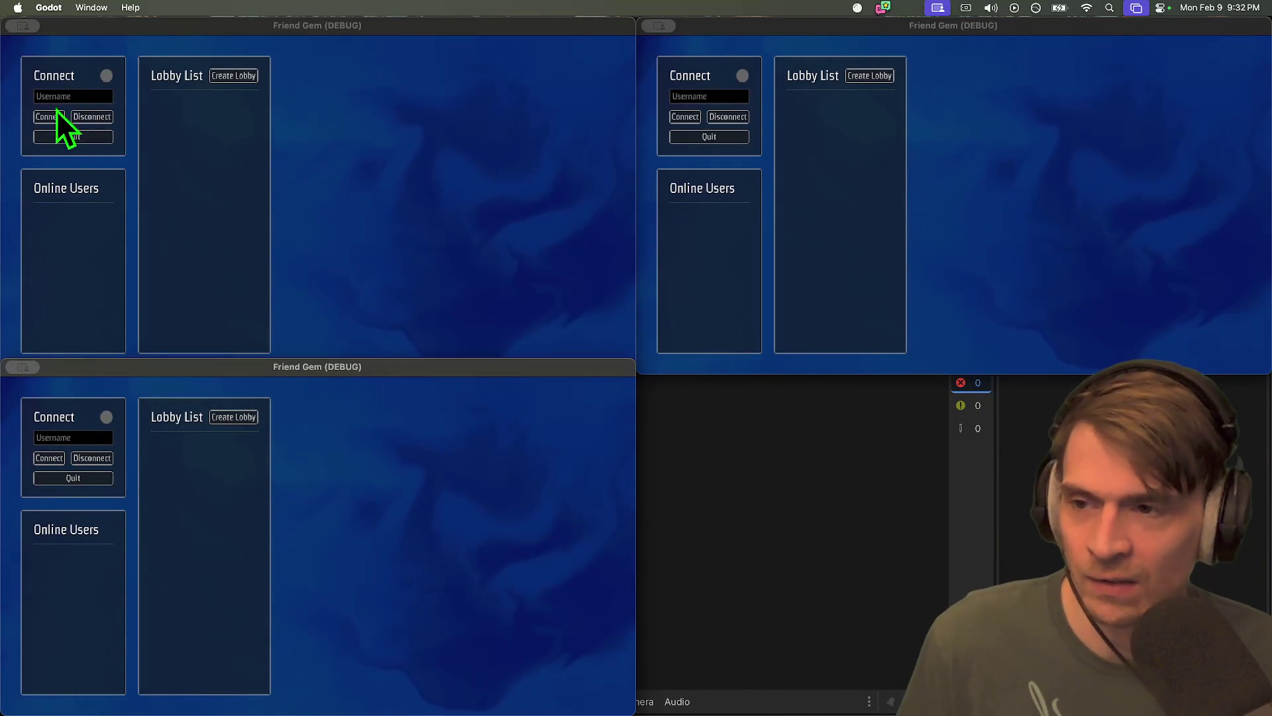
click(68, 103)
text(Venmes)
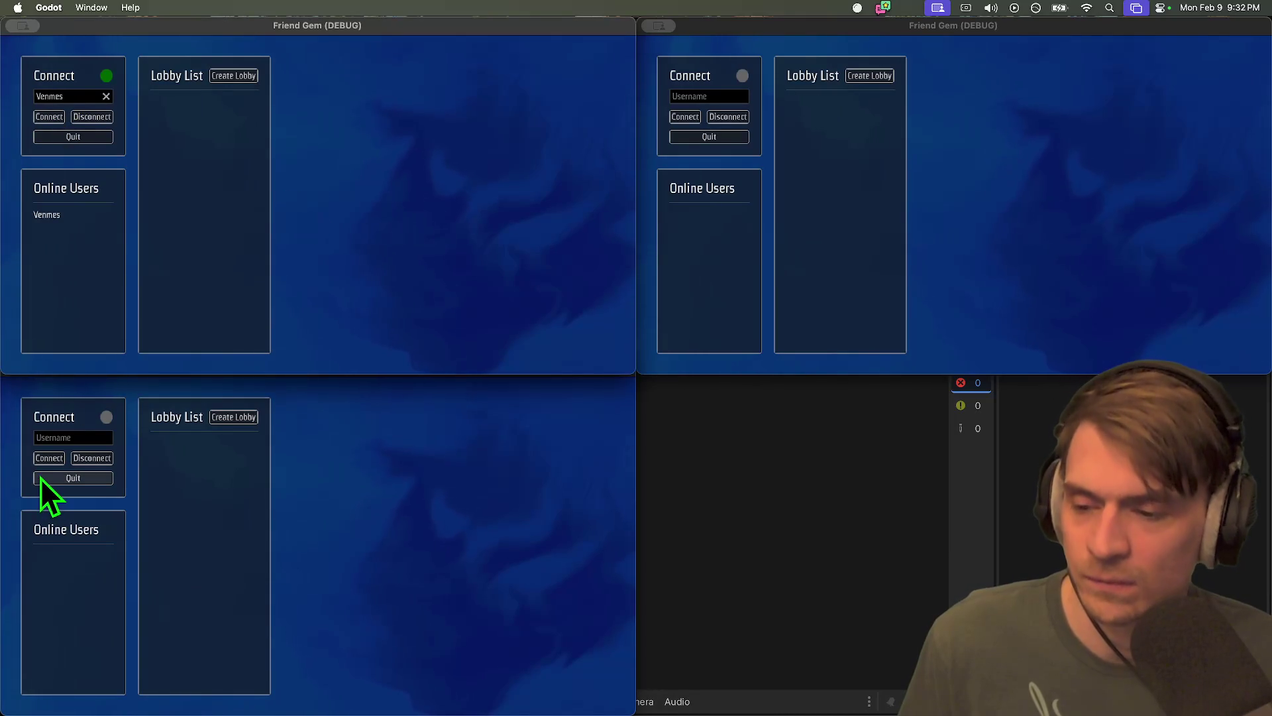
click(44, 470)
click(49, 458)
Create a lobby, join it from the second client, start the game, walk around, then stop
click(234, 417)
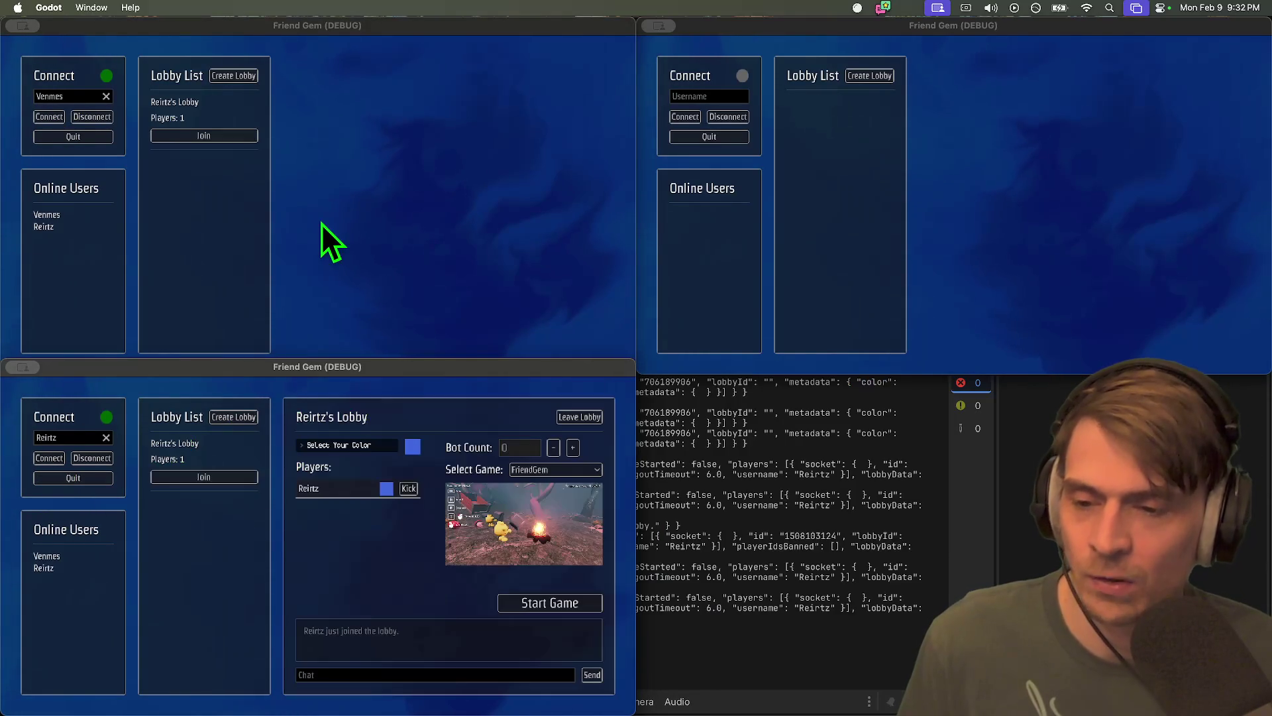
click(276, 169)
click(242, 135)
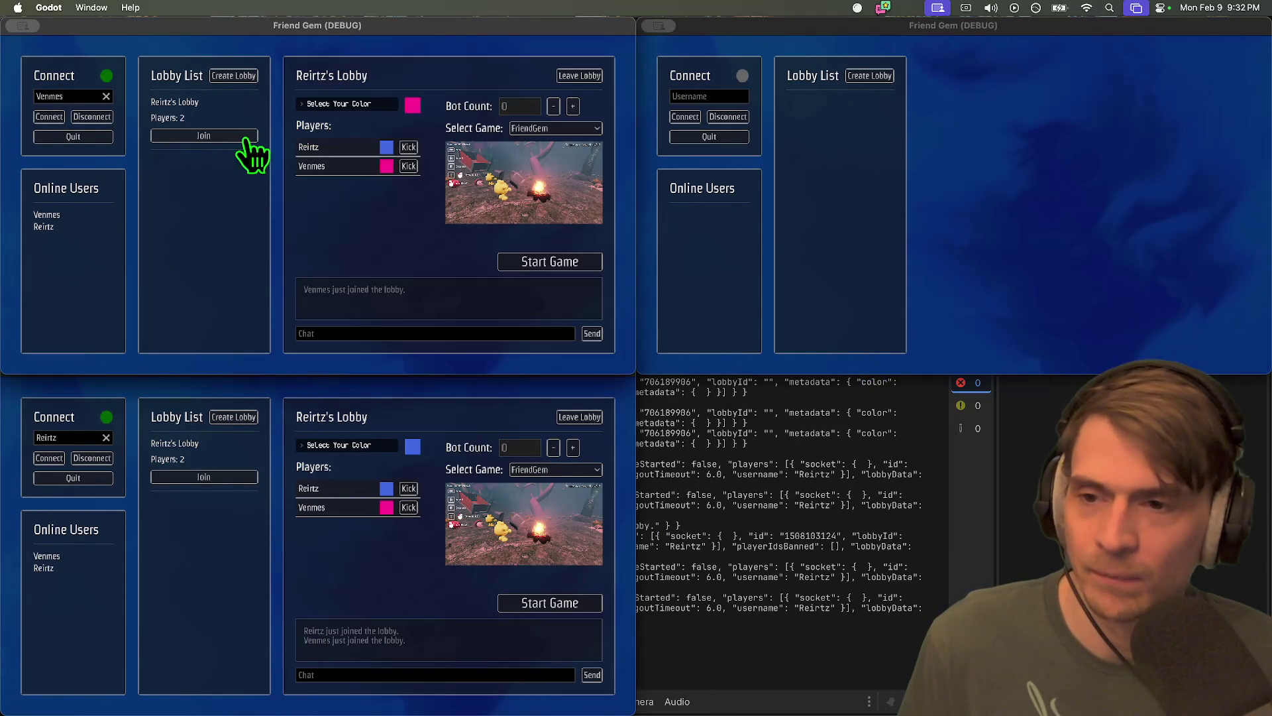
click(536, 262)
key(super+Tab)
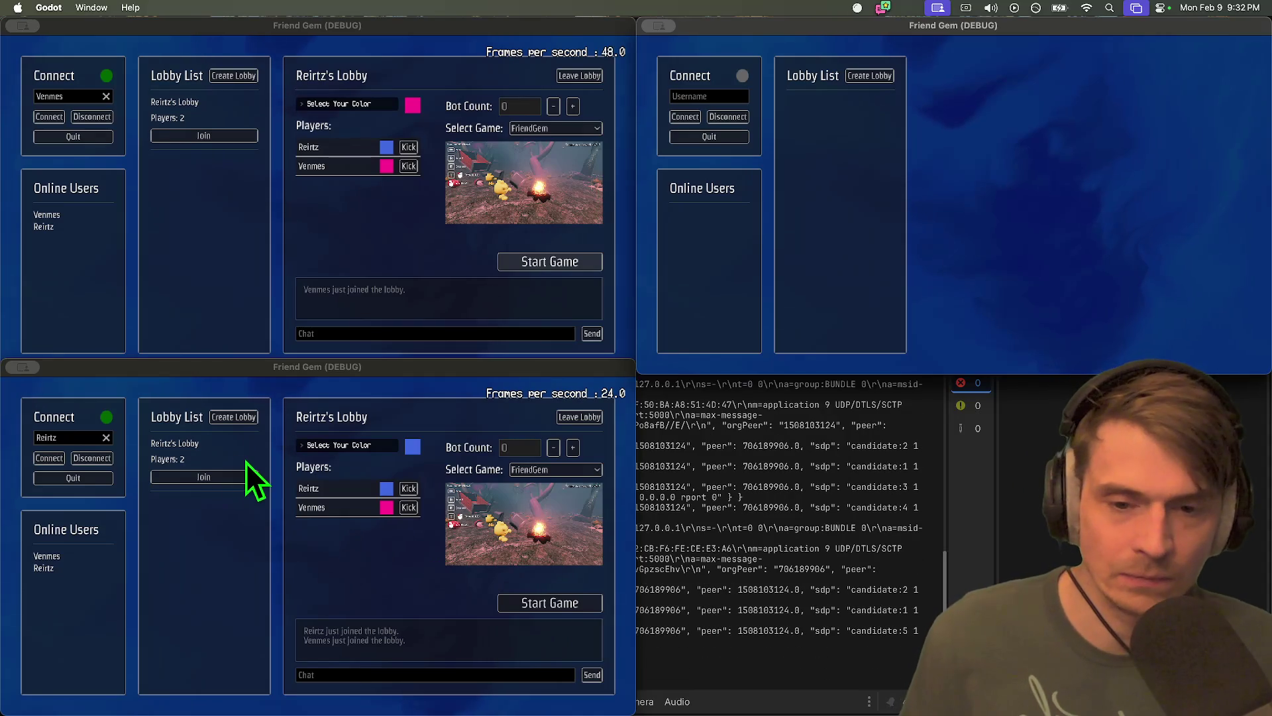
key(w)
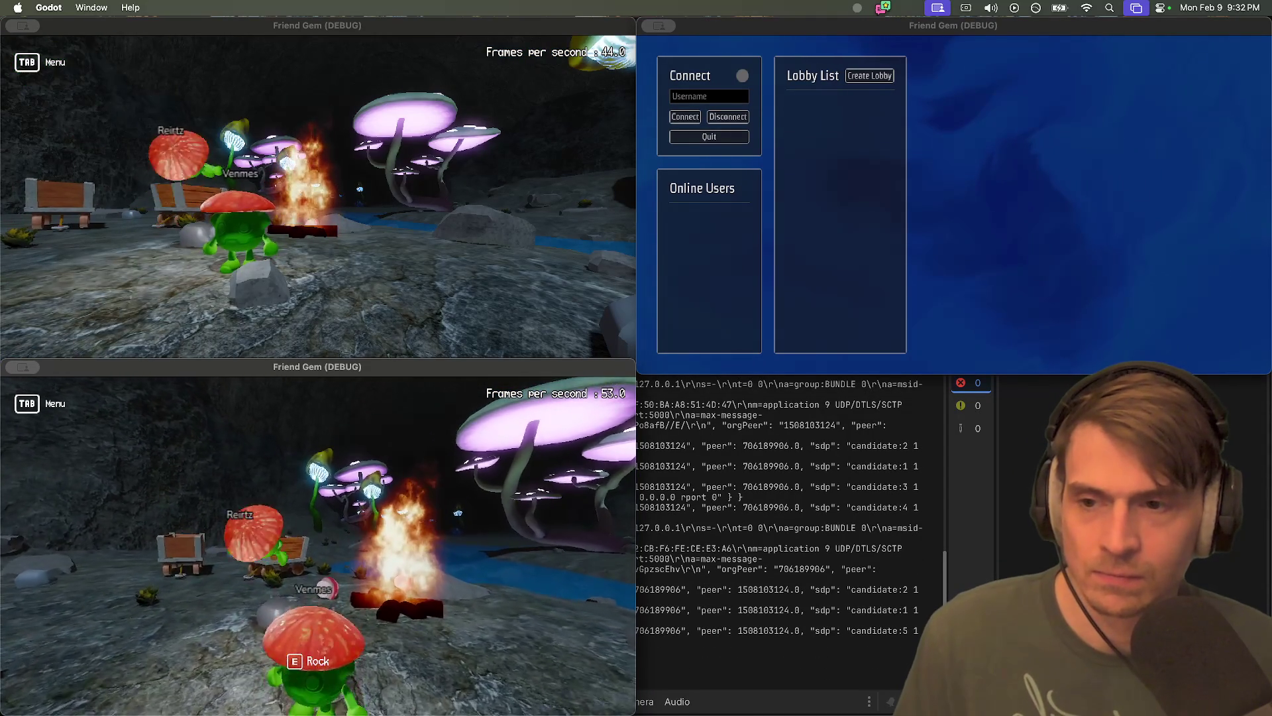
key(super+period)
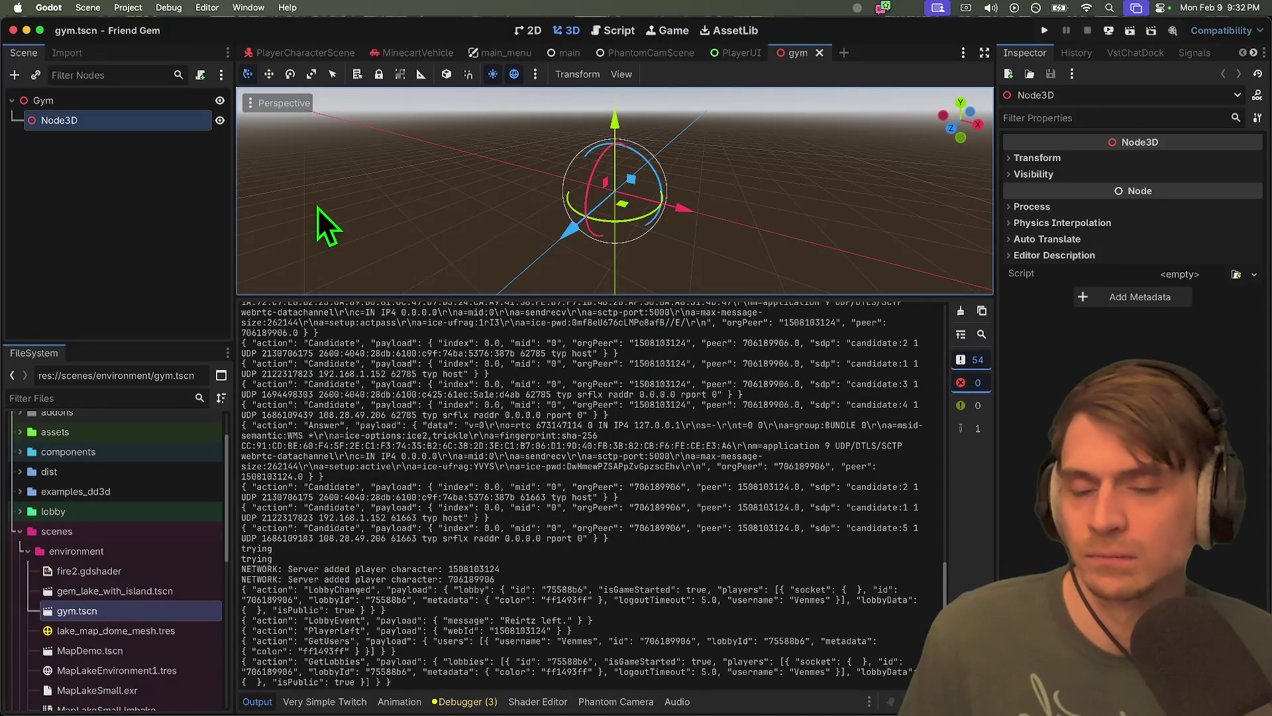
key(super+Tab)
key(super+Tab)
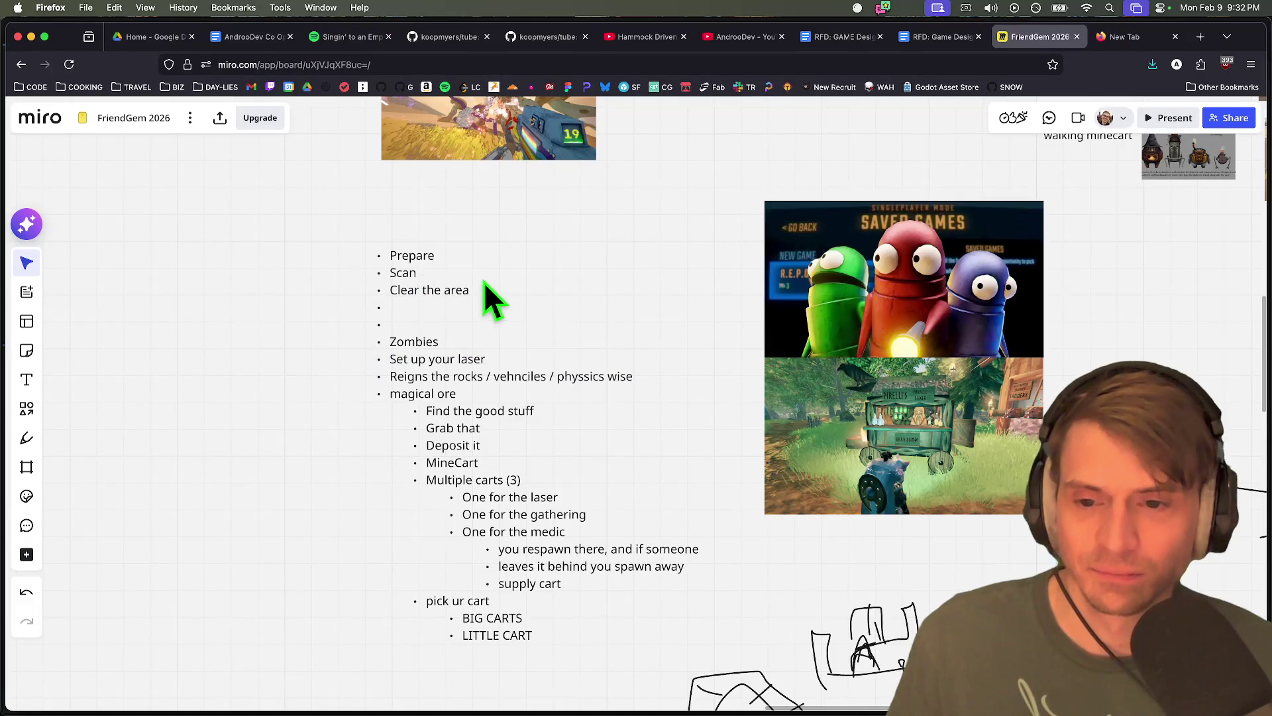
Add an indented 'Magical Mining cannon' sub-point under Set up your laser and delete the blank bullets after Clear the area
click(386, 306)
double_click(420, 252)
key(shift+Left)
key(Return)
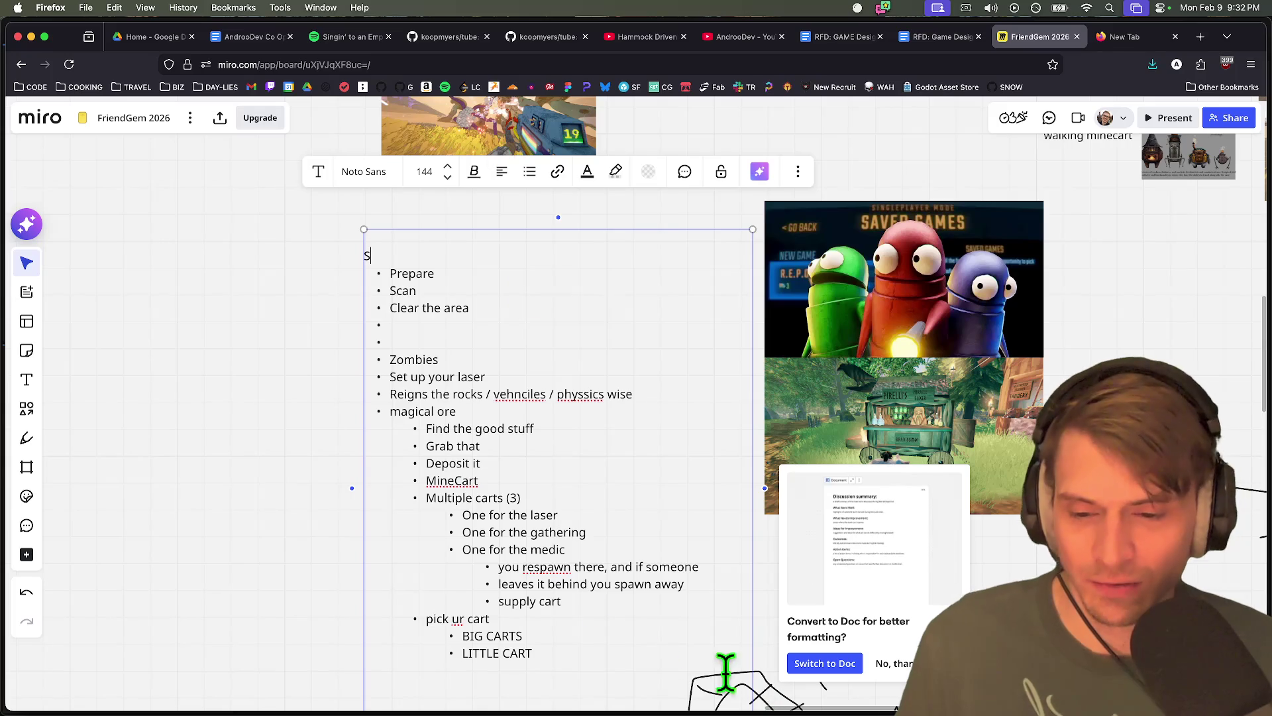
click(669, 361)
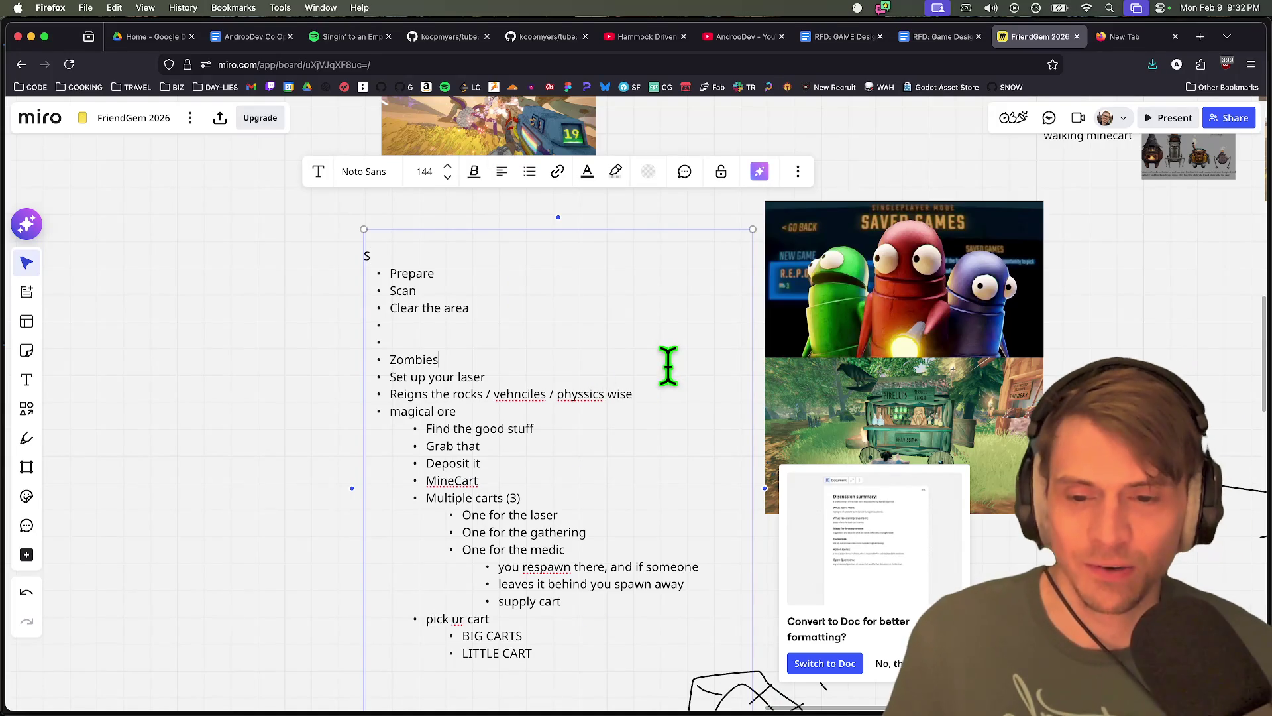
key(Down)
key(Return)
key(Up)
key(Tab)
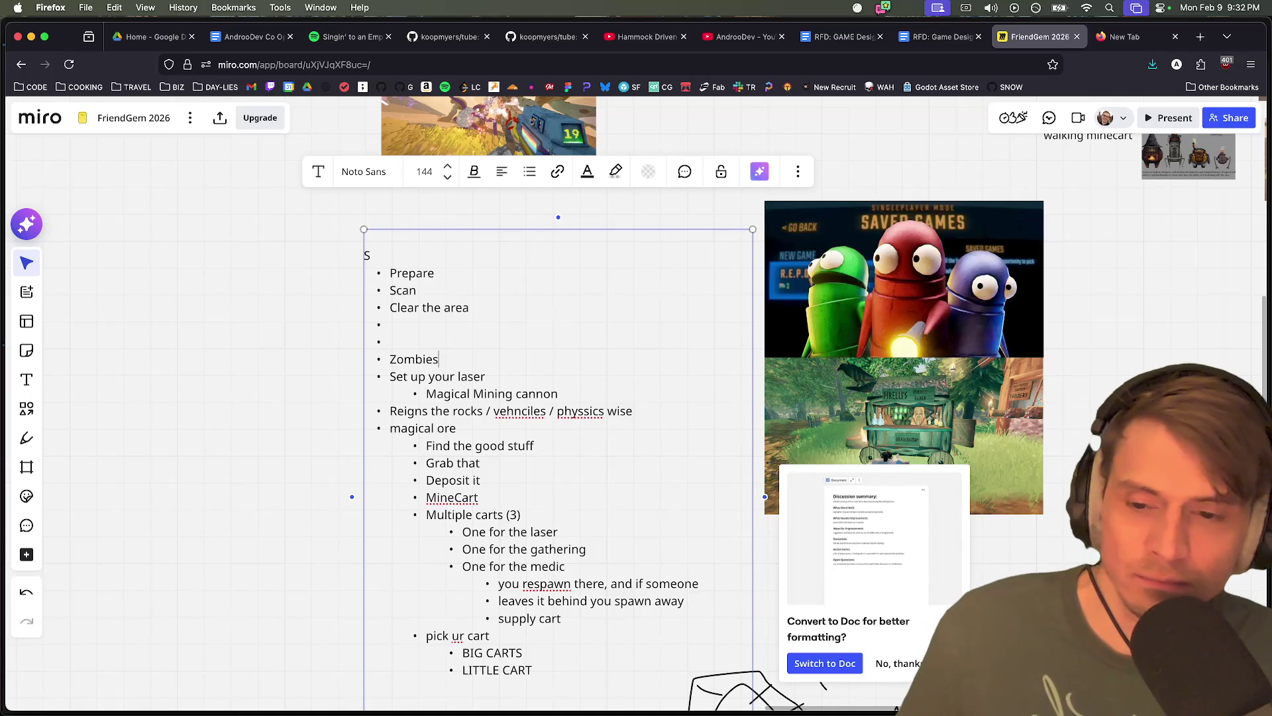
key(BackSpace)
key(BackSpace)
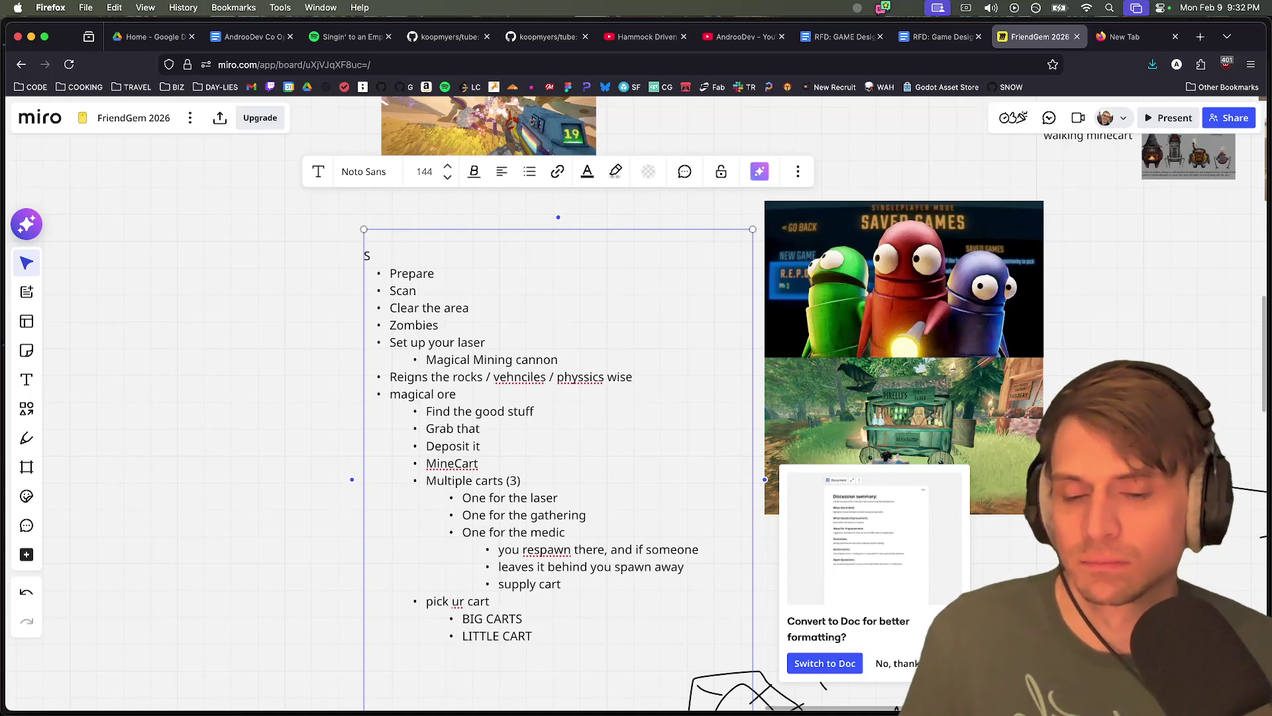
Make the 'Magical Mining cannon' line bold
triple_click(619, 364)
key(ctrl+b)
key(Right)
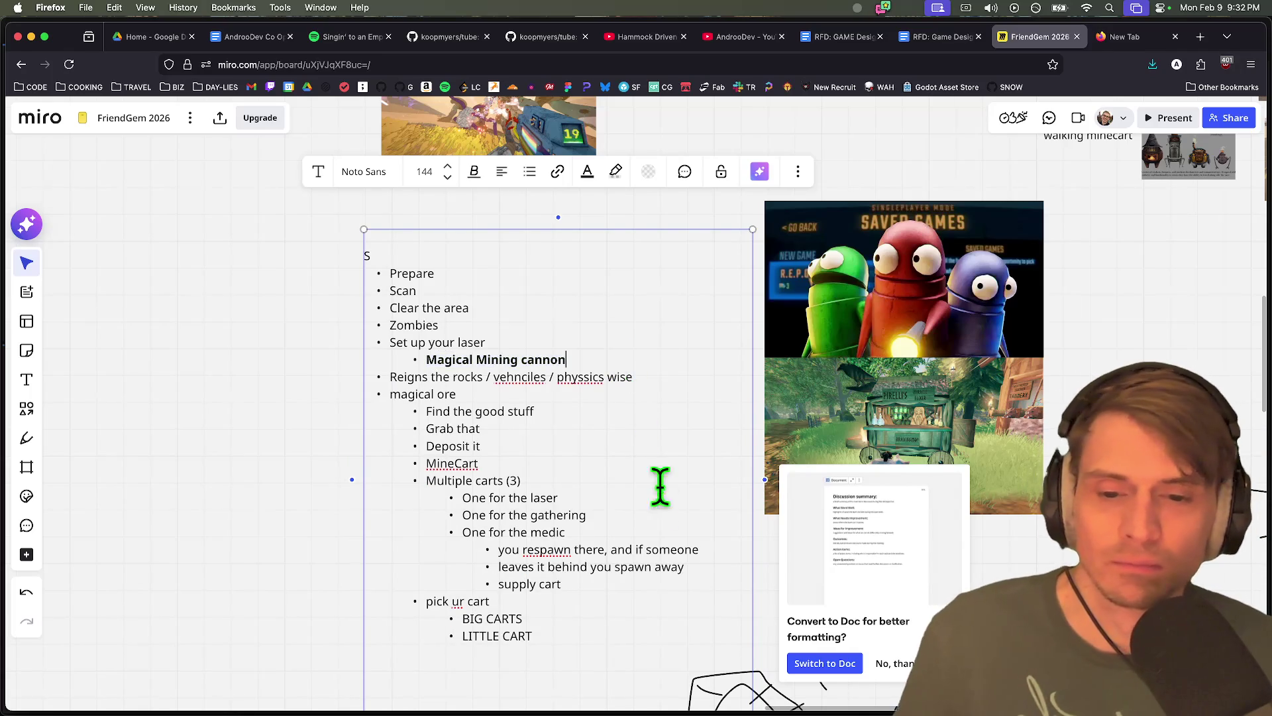
scroll(652, 583, down, 2)
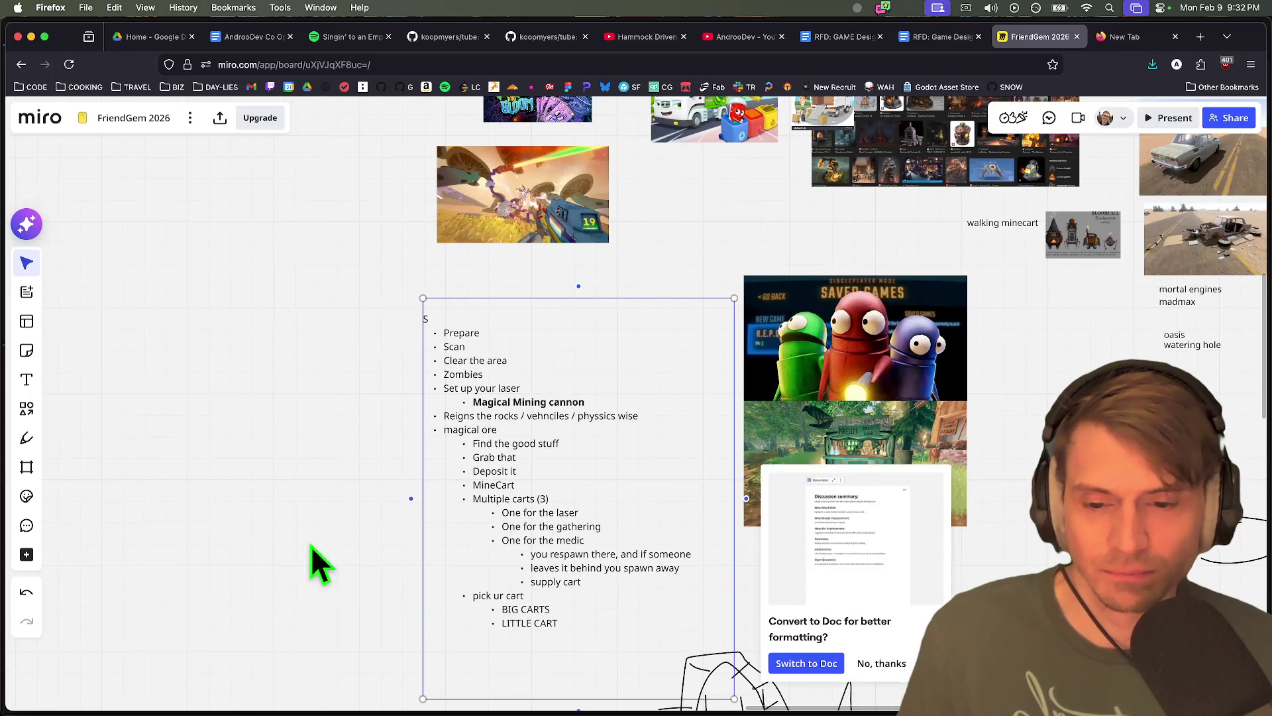
click(312, 563)
scroll(369, 460, down, 5)
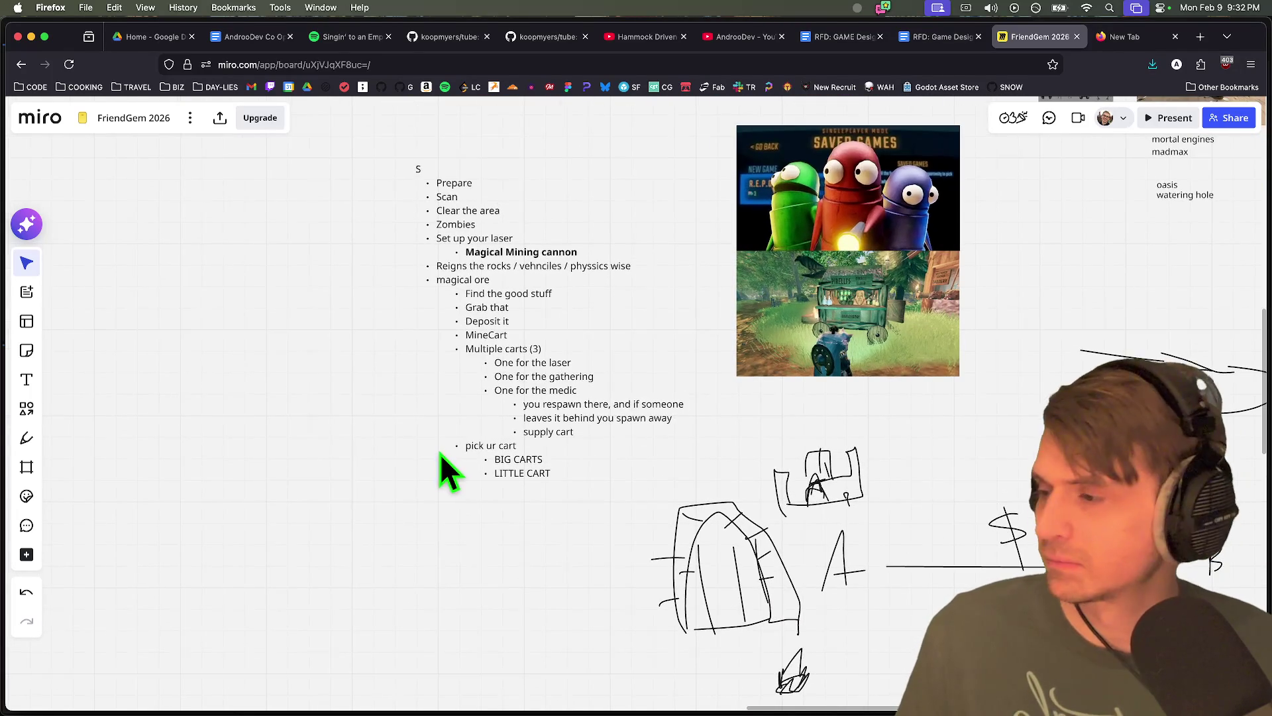
scroll(487, 374, up, 3)
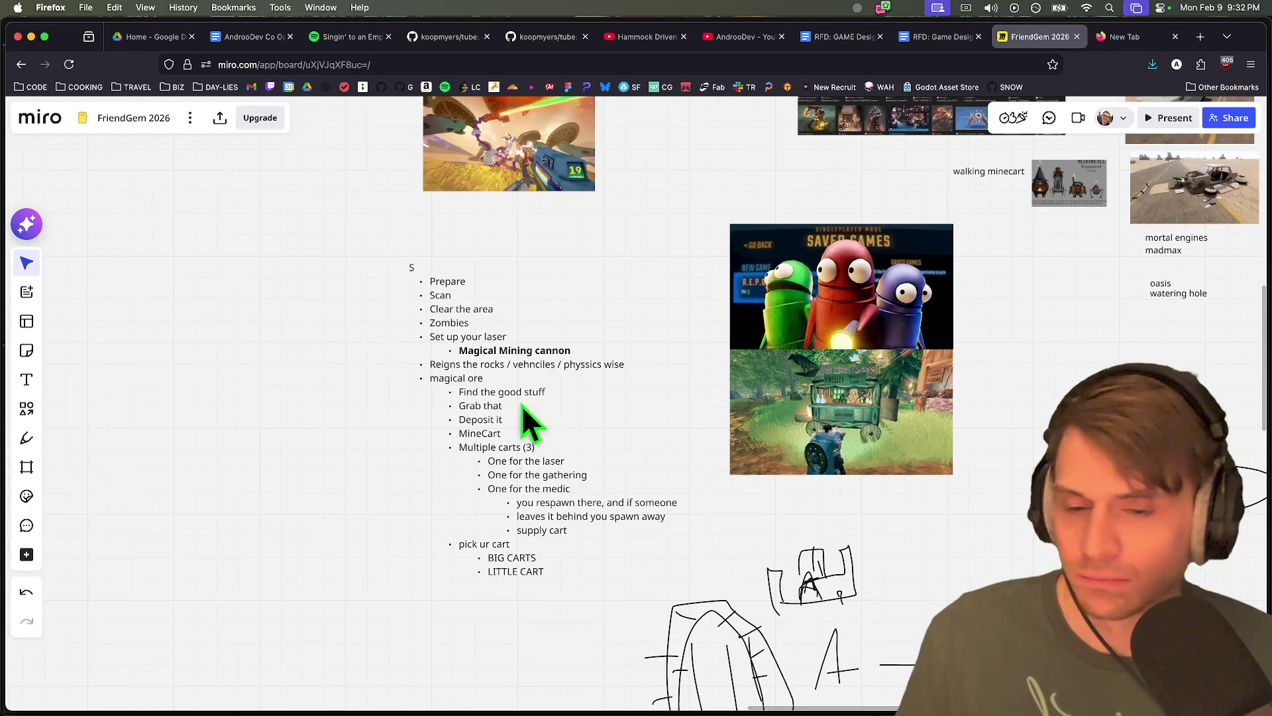
Tidy the list below Magical Mining cannon, leaving no extra empty line
click(582, 363)
triple_click(573, 349)
key(Up)
click(605, 355)
key(Return)
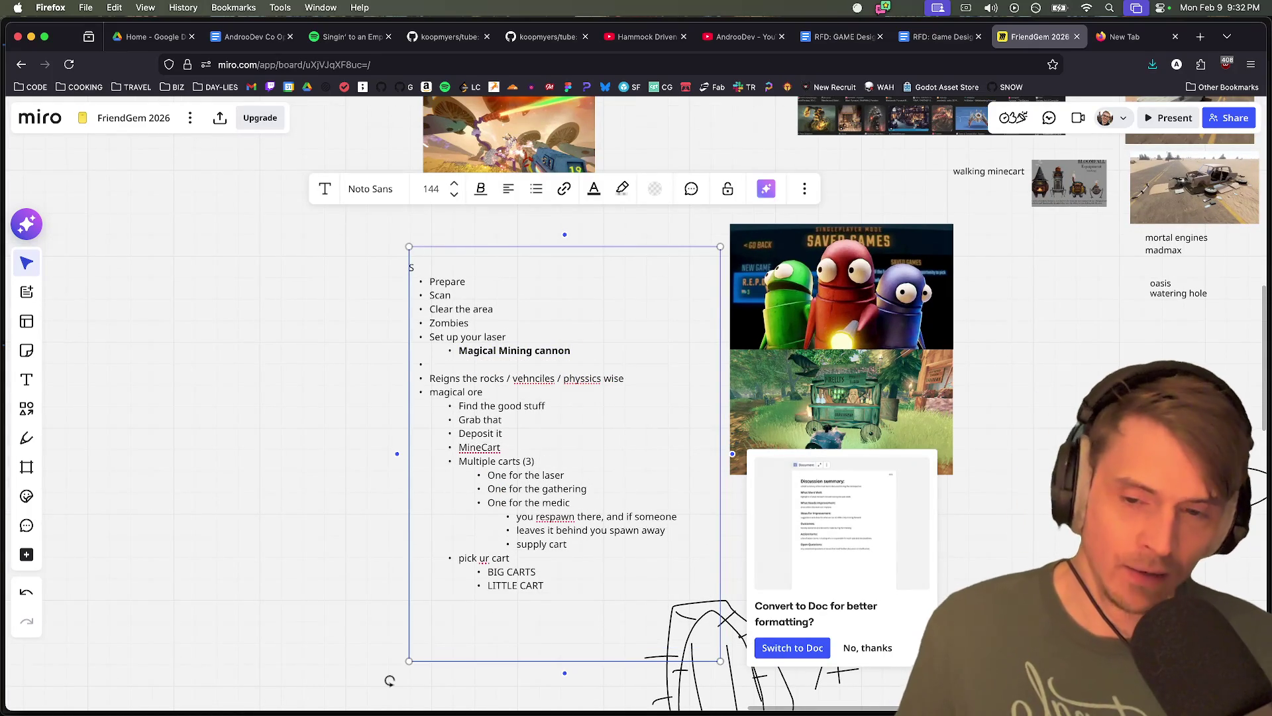
key(BackSpace)
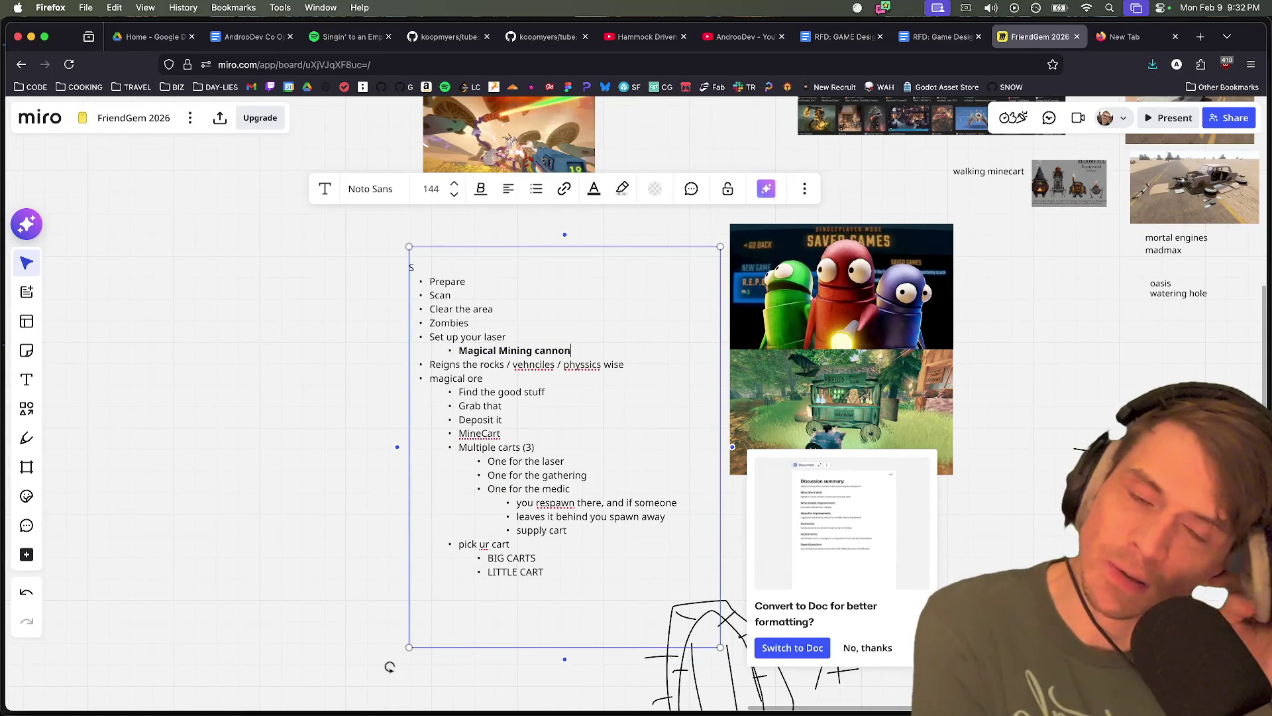
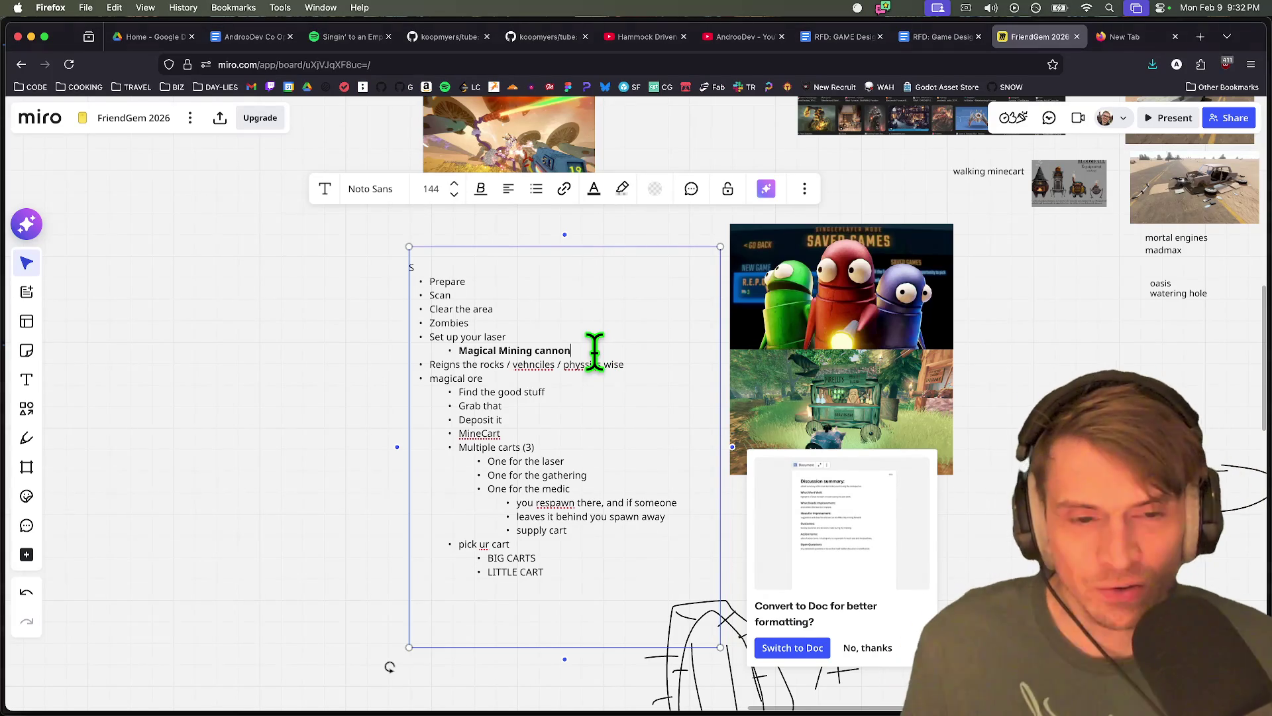
Add a 'Destructible NODE' bullet under Magical Mining cannon with particle and per-hit size-decrease sub-points
click(594, 351)
key(Return)
text(Destructib)
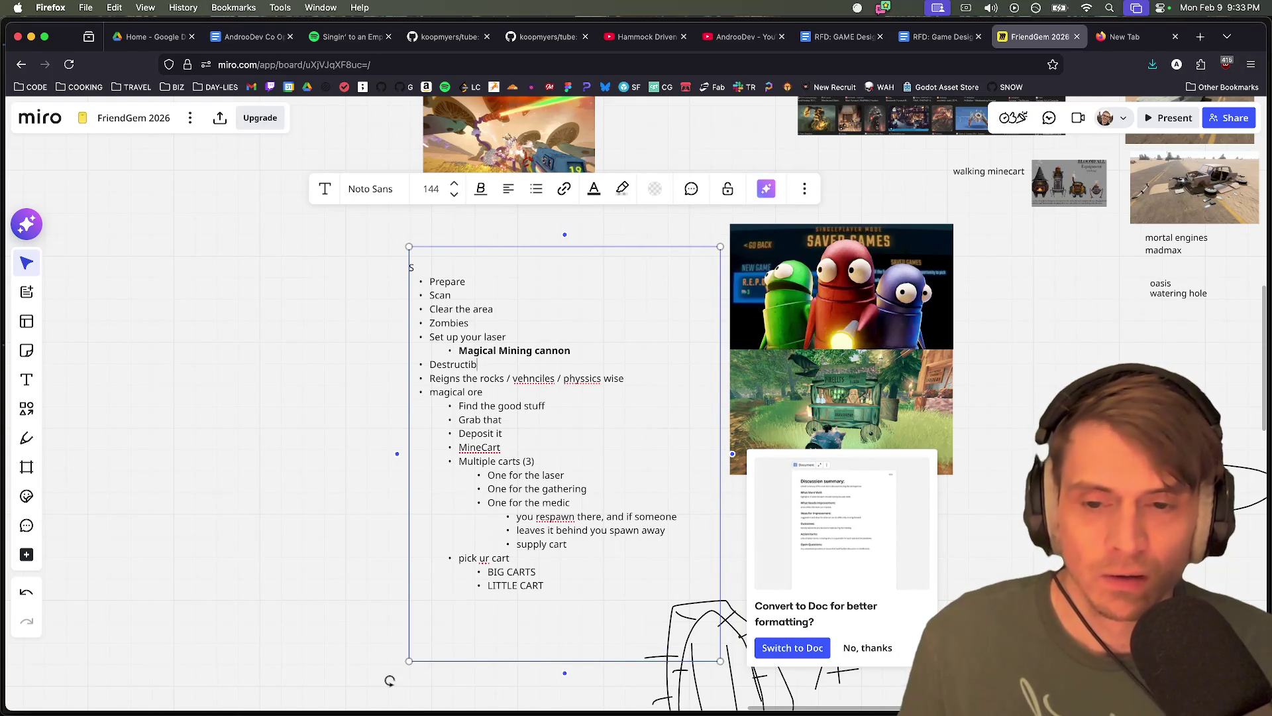
text(le)
key(Return)
key(Tab)
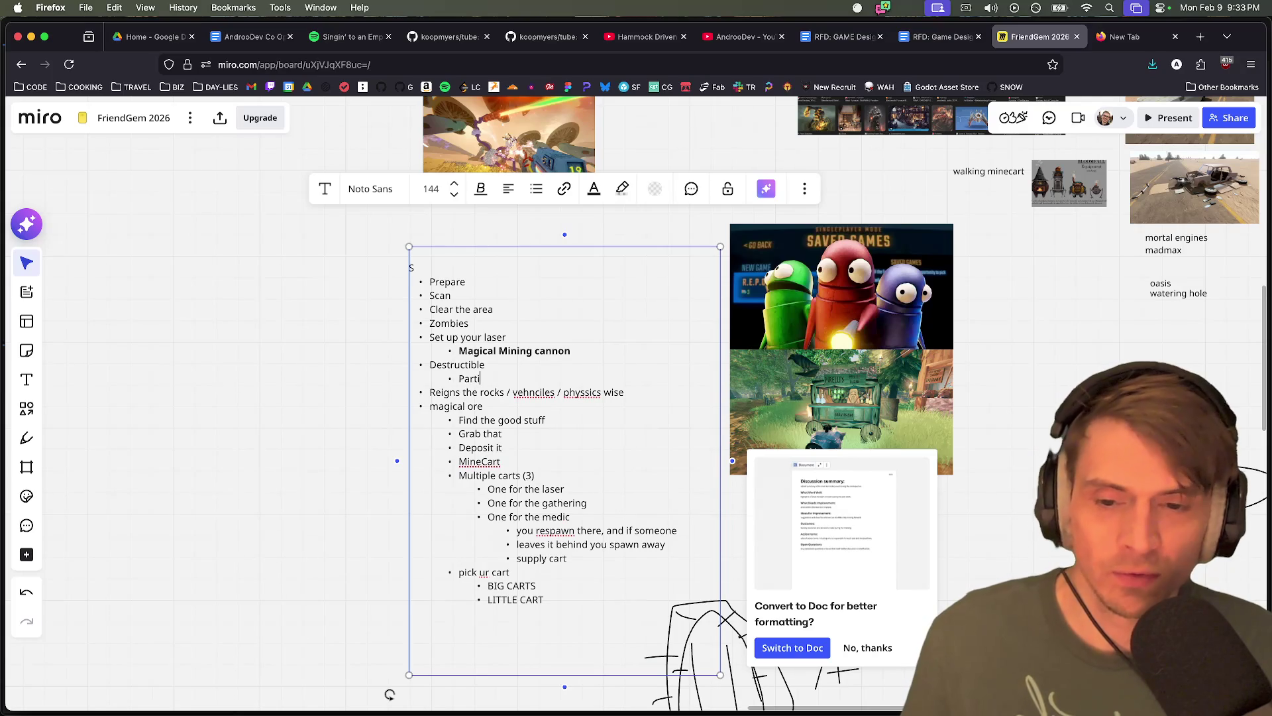
key(Return)
text(Size object decrease % per hit)
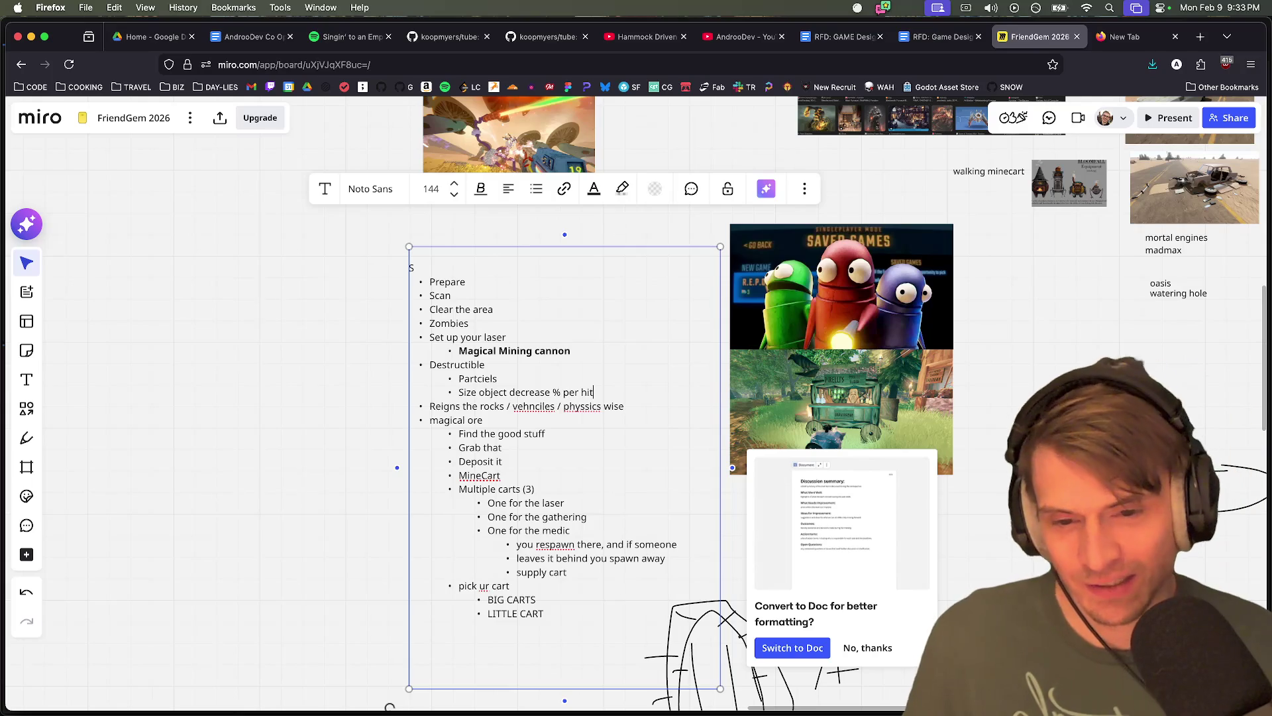
text(hit)
key(Return)
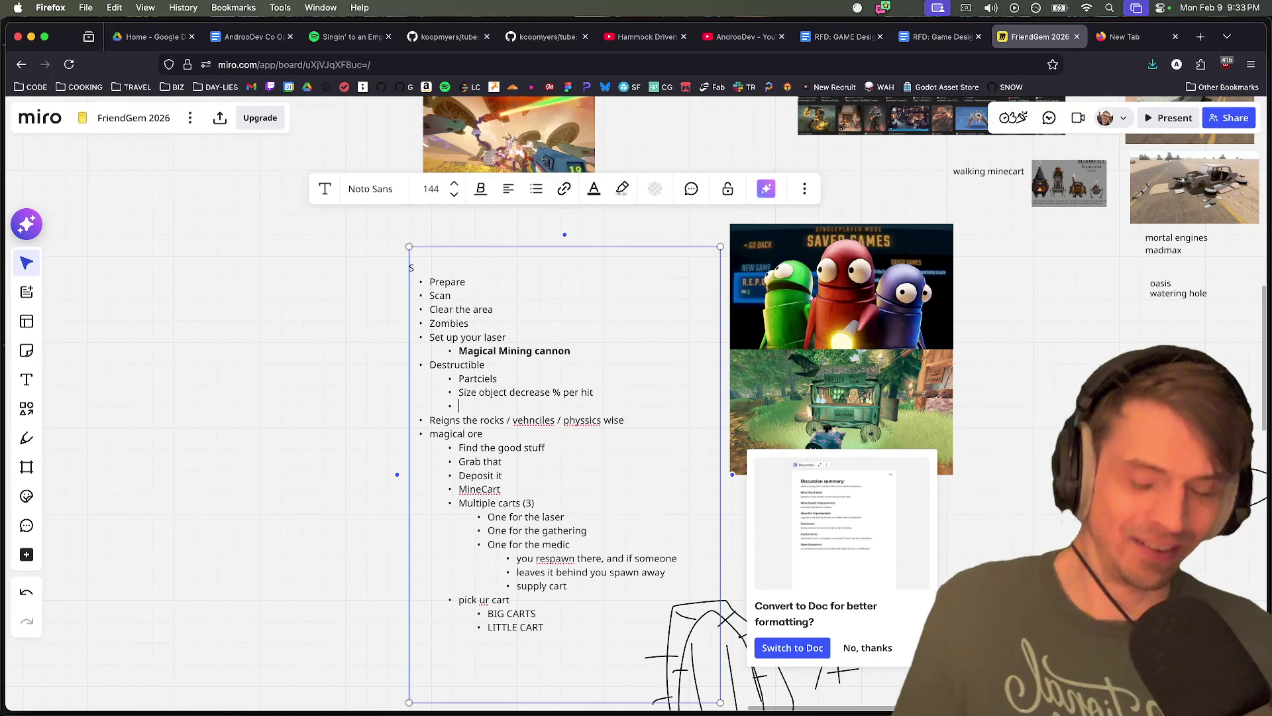
key(BackSpace)
key(Return)
key(shift+Tab)
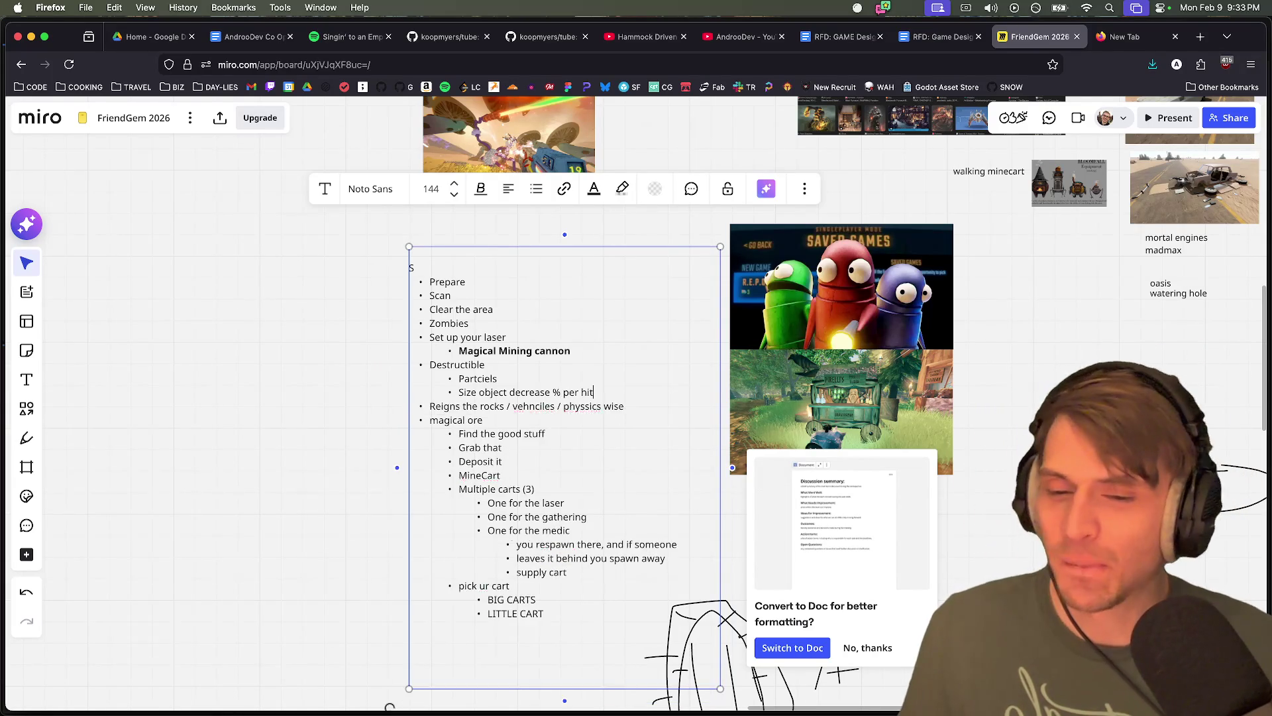
key(Tab)
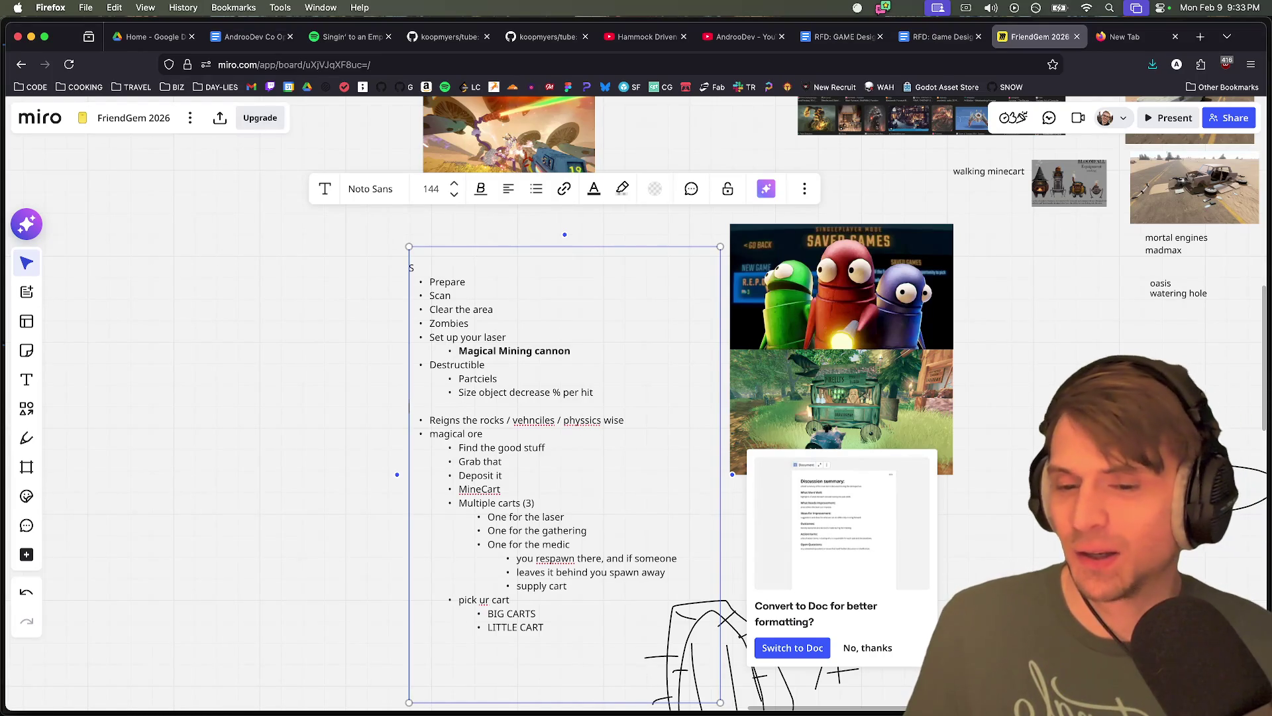
key(BackSpace)
text(NODE)
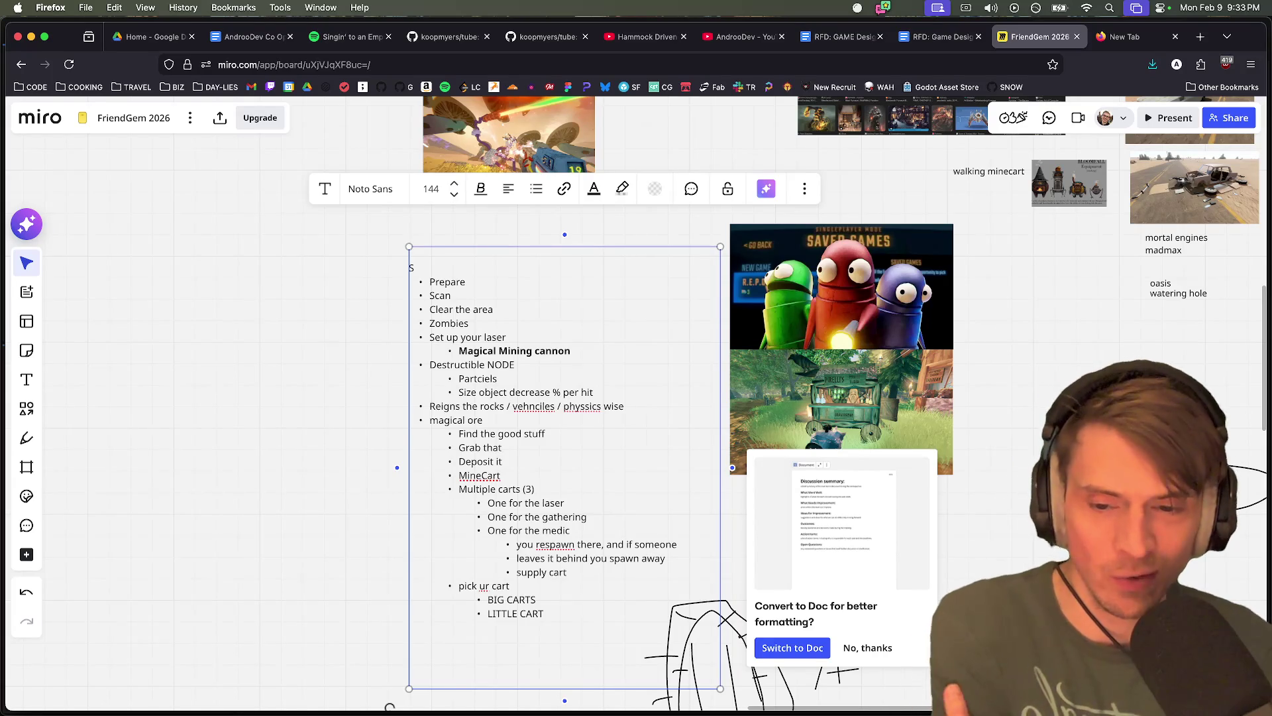
Open a new sub-point below the size note and correct 'Reigns' to 'Rains' in 'Rains the rocks'
click(593, 393)
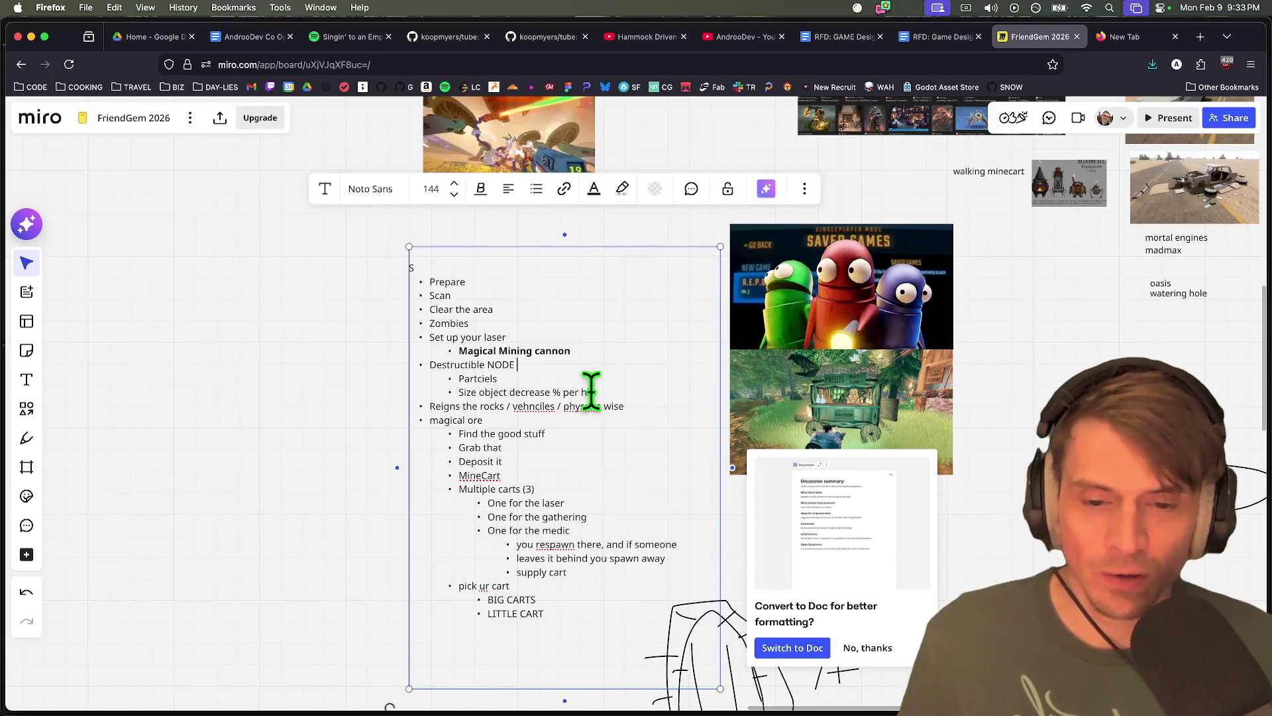
key(Return)
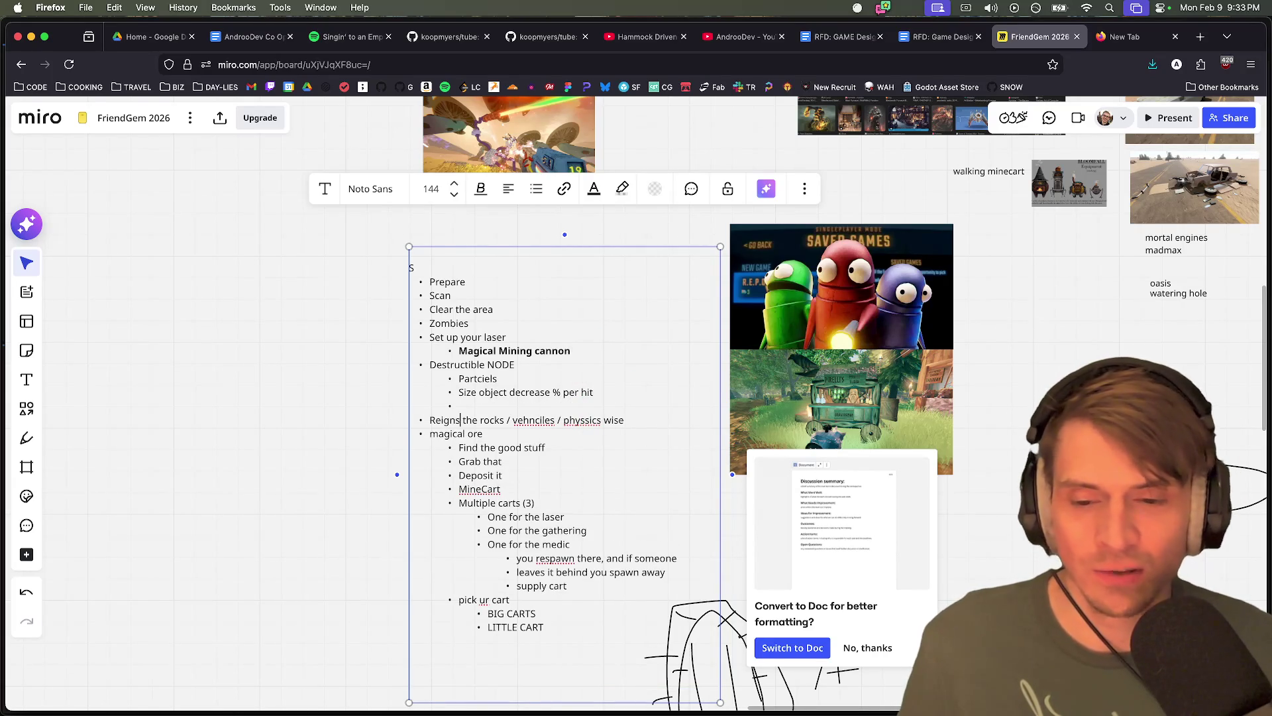
double_click(456, 420)
text(Rain)
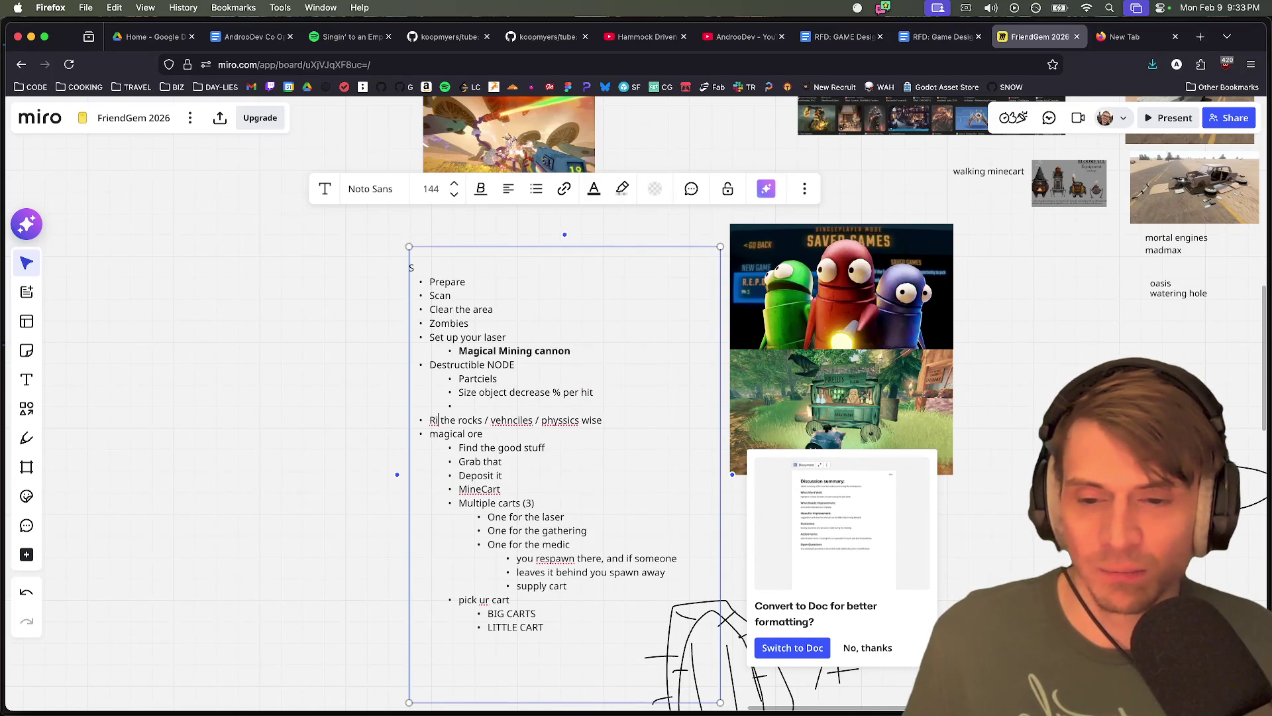
text(s)
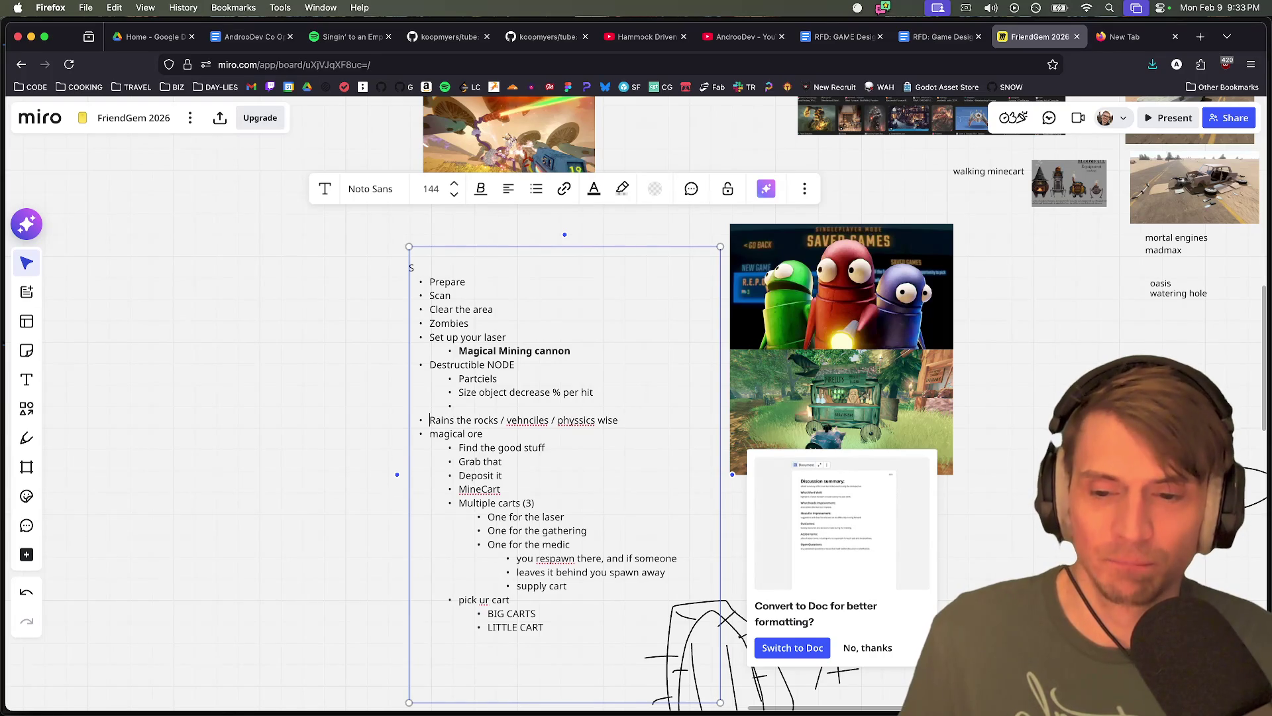
Add the 'Explodes -> Smaller in stages' sub-point under Destructible NODE and finish editing the list
click(458, 406)
text(Explodes)
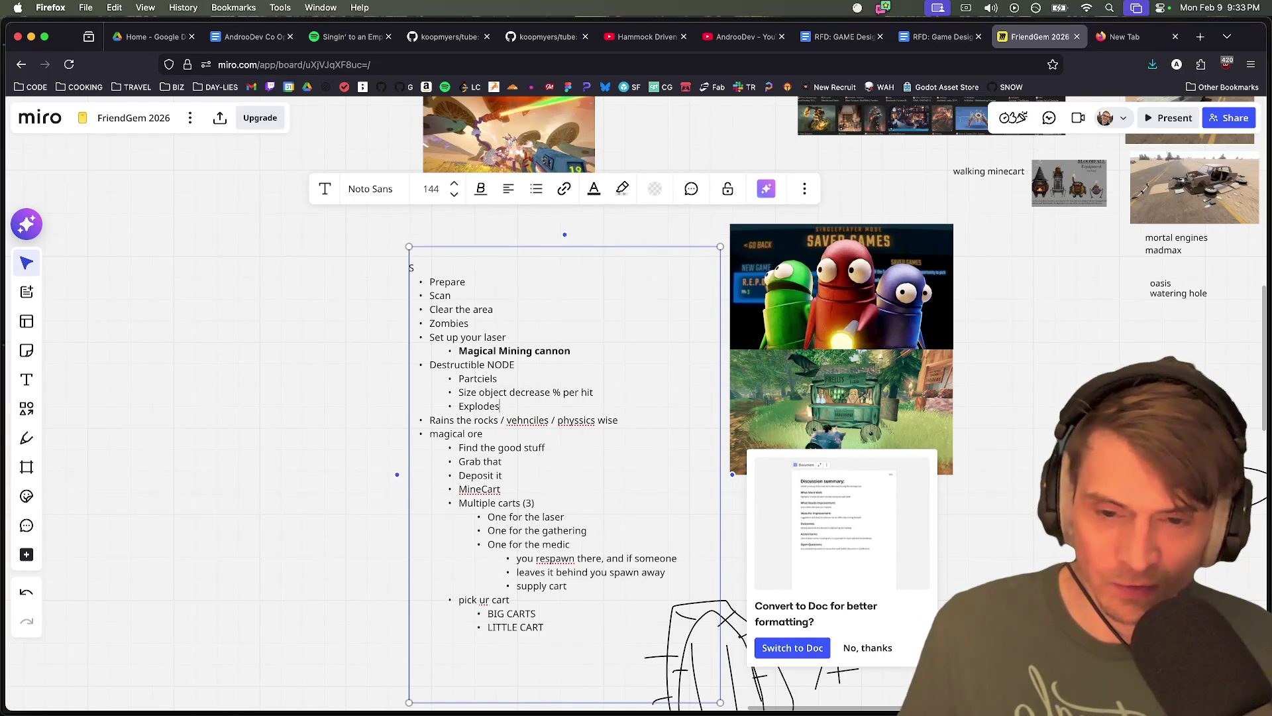
key(Return)
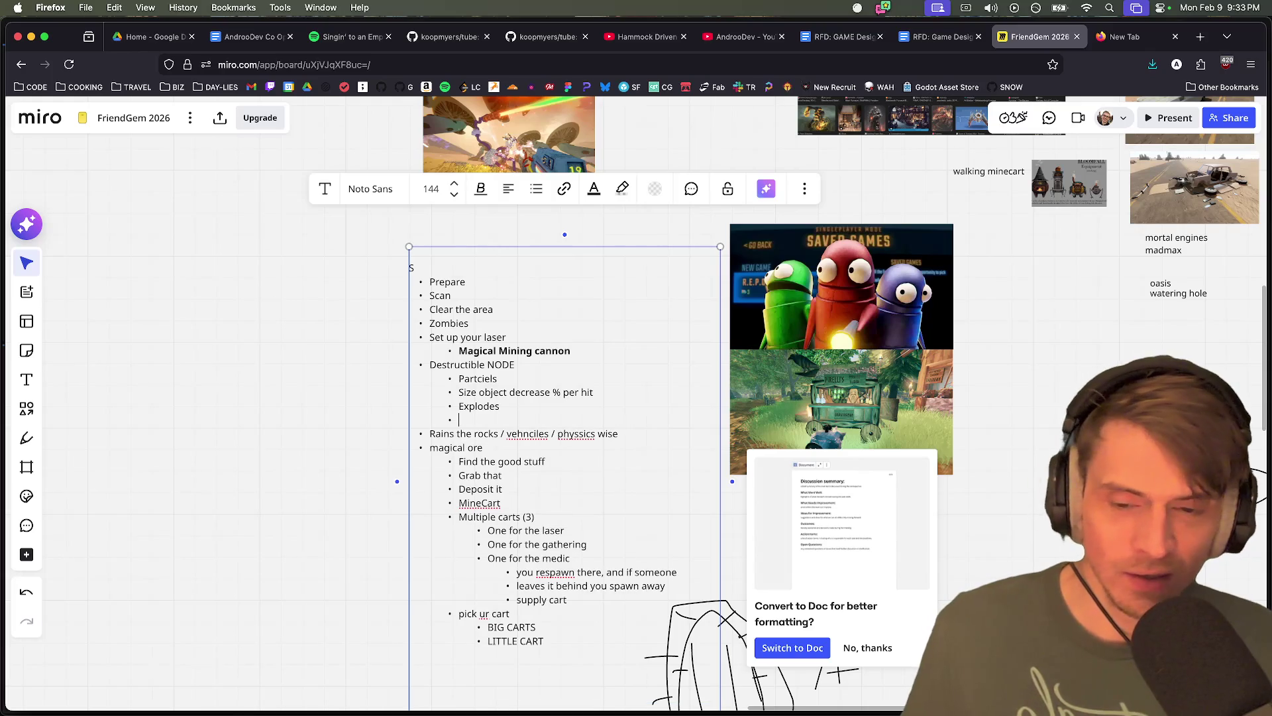
key(BackSpace)
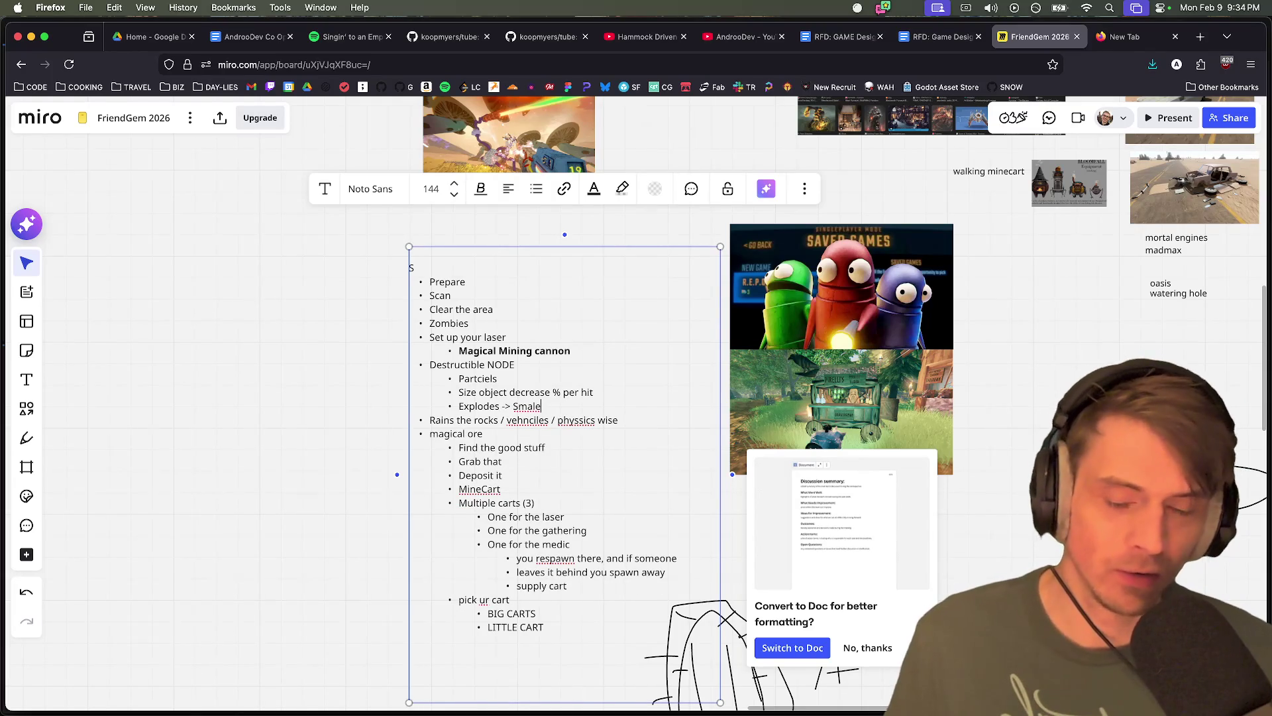
text(es)
key(Return)
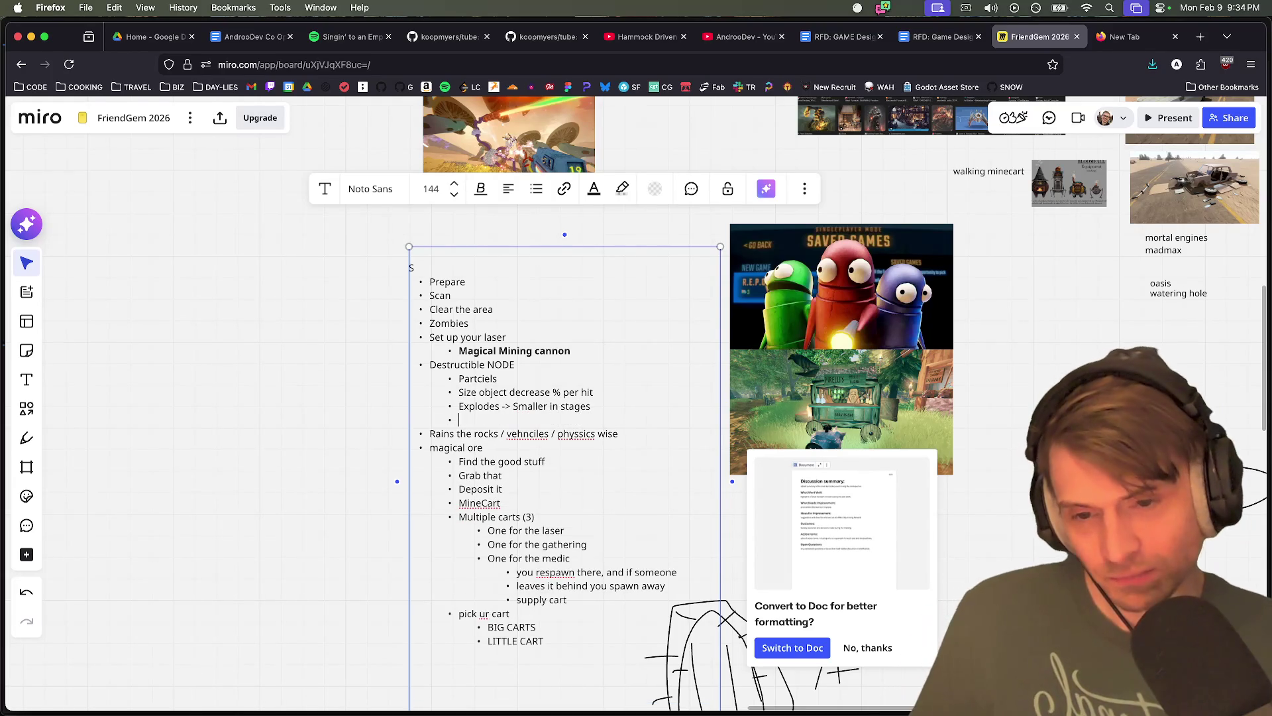
click(205, 411)
scroll(219, 406, left, 2)
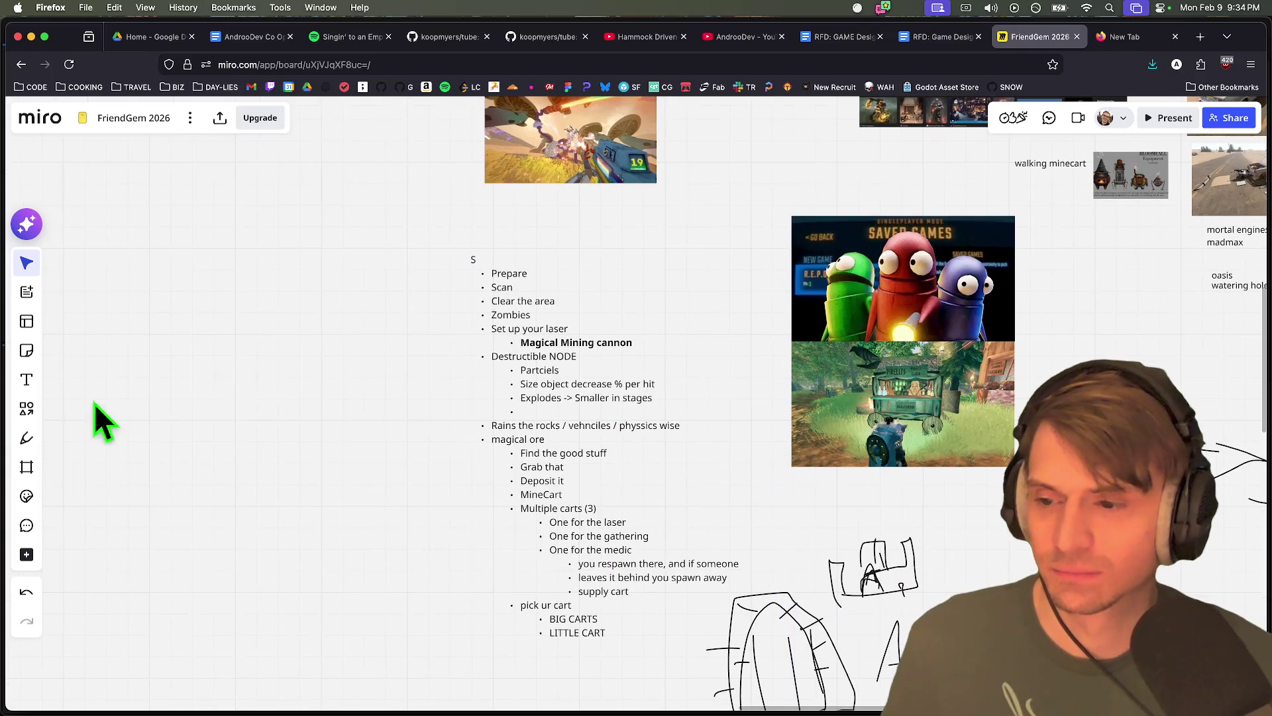
With the Pen, try and undo some trial strokes, then draw the curved left edge of the outline
click(26, 438)
scroll(356, 375, left, 3)
mouse_move(369, 274)
mouse_down()
mouse_move(313, 435)
mouse_move(401, 444)
mouse_up()
drag(379, 363, 403, 441)
key(super+z)
key(super+z)
key(super+z)
scroll(219, 295, left, 3)
scroll(219, 295, up, 2)
mouse_move(220, 200)
mouse_down()
mouse_move(334, 186)
mouse_move(547, 254)
mouse_move(639, 490)
mouse_up()
key(super+z)
mouse_move(176, 191)
mouse_down()
mouse_move(379, 232)
mouse_move(599, 331)
mouse_move(681, 341)
mouse_move(684, 640)
mouse_move(117, 443)
mouse_move(79, 478)
mouse_up()
Draw the long lower edge of the outline, undoing the stray zigzag, loop and inner strokes
scroll(371, 400, down, 2)
drag(131, 404, 708, 614)
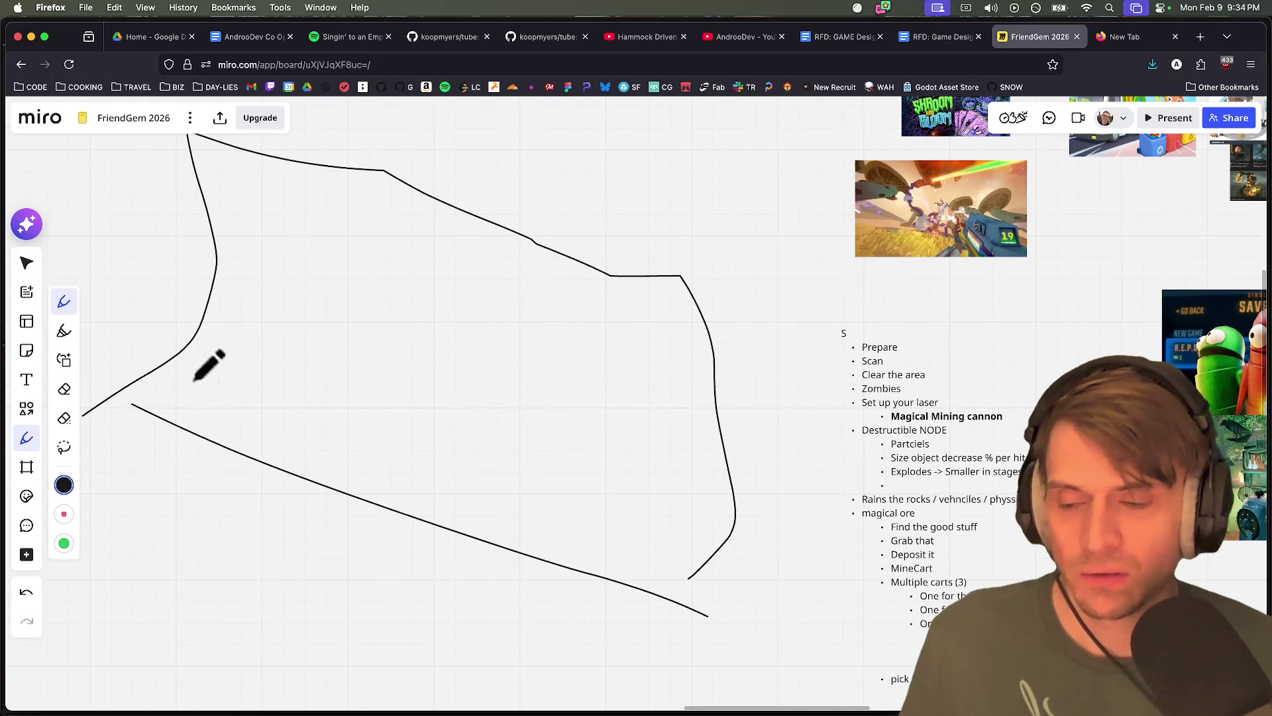
mouse_move(239, 290)
mouse_down()
mouse_move(378, 368)
mouse_move(445, 372)
mouse_move(480, 413)
mouse_up()
scroll(514, 405, down, 2)
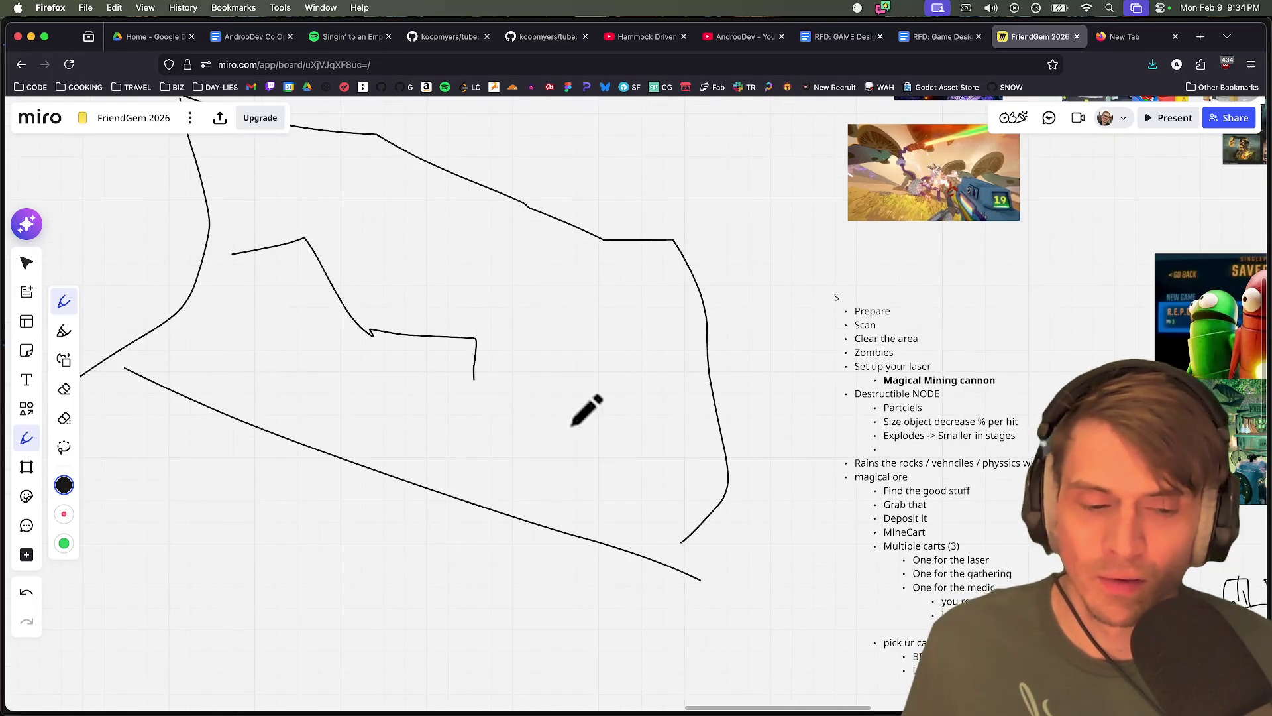
scroll(530, 391, down, 2)
mouse_move(318, 285)
mouse_down()
mouse_move(248, 341)
mouse_move(258, 403)
mouse_move(433, 467)
mouse_move(452, 285)
mouse_up()
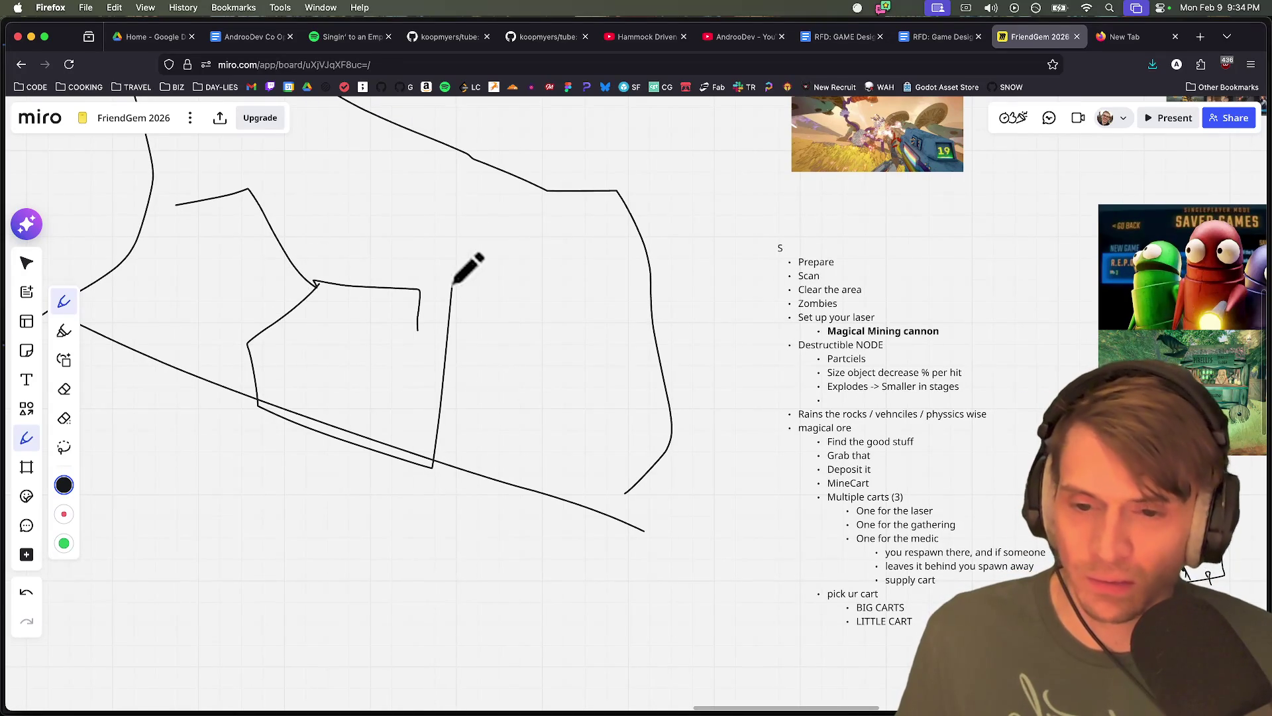
key(super+z)
key(super+z)
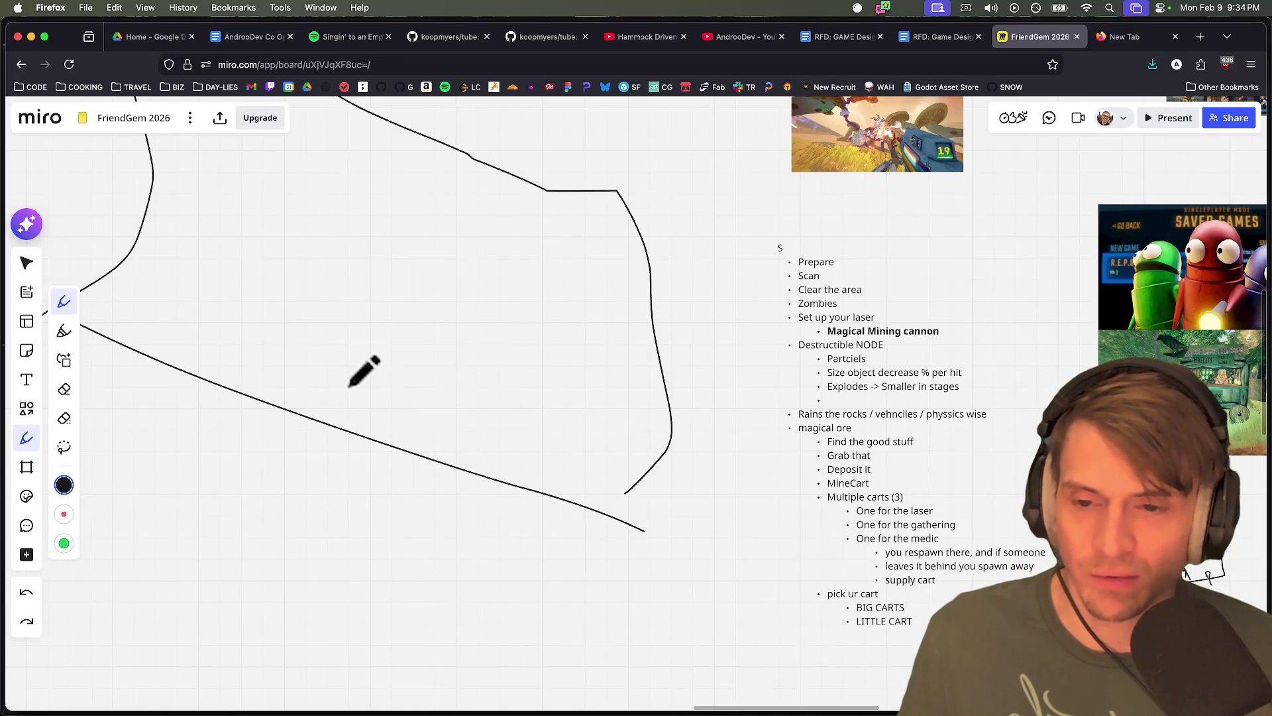
key(super+z)
scroll(198, 344, left, 2)
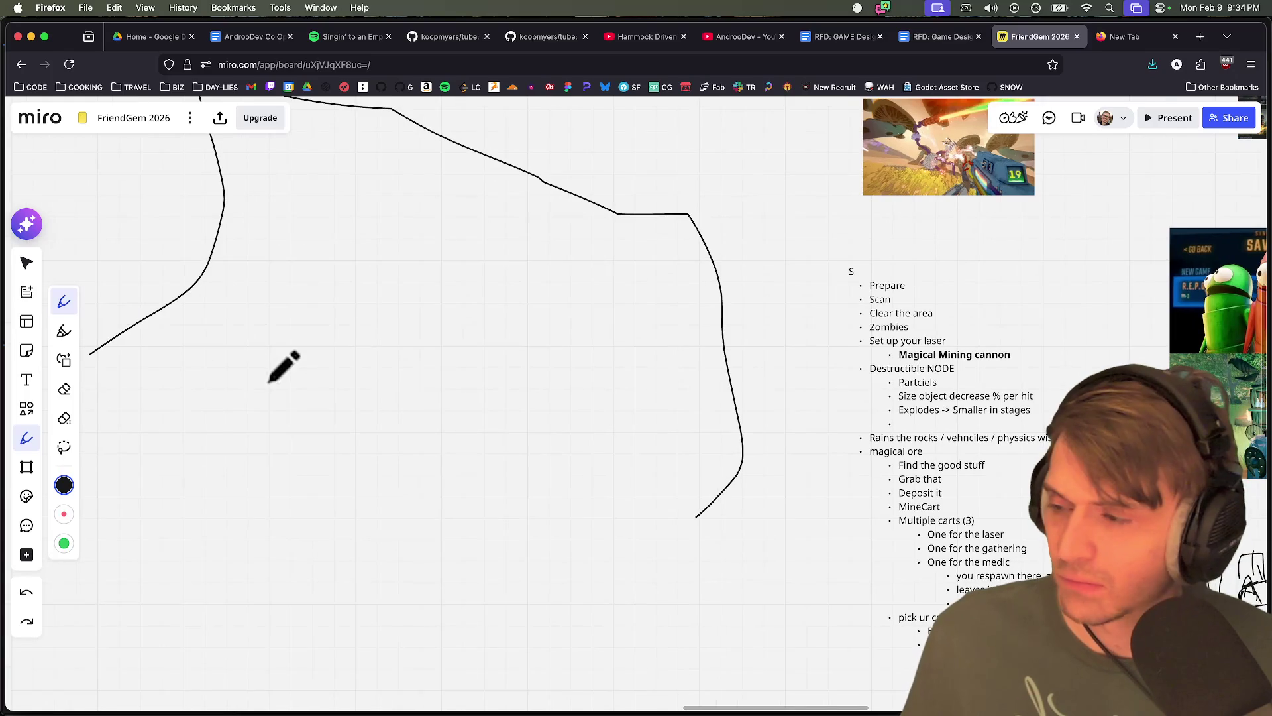
drag(314, 415, 306, 308)
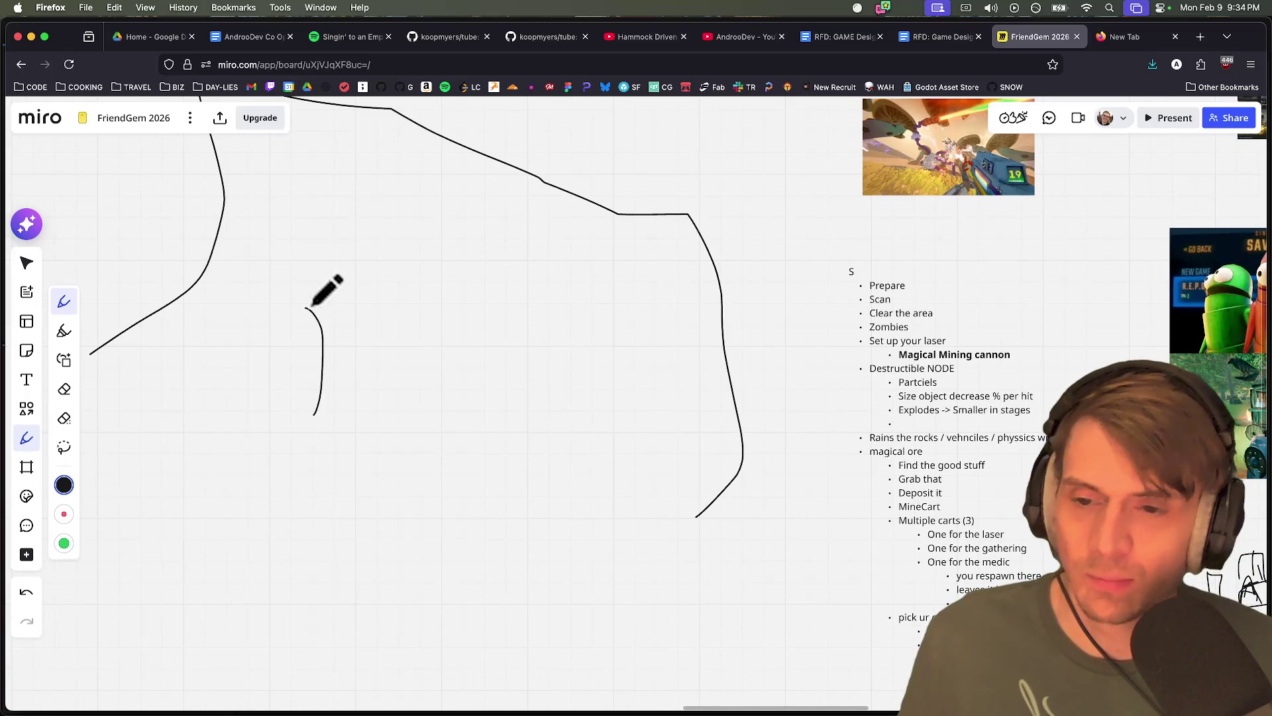
key(super+z)
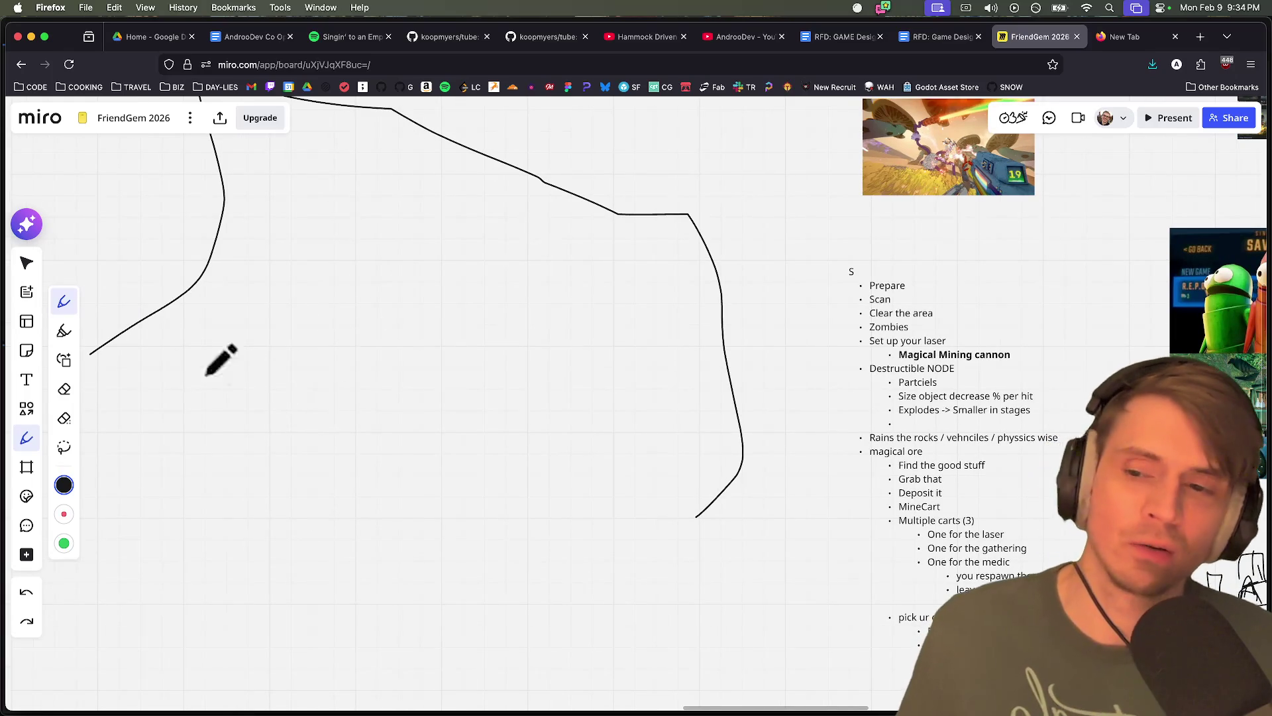
mouse_move(104, 352)
mouse_down()
mouse_move(254, 362)
mouse_move(814, 530)
mouse_up()
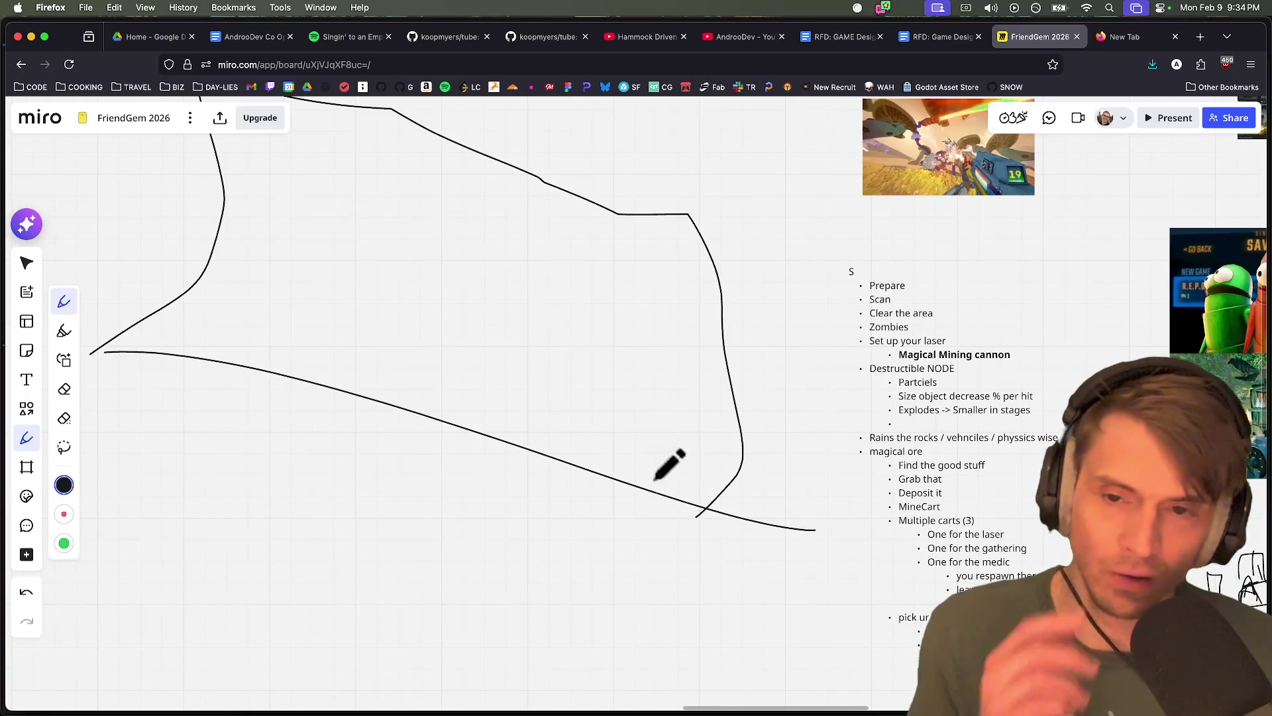
scroll(669, 523, up, 2)
scroll(658, 463, up, 6)
scroll(497, 446, right, 4)
scroll(298, 400, down, 5)
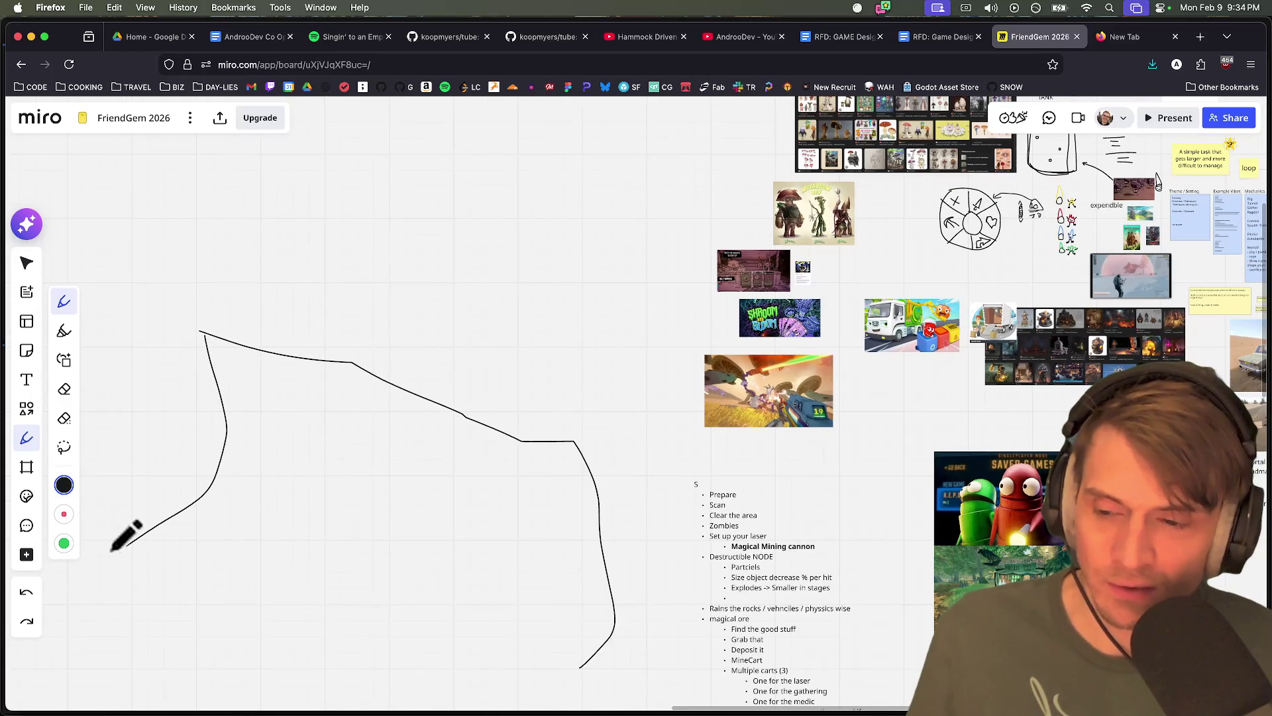
scroll(400, 597, left, 2)
scroll(401, 596, down, 1)
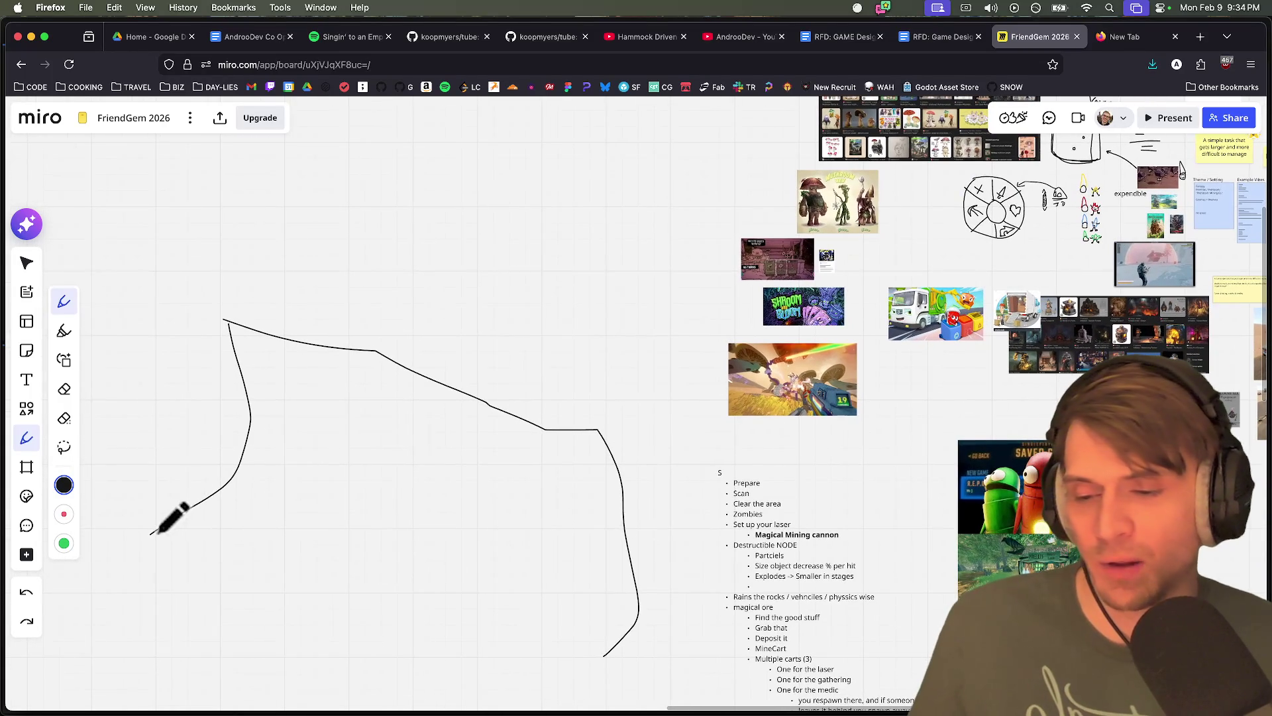
scroll(609, 563, down, 3)
scroll(609, 564, right, 1)
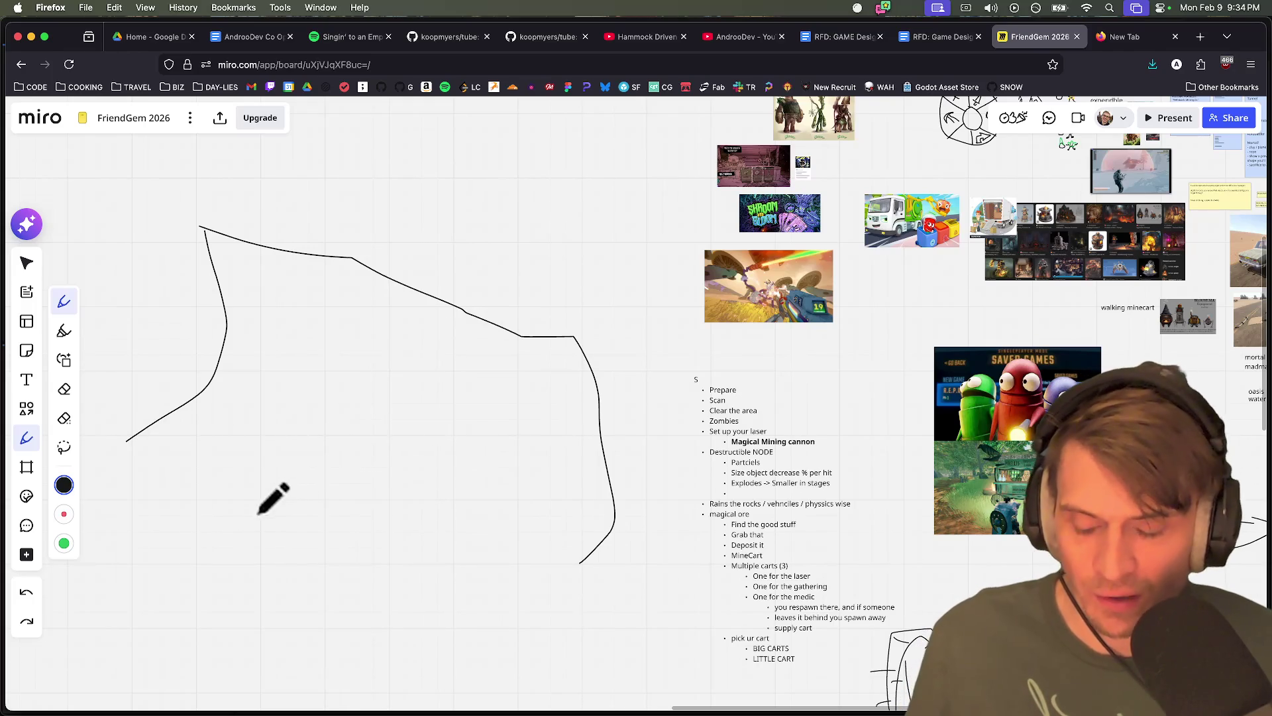
Replace the house-shaped inner stroke with a peaked mound plus base and detail lines
mouse_move(277, 466)
mouse_down()
mouse_move(298, 421)
mouse_move(339, 412)
mouse_move(358, 388)
mouse_move(400, 427)
mouse_move(439, 538)
mouse_move(341, 587)
mouse_move(271, 582)
mouse_up()
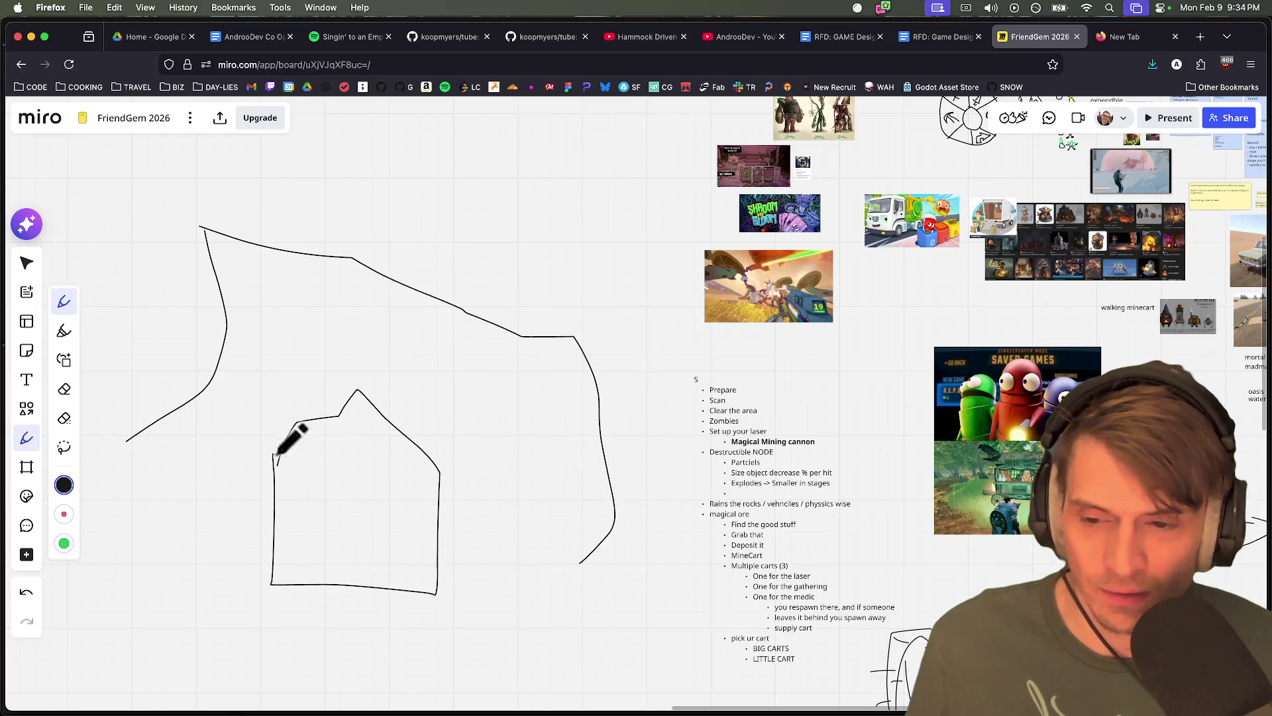
key(super+z)
mouse_move(290, 508)
mouse_down()
mouse_move(354, 383)
mouse_move(451, 437)
mouse_move(398, 570)
mouse_move(294, 510)
mouse_up()
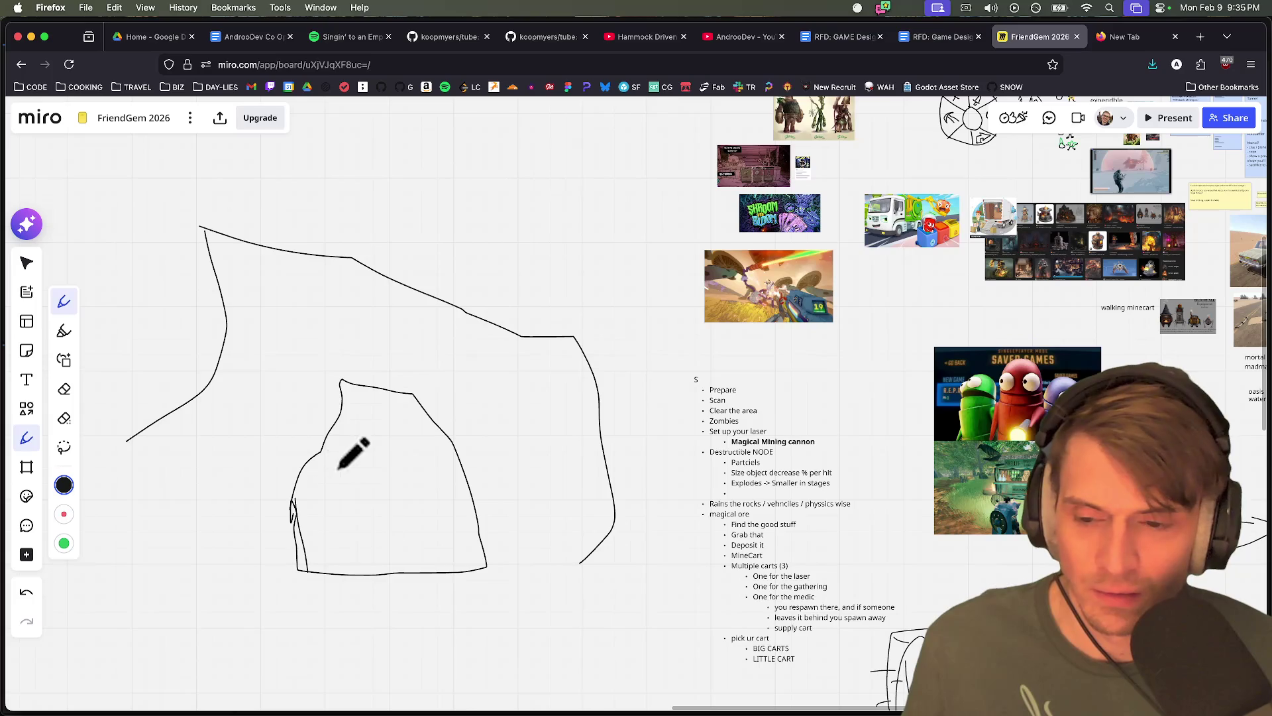
mouse_move(346, 384)
mouse_down()
mouse_move(358, 457)
mouse_move(286, 552)
mouse_move(477, 582)
mouse_move(480, 547)
mouse_up()
mouse_move(457, 480)
mouse_down()
mouse_move(496, 432)
mouse_move(470, 477)
mouse_move(393, 444)
mouse_move(410, 456)
mouse_up()
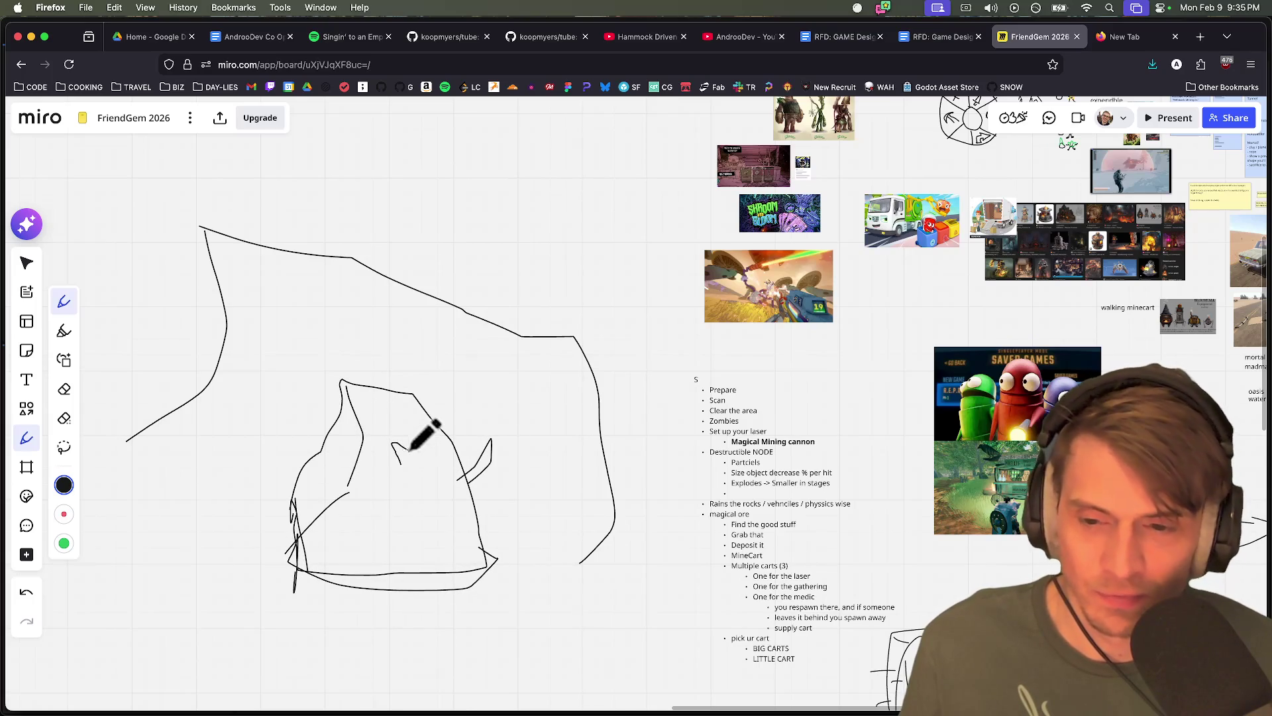
drag(292, 434, 336, 460)
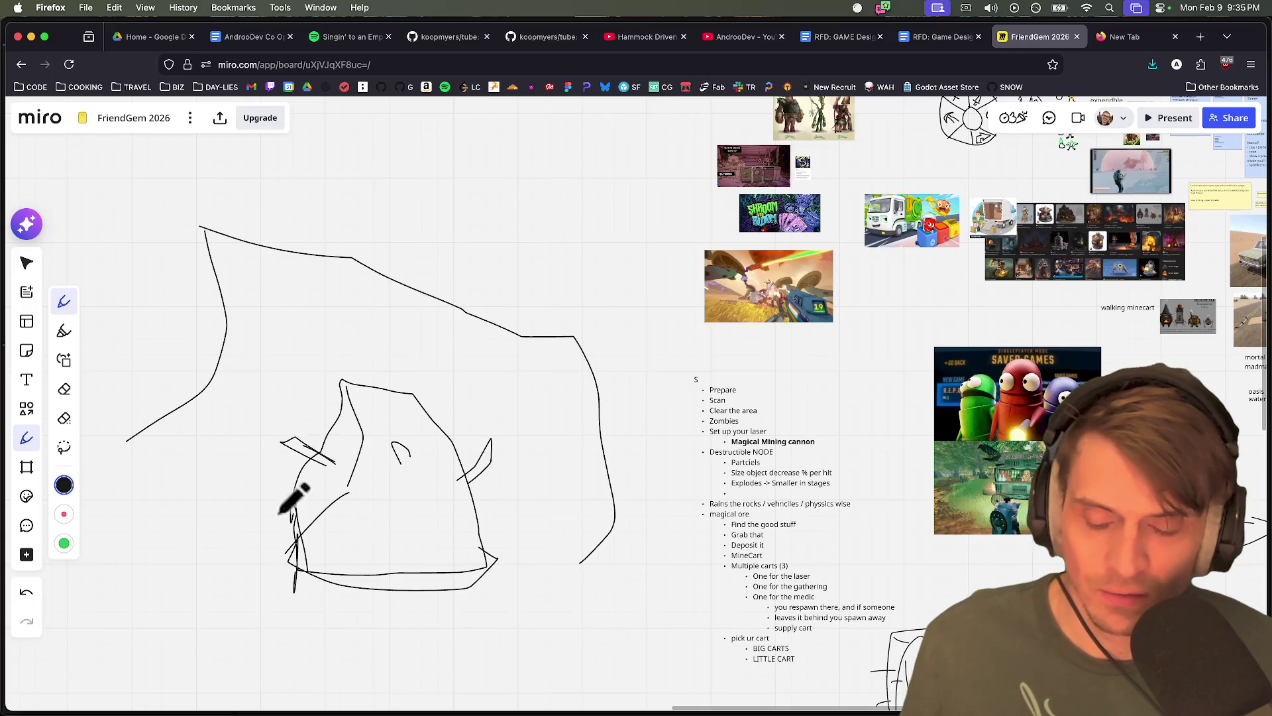
Draw a long straight tool handle from the blade to the mound, thickened with parallel strokes
scroll(326, 446, down, 5)
mouse_move(144, 563)
mouse_down()
mouse_move(129, 623)
mouse_move(219, 562)
mouse_move(147, 570)
mouse_move(525, 355)
mouse_up()
key(ctrl+z)
drag(205, 561, 397, 427)
drag(207, 548, 361, 439)
drag(210, 548, 351, 462)
drag(255, 518, 398, 430)
drag(218, 533, 377, 445)
scroll(235, 573, down, 3)
Sketch a long leftward arrow pointing toward the mound, with an arrowhead and round head at lower right
drag(778, 612, 660, 449)
drag(677, 495, 718, 459)
scroll(530, 503, left, 4)
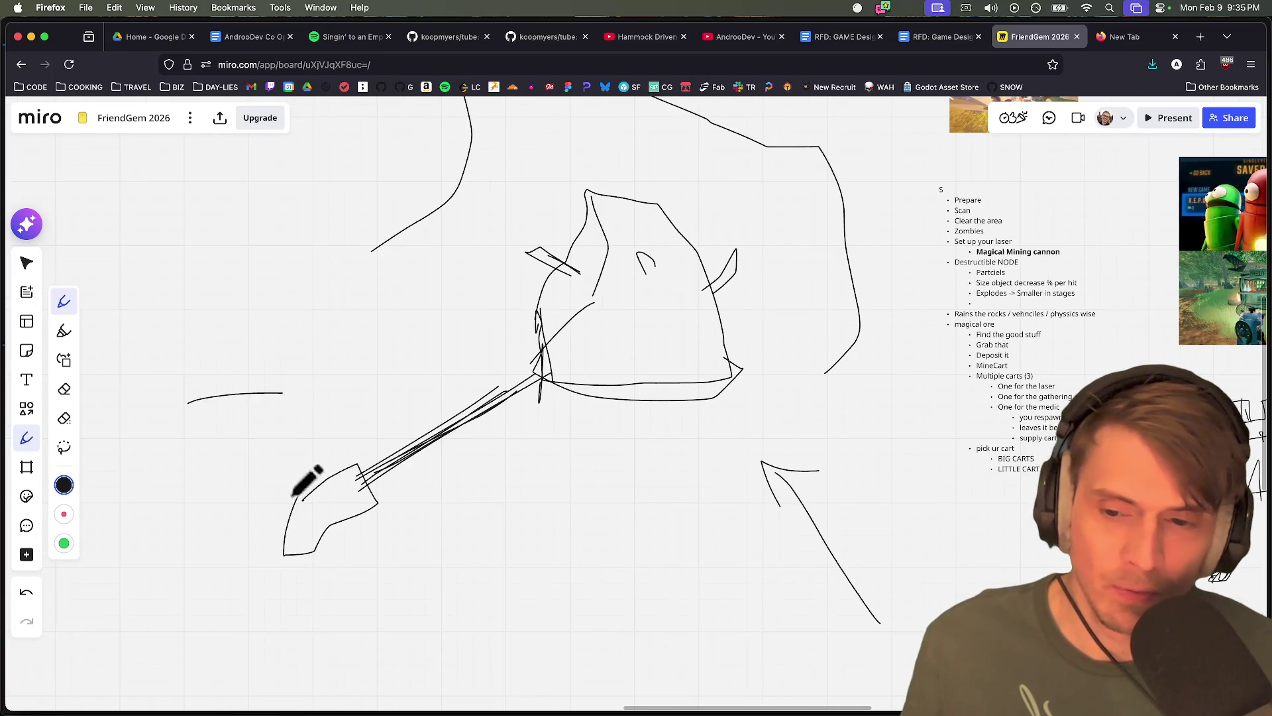
mouse_move(757, 622)
mouse_down()
mouse_move(569, 573)
mouse_move(594, 604)
mouse_up()
mouse_move(814, 578)
mouse_down()
mouse_move(809, 563)
mouse_move(798, 630)
mouse_move(822, 639)
mouse_up()
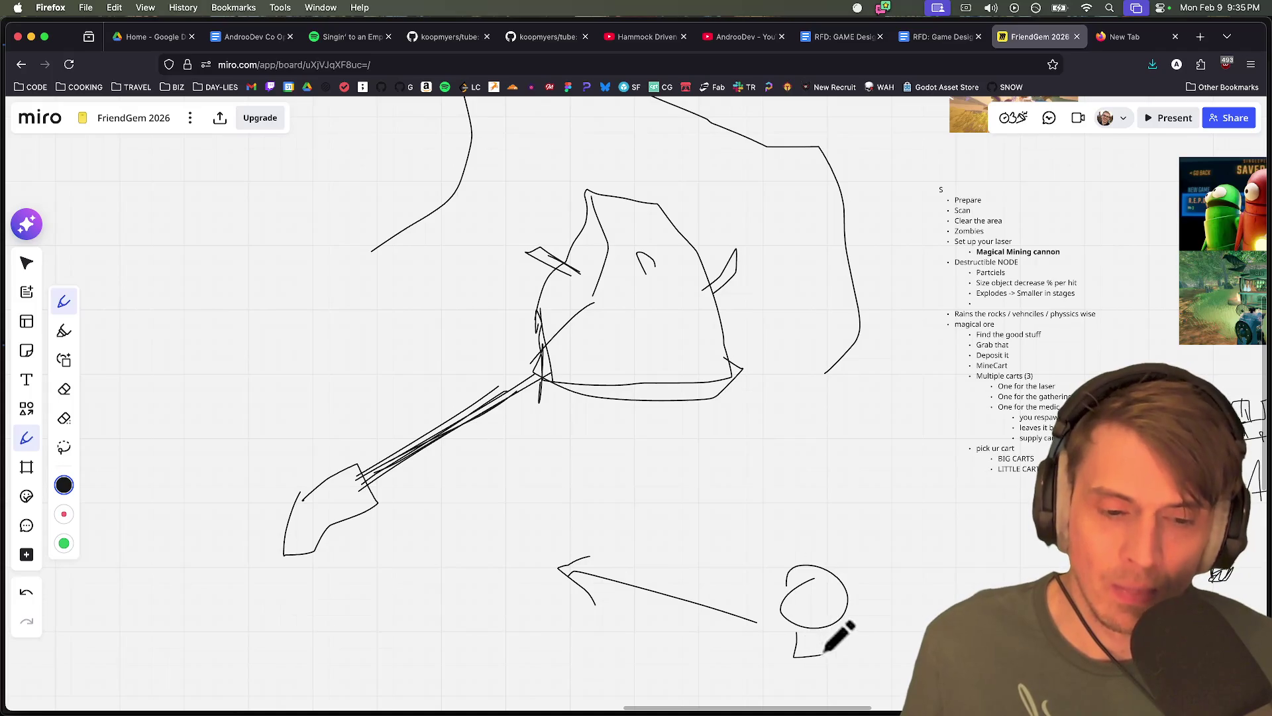
Give the lower-right figure a neck and face and add another arrow, undoing a misdrawn oval
mouse_move(810, 595)
mouse_down()
mouse_move(805, 606)
mouse_move(836, 587)
mouse_up()
click(826, 594)
drag(130, 298, 256, 380)
scroll(280, 356, left, 2)
scroll(280, 356, up, 1)
mouse_move(99, 275)
mouse_down()
mouse_move(147, 325)
mouse_move(160, 321)
mouse_move(142, 286)
mouse_up()
key(super+z)
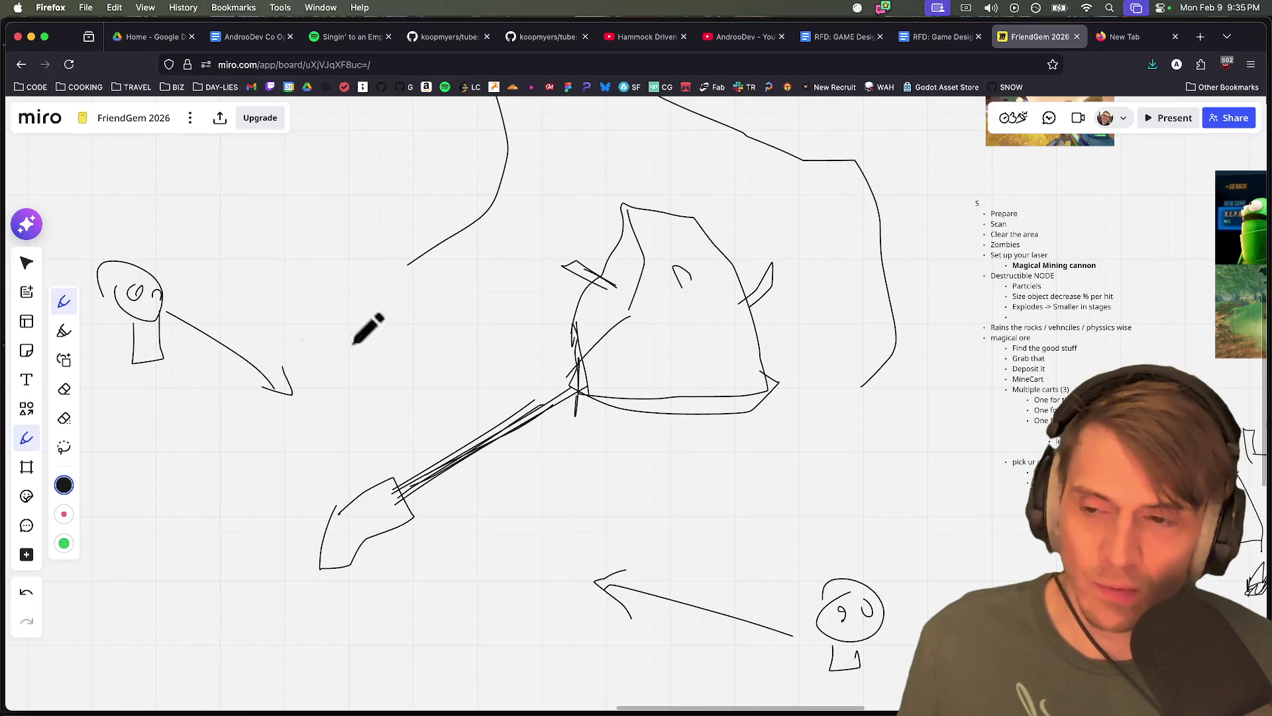
scroll(397, 325, right, 4)
scroll(397, 325, down, 2)
scroll(386, 375, down, 3)
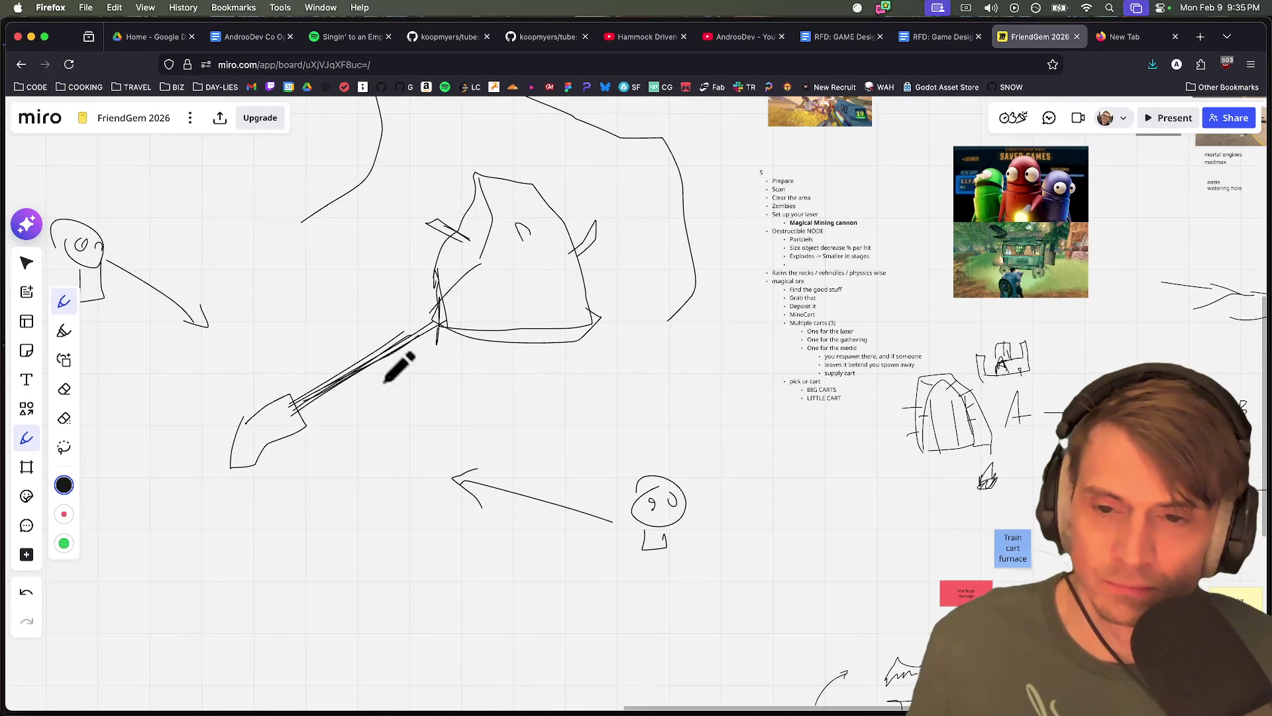
scroll(554, 270, up, 2)
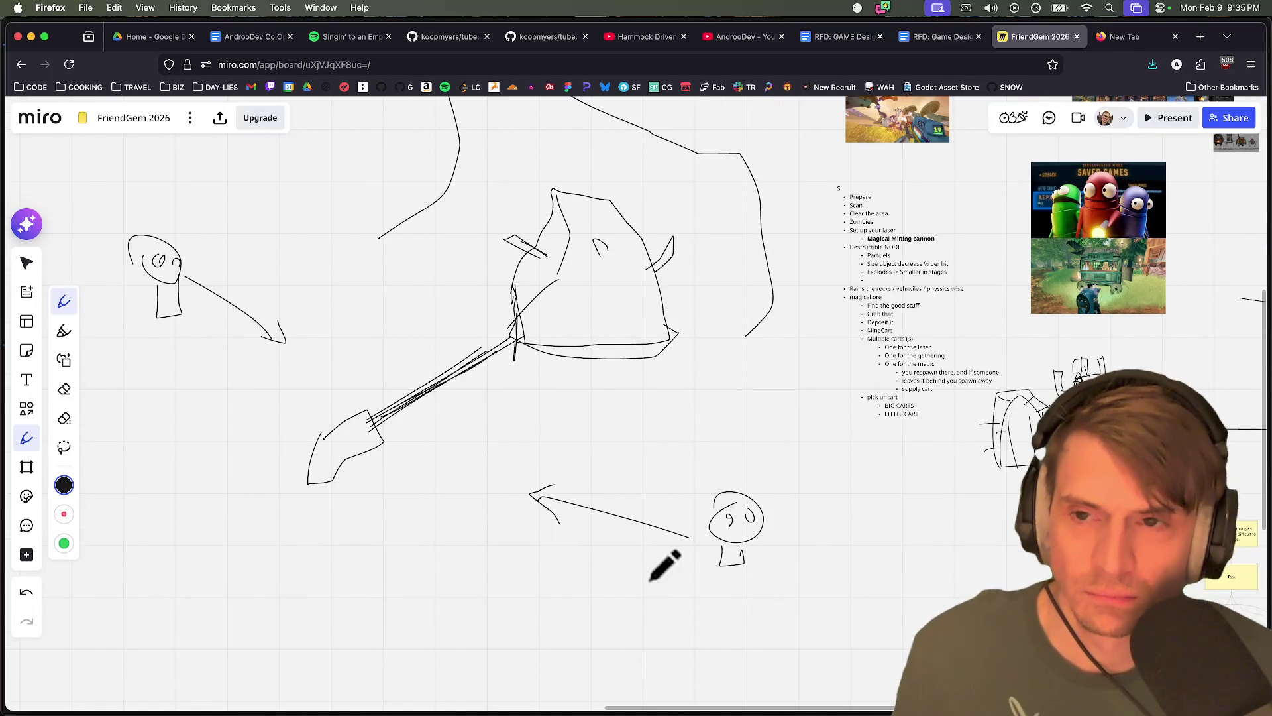
scroll(605, 534, down, 3)
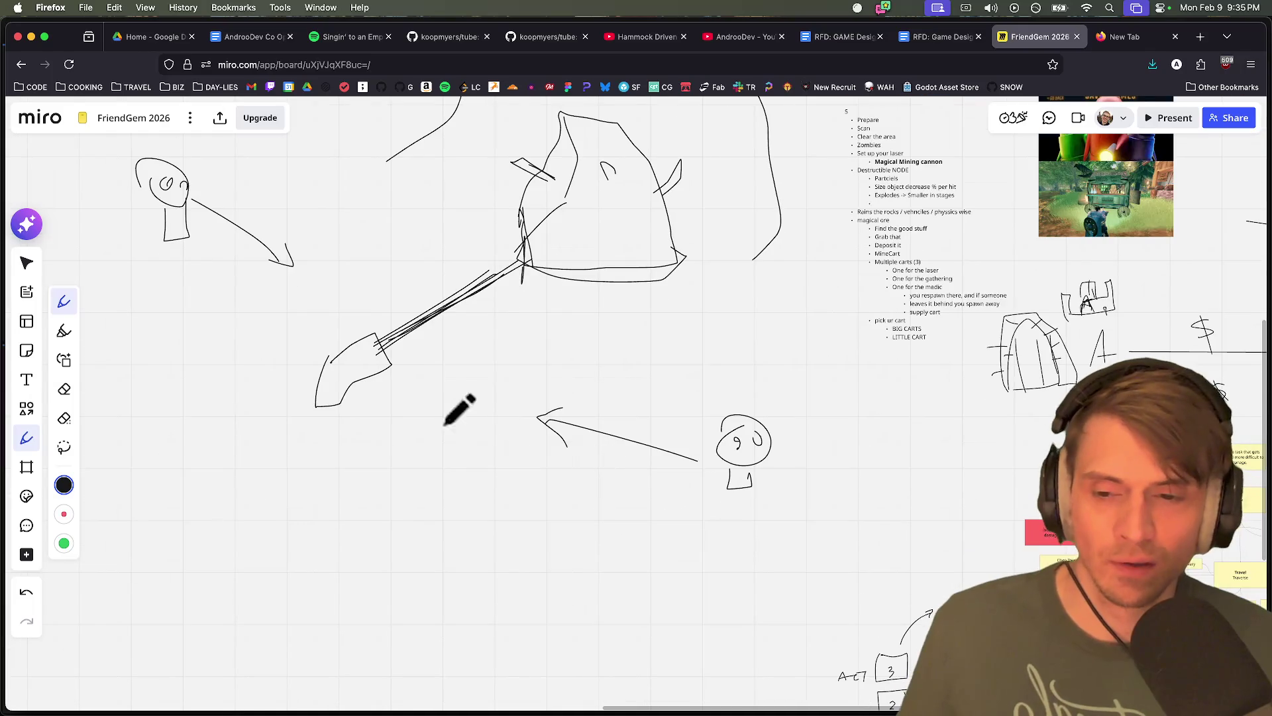
scroll(520, 455, left, 3)
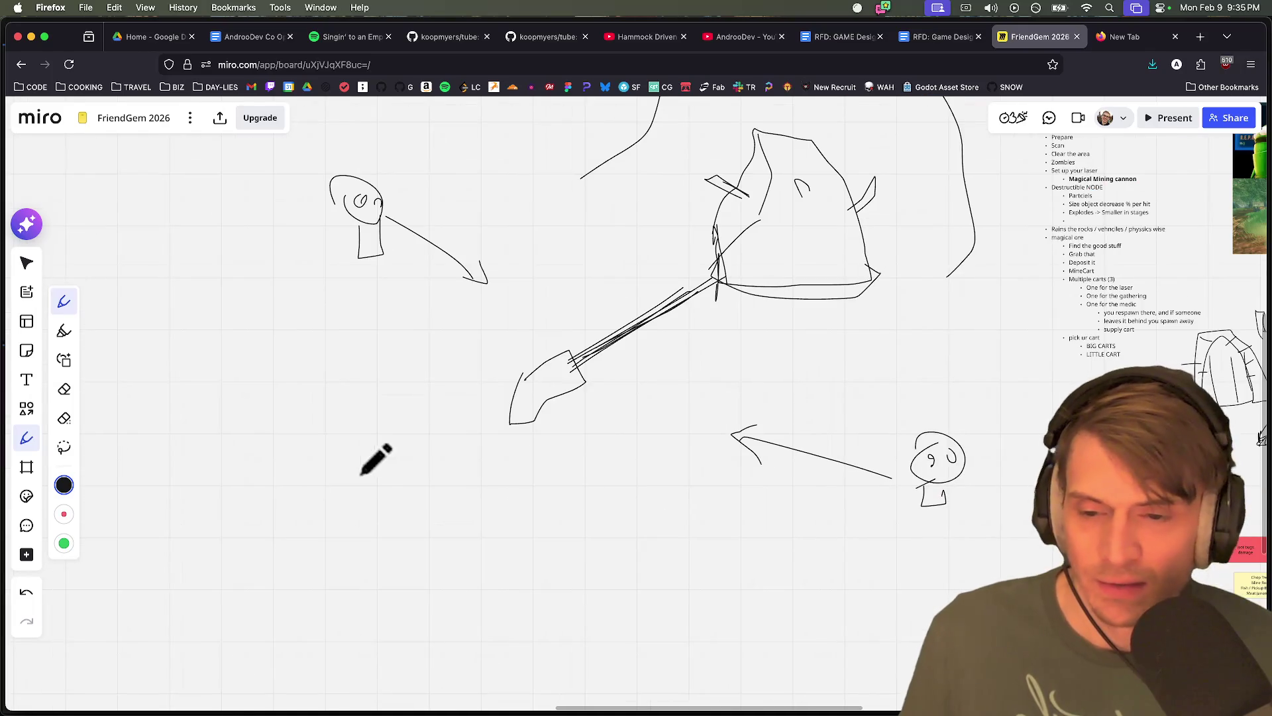
Sketch a small stick figure with arms and legs beside the blade and add strokes along the handle
mouse_move(442, 386)
mouse_down()
mouse_move(451, 368)
mouse_move(422, 411)
mouse_move(431, 416)
mouse_up()
mouse_move(619, 404)
mouse_down()
mouse_move(639, 434)
mouse_move(622, 471)
mouse_move(635, 452)
mouse_up()
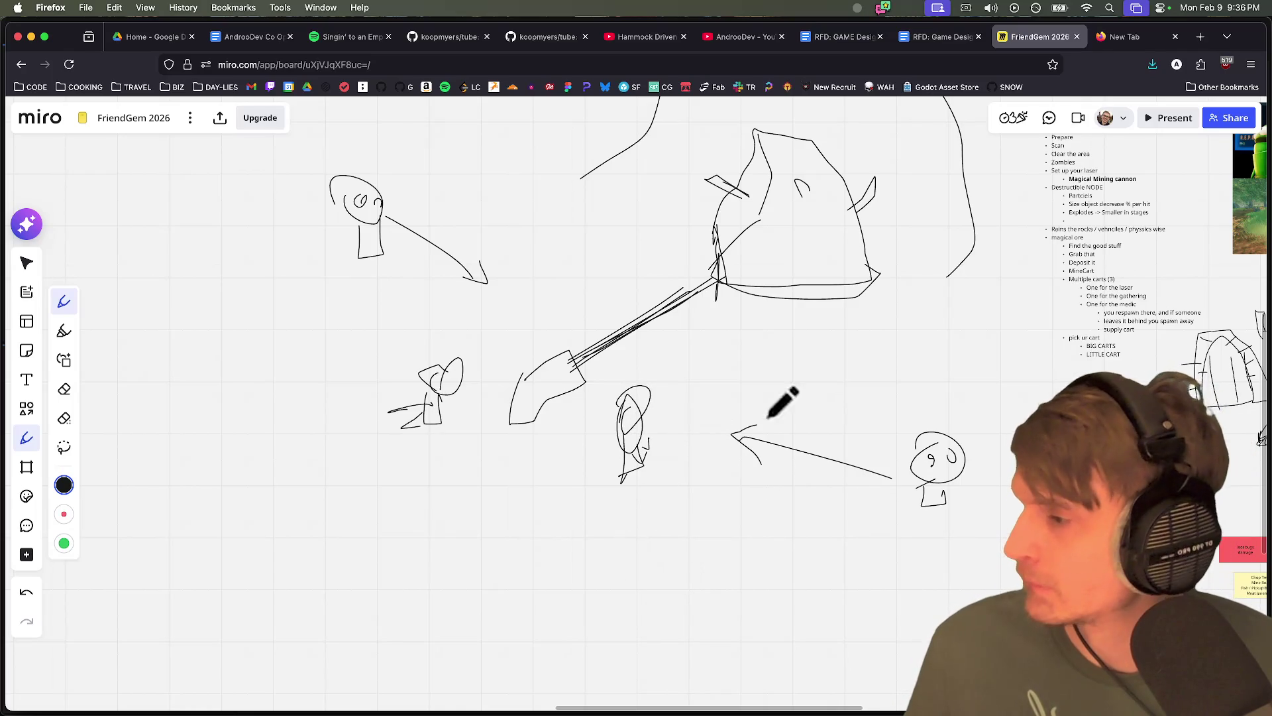
scroll(728, 443, up, 3)
scroll(729, 444, right, 3)
scroll(729, 371, up, 2)
mouse_move(592, 458)
mouse_down()
mouse_move(625, 384)
mouse_move(605, 412)
mouse_move(610, 389)
mouse_move(670, 361)
mouse_up()
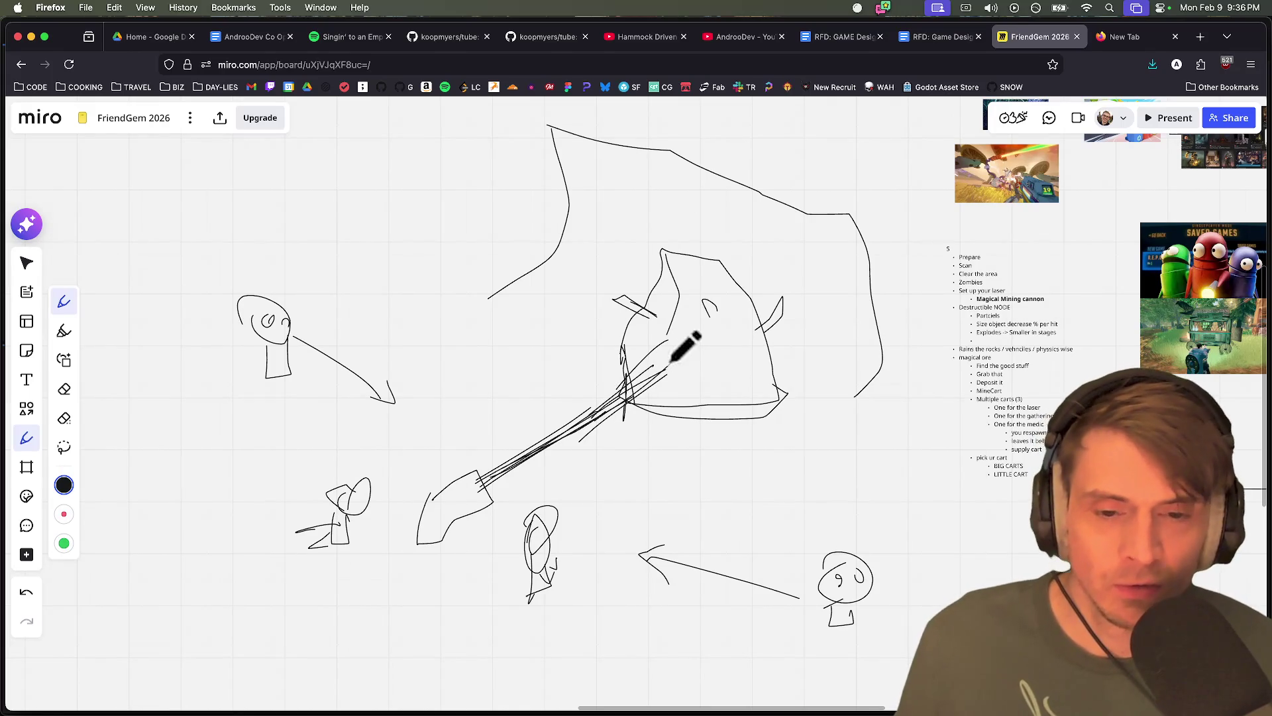
Add lines and arcs across the large outer shape's right side and near its top-left
scroll(683, 373, up, 2)
scroll(684, 373, right, 2)
scroll(647, 373, up, 2)
scroll(647, 373, left, 3)
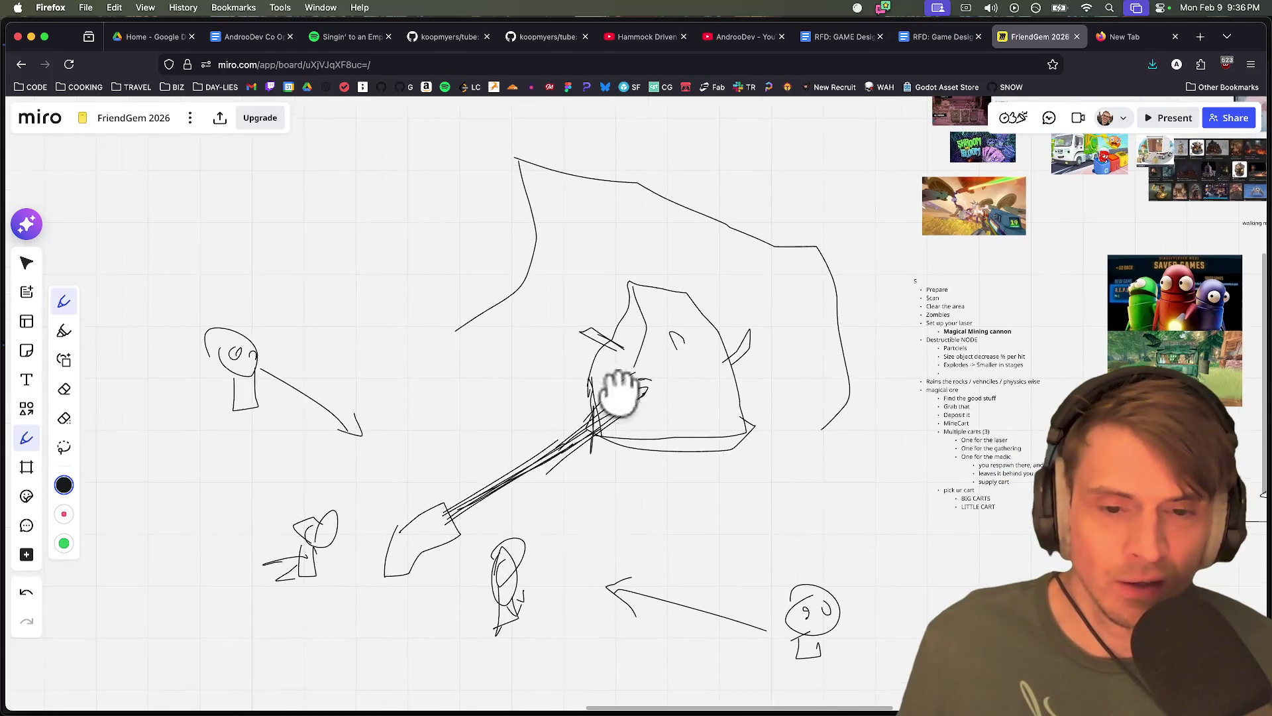
drag(491, 375, 646, 457)
drag(743, 493, 880, 520)
mouse_move(746, 490)
mouse_down()
mouse_move(871, 533)
mouse_move(840, 244)
mouse_move(925, 463)
mouse_up()
drag(774, 281, 892, 520)
mouse_move(554, 188)
mouse_down()
mouse_move(543, 371)
mouse_move(591, 264)
mouse_up()
scroll(708, 361, right, 3)
scroll(707, 361, right, 4)
scroll(596, 344, left, 15)
In empty board space, draw a large box outline with a rounded lump inside it
scroll(828, 298, down, 5)
scroll(788, 362, down, 4)
mouse_move(697, 223)
mouse_down()
mouse_move(469, 210)
mouse_move(787, 583)
mouse_move(501, 246)
mouse_up()
drag(559, 441, 567, 479)
mouse_move(571, 398)
mouse_down()
mouse_move(676, 343)
mouse_move(560, 461)
mouse_up()
scroll(670, 446, right, 2)
scroll(670, 446, down, 1)
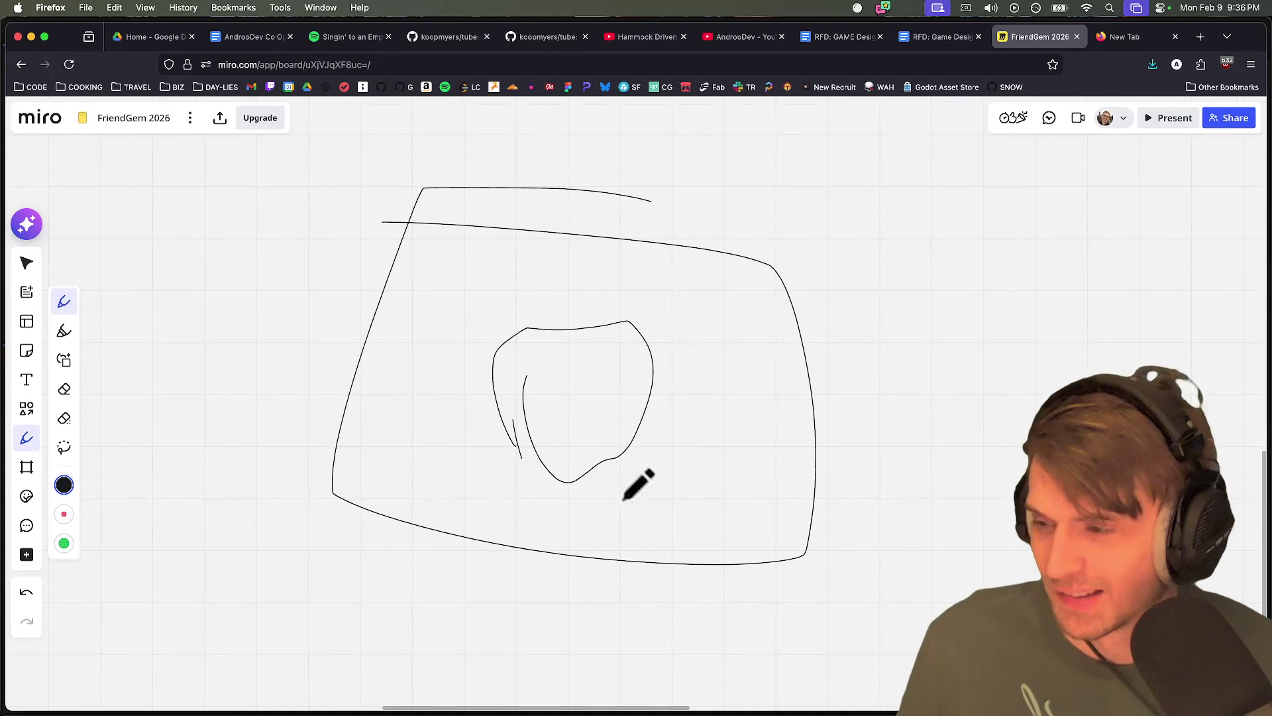
scroll(609, 478, down, 1)
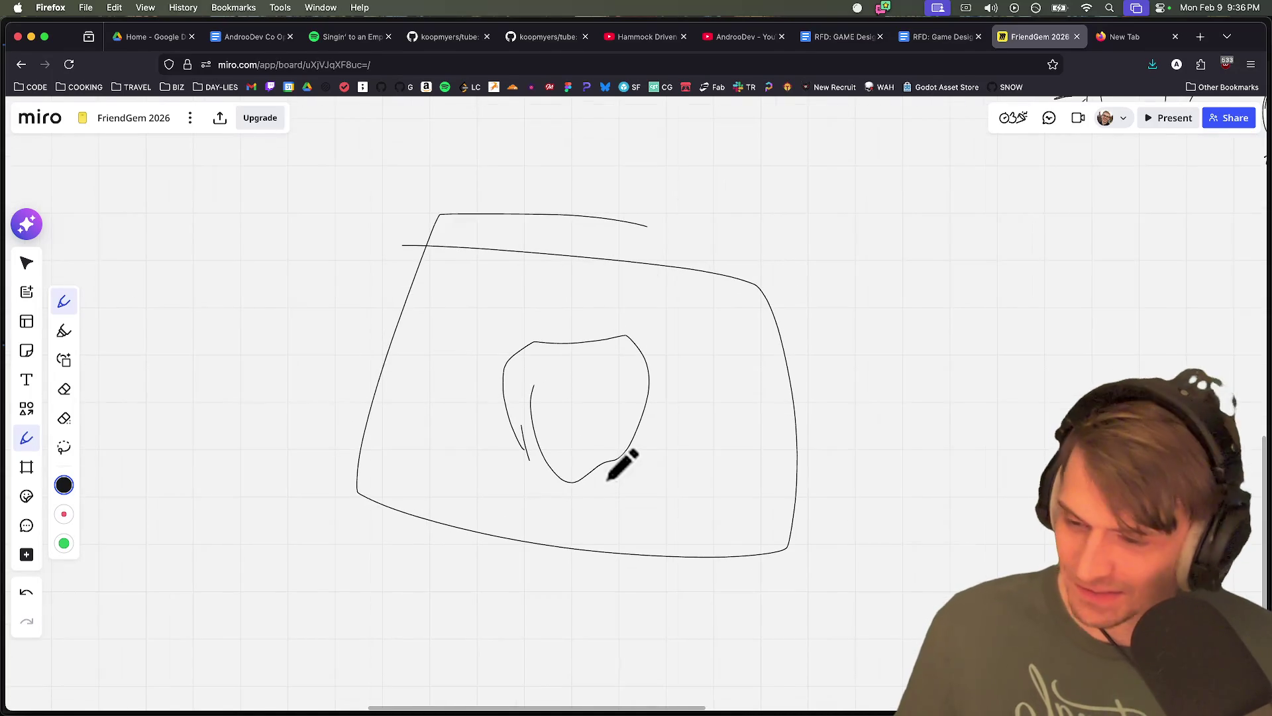
scroll(607, 479, up, 2)
scroll(607, 477, down, 5)
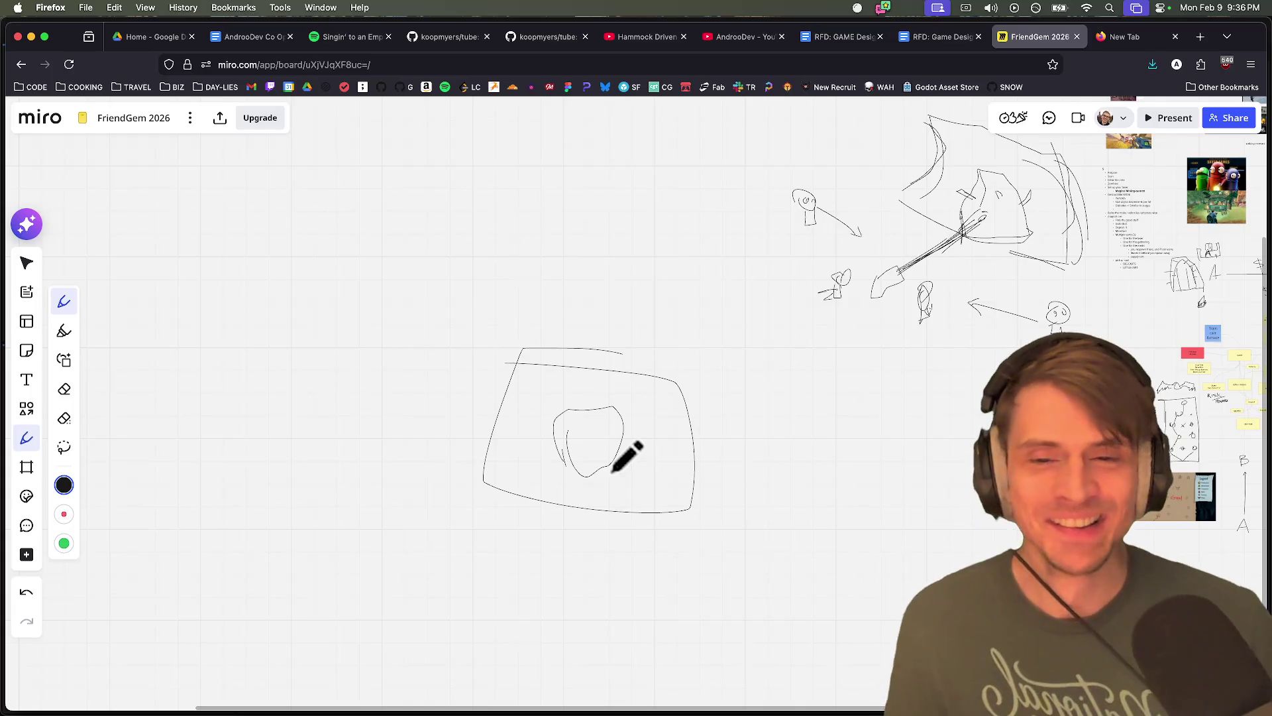
key(super+Tab)
key(super+Tab)
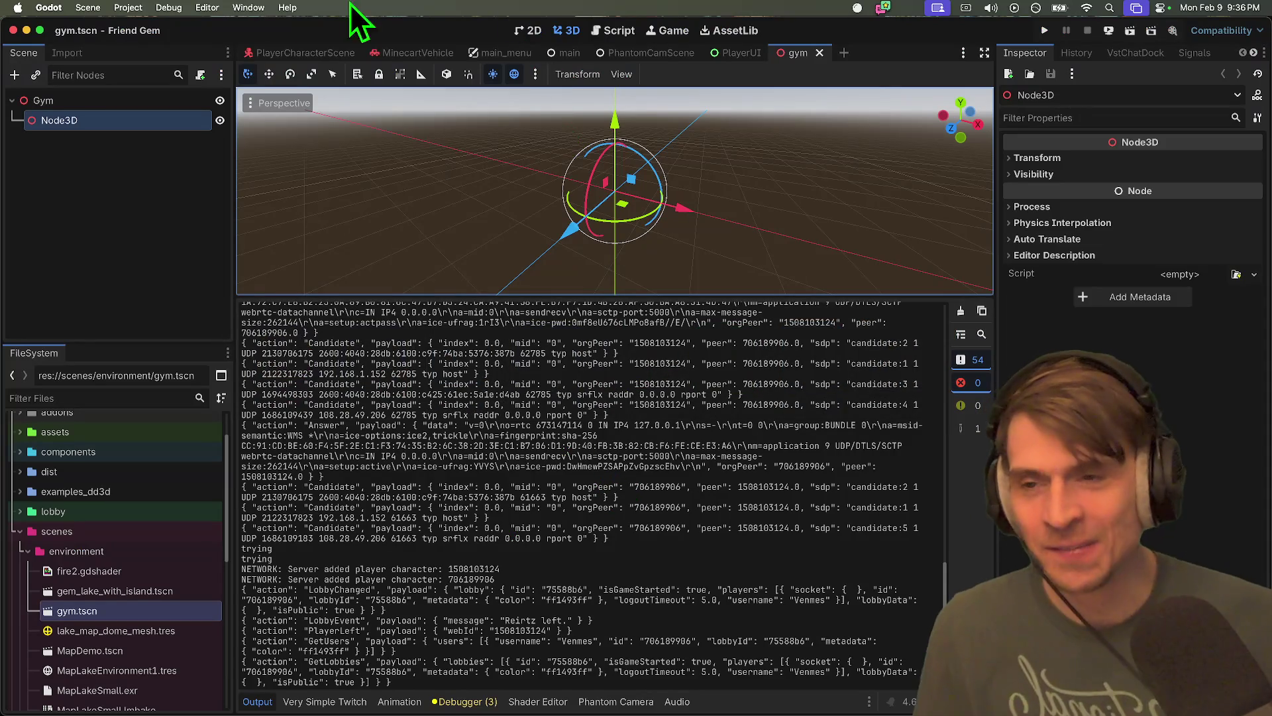
In Godot, check Customize Run Instances: multiple instances enabled, count 3, then return to Miro
click(169, 7)
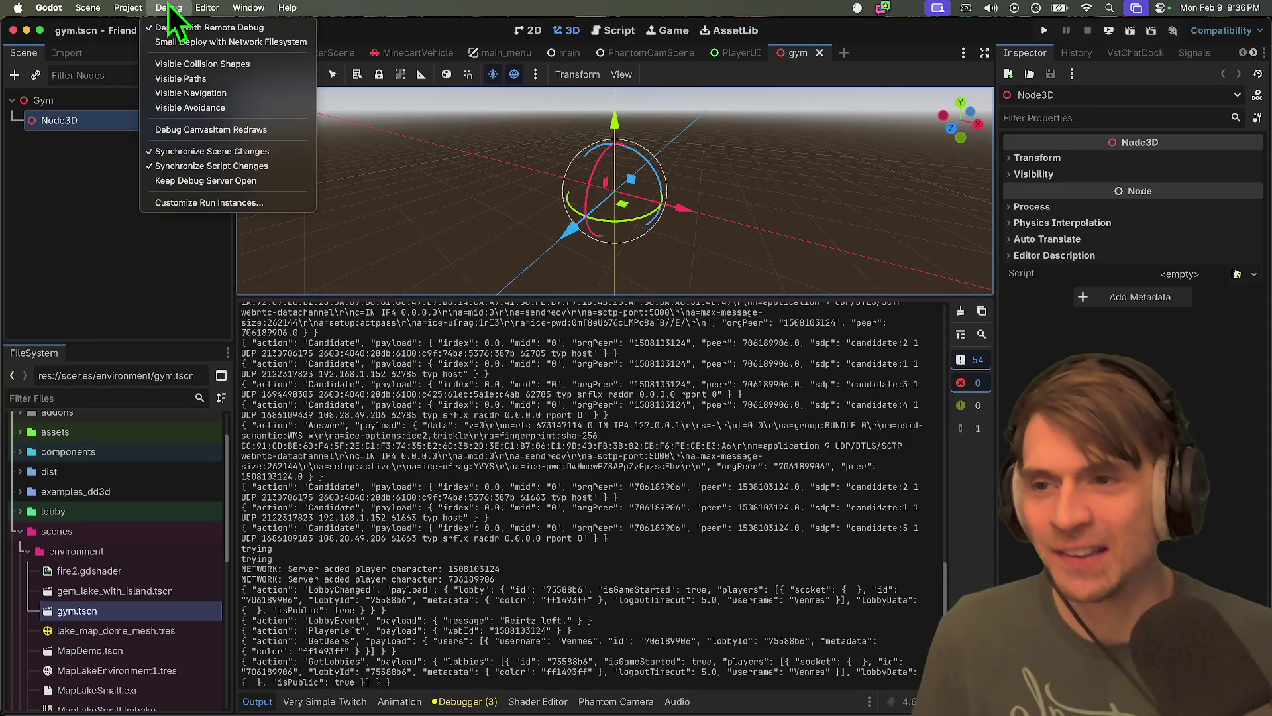
click(202, 202)
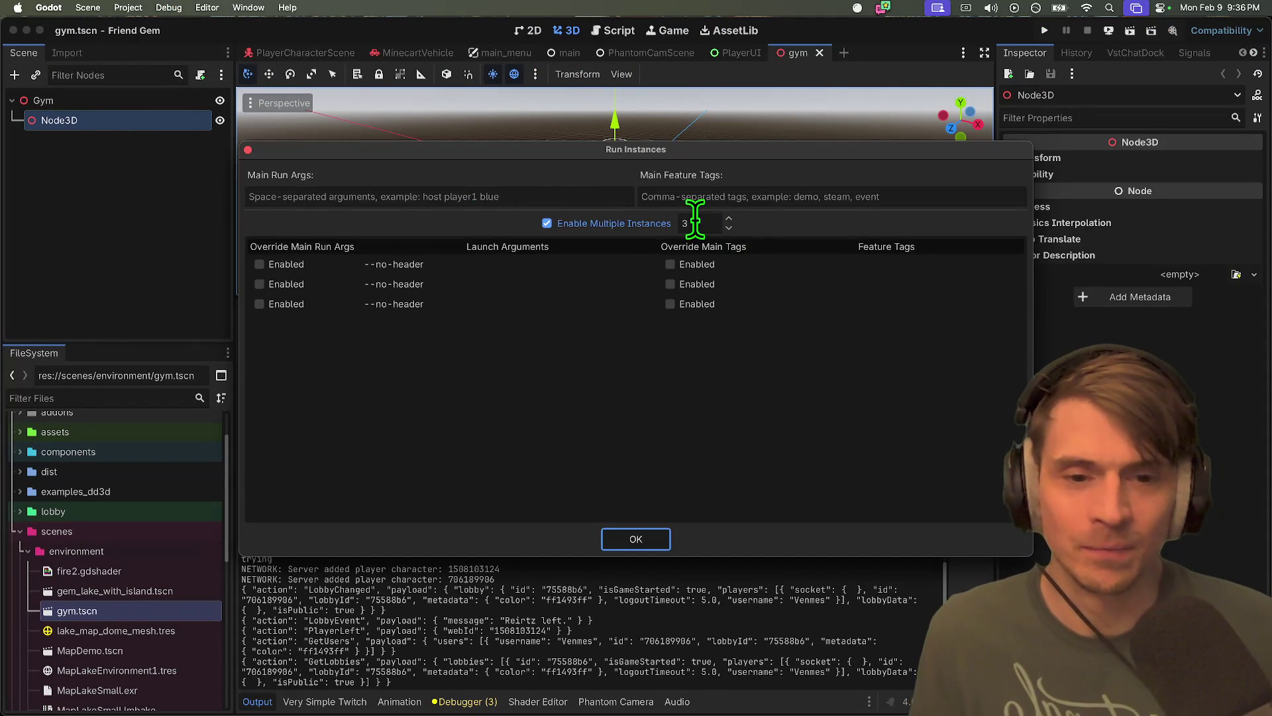
click(750, 261)
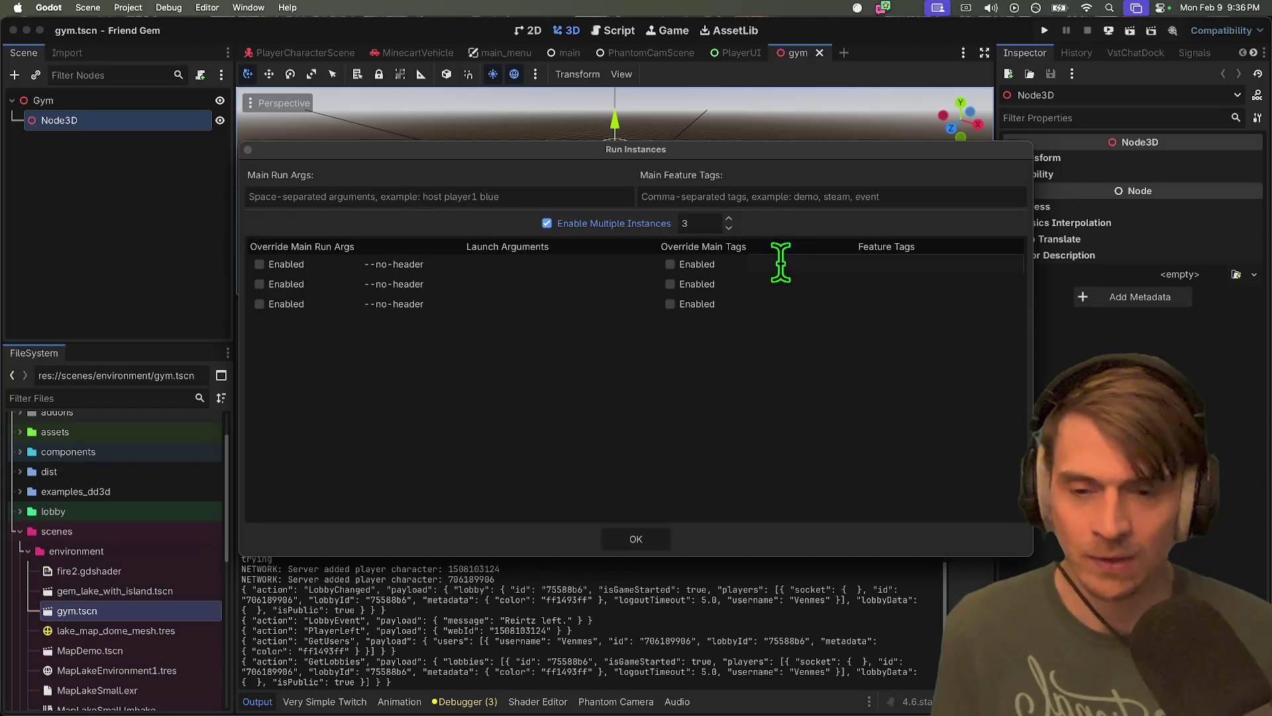
key(super+Tab)
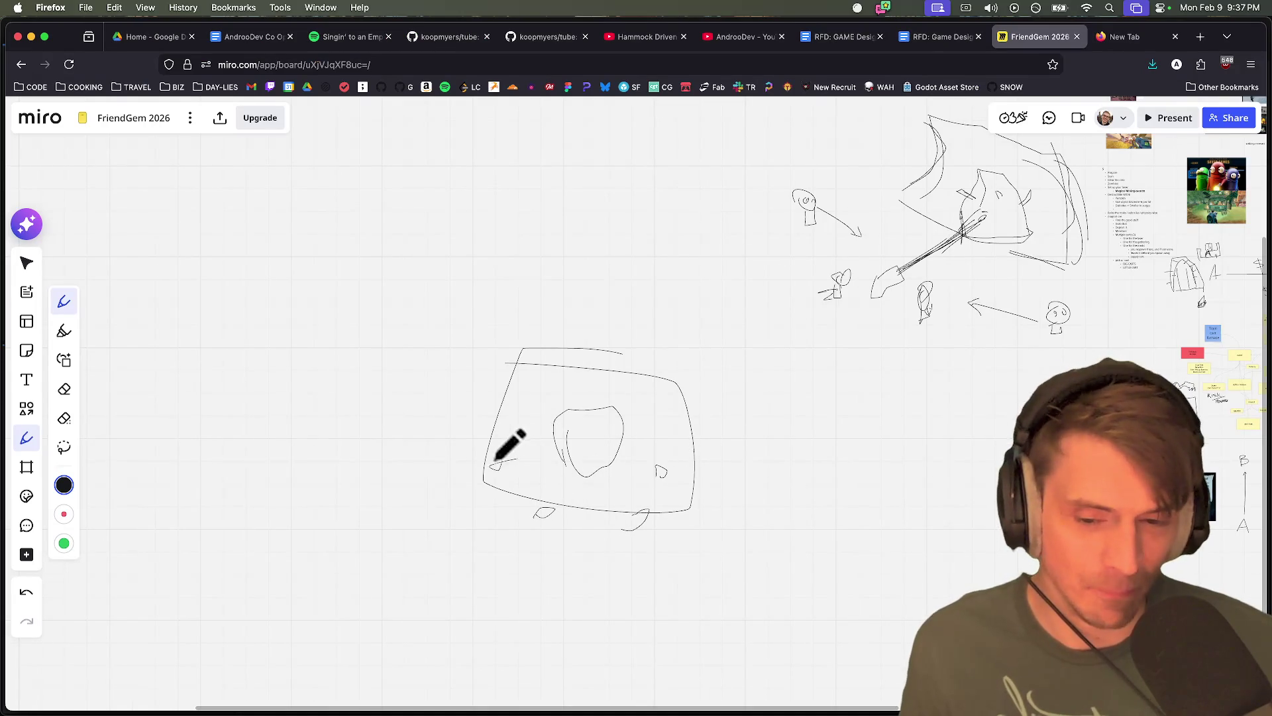
Cross out the lump with an X and add a 'Destructible Object' text label below the sketch
drag(626, 397, 547, 465)
mouse_move(566, 395)
mouse_down()
mouse_move(609, 460)
mouse_move(676, 471)
mouse_up()
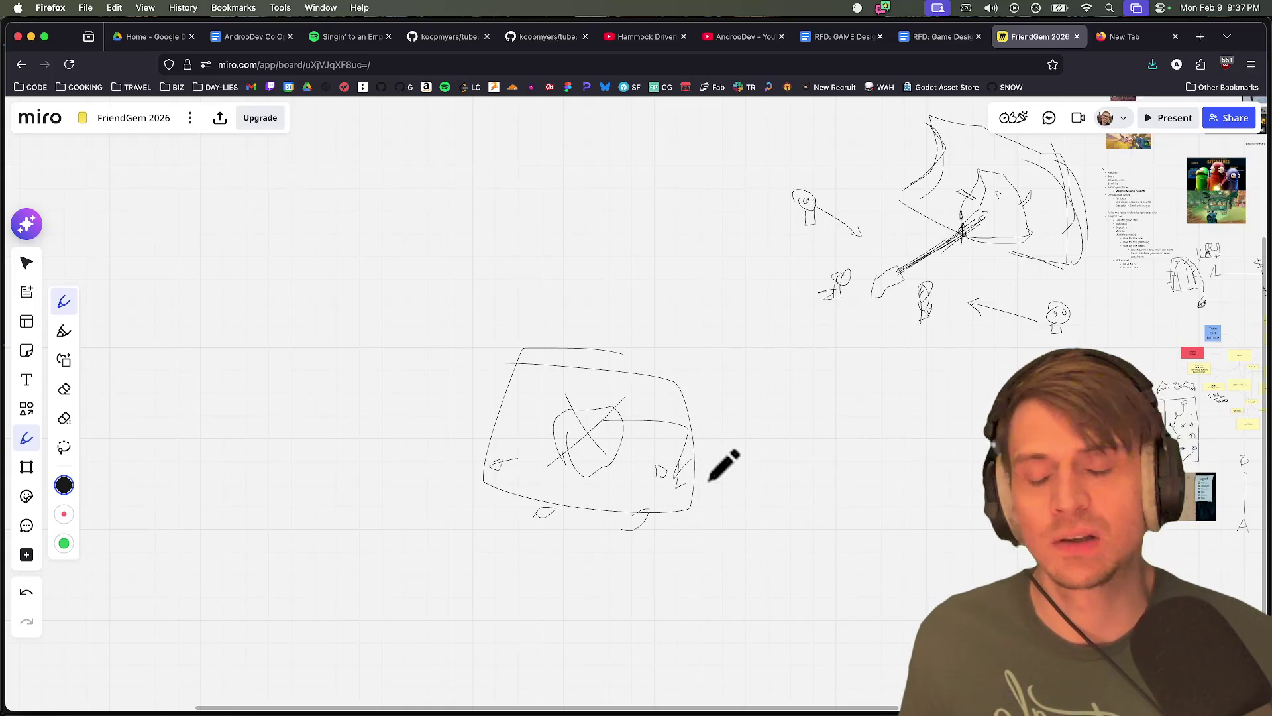
scroll(687, 364, down, 5)
key(t)
drag(565, 451, 765, 486)
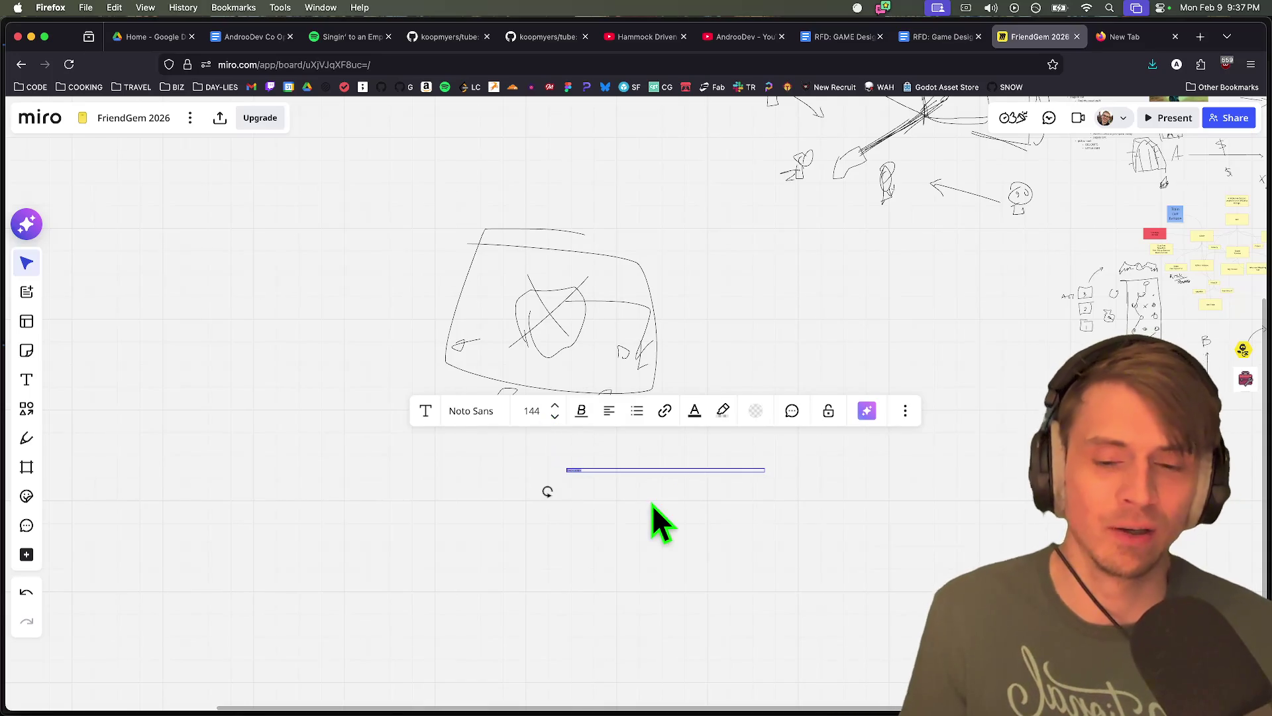
scroll(625, 506, up, 5)
key(Right)
key(Return)
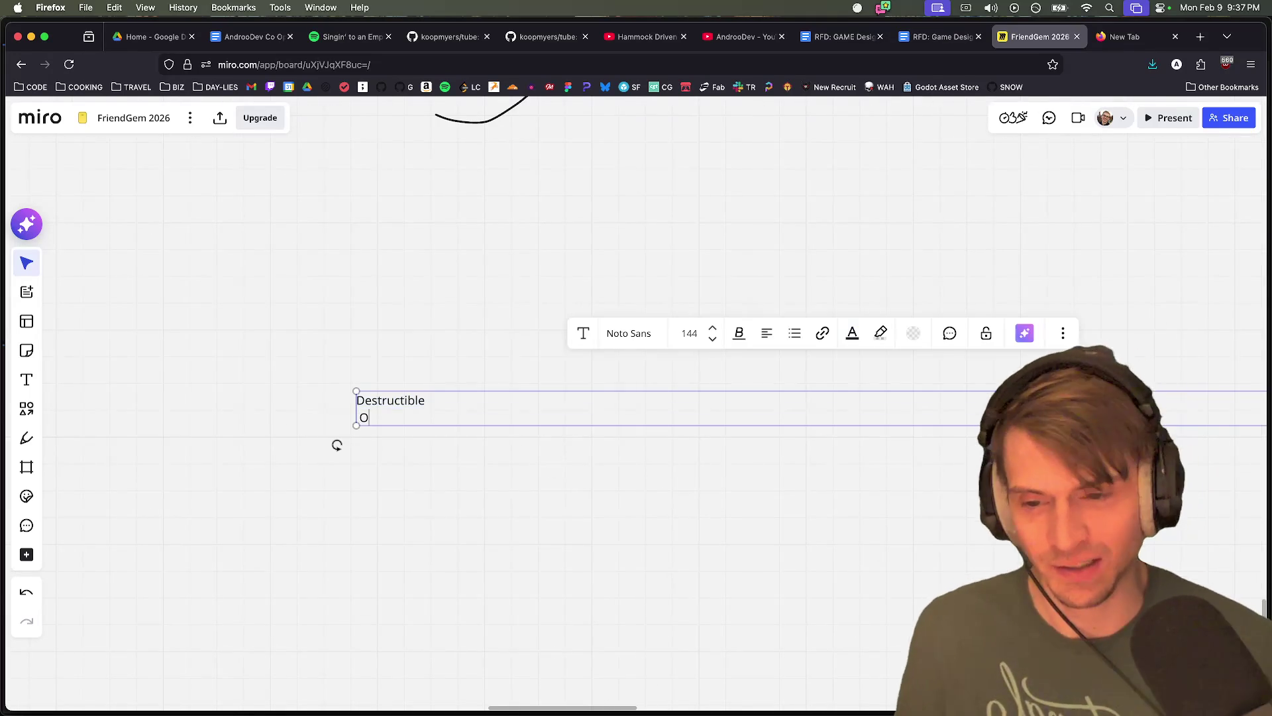
scroll(592, 472, down, 10)
scroll(630, 463, up, 5)
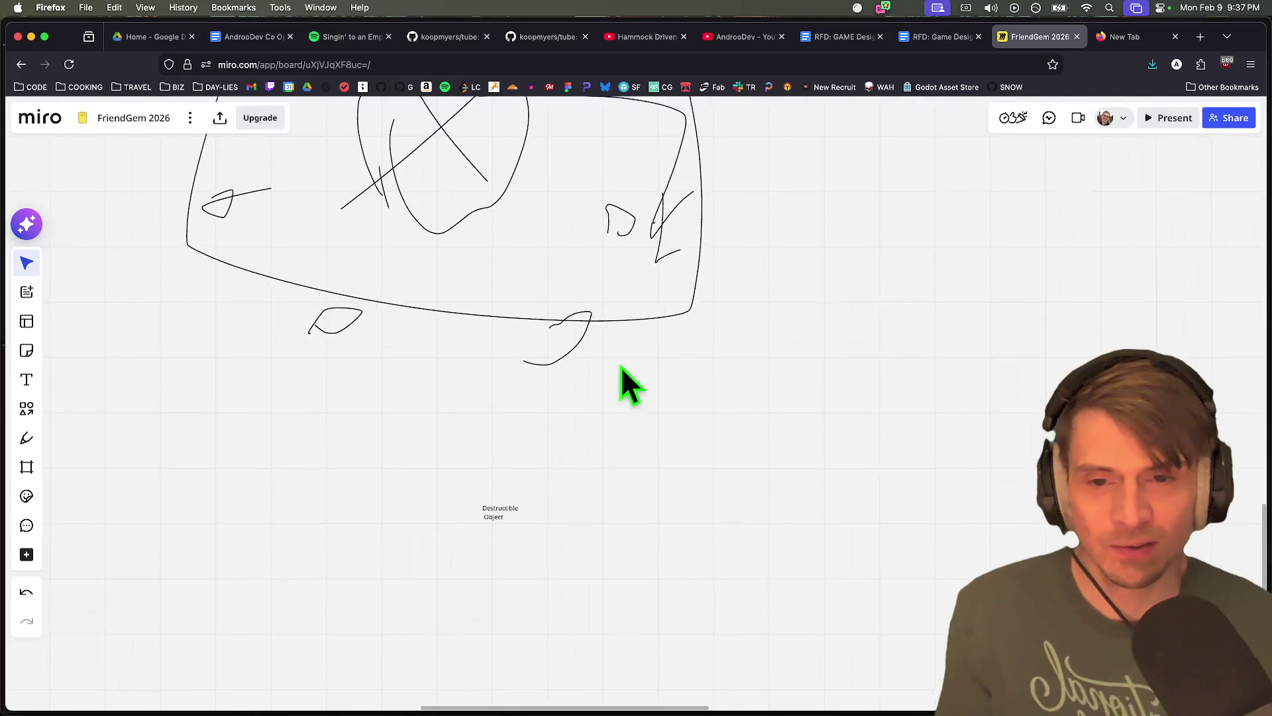
click(26, 411)
Open a new browser tab and type the search 'valhiem mining swamp'
key(super+t)
text(vahi)
key(BackSpace)
key(BackSpace)
text(lhiem mining swam)
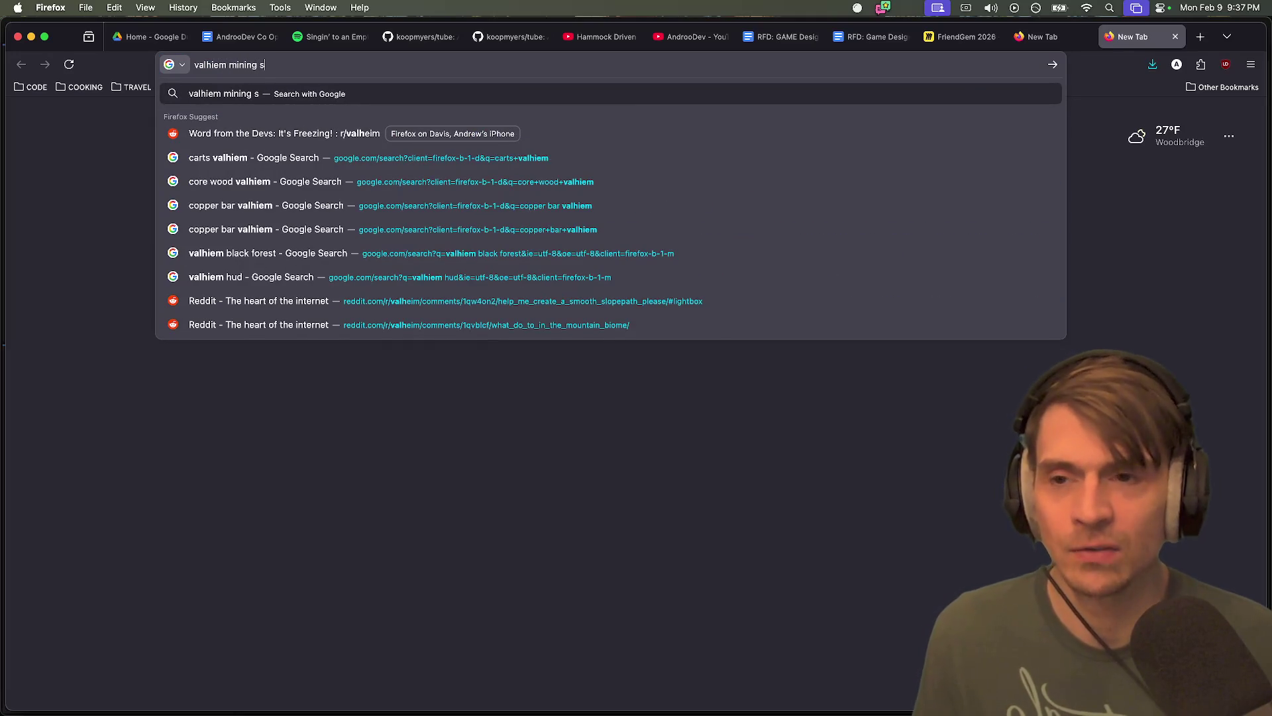
text(p dungeon)
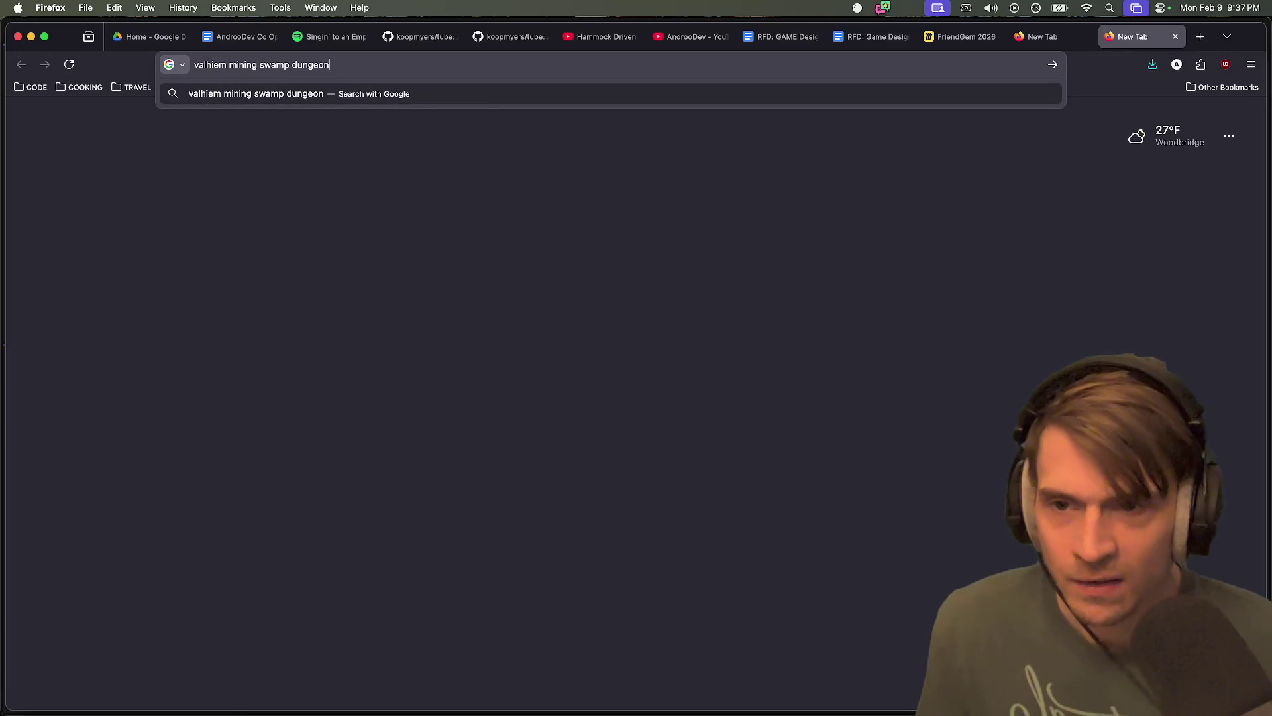
Run the Valheim mining search and browse its image results
key(Return)
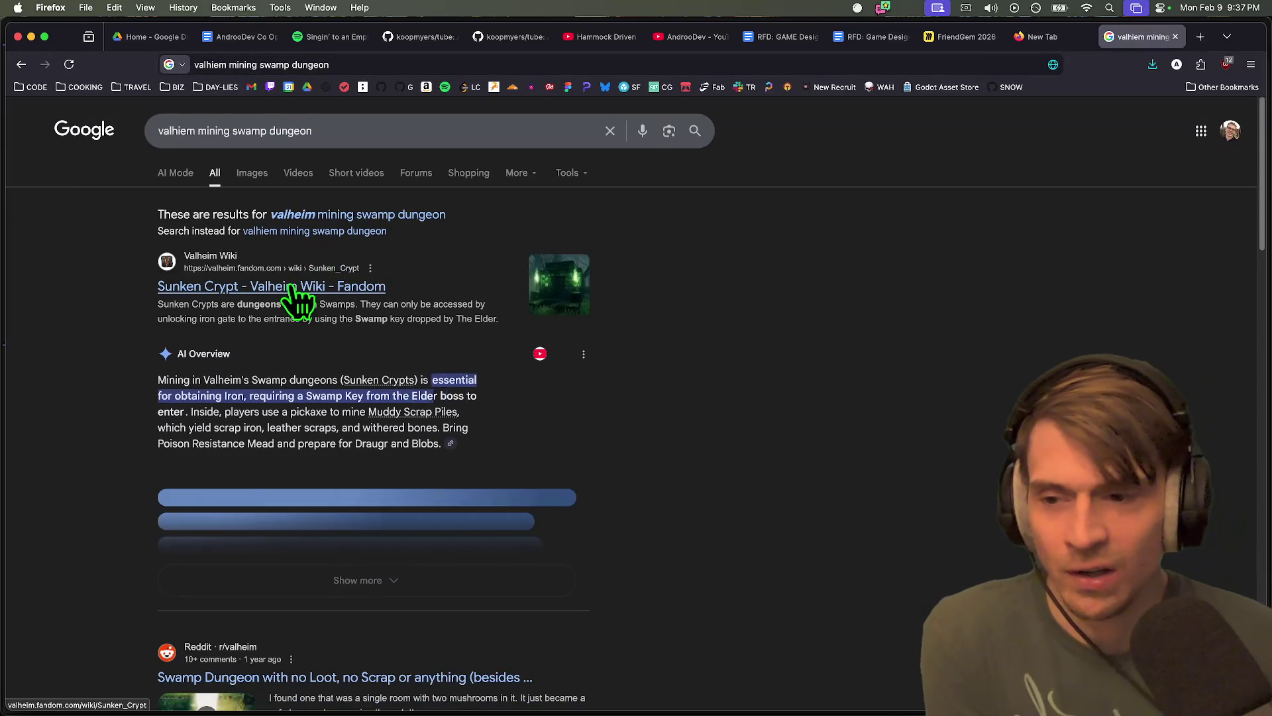
click(260, 174)
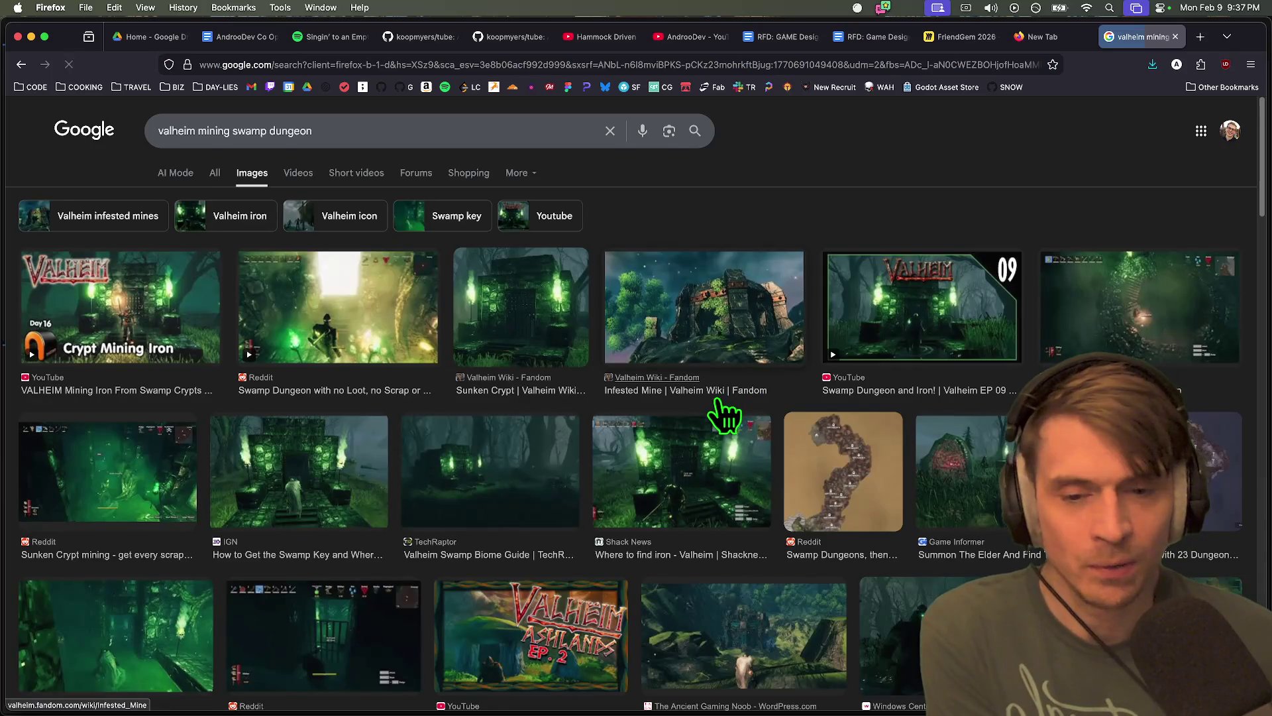
scroll(755, 488, down, 5)
scroll(1252, 507, down, 3)
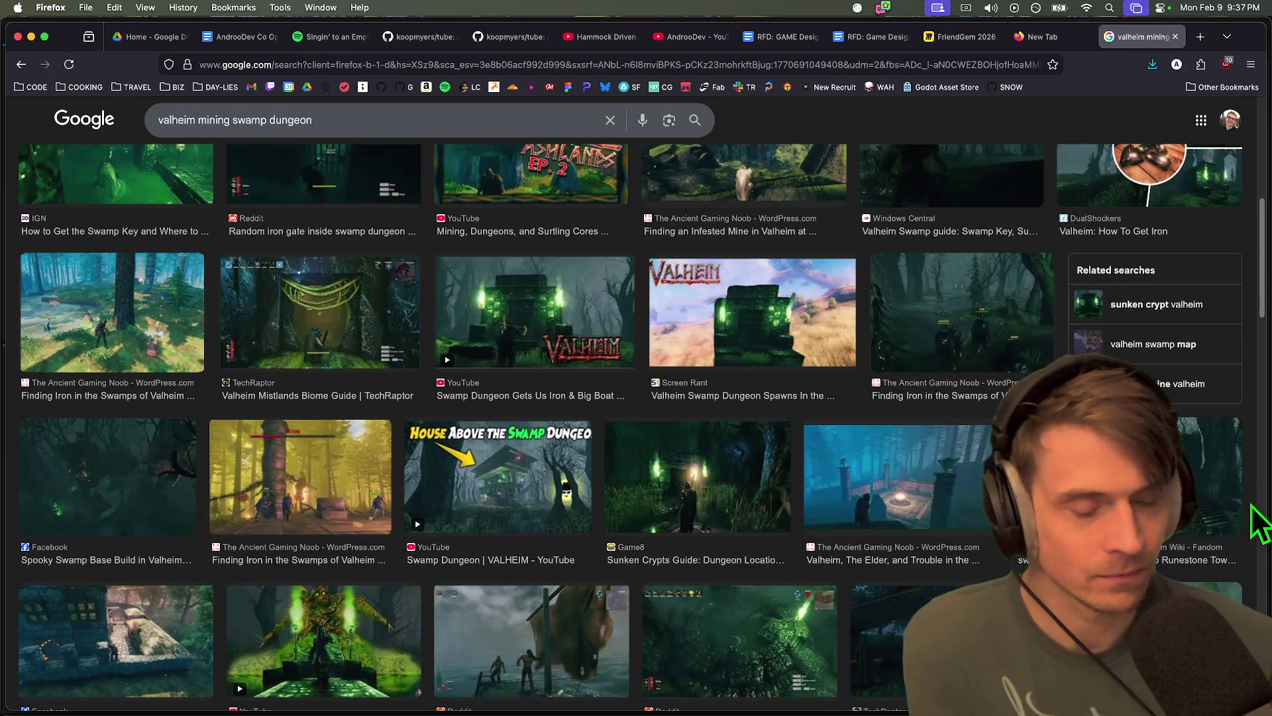
scroll(1256, 520, down, 6)
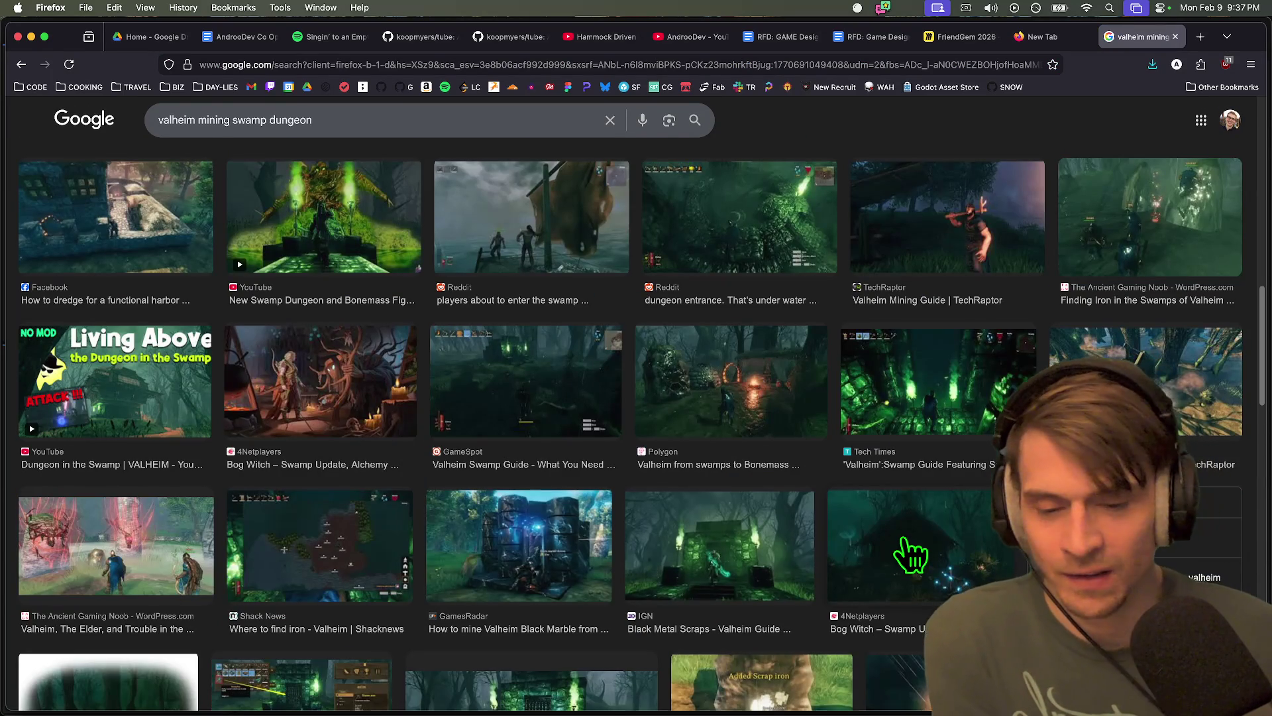
scroll(889, 548, up, 15)
Replace the search query with 'silver mining valheim' and run it
click(247, 120)
key(super+a)
text(silver mining valheim)
key(Return)
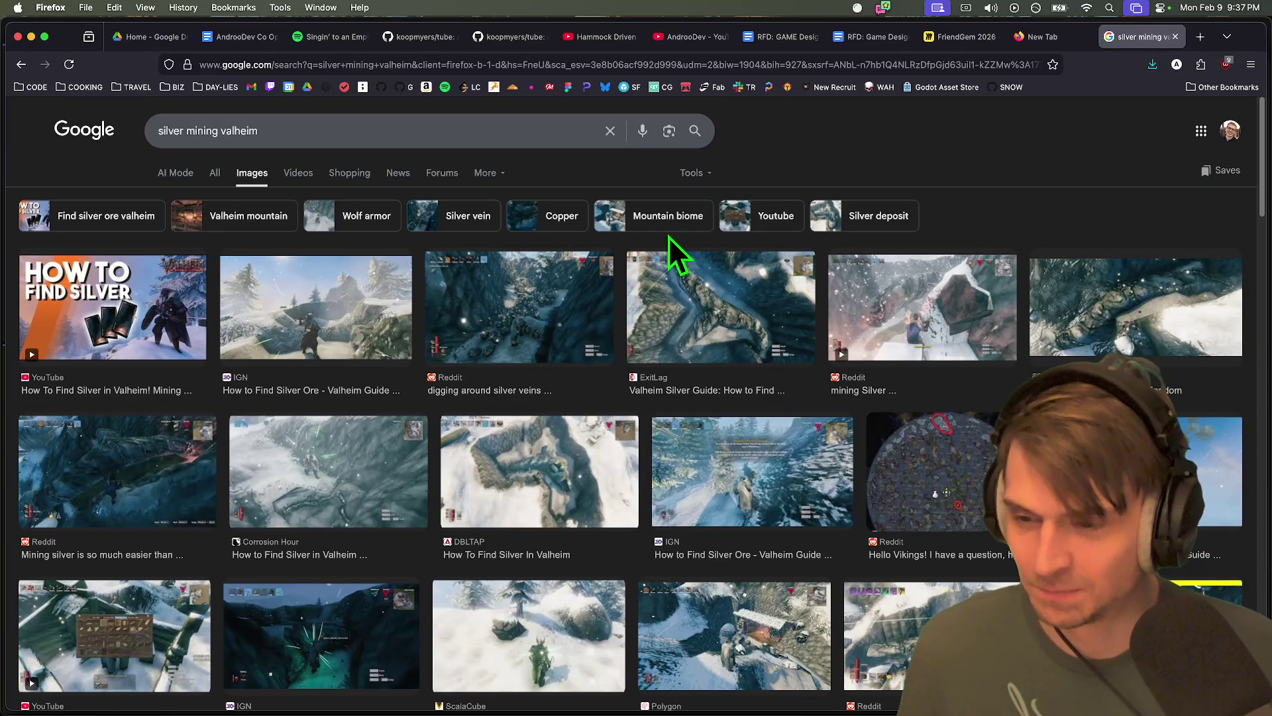
Copy the Reddit picture of digging around silver veins from its enlarged preview
click(585, 297)
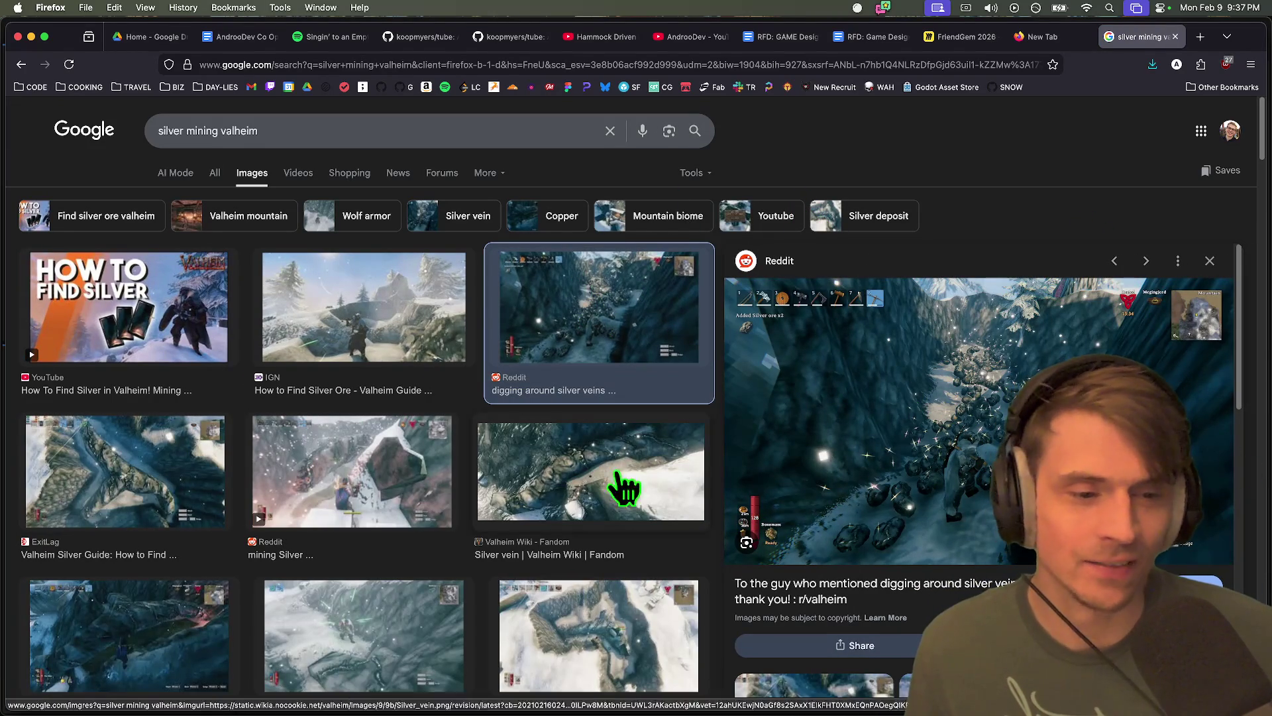
scroll(664, 602, down, 3)
scroll(665, 602, down, 8)
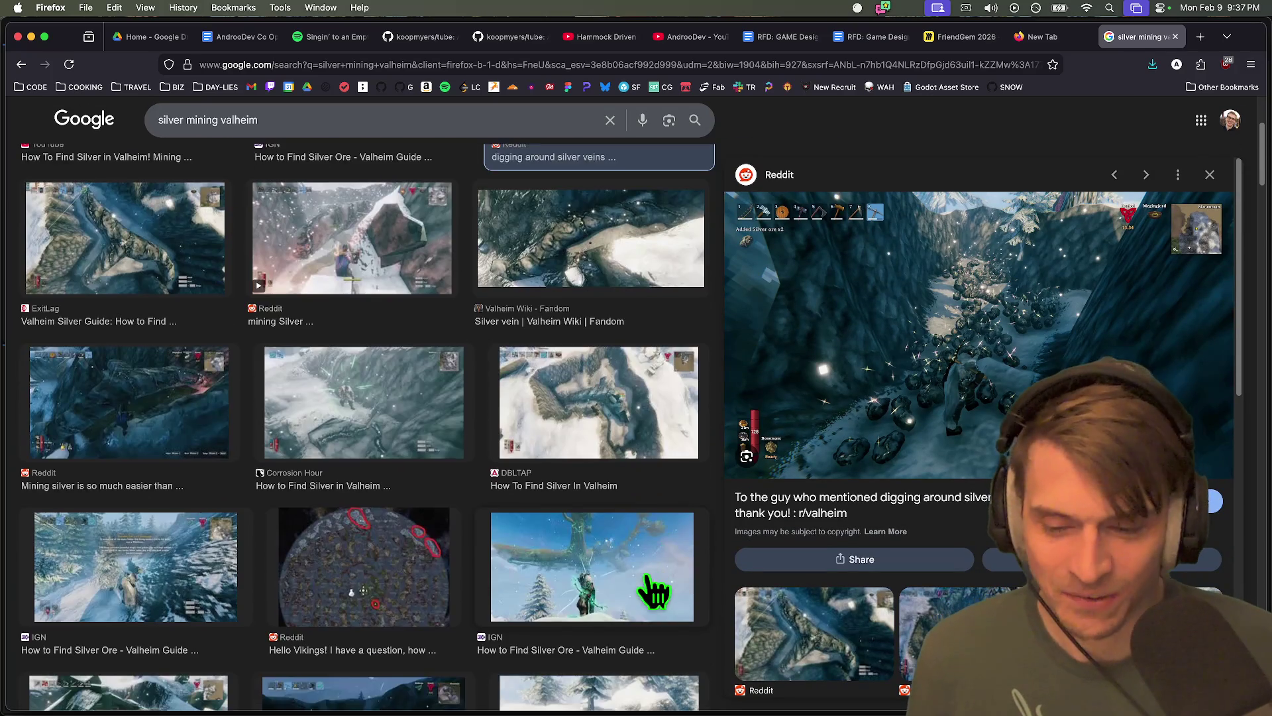
scroll(482, 629, up, 10)
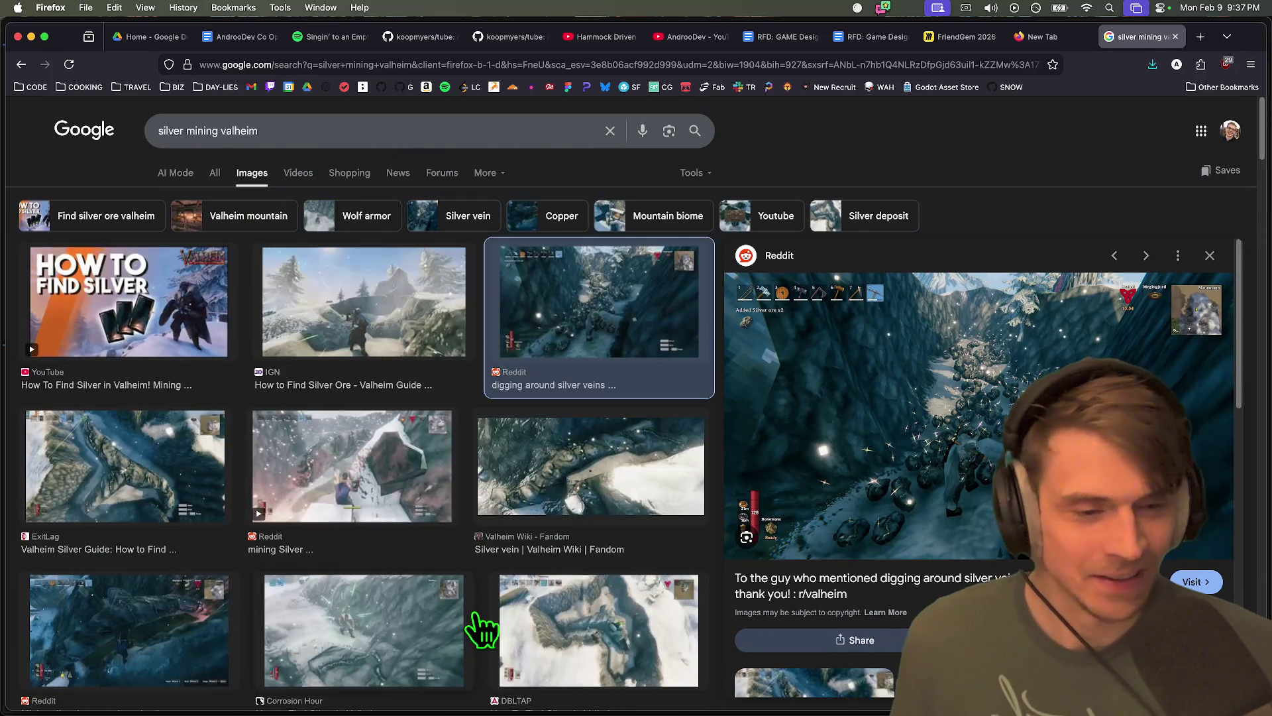
right_click(880, 483)
click(974, 512)
key(super+Tab)
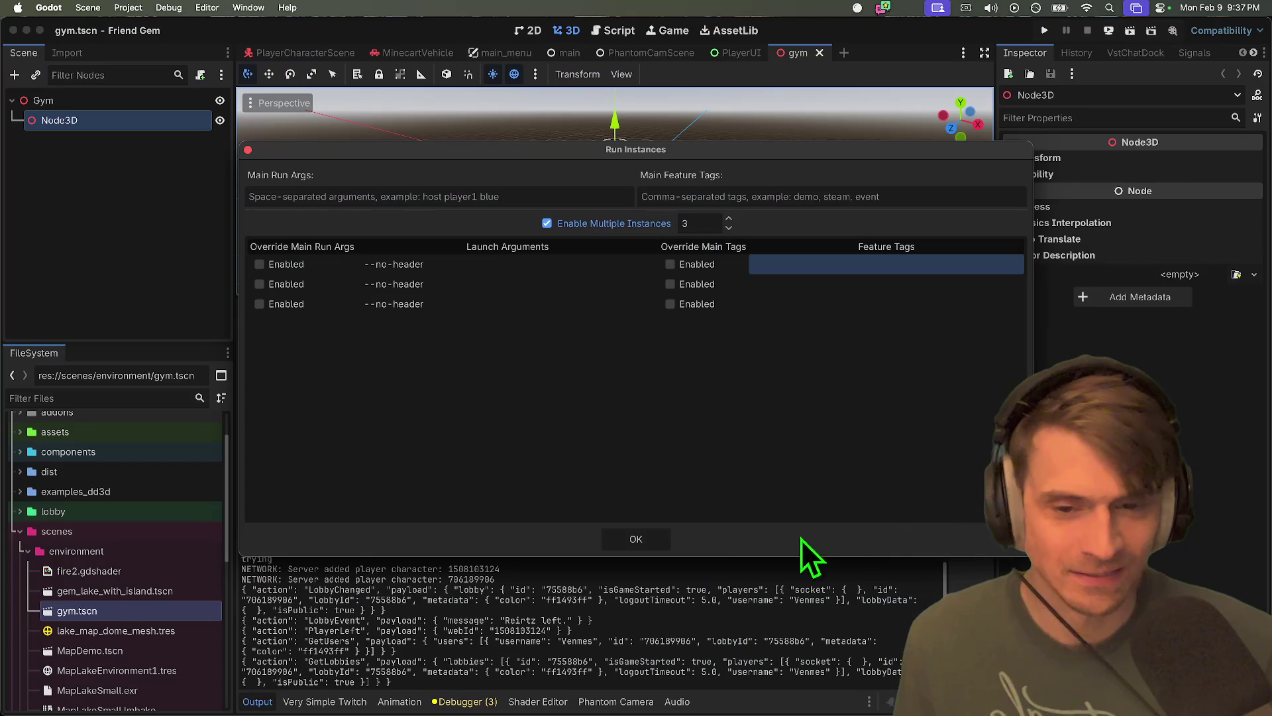
Return to the FriendGem Miro board and paste the silver-veins image
key(super+Tab)
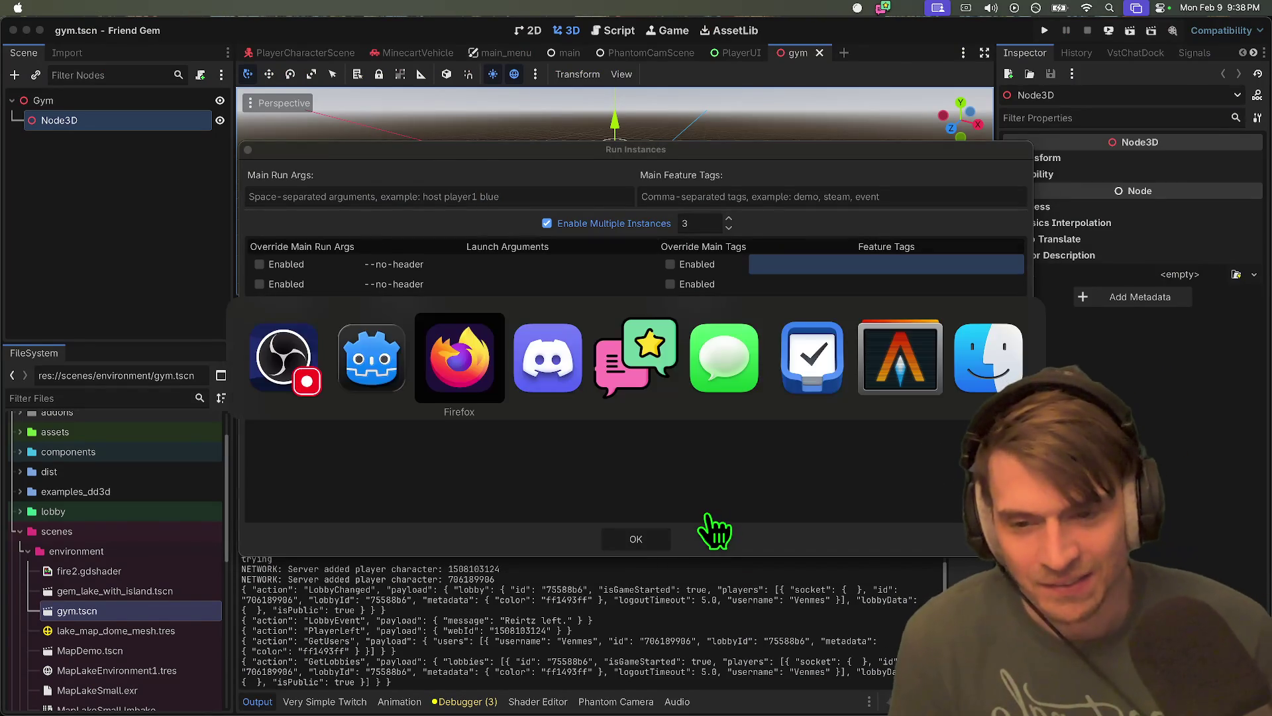
key(ctrl+shift+Tab)
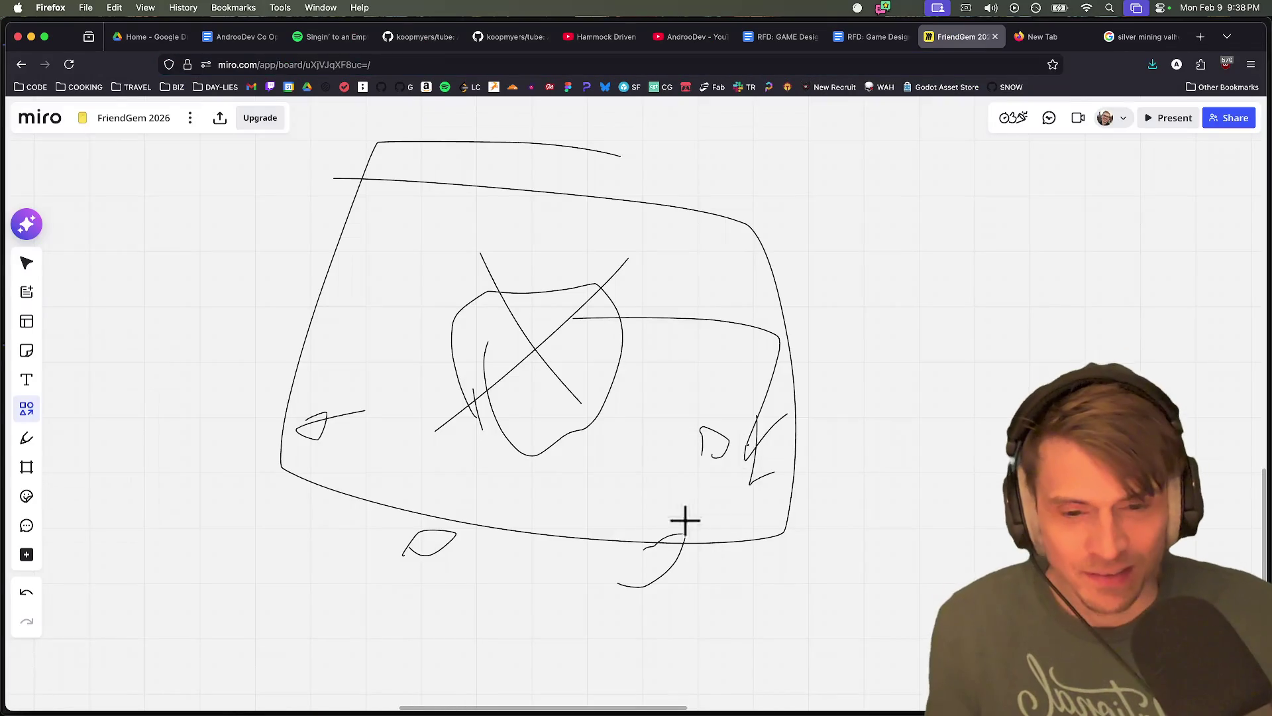
scroll(823, 384, down, 5)
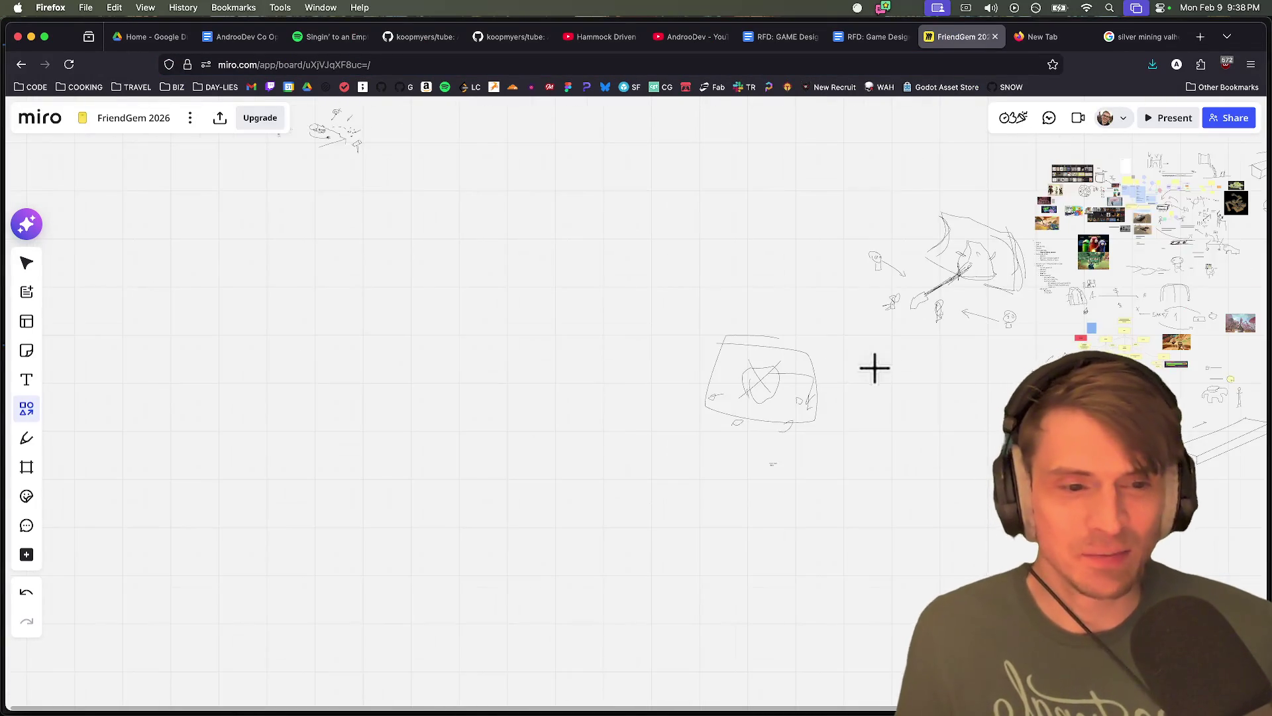
scroll(875, 366, up, 5)
key(Escape)
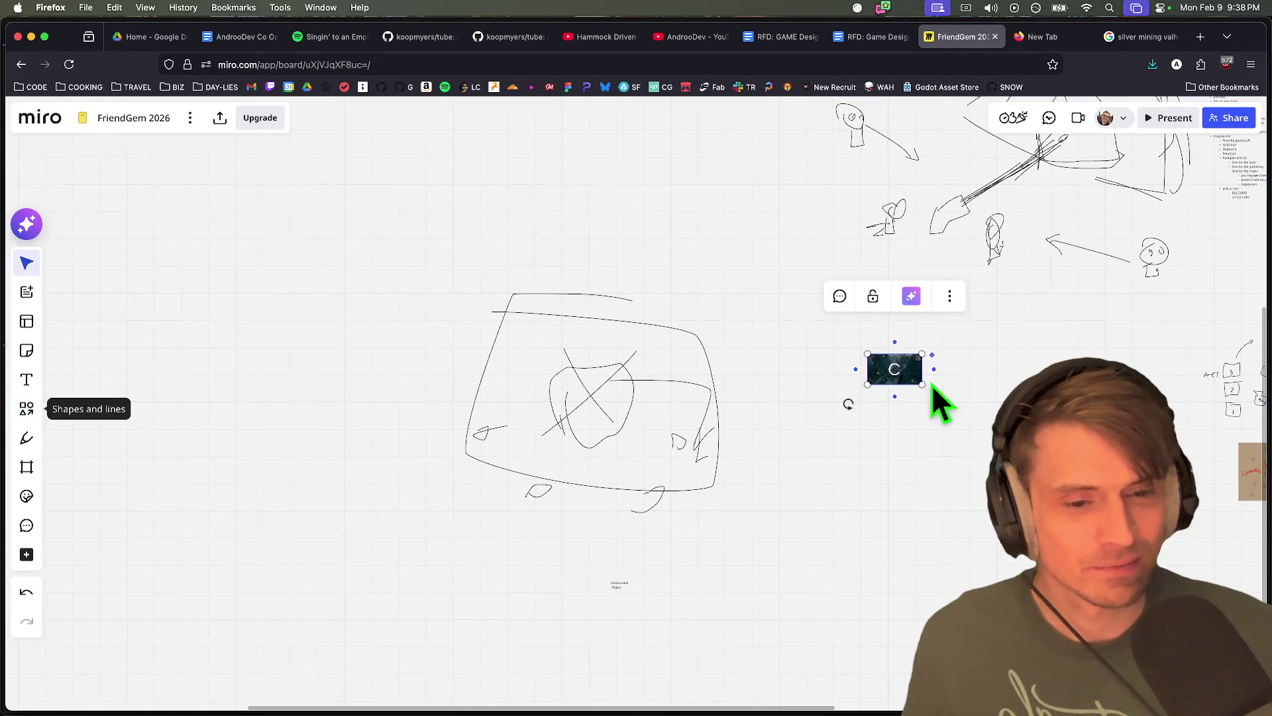
Position the silver-veins image just below the character sketches
scroll(762, 401, down, 5)
scroll(779, 401, up, 5)
scroll(782, 398, up, 5)
scroll(923, 321, down, 5)
drag(936, 298, 707, 441)
scroll(708, 440, up, 3)
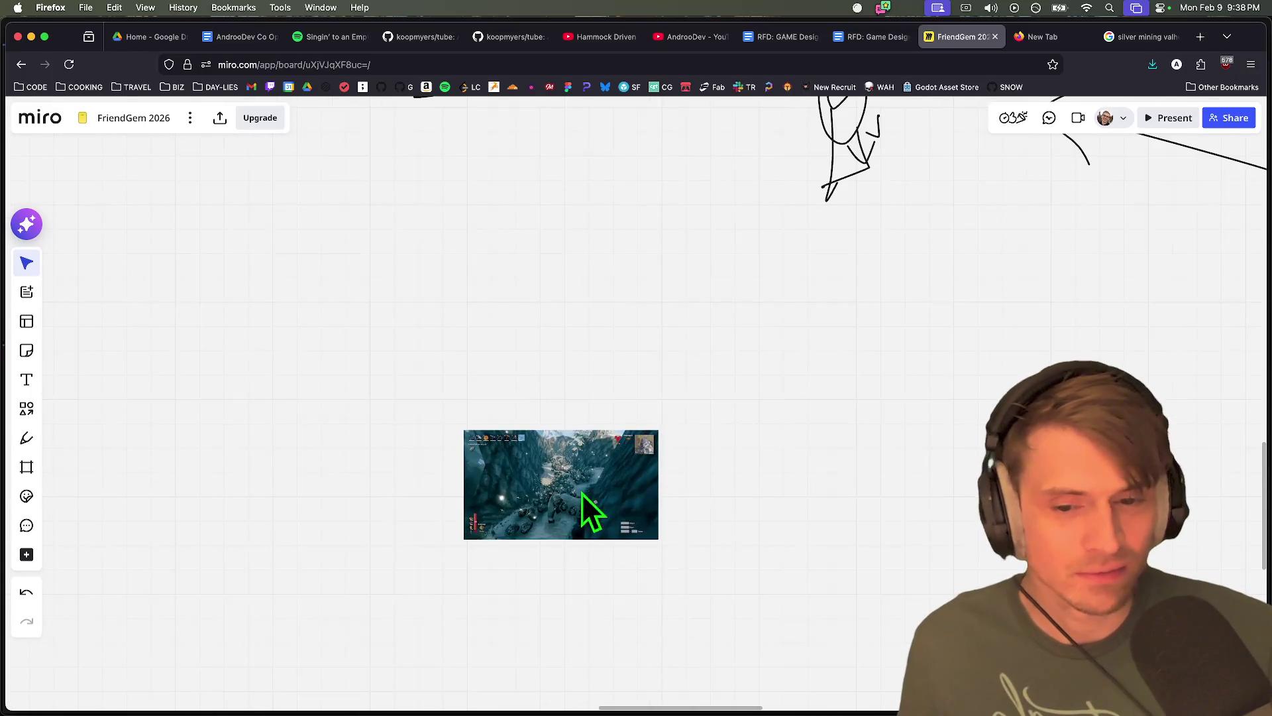
drag(614, 488, 957, 389)
scroll(894, 438, down, 2)
drag(844, 495, 632, 596)
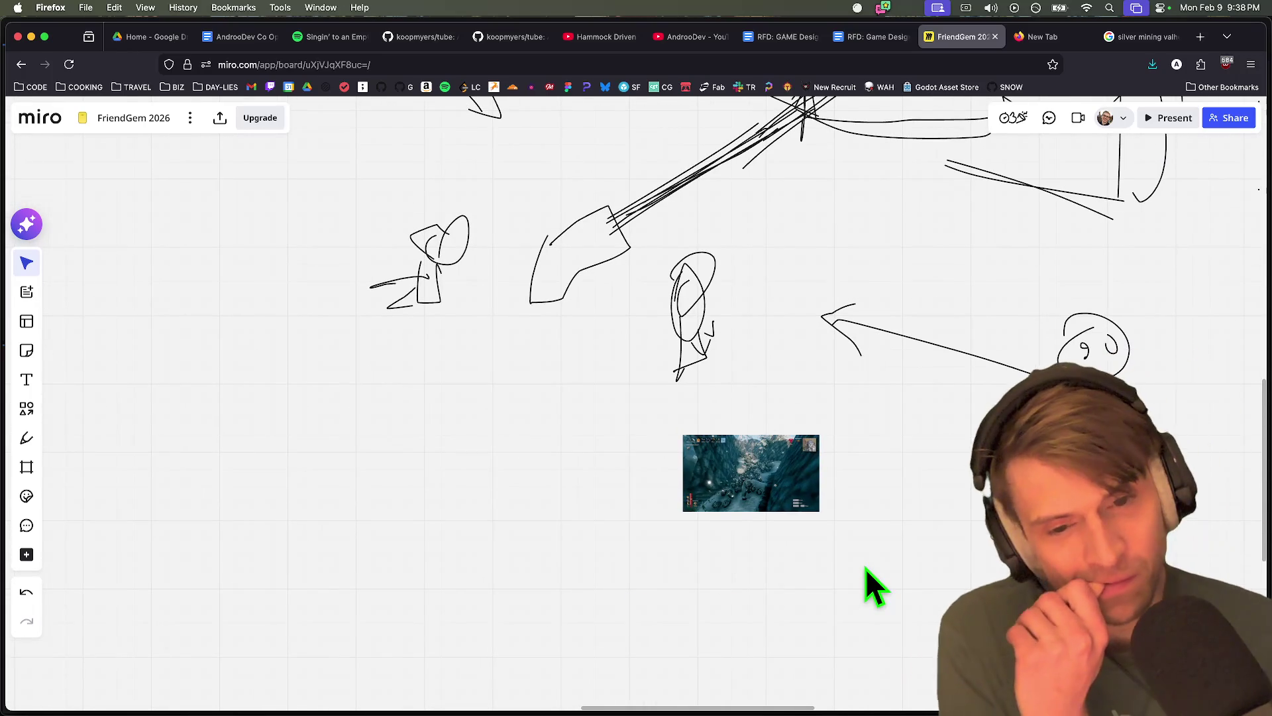
key(super+Tab)
key(super+Tab)
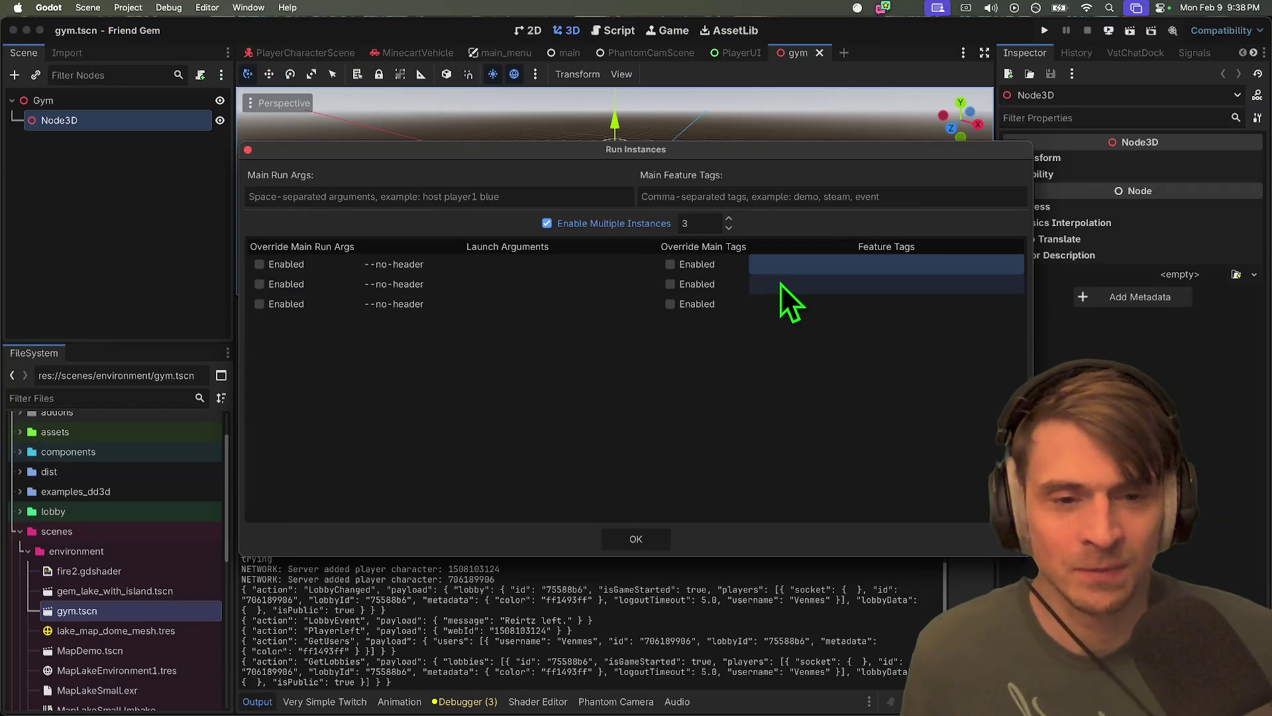
Tag run instance 1 as server and instances 2 and 3 as join, then confirm
click(787, 264)
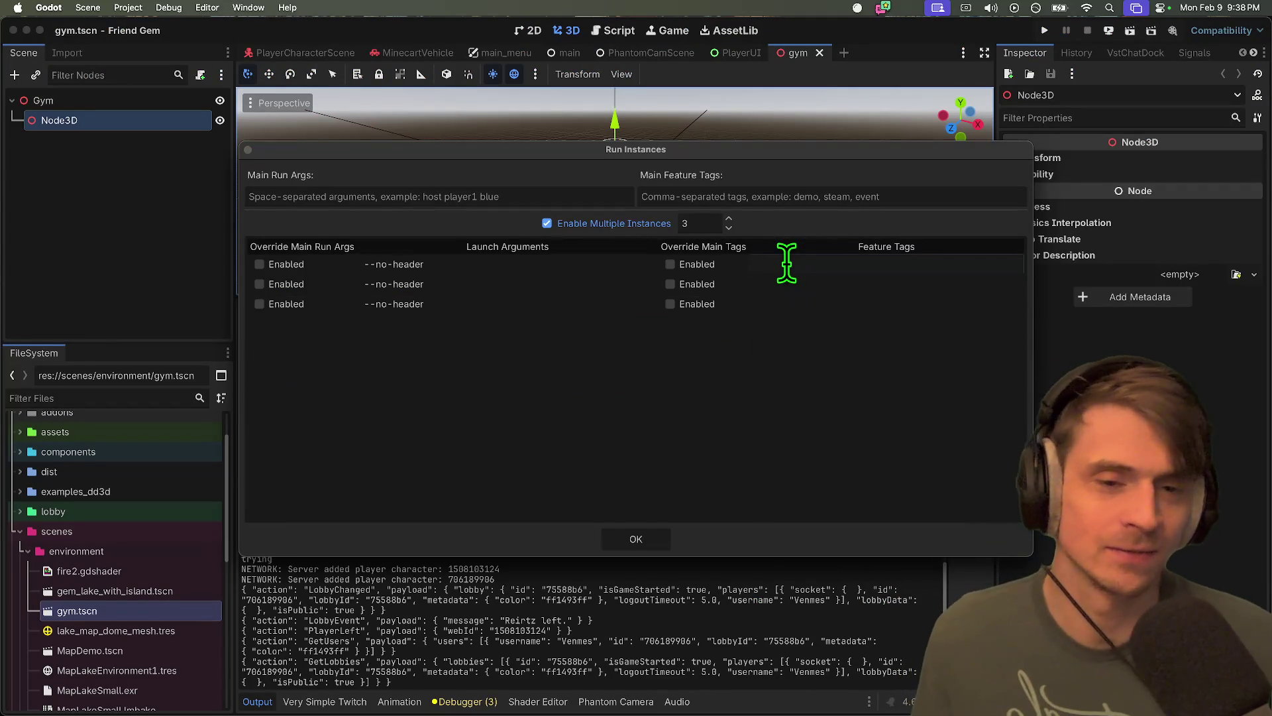
text(server)
click(787, 264)
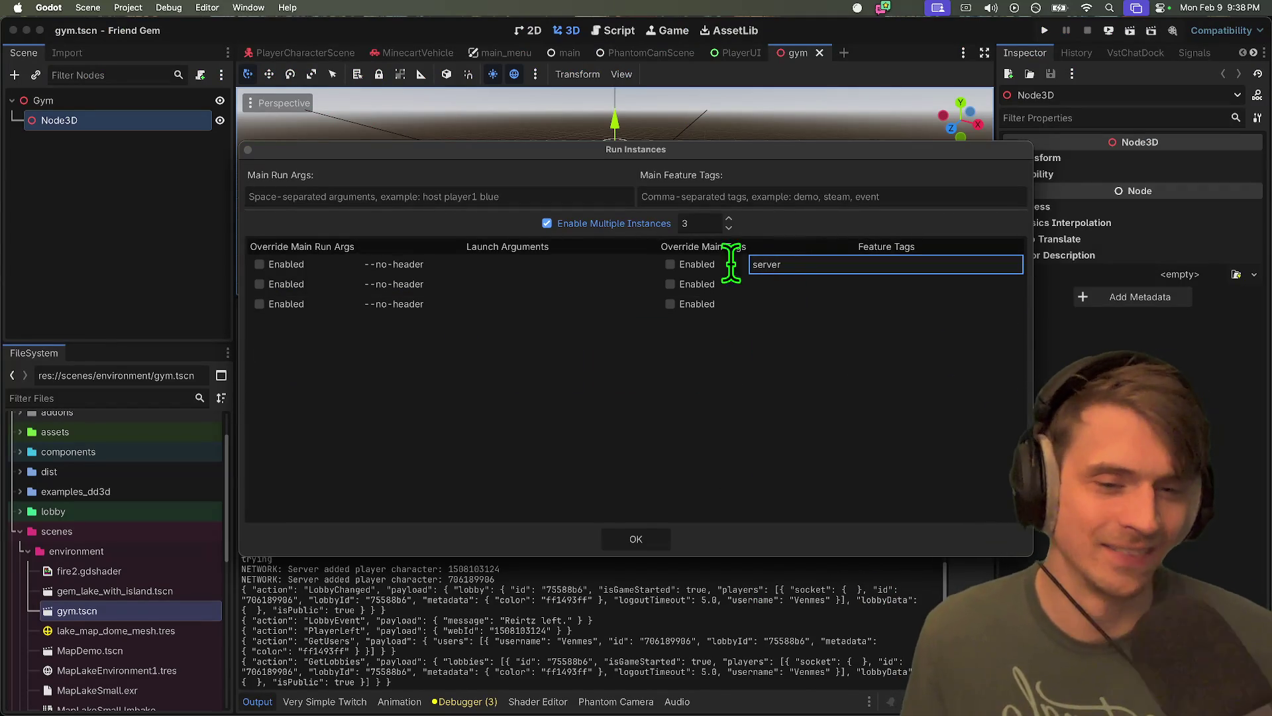
click(770, 283)
text(join)
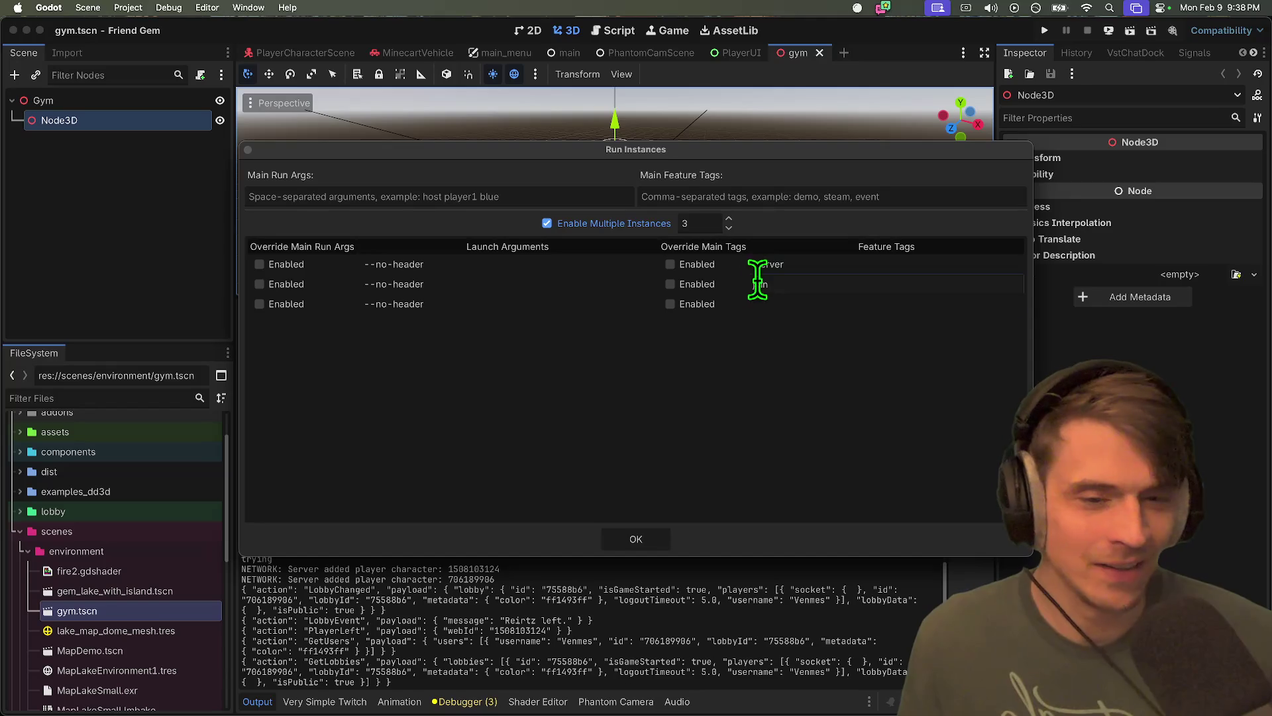
key(Return)
click(782, 306)
text(join)
key(Return)
click(650, 545)
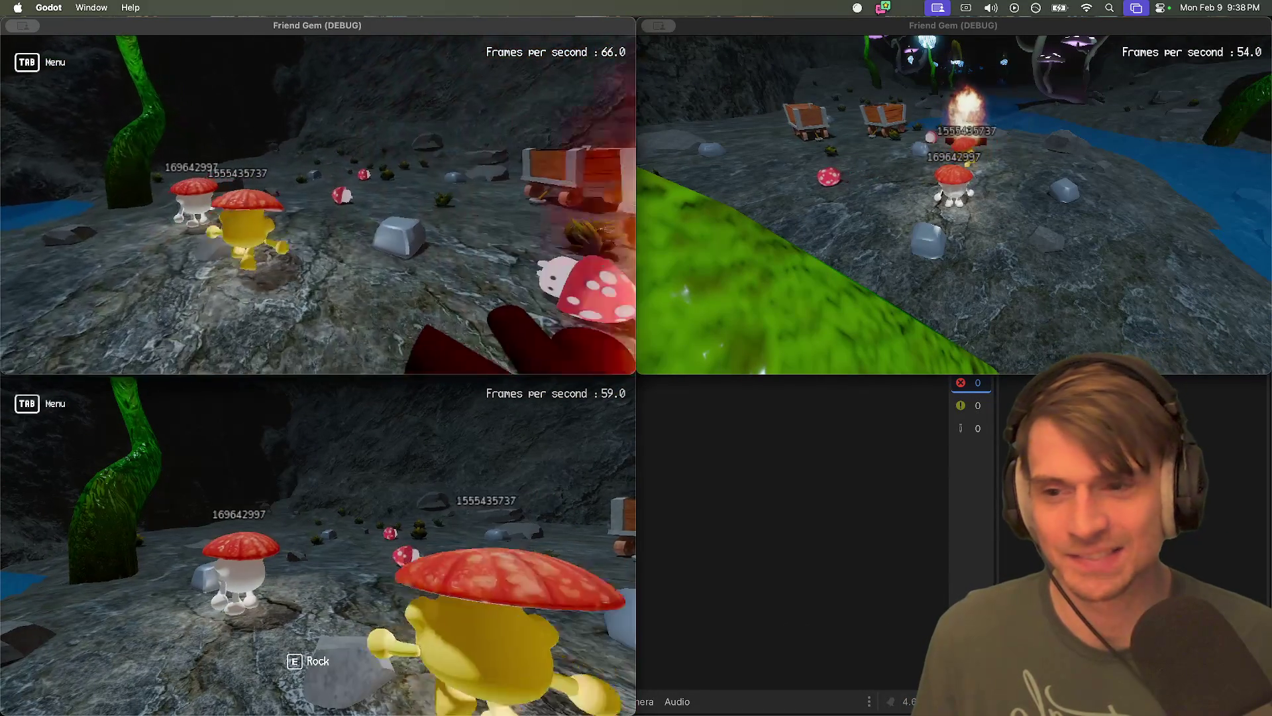
Open the in-game menu in a running game window, then move to a new browser tab
key(Tab)
key(super+Tab)
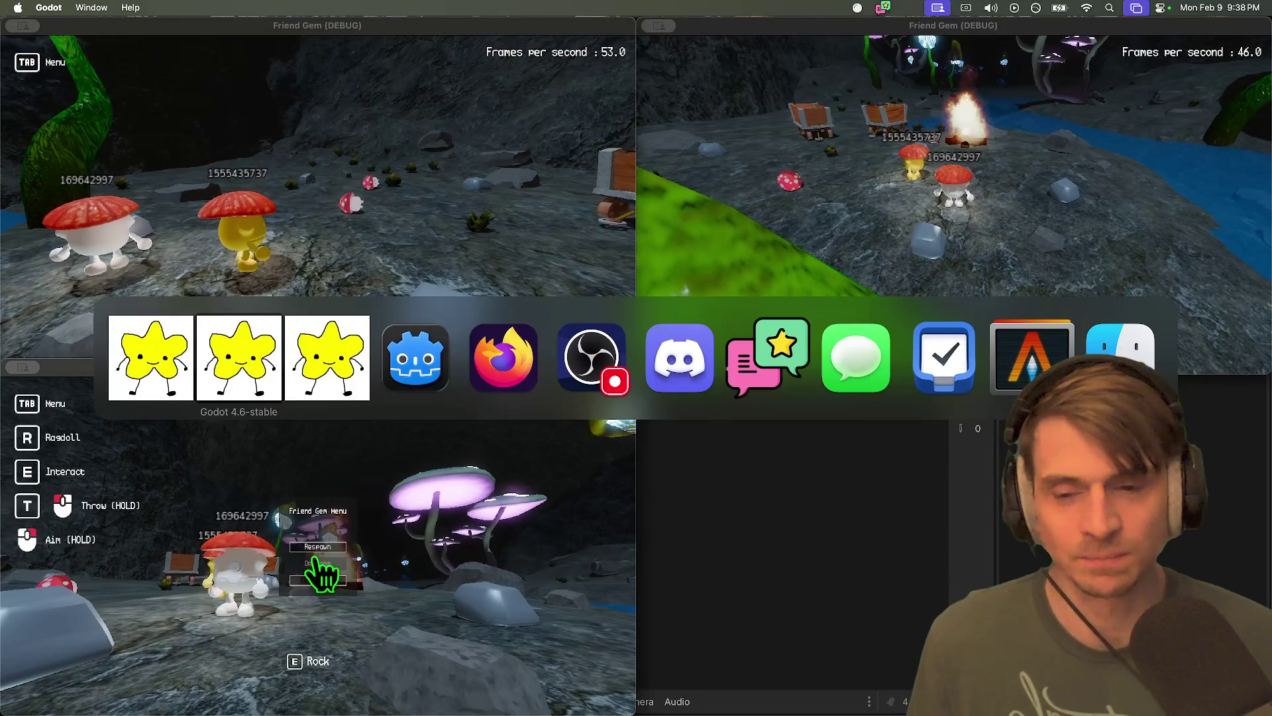
key(super+Tab)
Open the Mesh2Motion Explore page from the address bar
text(mesh2)
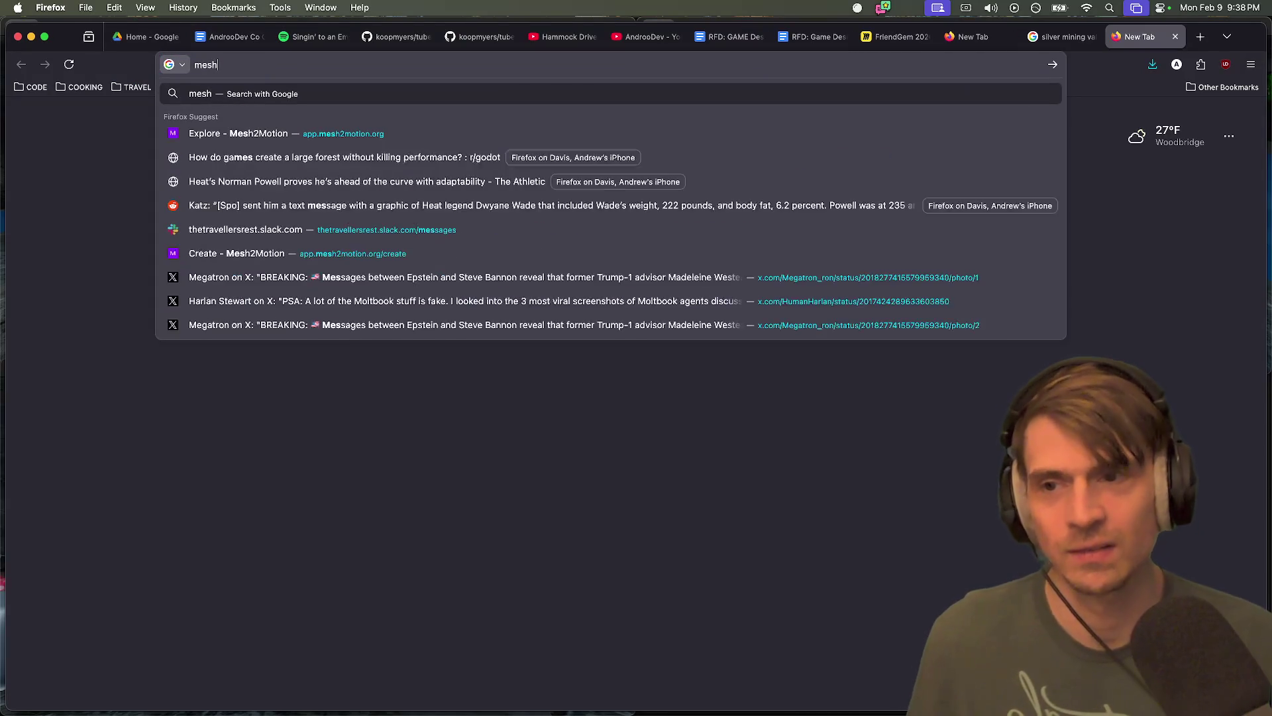
key(Down)
key(Return)
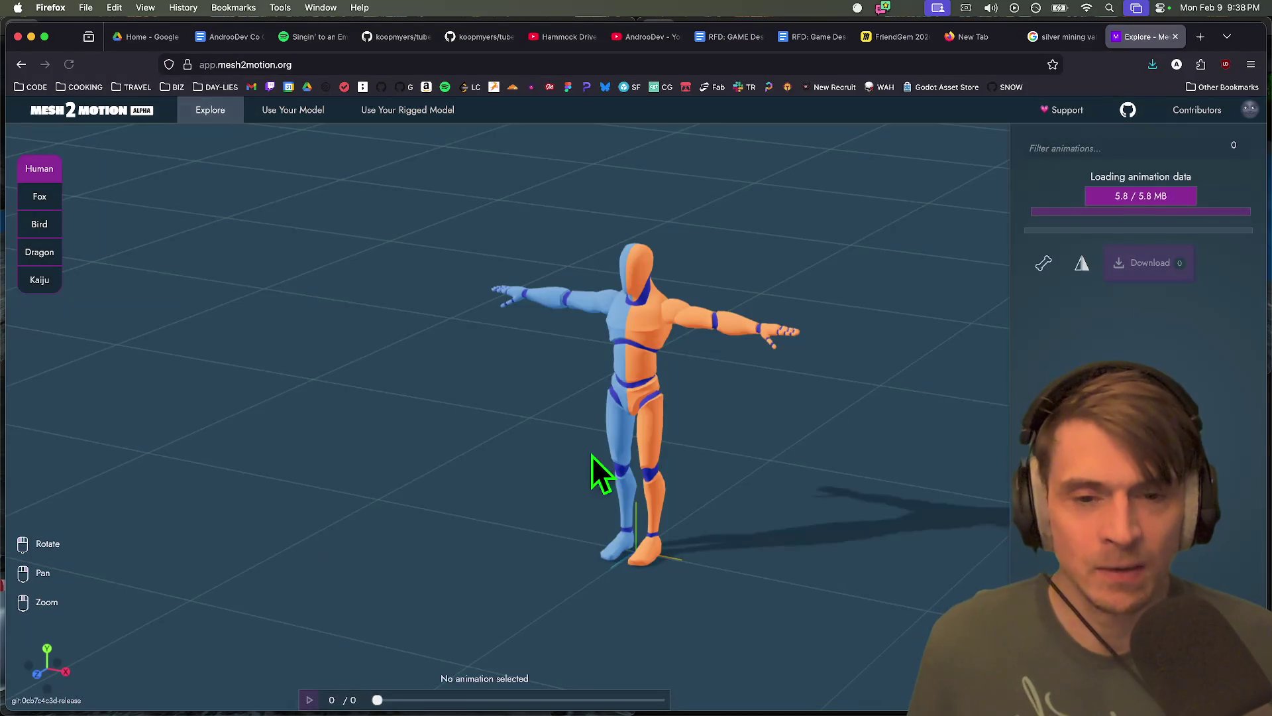
scroll(1086, 351, down, 10)
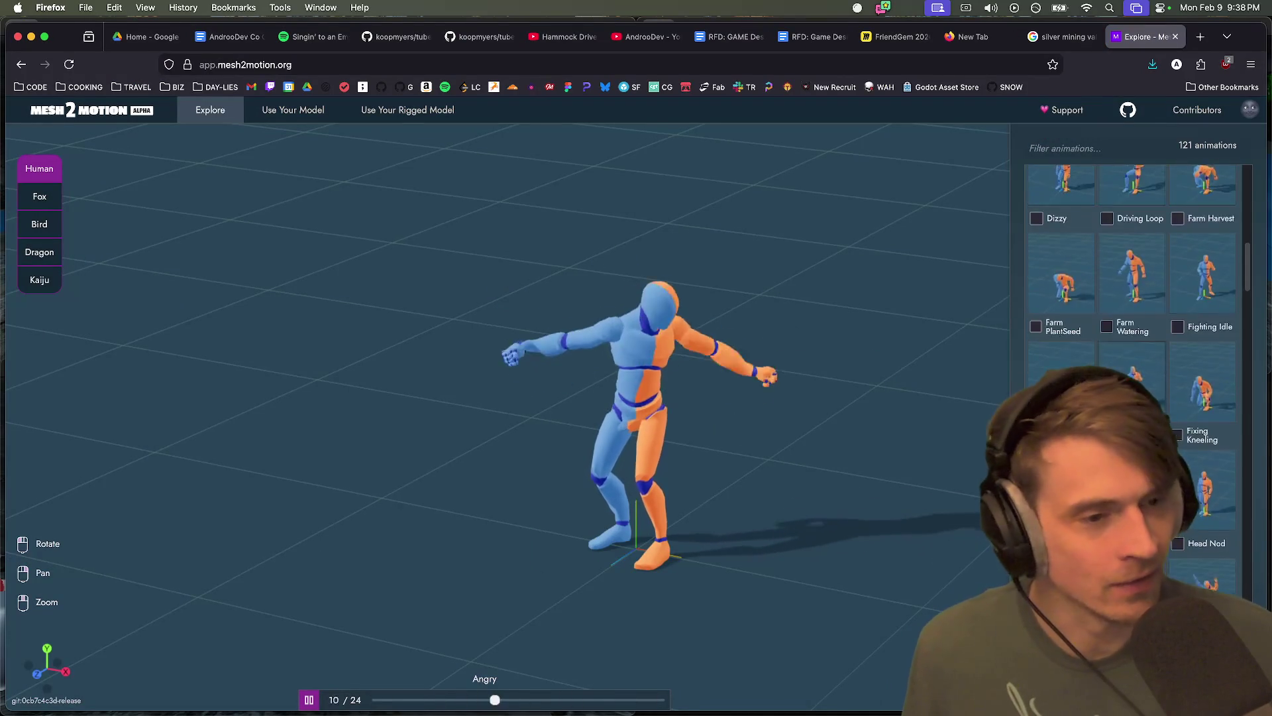
Preview Idle Loop, Hit Knockback RM, Bow, Zombie Idle Loop, Walk Carry, Walk Formal and Victory animations
click(1132, 523)
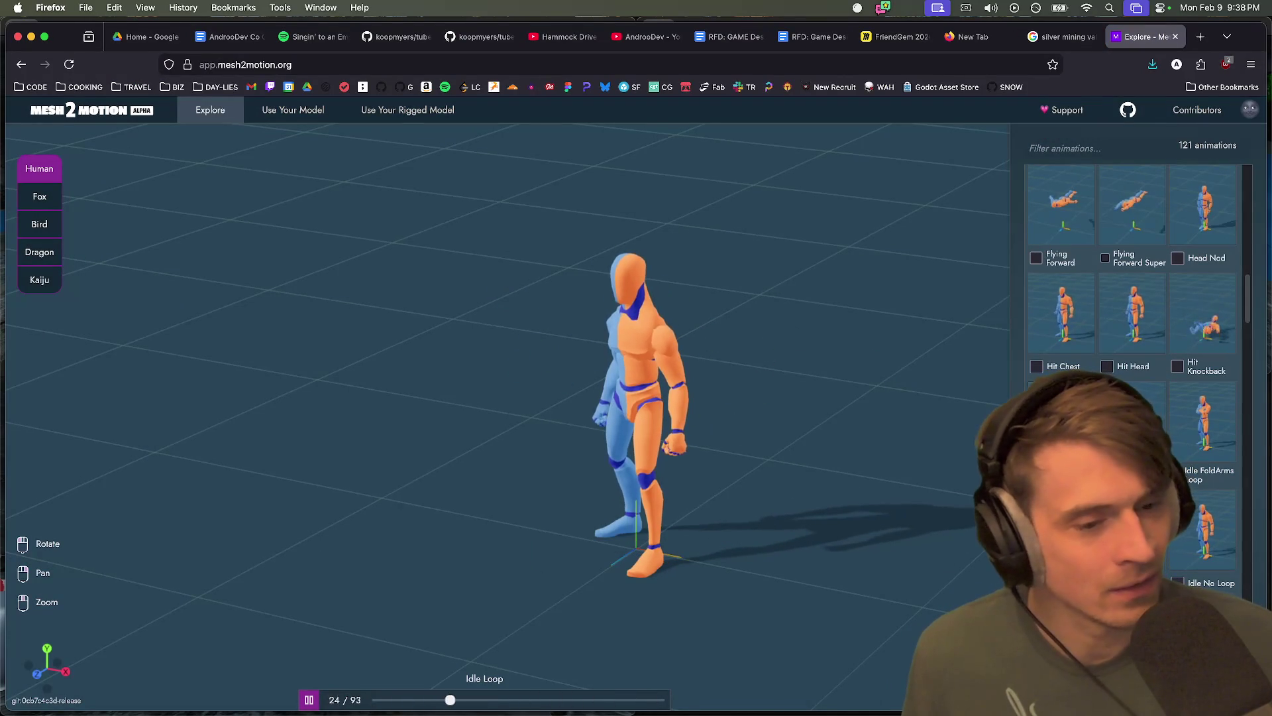
click(1203, 315)
scroll(1133, 378, down, 5)
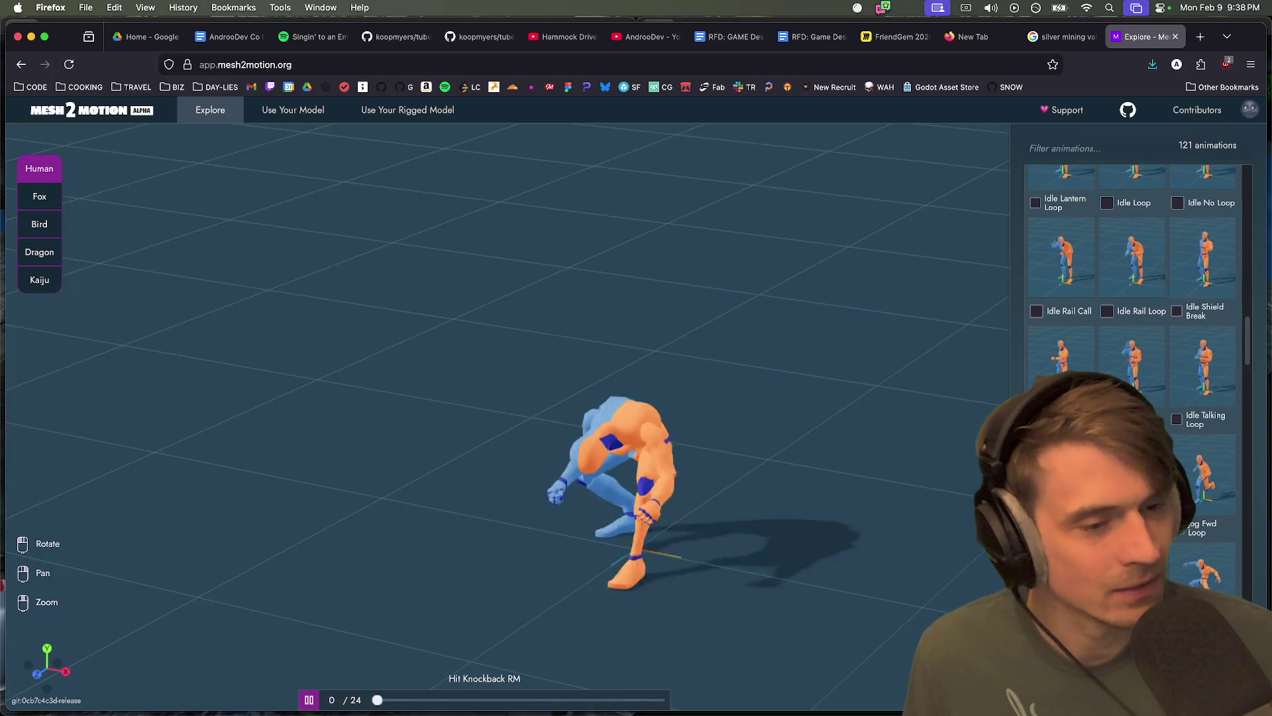
scroll(1133, 298, up, 15)
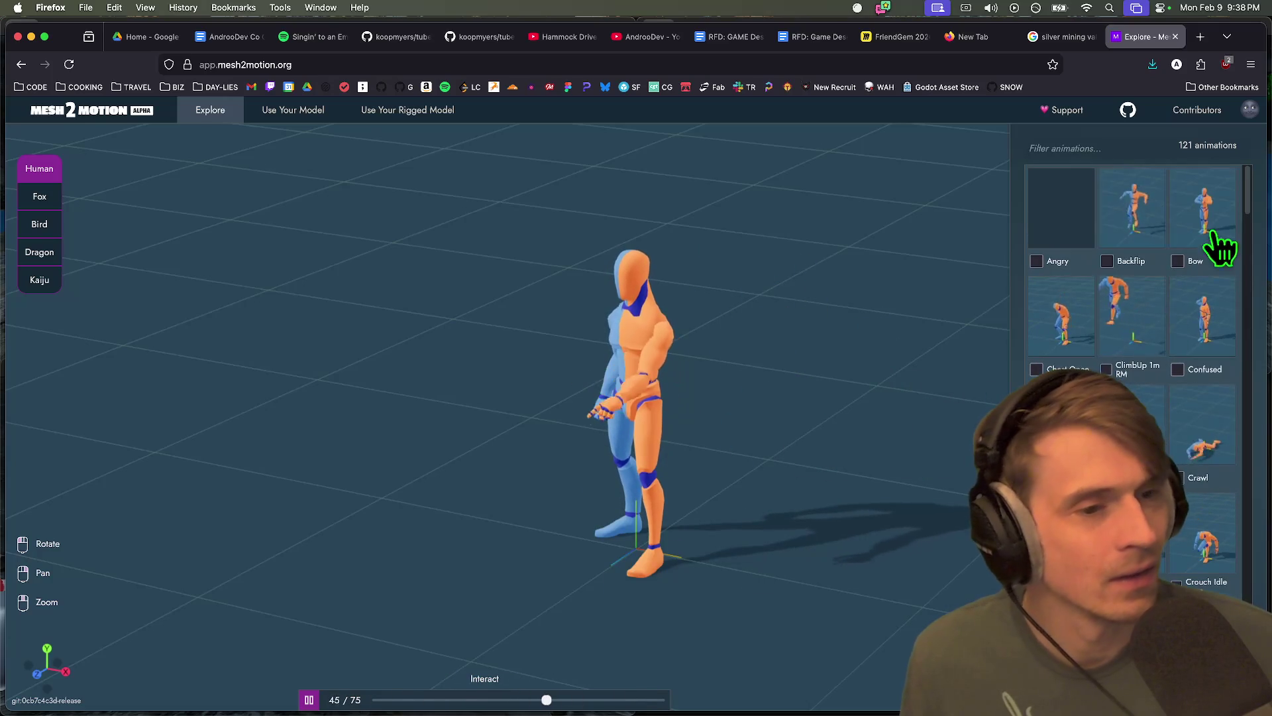
click(1203, 261)
scroll(1124, 381, down, 20)
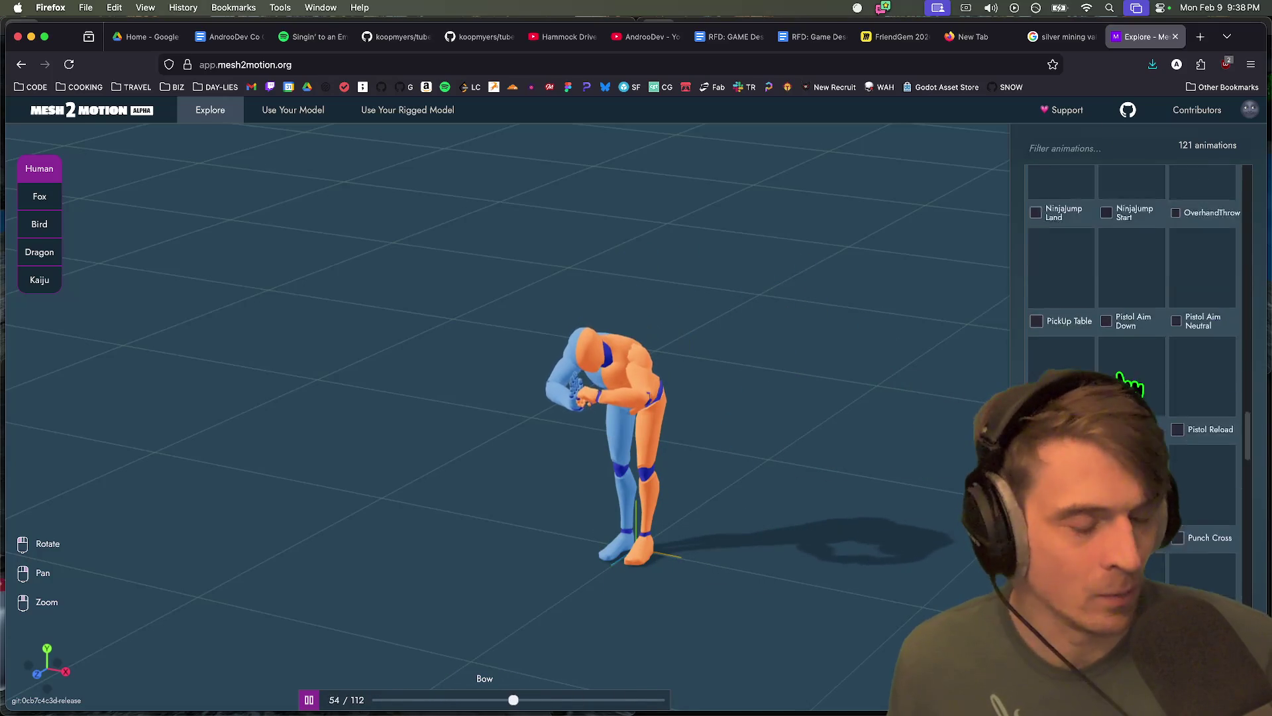
scroll(1133, 381, down, 10)
click(1131, 477)
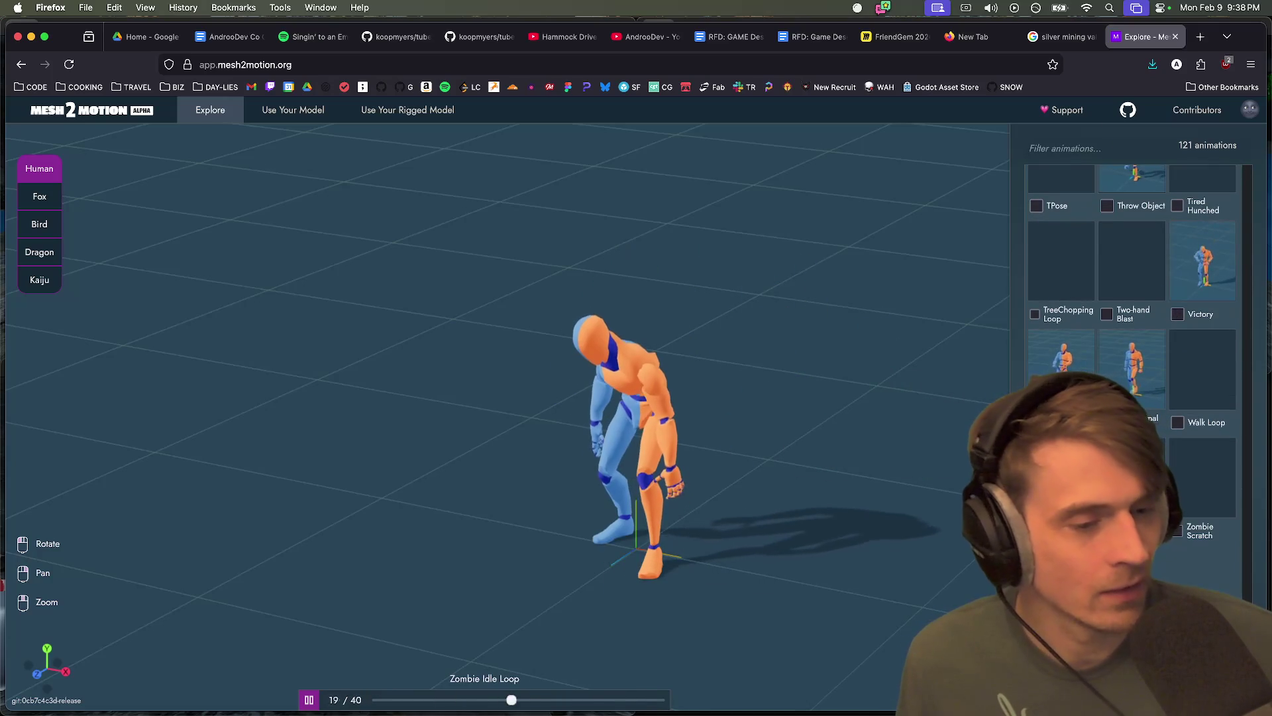
click(1063, 361)
click(1145, 374)
click(1211, 284)
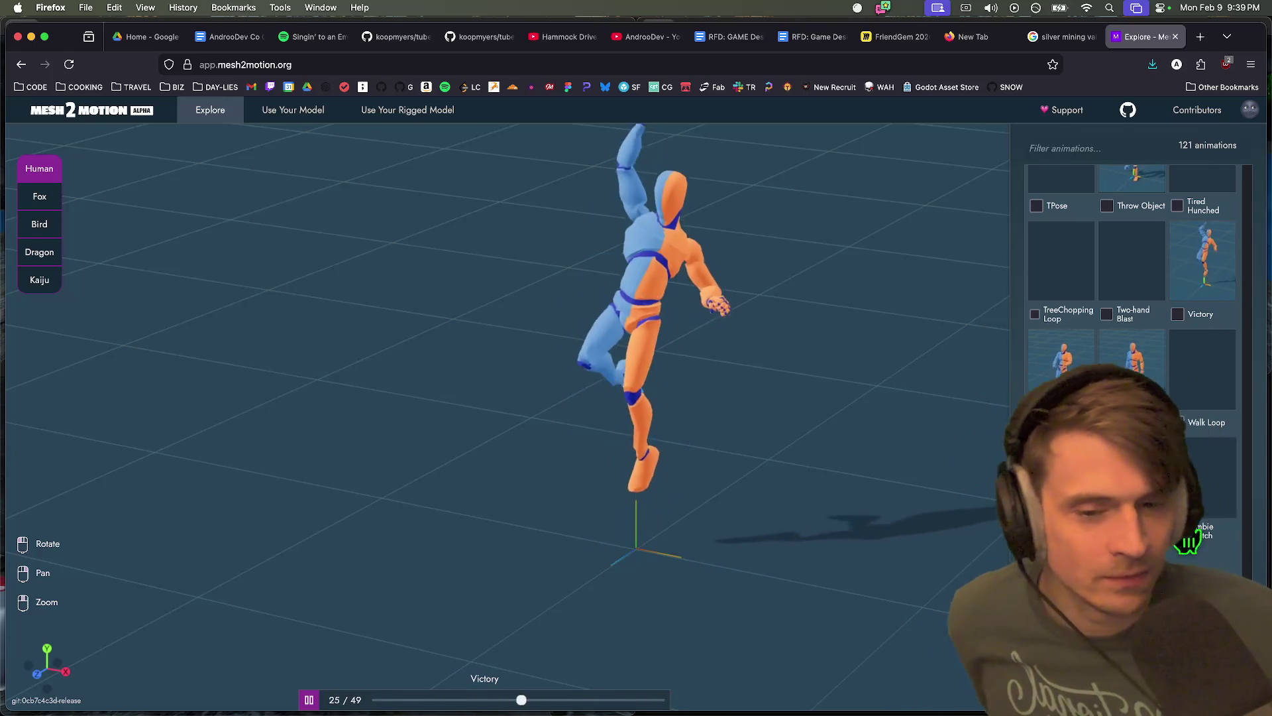
Play Sword Regular A, then Sword Regular B Rec, and bring the Friend Gem debug game forward
scroll(1131, 371, down, 5)
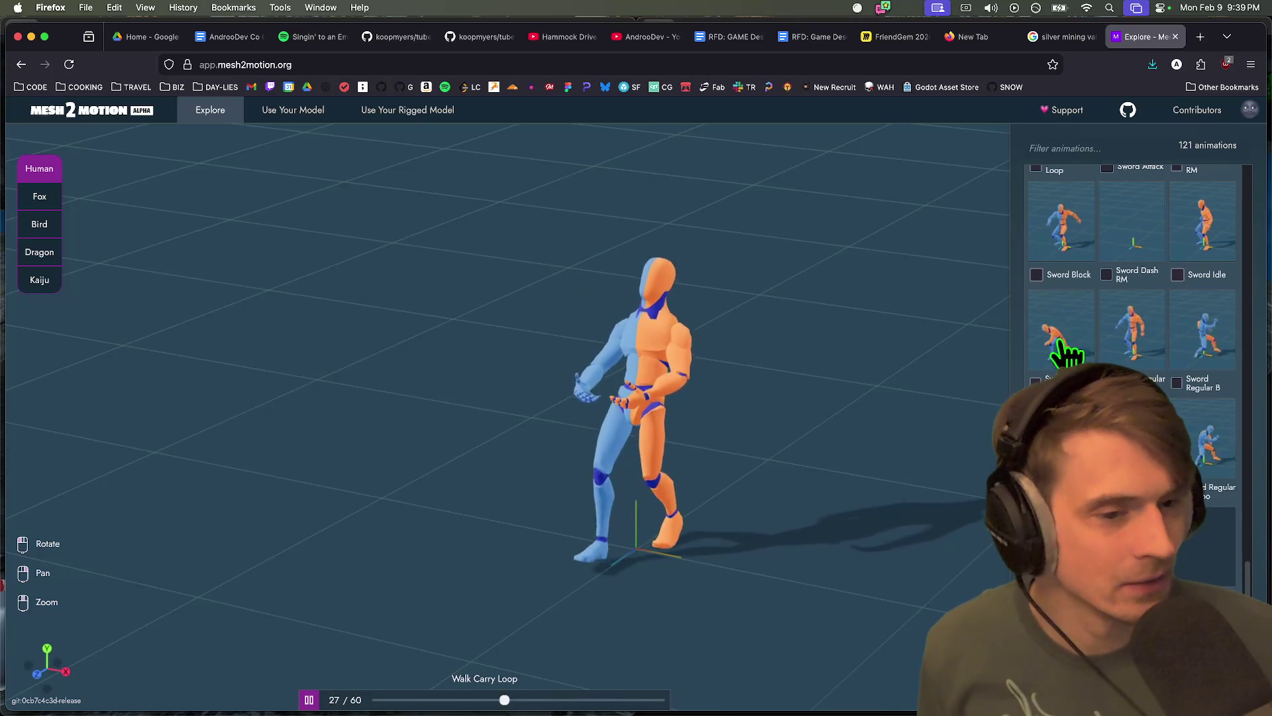
click(1061, 329)
click(1061, 437)
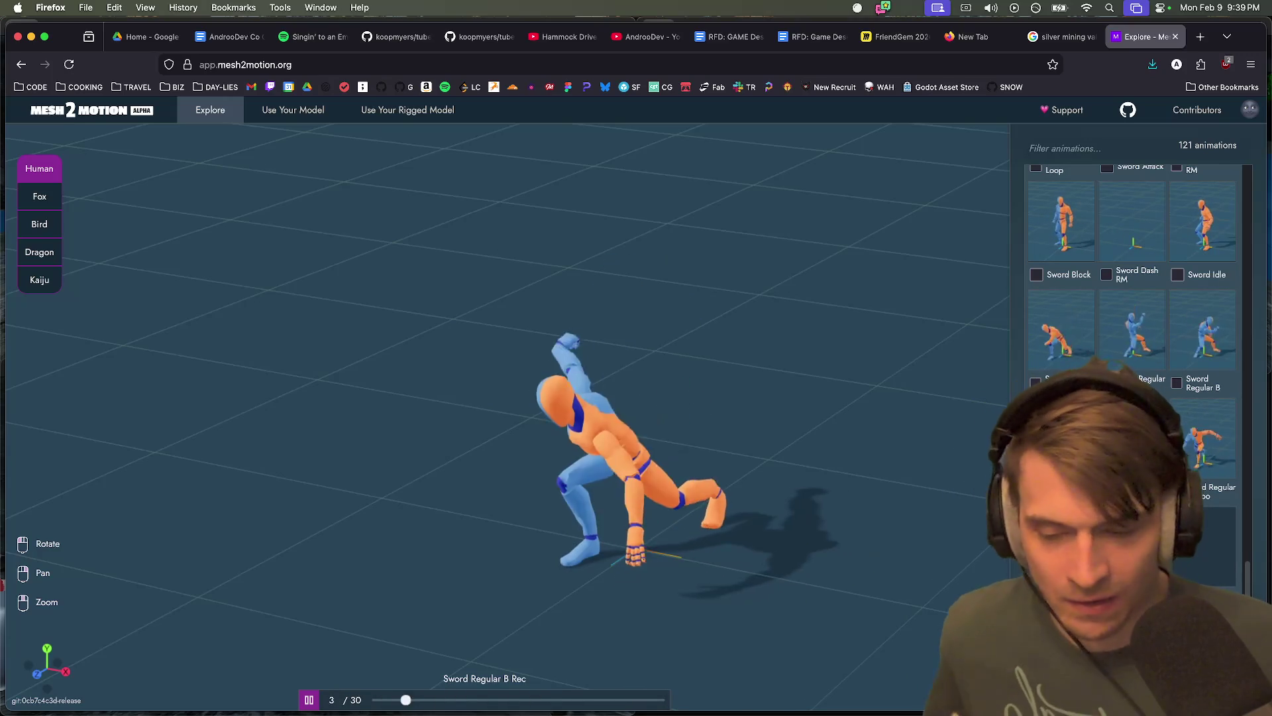
key(super+Tab)
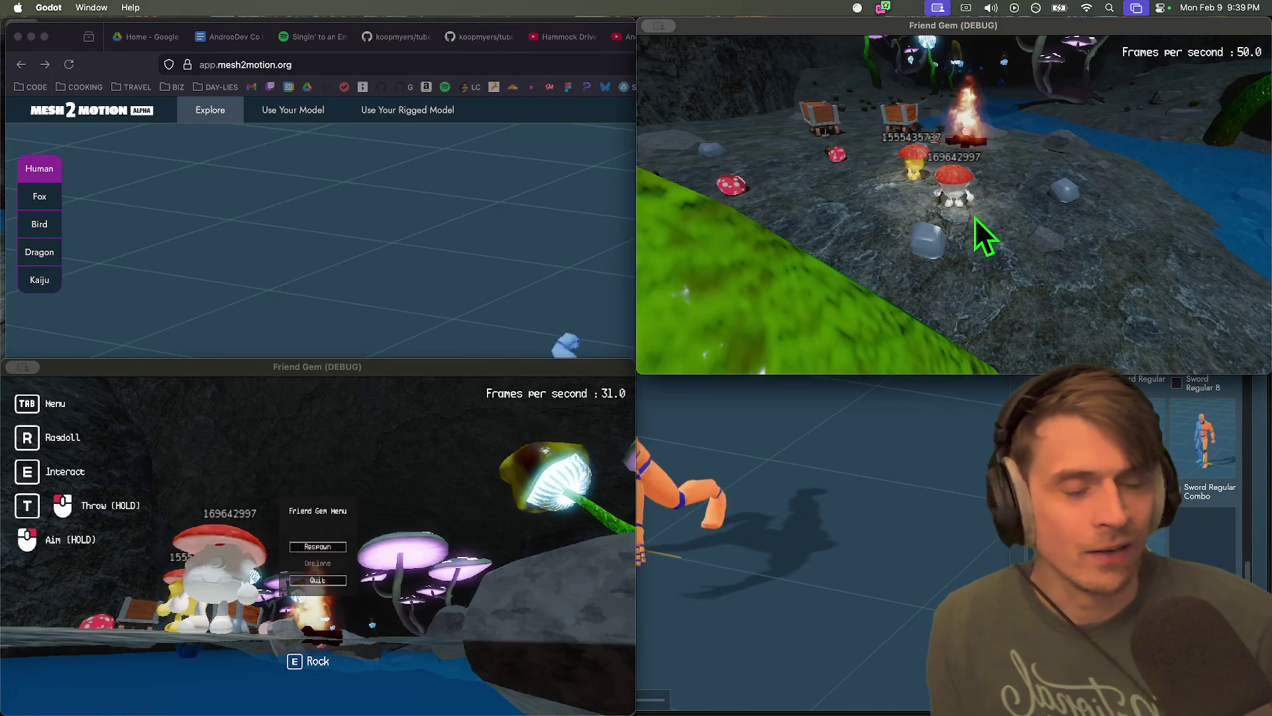
Close the Friend Gem in-game menu and quit both debug game windows
click(300, 576)
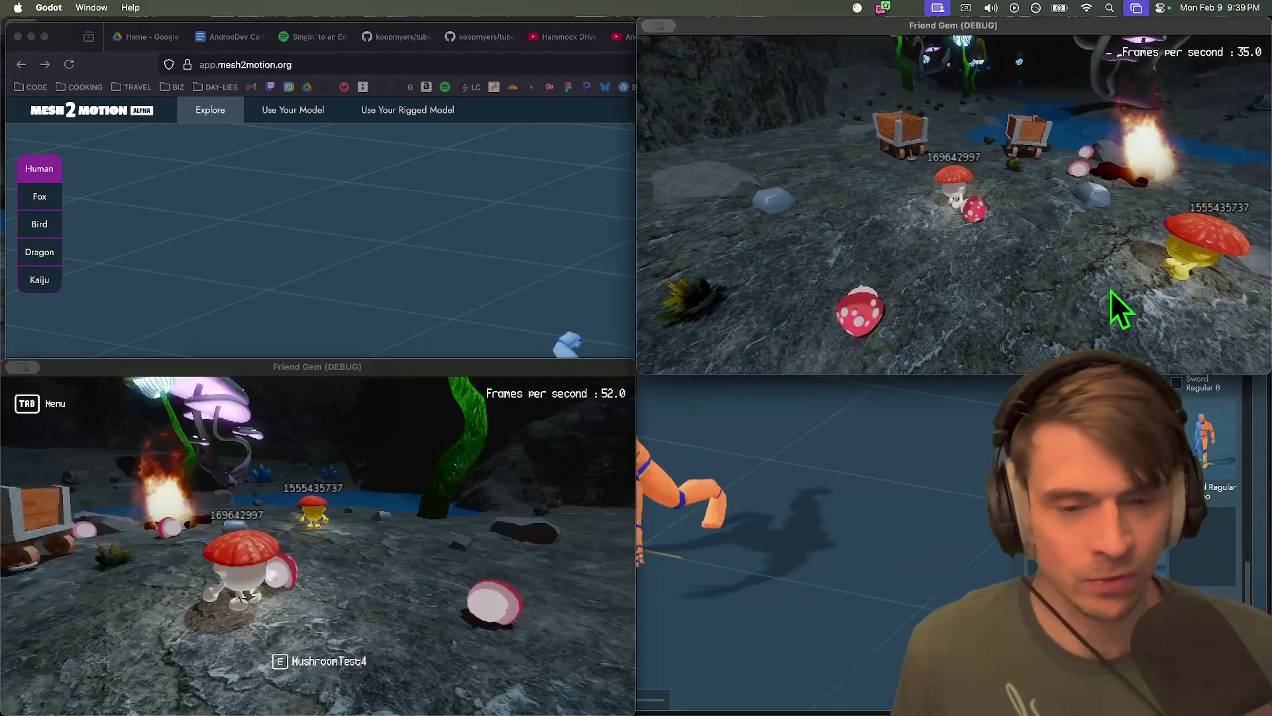
key(super+q)
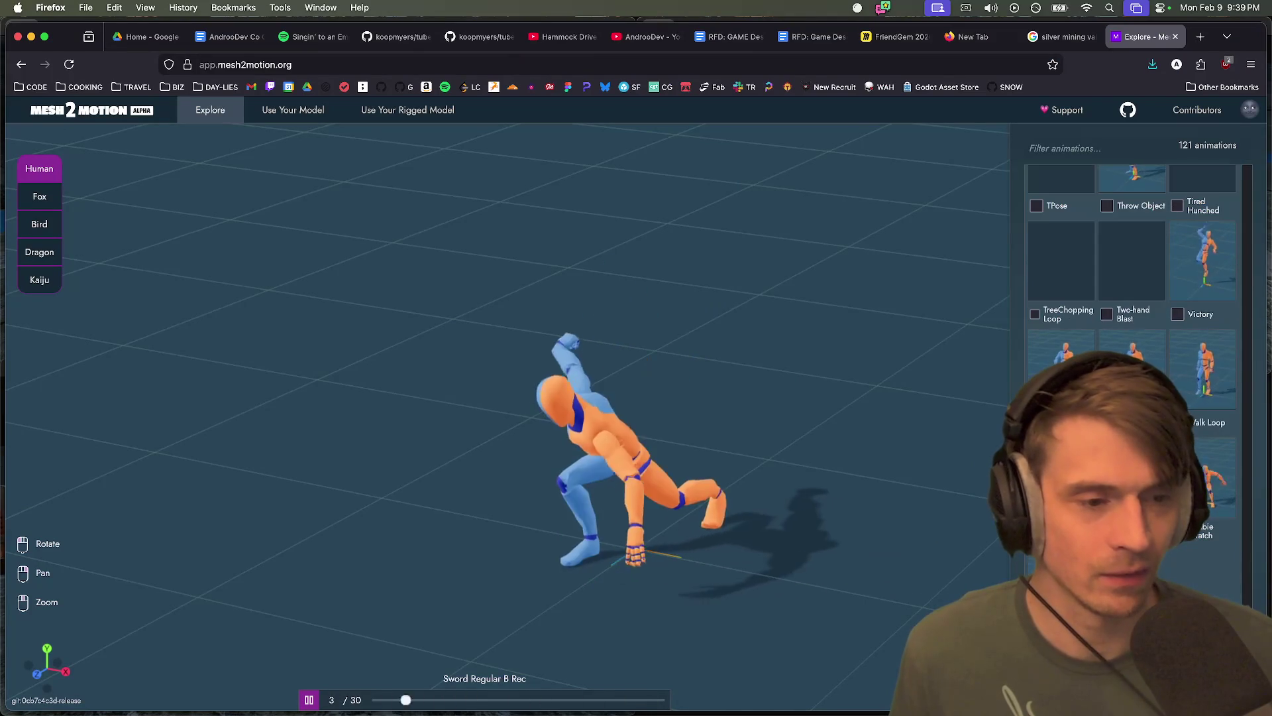
Play the Sitting Idle Loop animation and orbit around the seated figure
scroll(1231, 311, up, 10)
click(1051, 341)
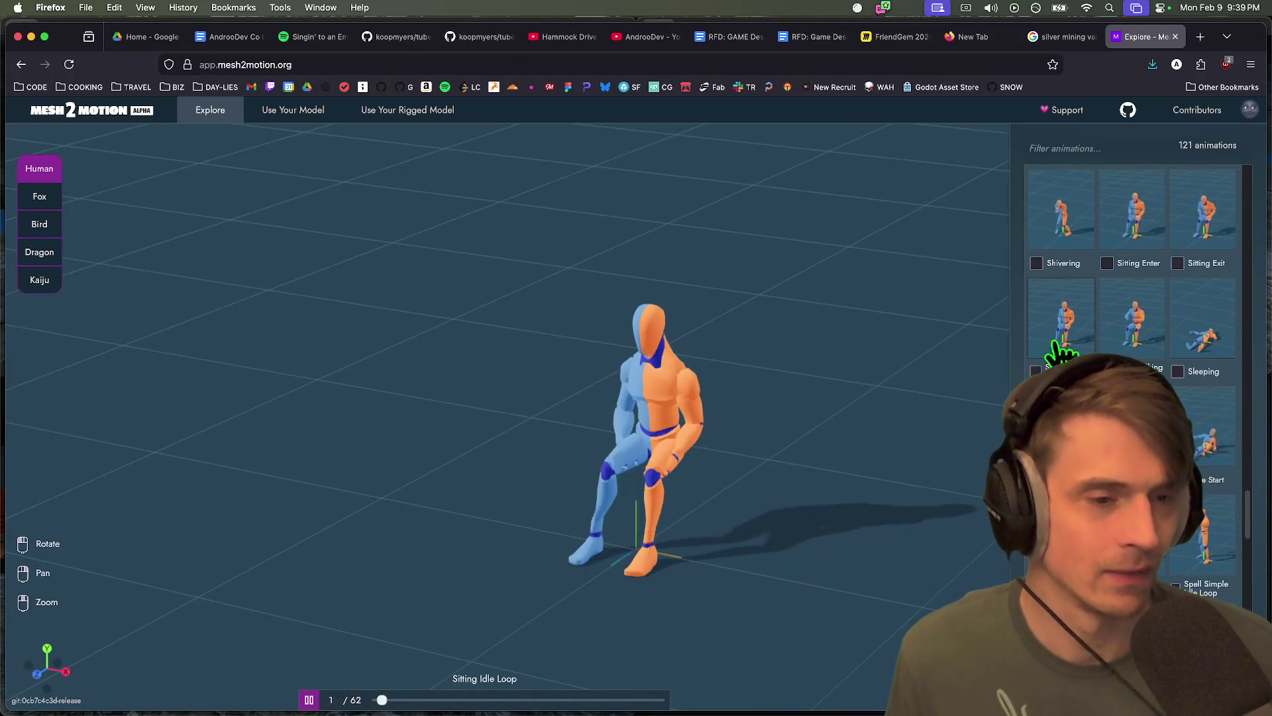
drag(554, 469, 638, 468)
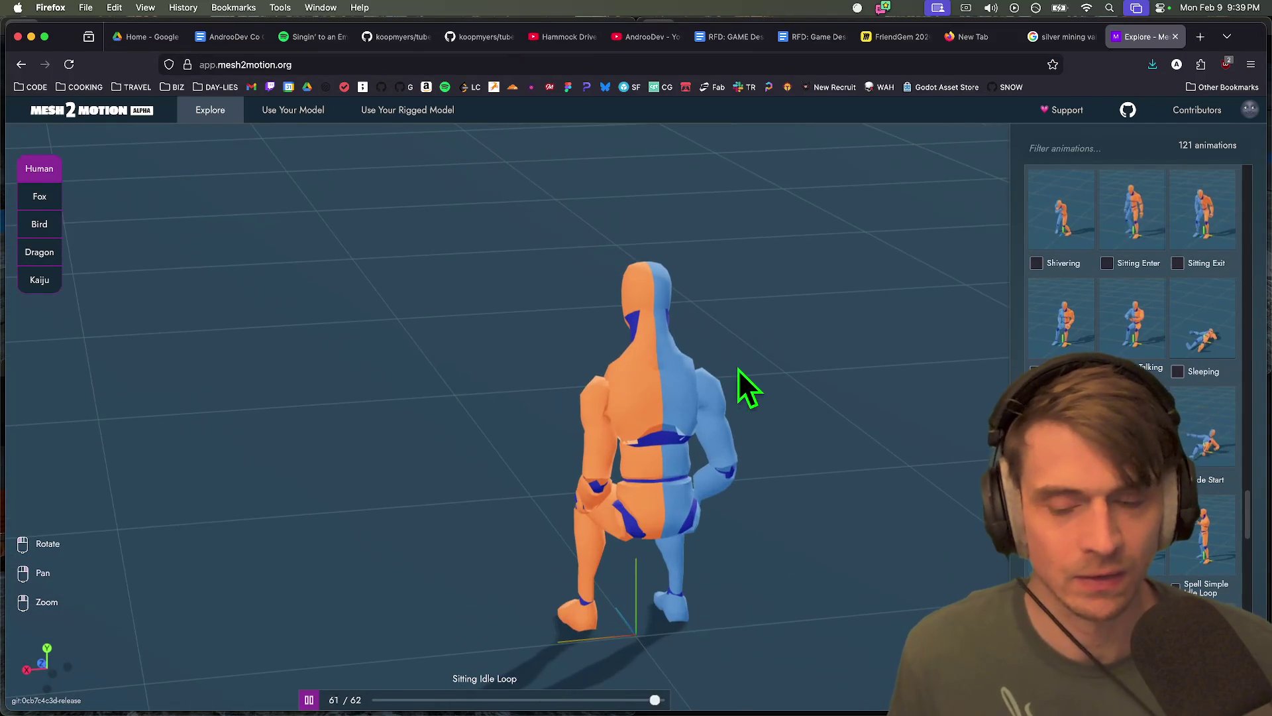
mouse_move(528, 412)
mouse_down()
mouse_move(824, 415)
mouse_move(647, 420)
mouse_move(560, 464)
mouse_up()
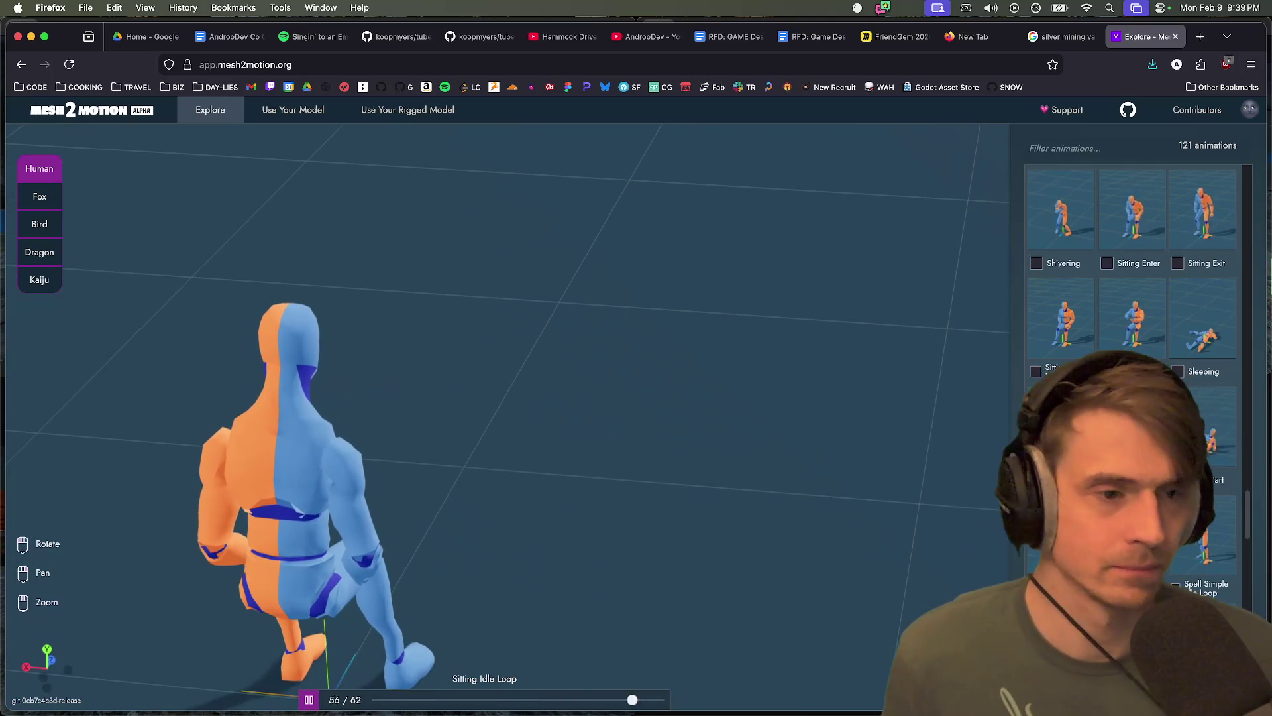
Play Slide Exit, Head Nod, Hit Knockback, Confused and Bow animations, recentring the figure
scroll(1173, 369, up, 2)
click(1060, 537)
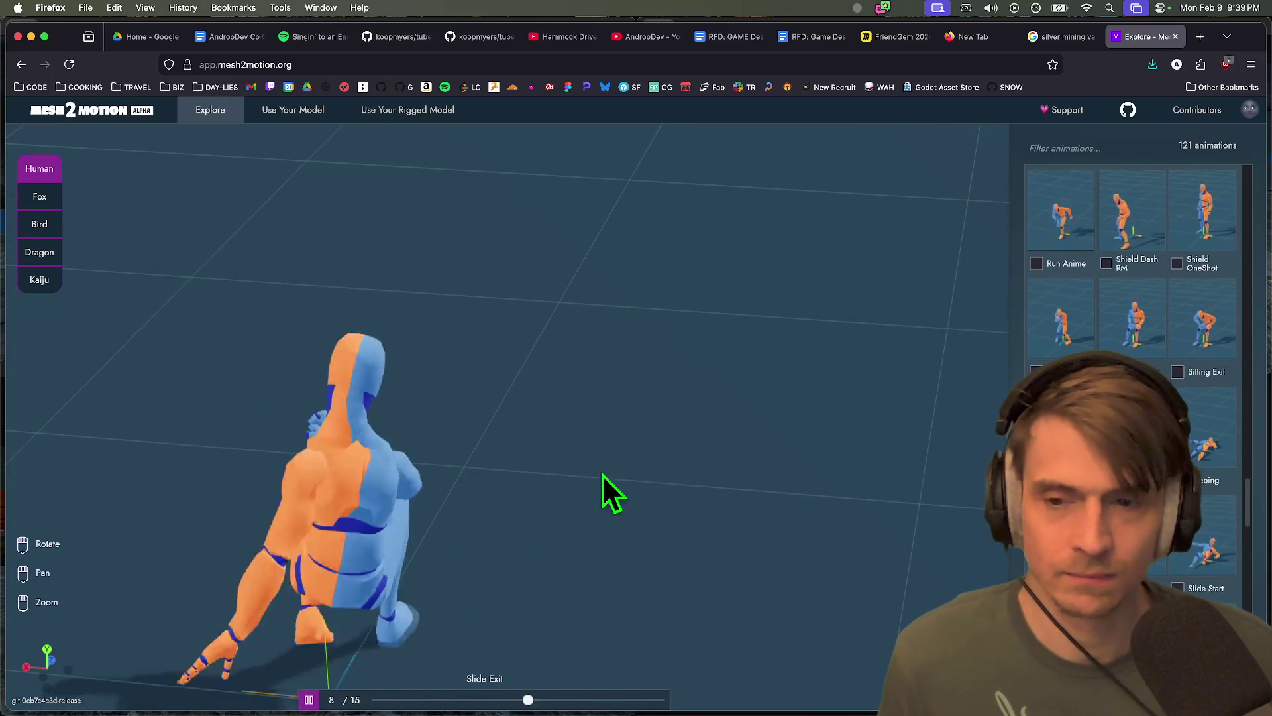
scroll(1192, 321, up, 5)
scroll(1218, 325, up, 5)
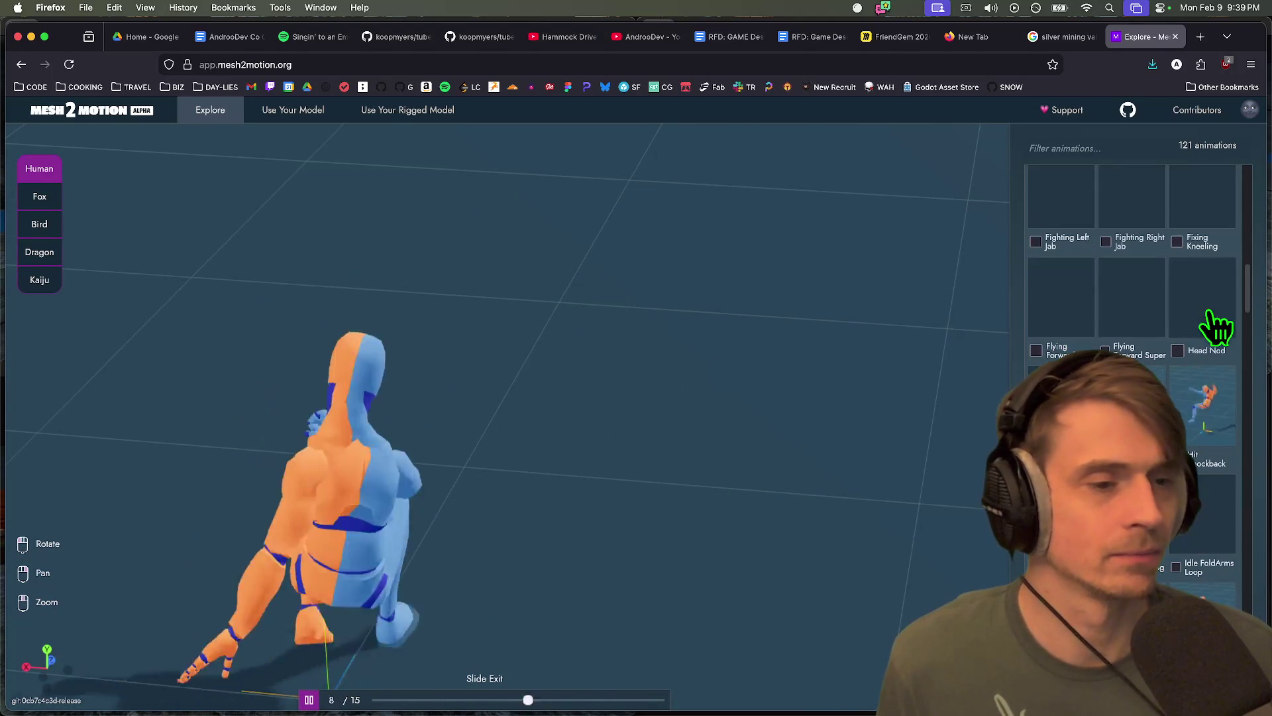
click(1215, 327)
click(1206, 398)
scroll(1186, 383, up, 5)
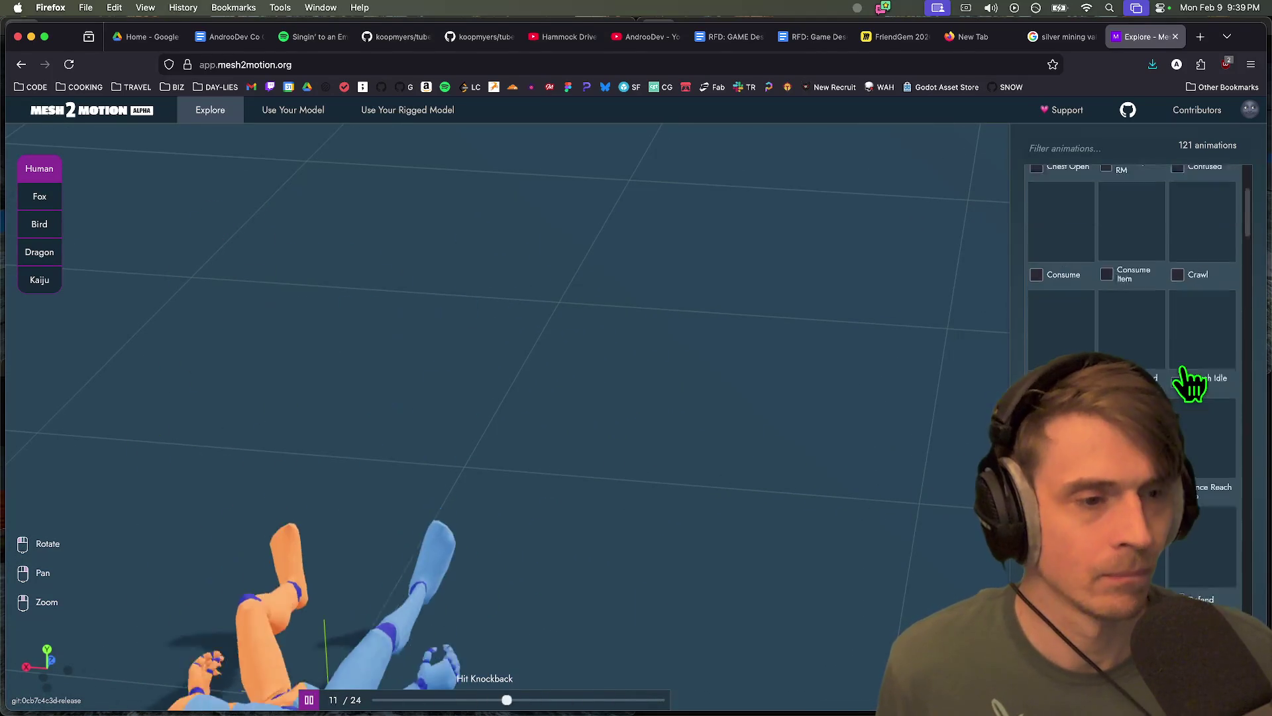
click(1195, 316)
click(1195, 219)
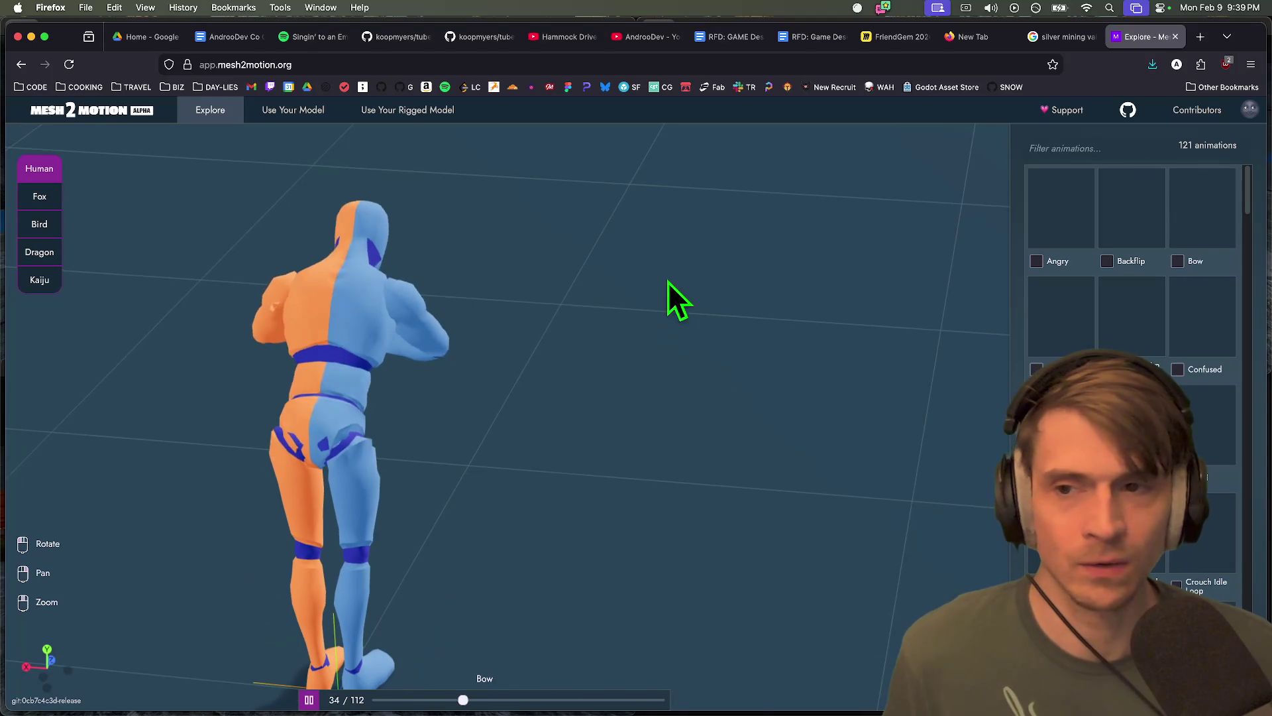
mouse_move(630, 259)
mouse_down()
mouse_move(620, 480)
mouse_move(424, 383)
mouse_up()
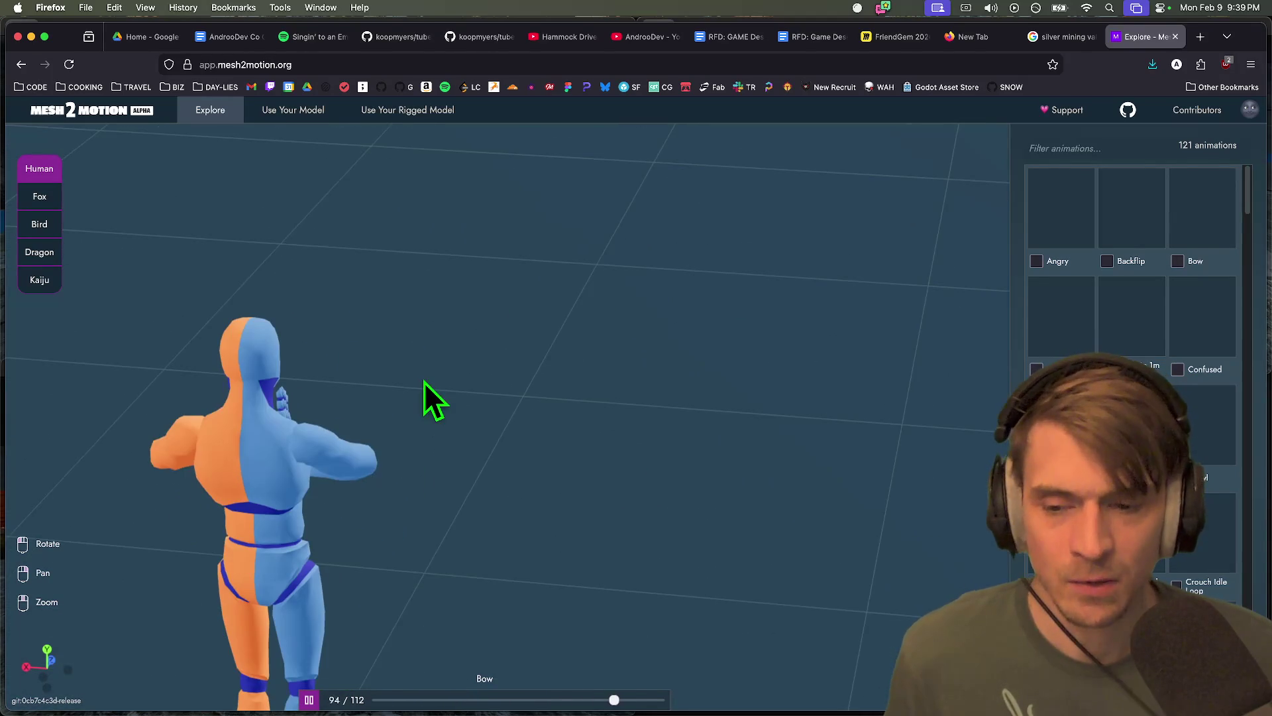
Visit the upload-model and rigged-model retargeting pages, then return to Explore
click(295, 111)
click(219, 111)
click(371, 111)
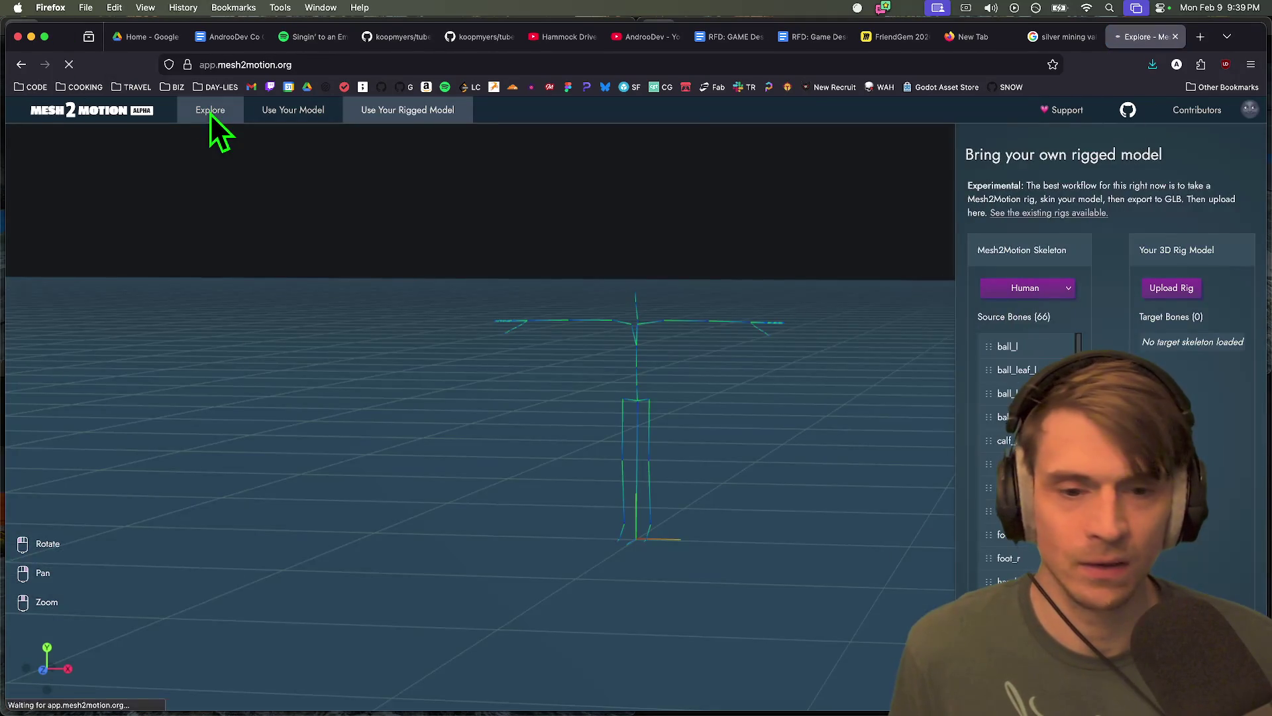
click(209, 114)
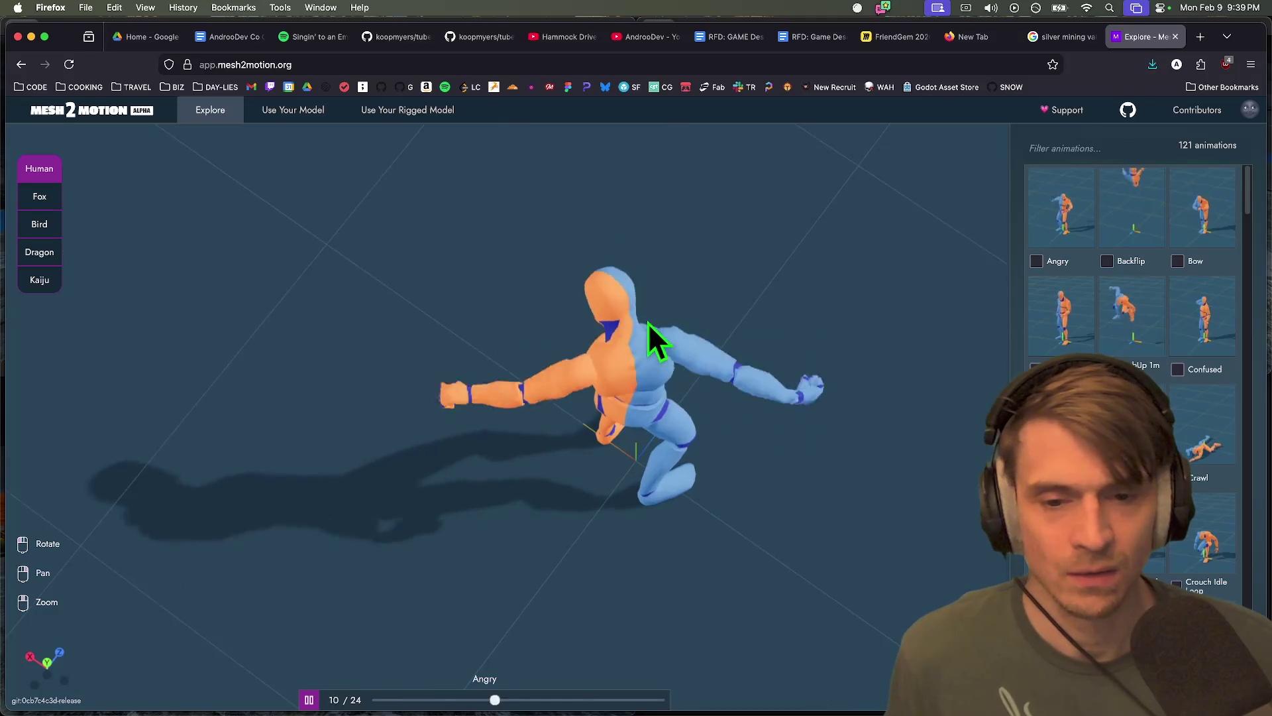
Scroll through the animation library, then switch over to the Godot editor
scroll(1163, 256, down, 15)
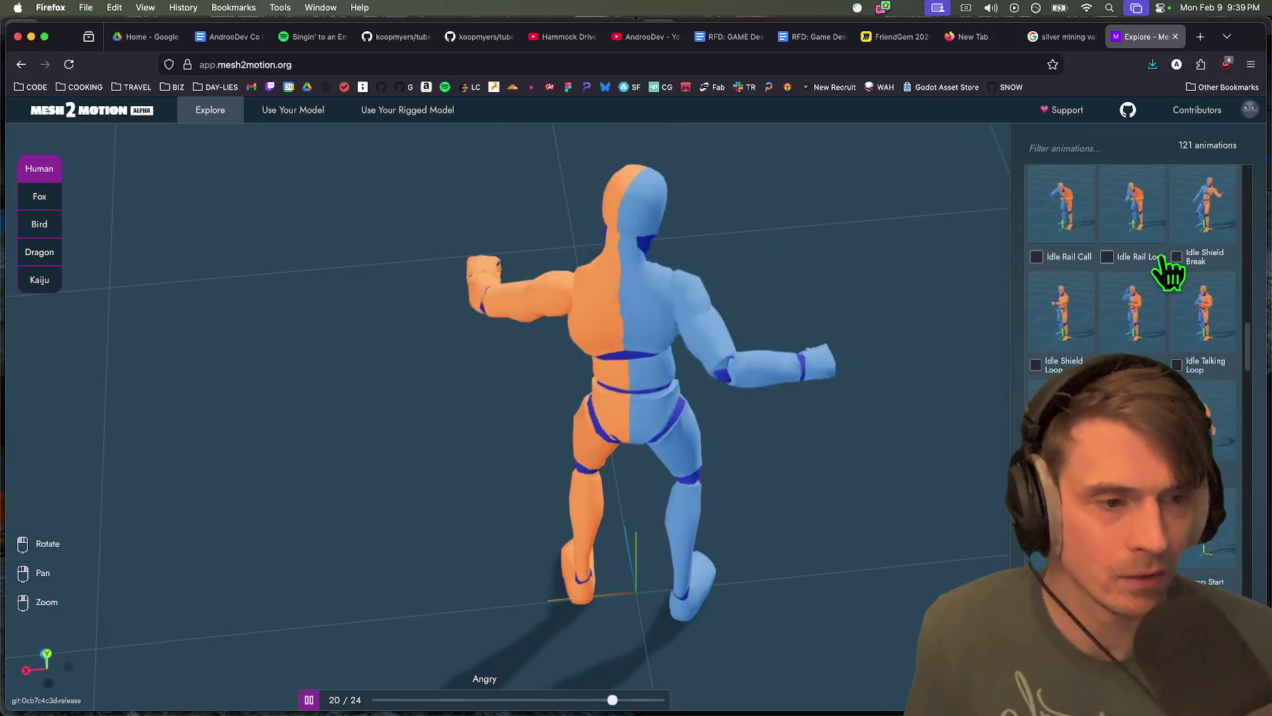
scroll(1164, 275, down, 10)
scroll(1164, 278, up, 5)
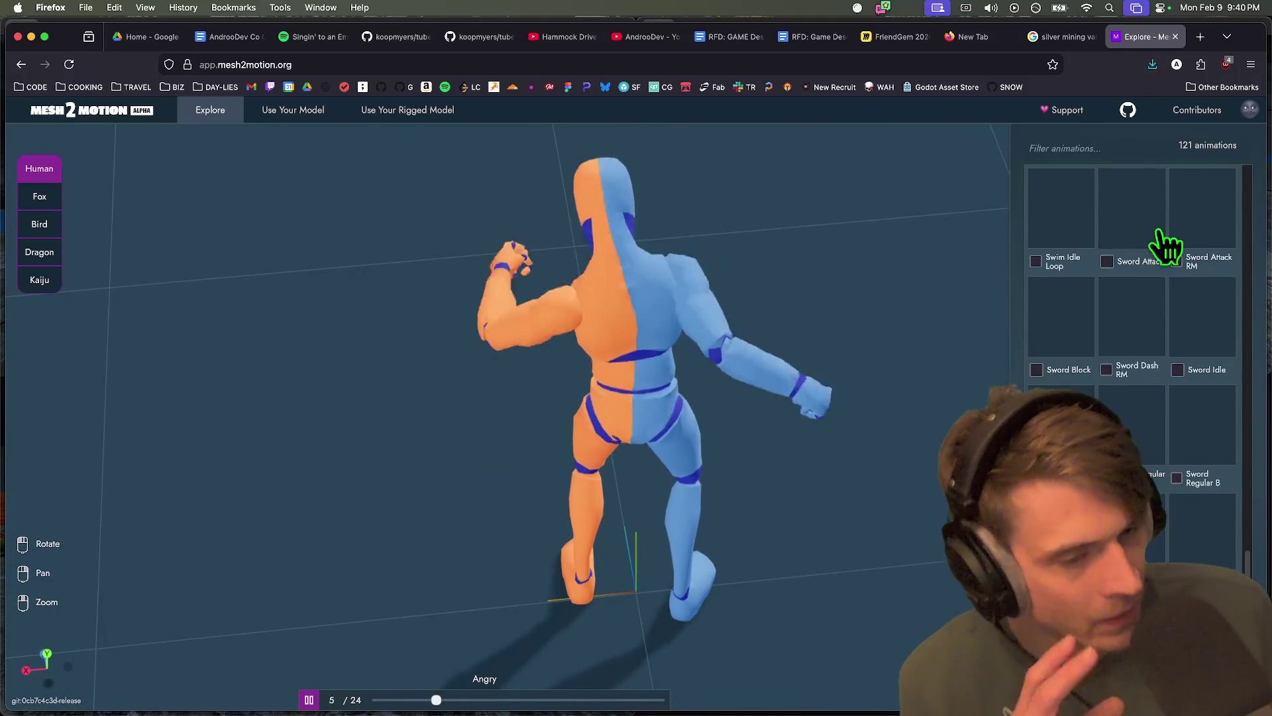
scroll(1159, 371, down, 5)
mouse_move(831, 707)
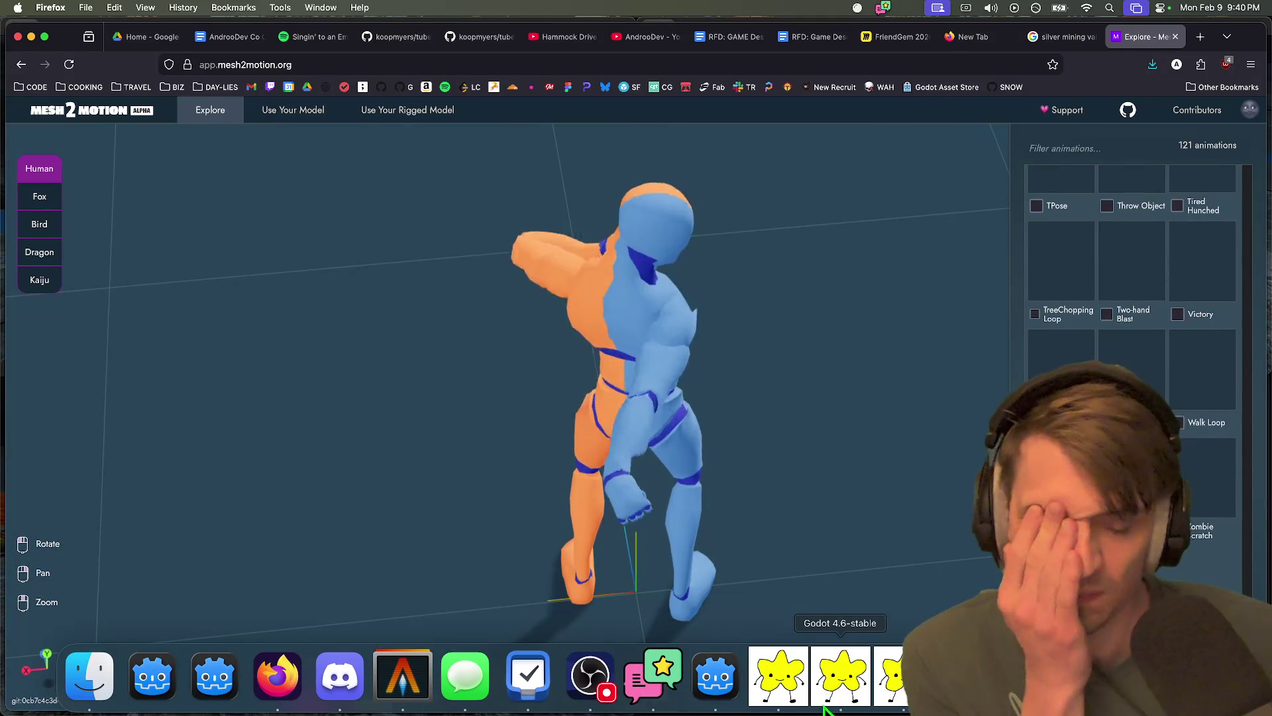
scroll(1199, 472, up, 3)
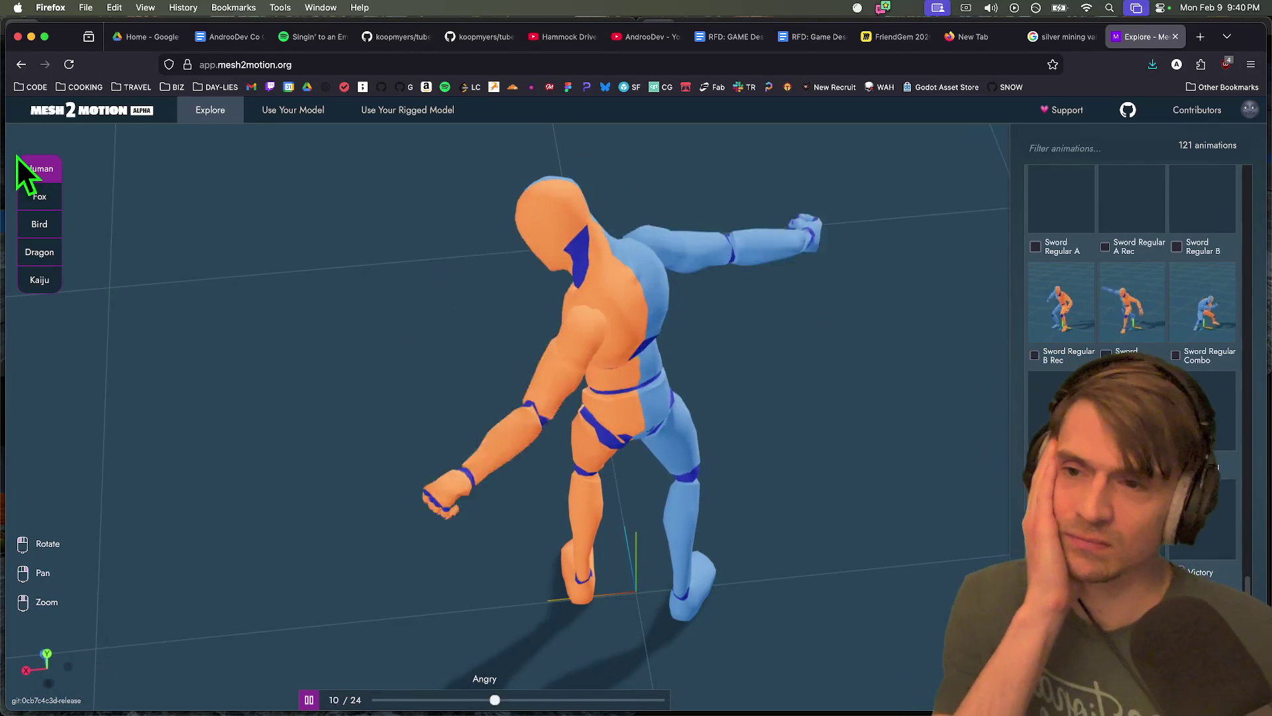
mouse_move(404, 708)
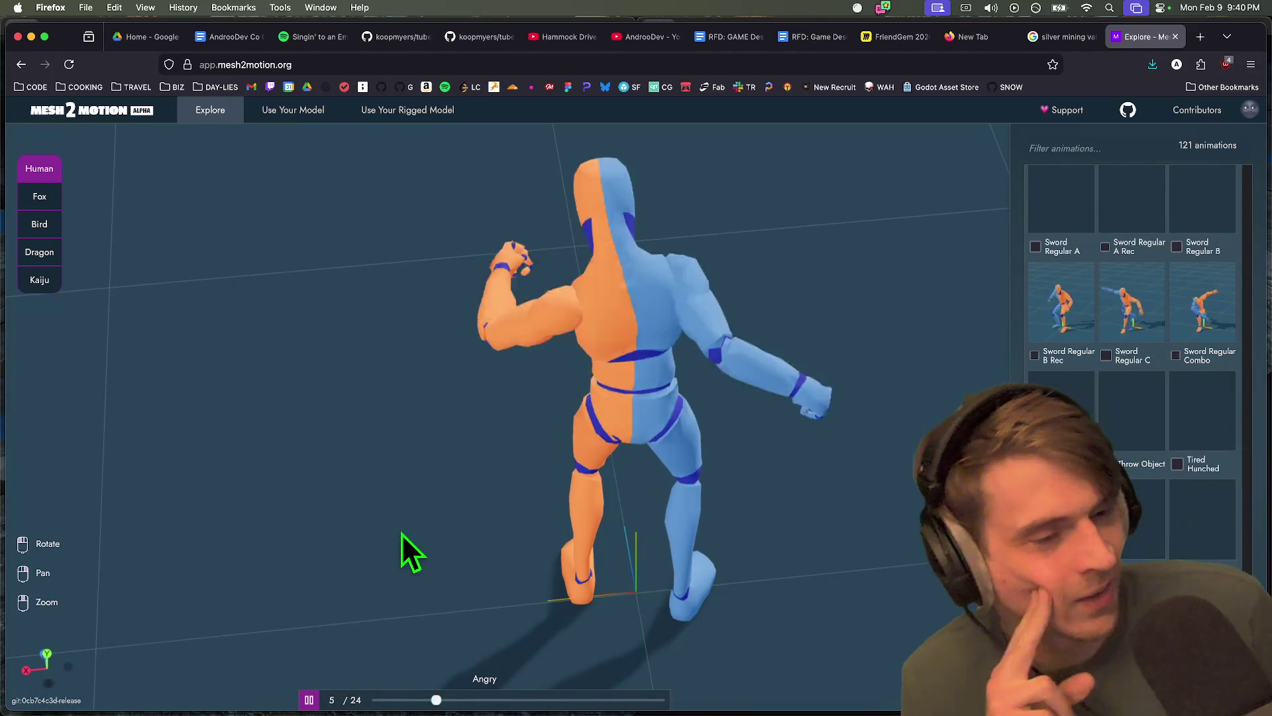
key(super+Tab)
key(Tab)
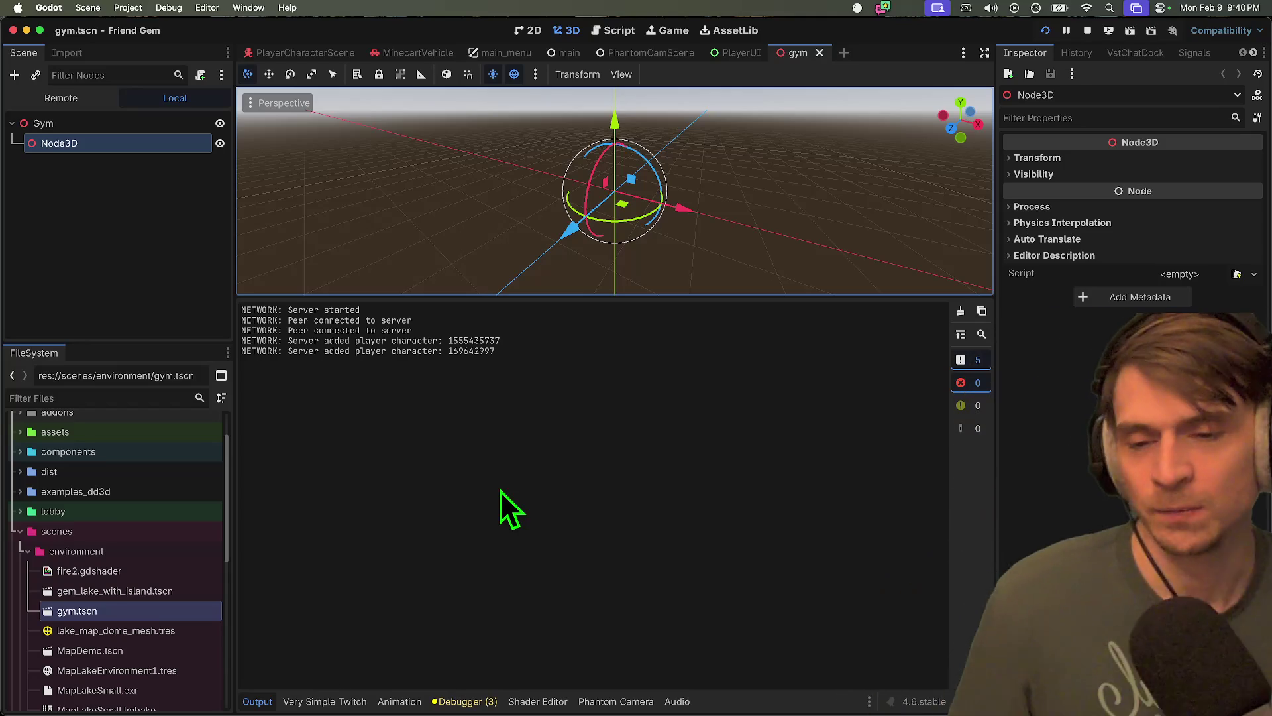
Quit the running Friend Gem game window and return to the browser
key(super+Tab)
key(super+Tab)
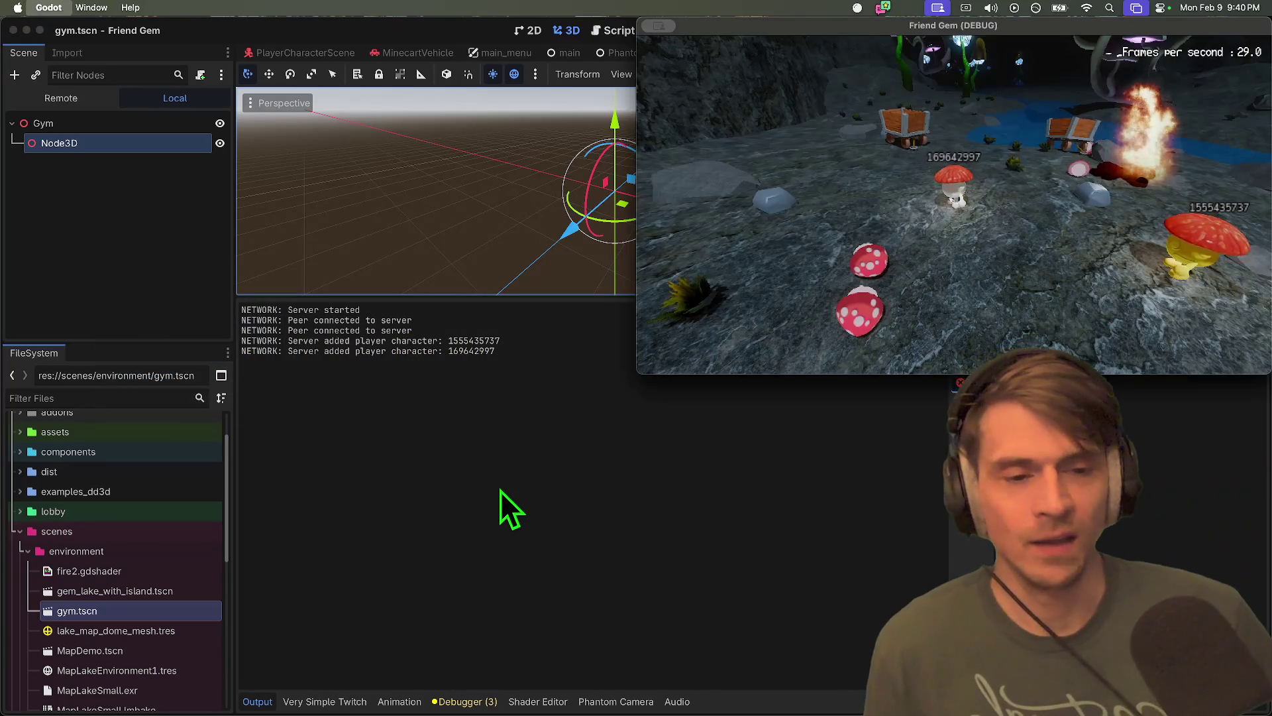
key(super+q)
key(super+Tab)
key(super+Tab)
key(super+Tab)
key(super+shift+Tab)
key(super+shift+Tab)
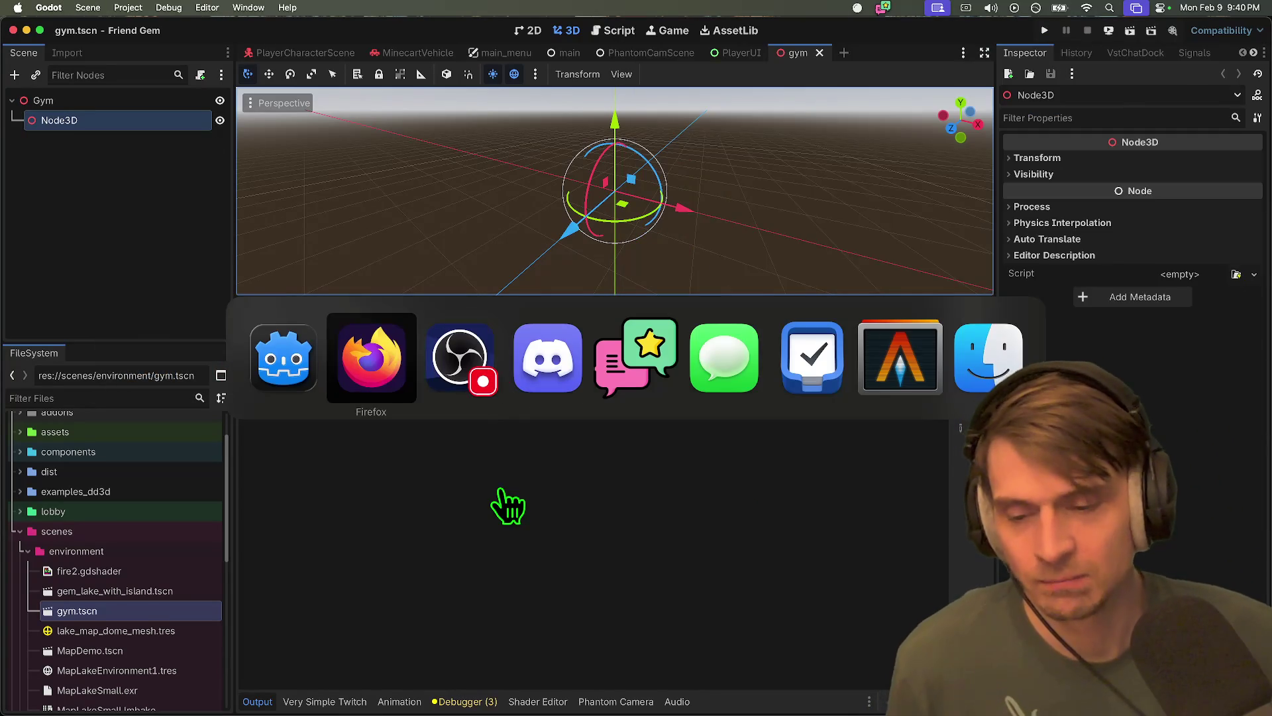
Look through the two Game Design Doc tabs, then bring up the FriendGem 2026 board
click(742, 36)
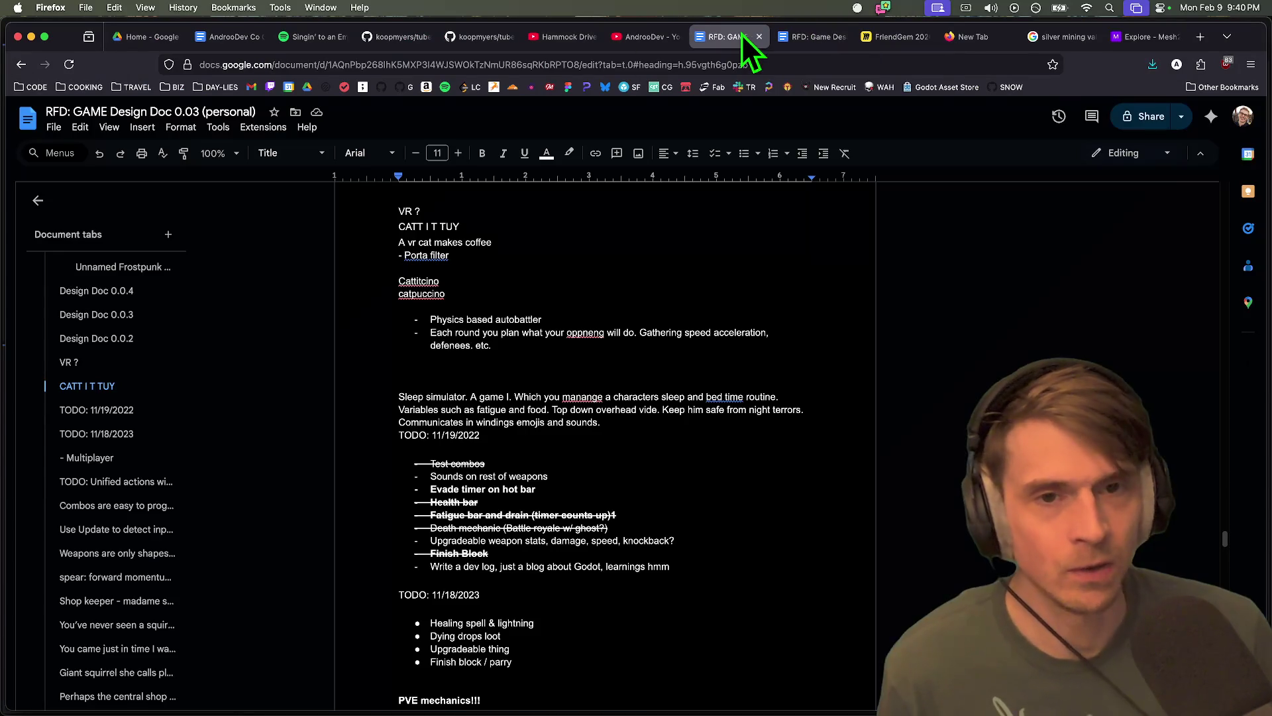
click(831, 33)
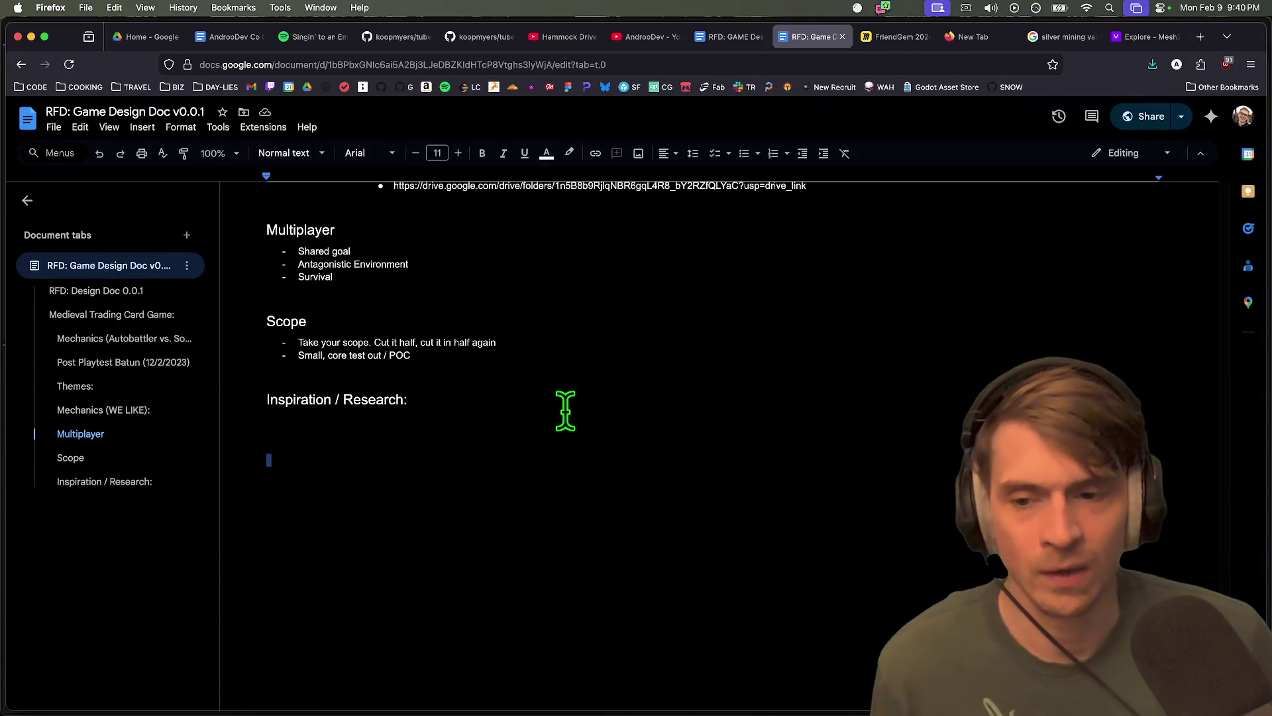
key(ctrl+Tab)
scroll(721, 321, down, 5)
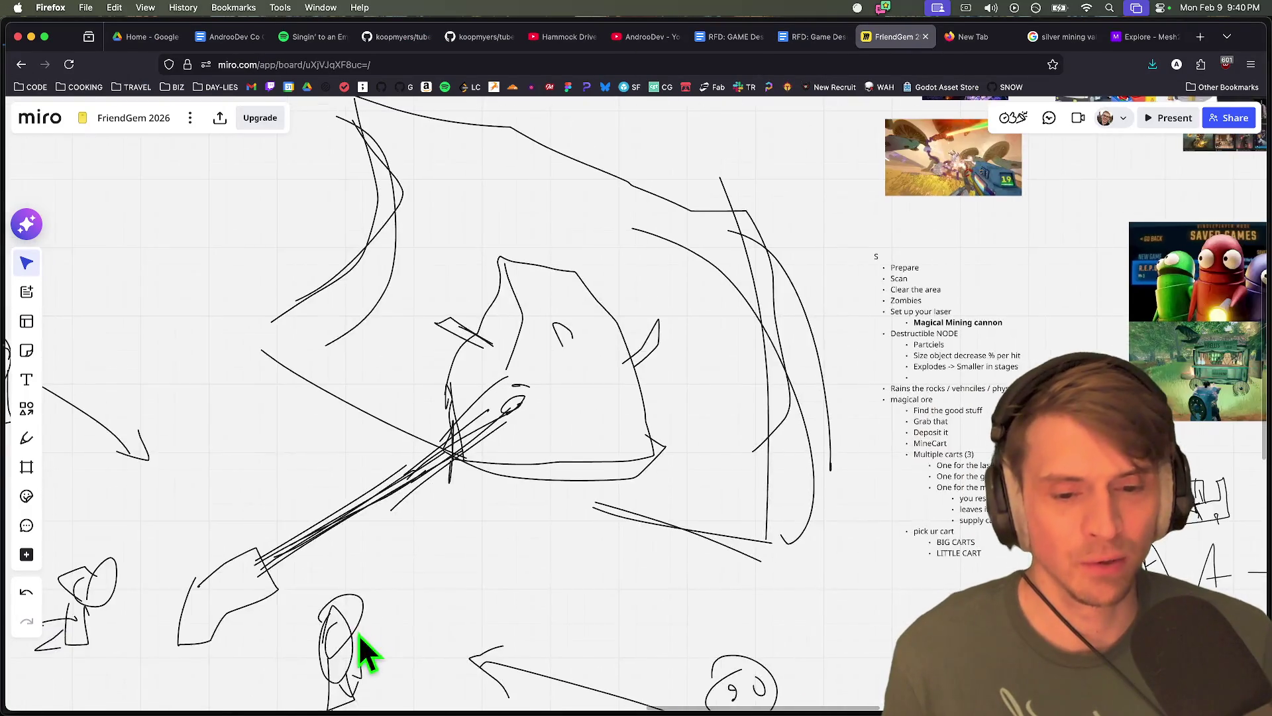
Remove the blank line in the loop outline and add a 'Defend' bullet after 'Enemies waves'
scroll(846, 455, up, 3)
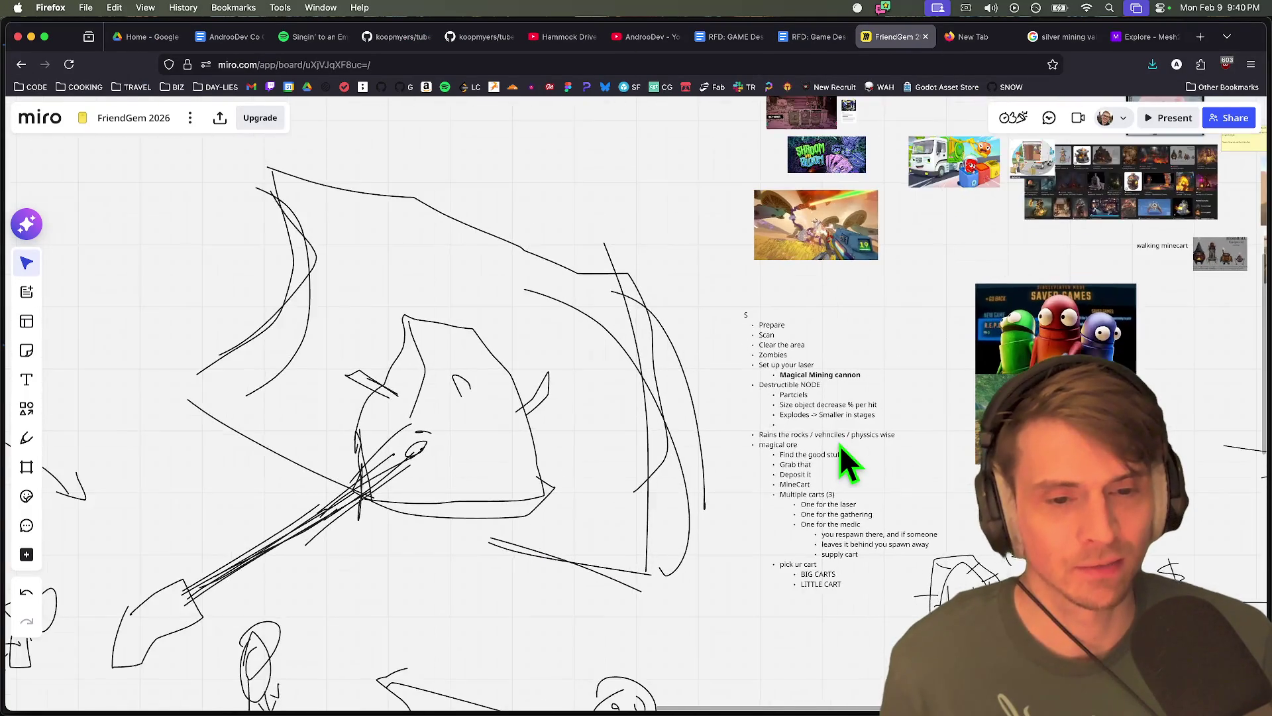
double_click(744, 286)
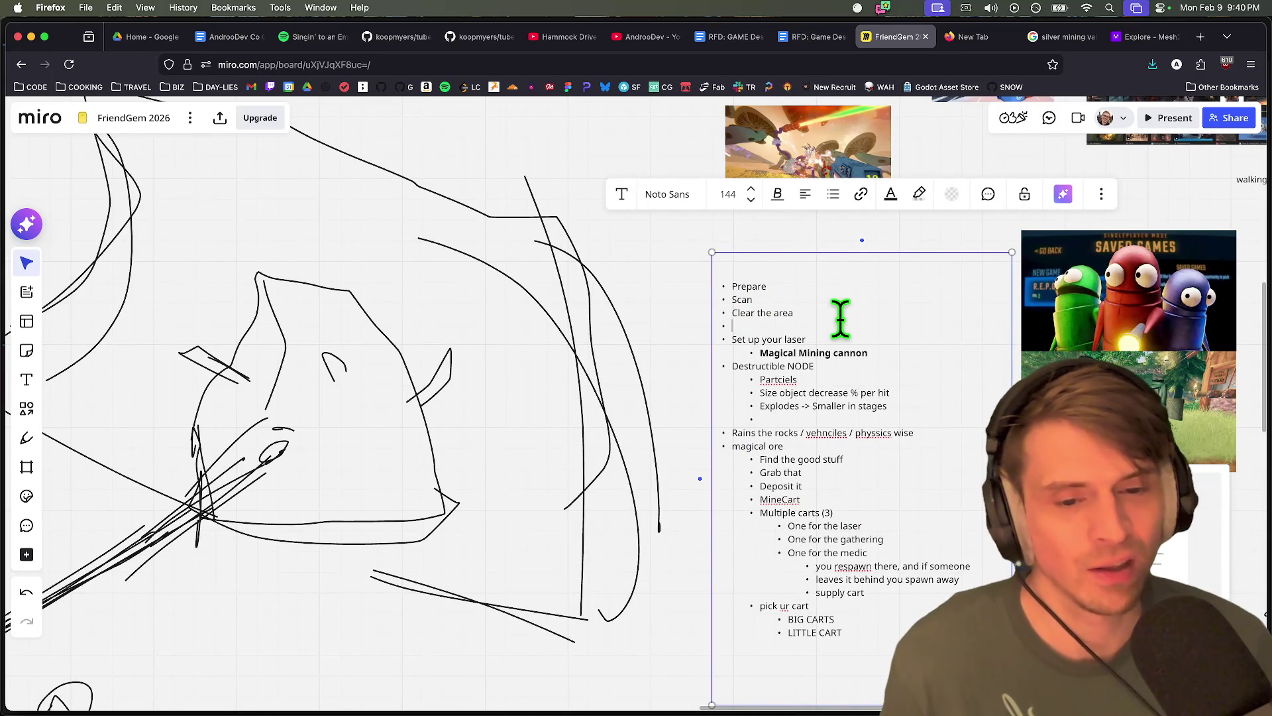
key(Return)
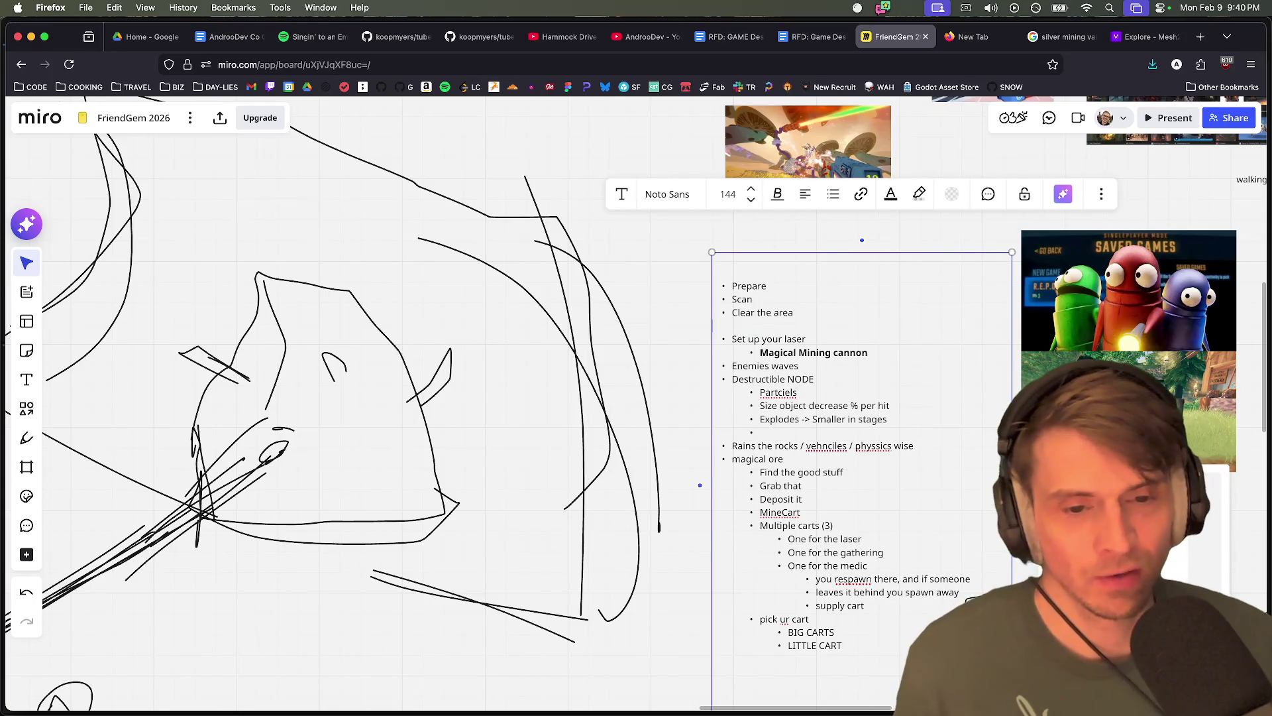
key(BackSpace)
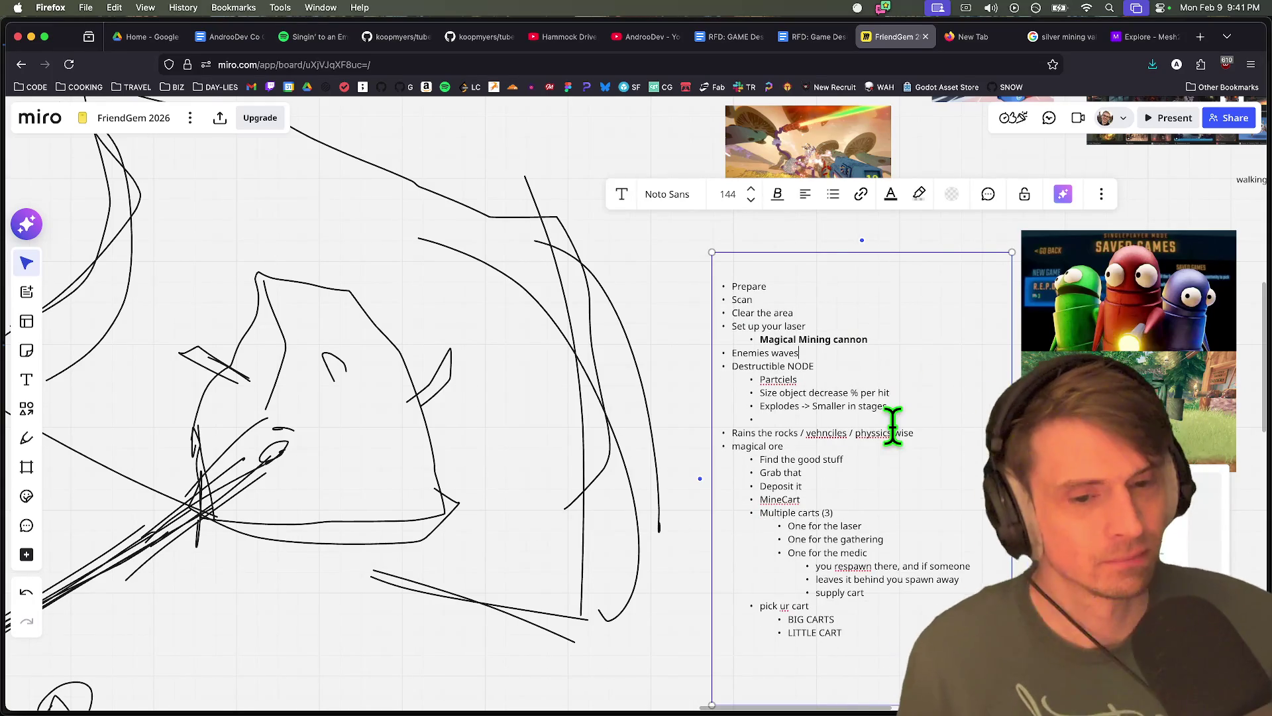
key(Return)
text(Defend)
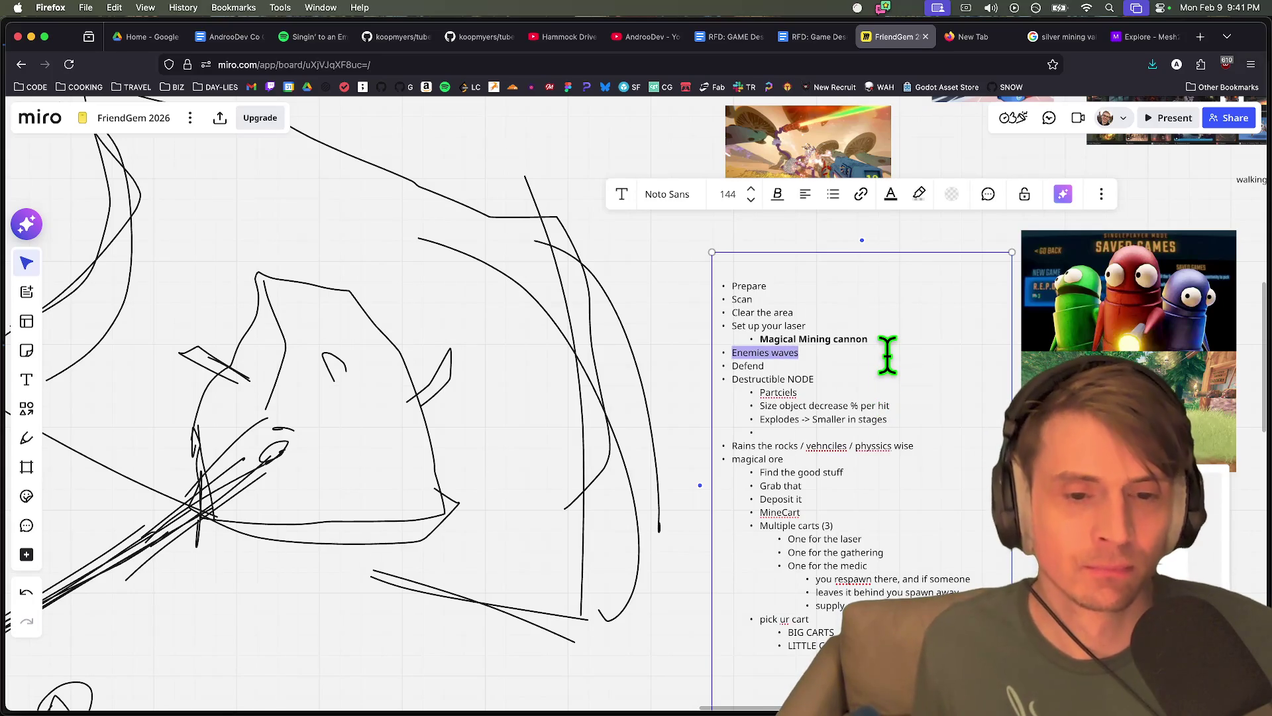
key(shift+Down)
Start a new sub-bullet beginning with 'H' under 'Magical Mining cannon'
scroll(883, 360, up, 5)
drag(801, 352, 494, 304)
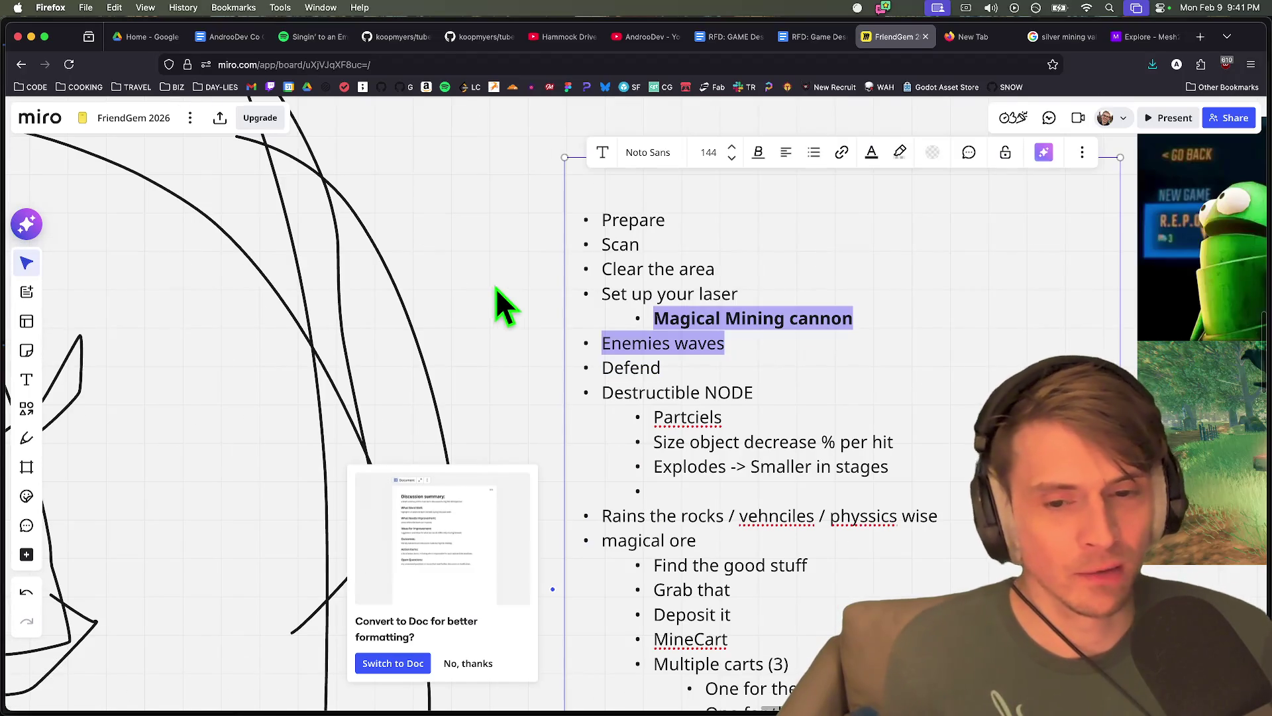
key(shift+Down)
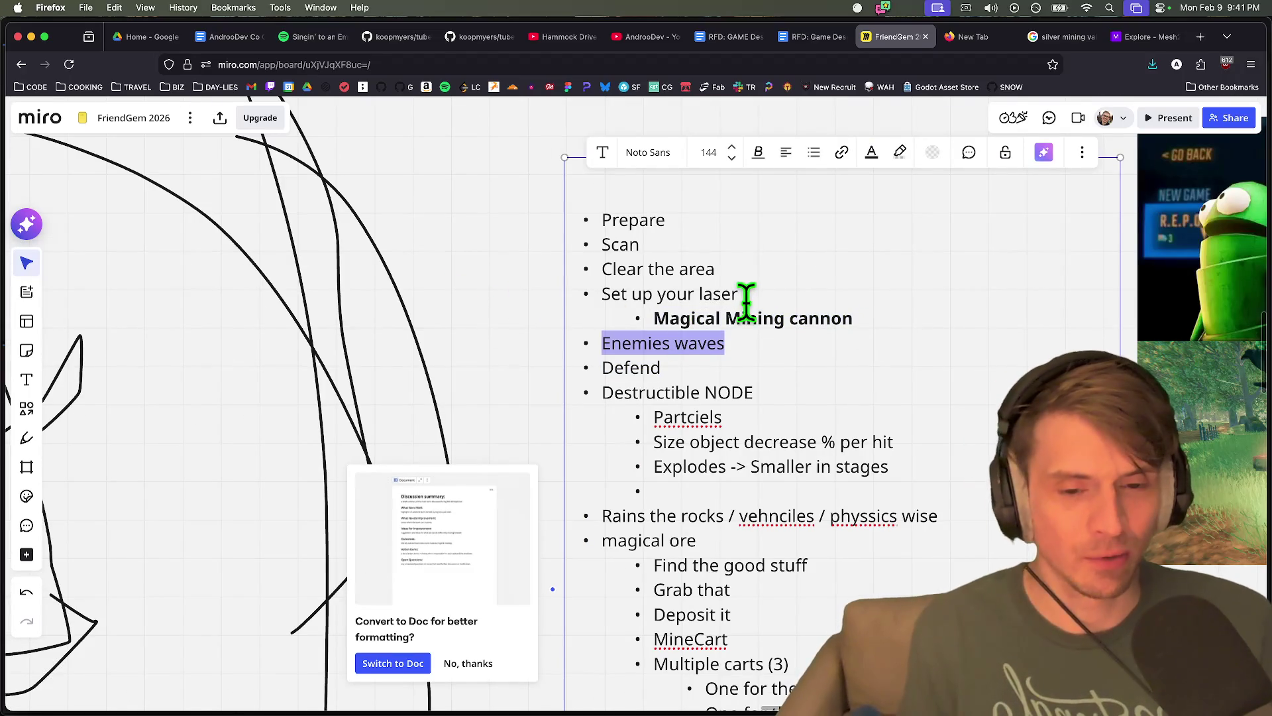
drag(858, 319, 593, 303)
click(906, 312)
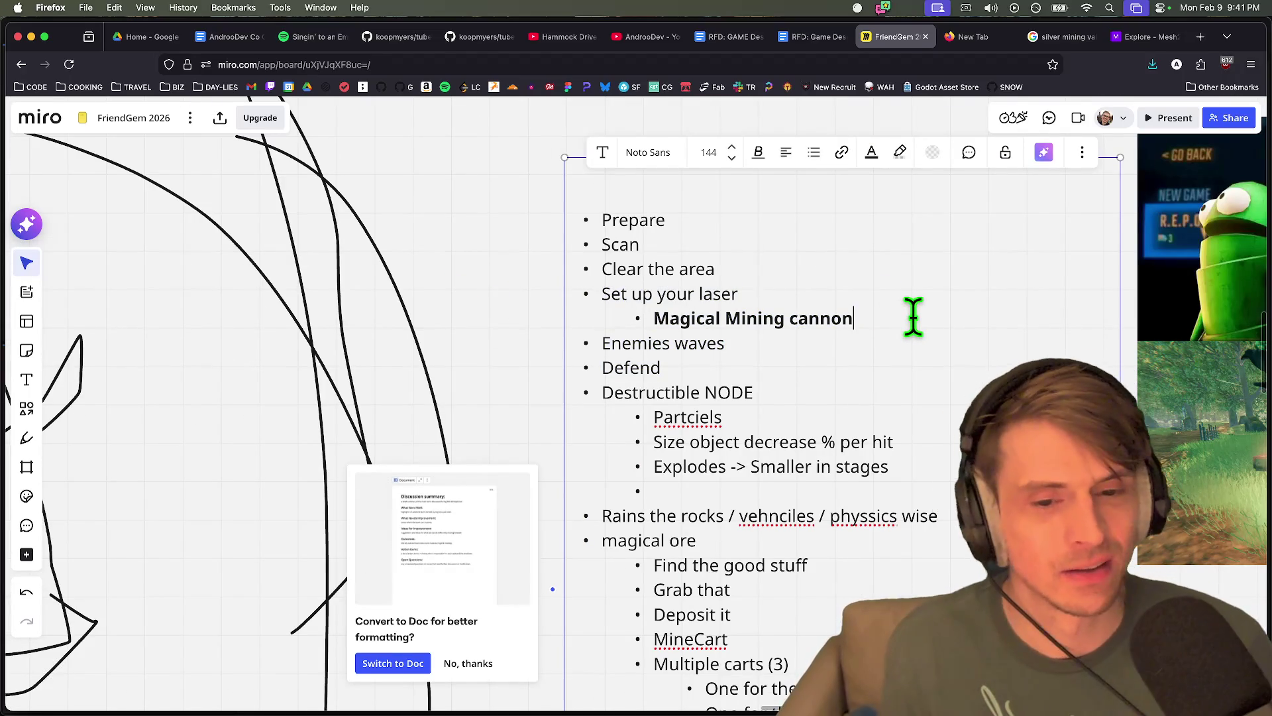
key(Return)
text(H)
key(super+t)
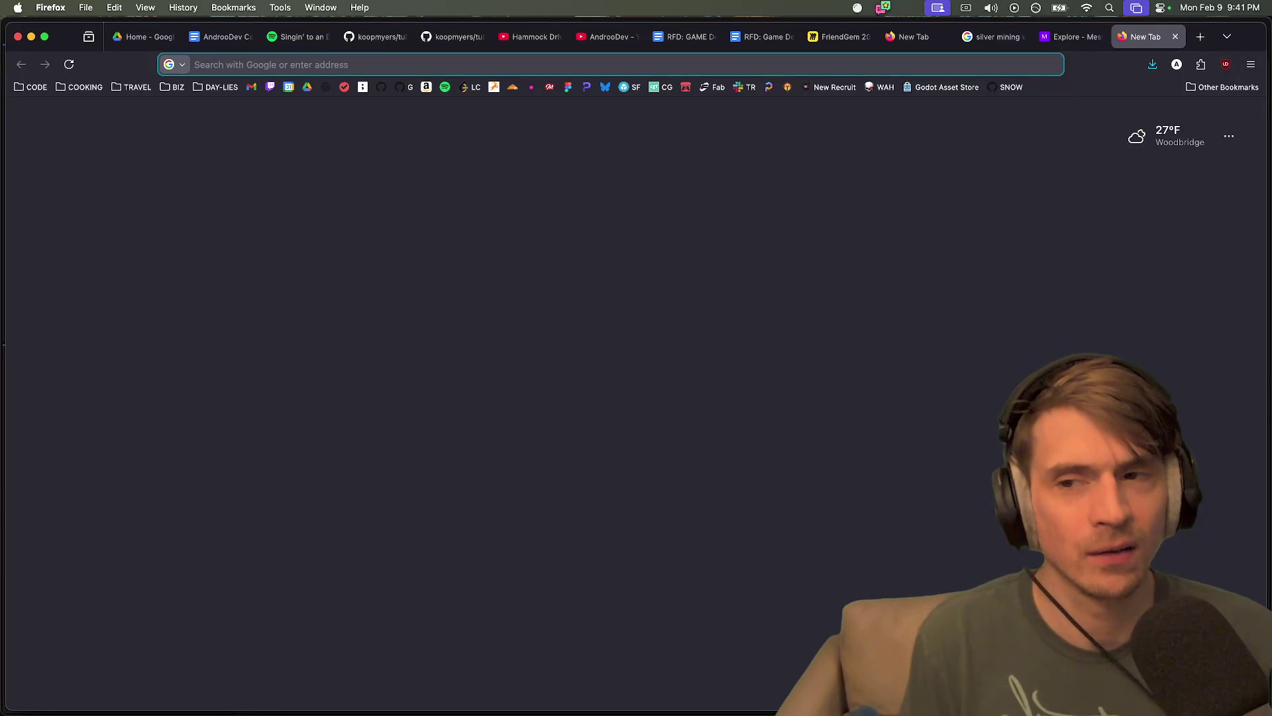
Search Deep Rock Galactic images, preview a gameplay screenshot, then close the search tab
text(deep rock c)
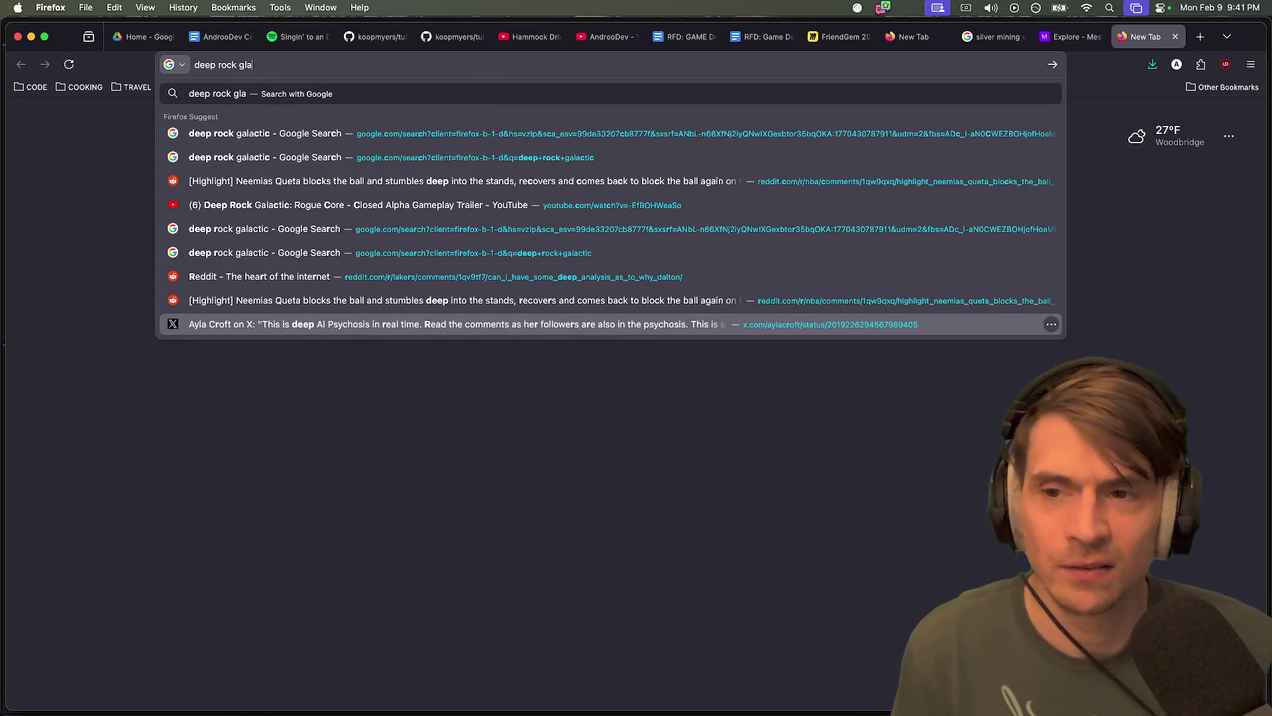
text(ctic)
key(Return)
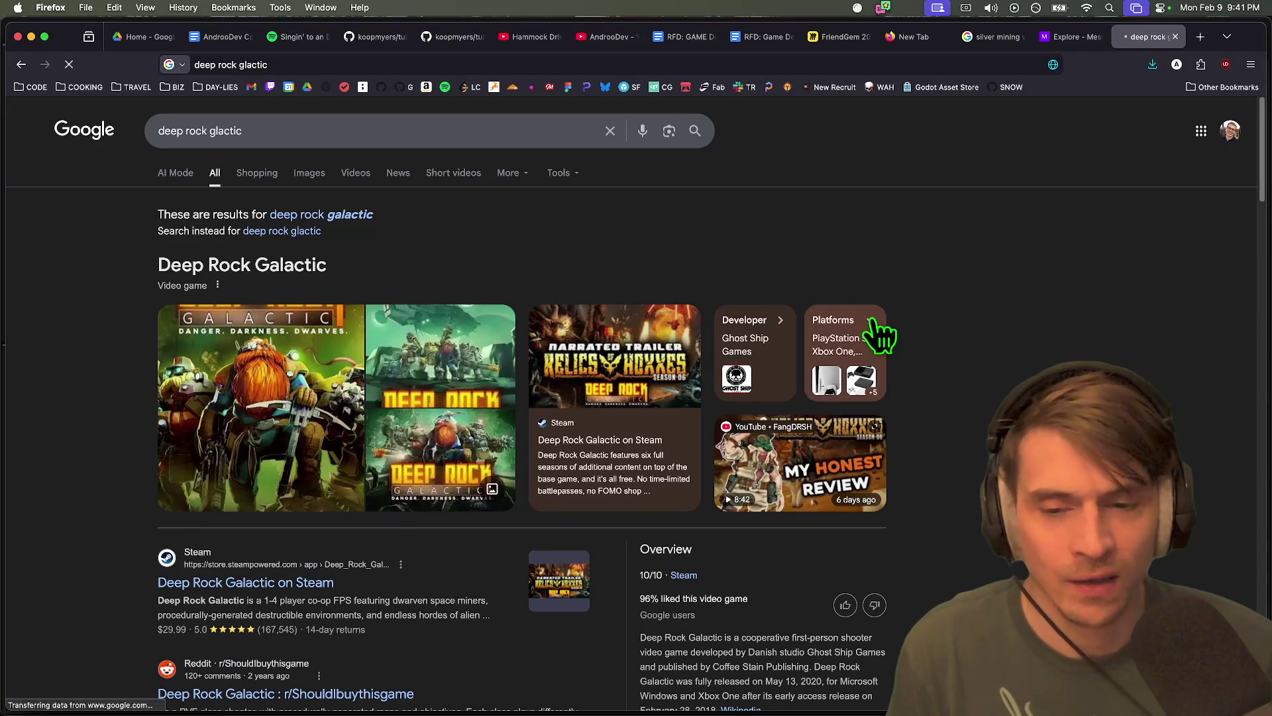
click(310, 172)
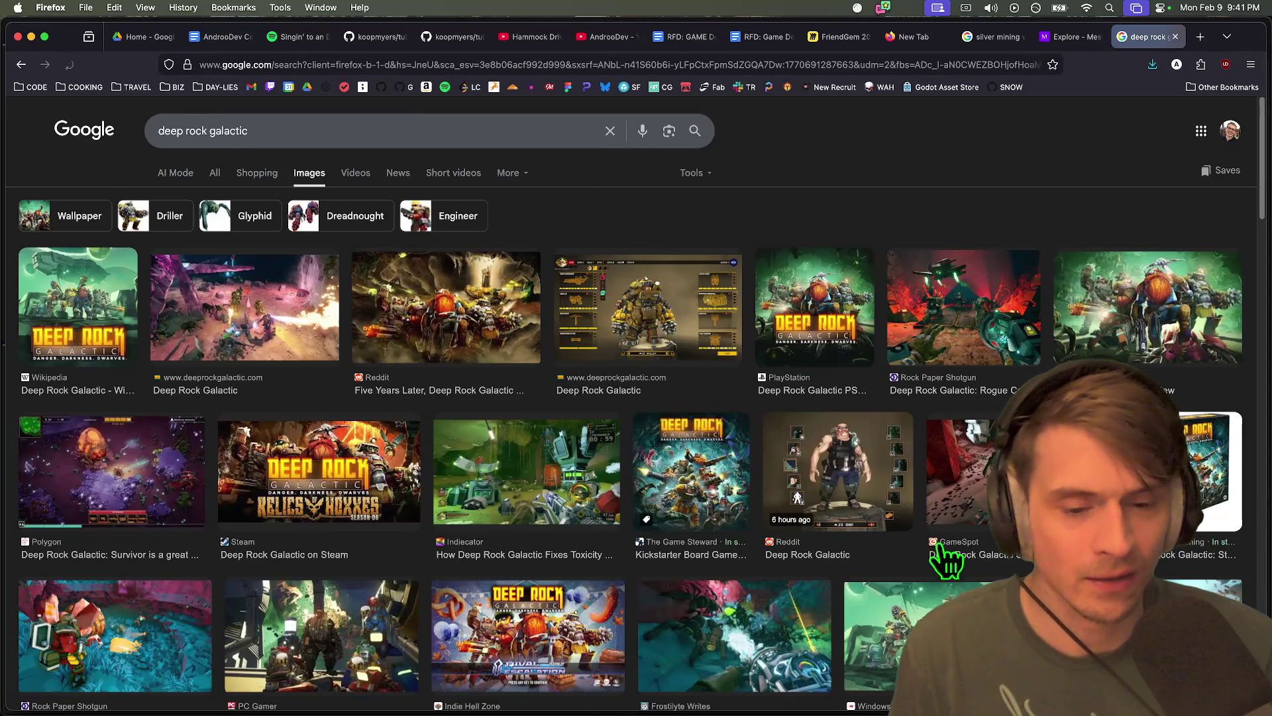
scroll(711, 358, down, 1)
scroll(786, 422, down, 5)
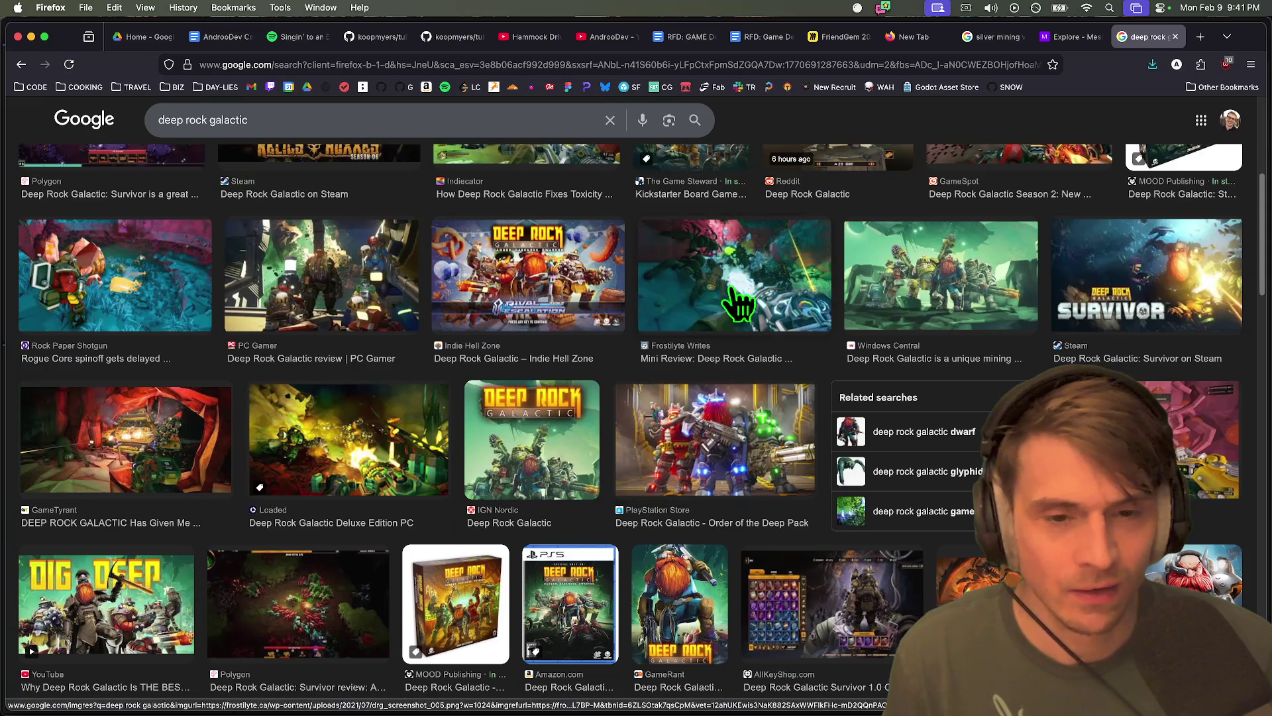
click(749, 292)
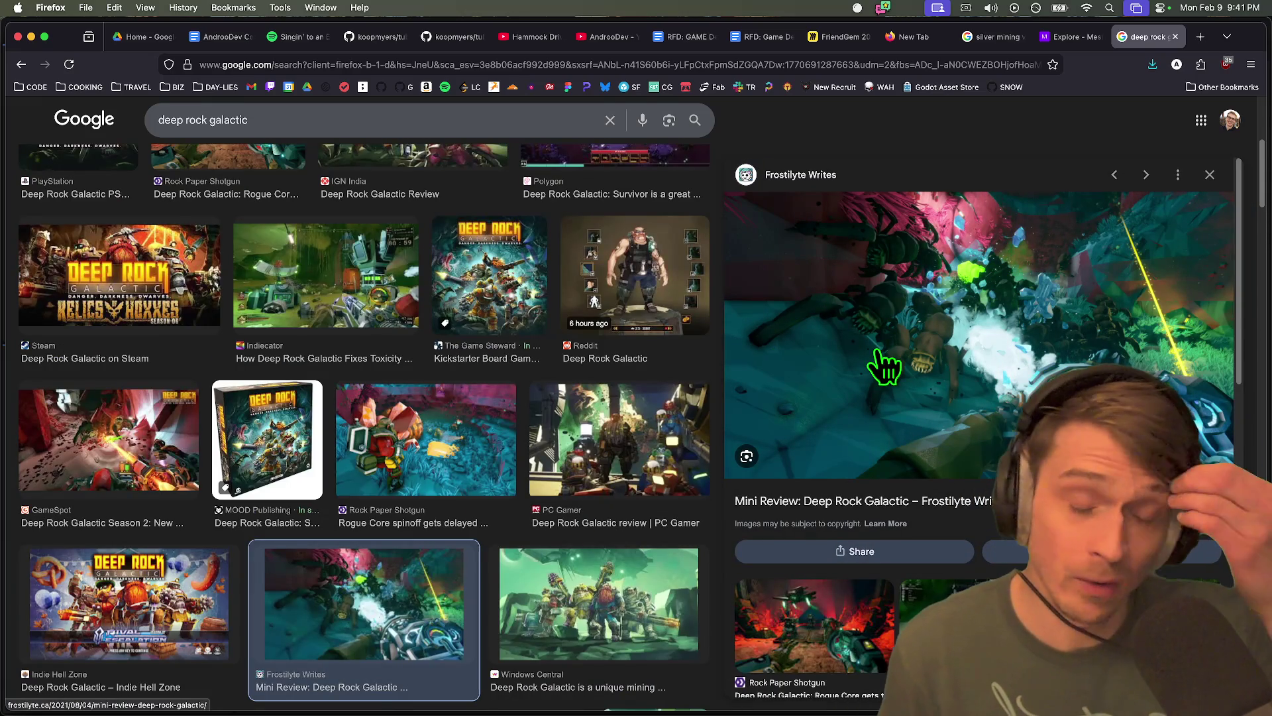
key(super+w)
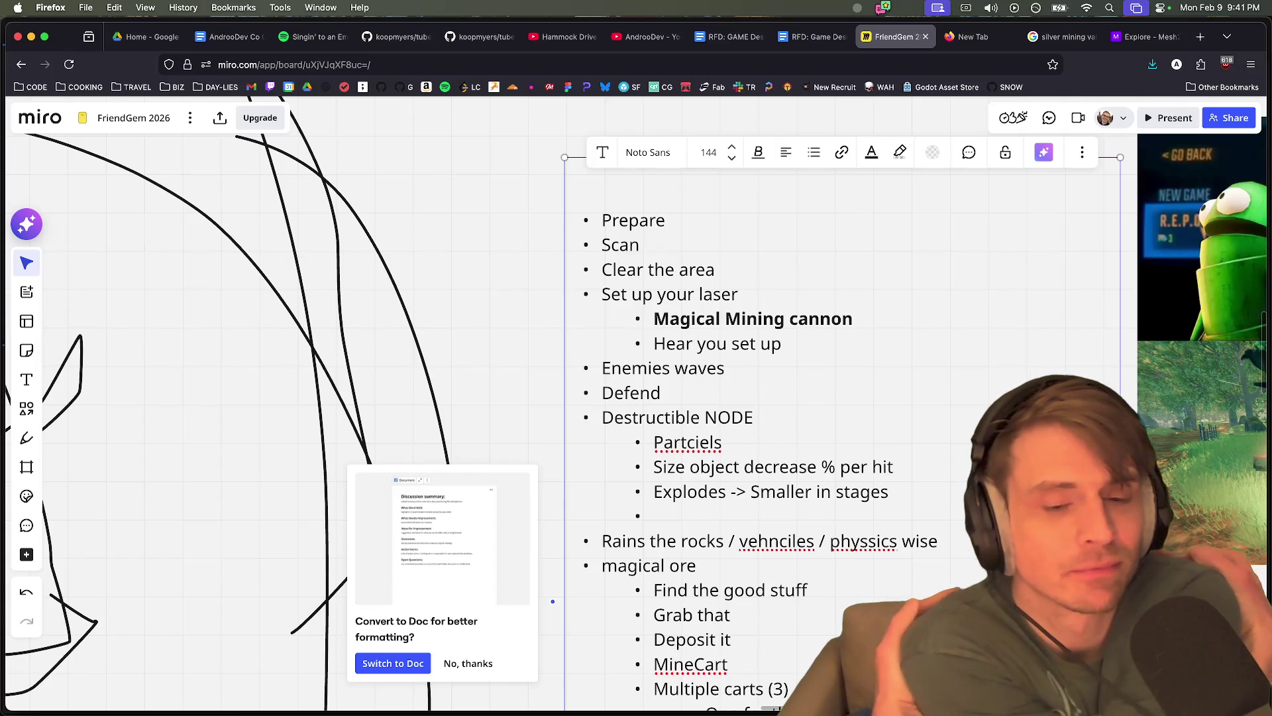
Bring up spelling suggestions for the misspelled word 'Partciels' on the board
right_click(717, 436)
click(700, 443)
right_click(700, 442)
Accept the spelling fix for 'Partciels', then quit the Friend Gem project to the Godot project list
click(740, 417)
key(super+Tab)
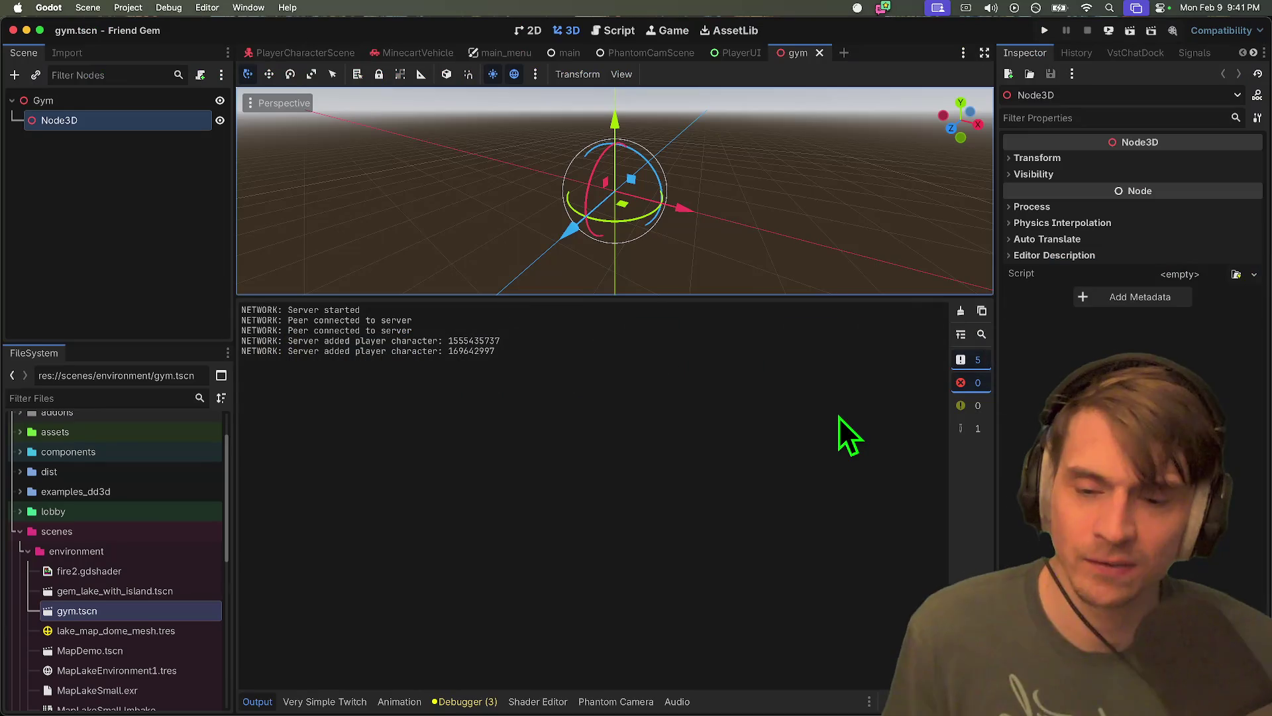
click(45, 8)
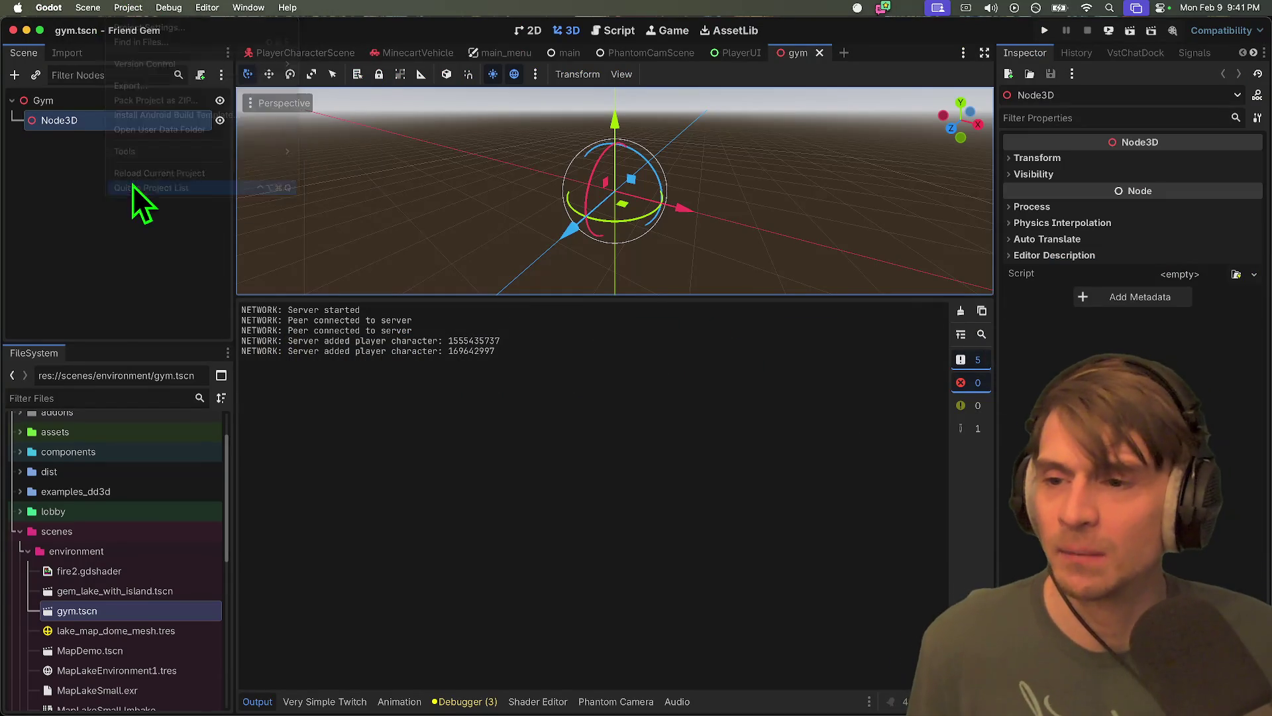
click(132, 188)
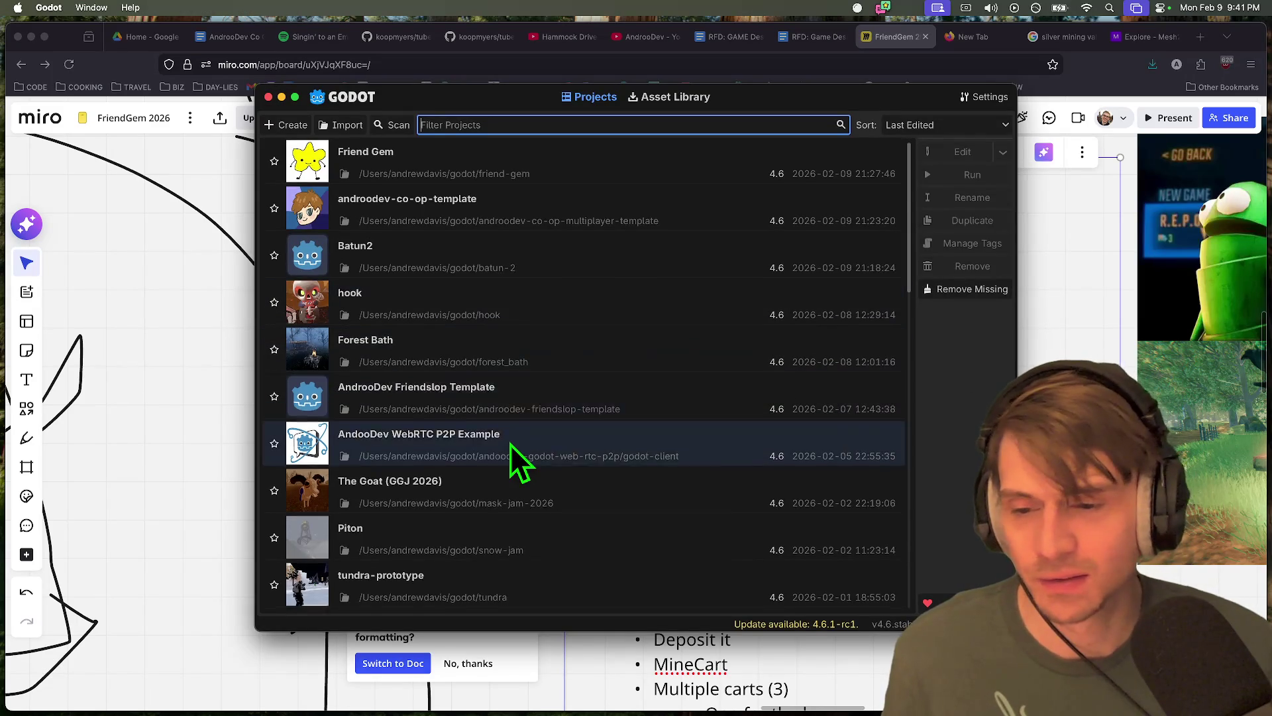
Open the tundra-prototype project, save and test-run it, then return to the browser
scroll(510, 444, down, 3)
click(495, 391)
double_click(495, 391)
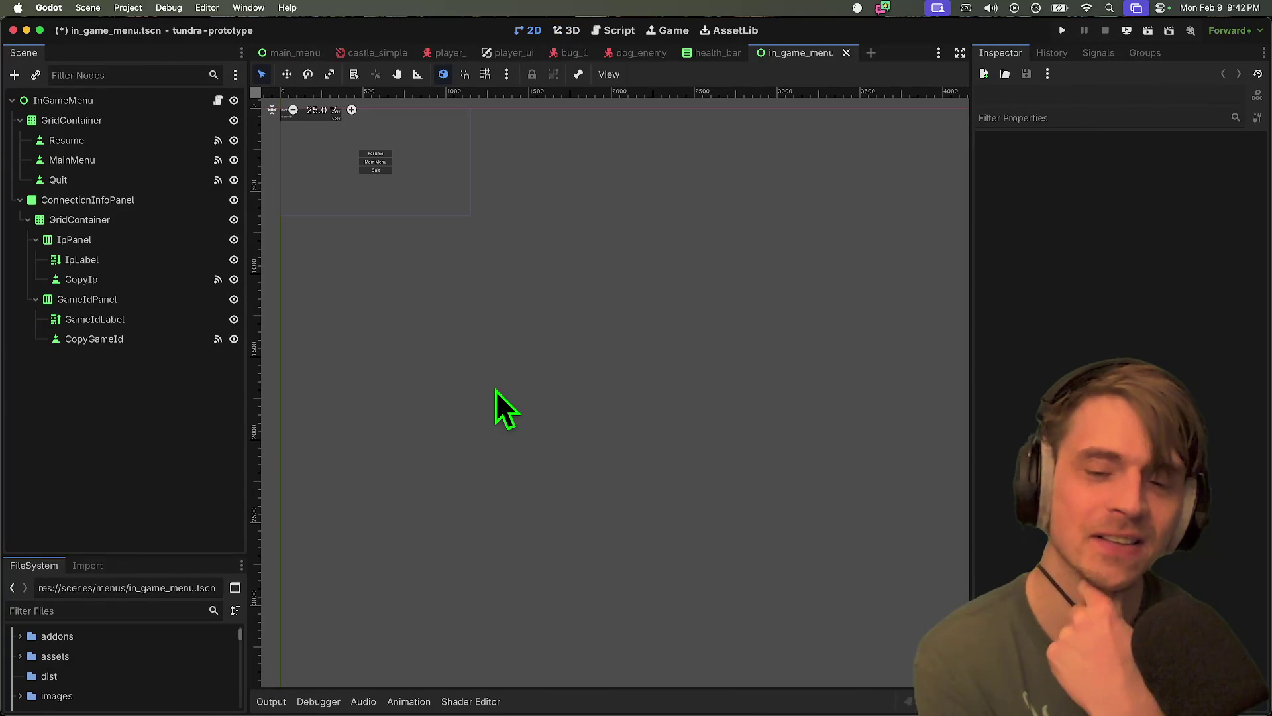
key(super+s)
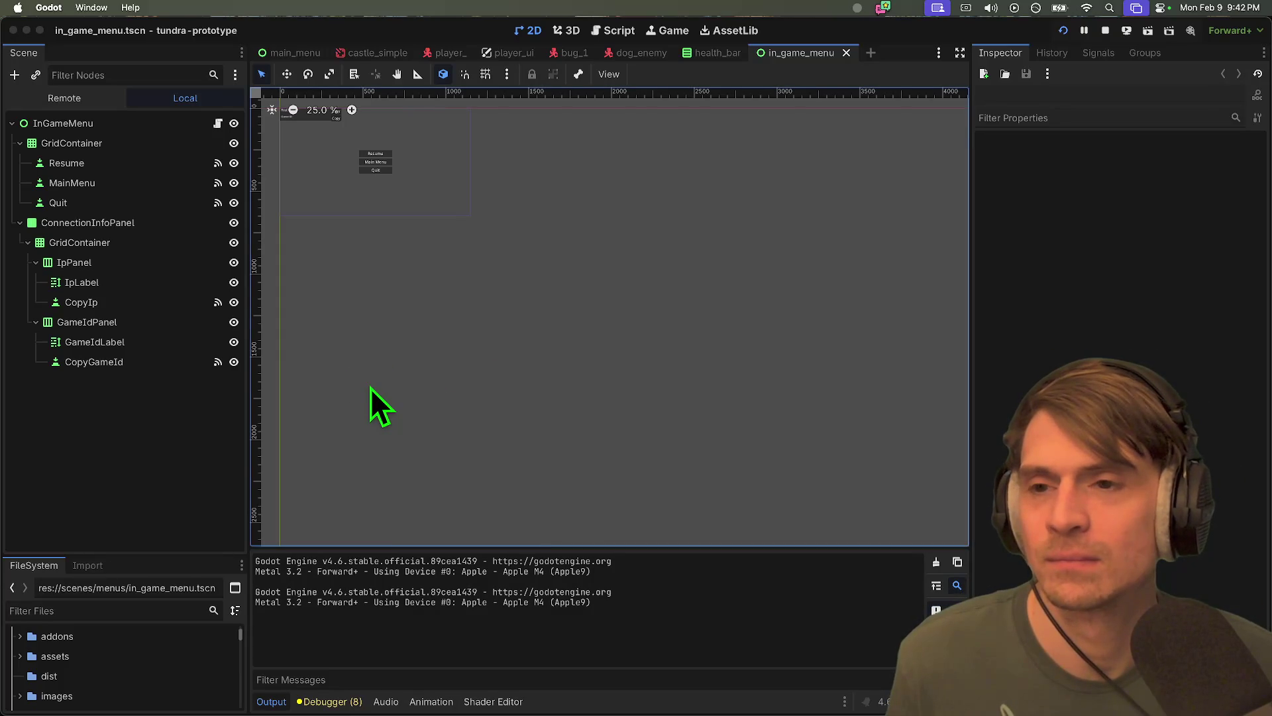
drag(398, 291, 438, 363)
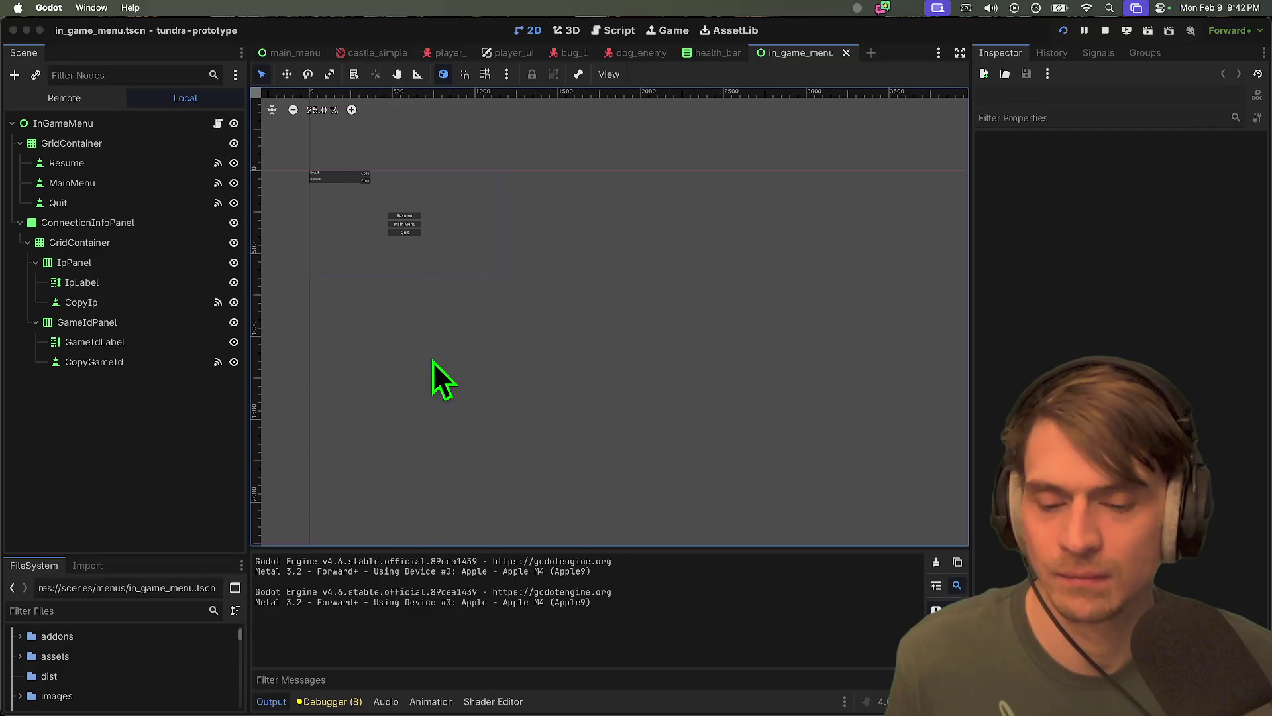
key(super+Tab)
key(super+Tab)
key(super+Tab)
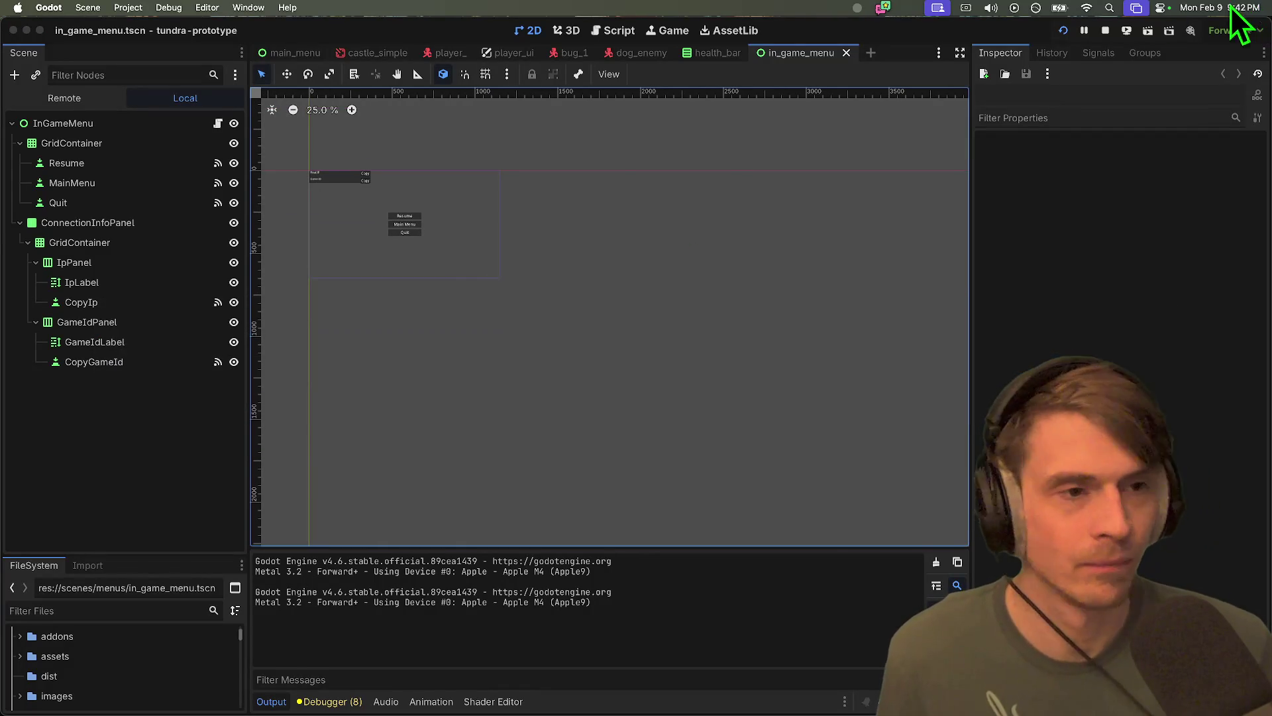
key(super+Tab)
key(super+Tab)
key(super+shift+Tab)
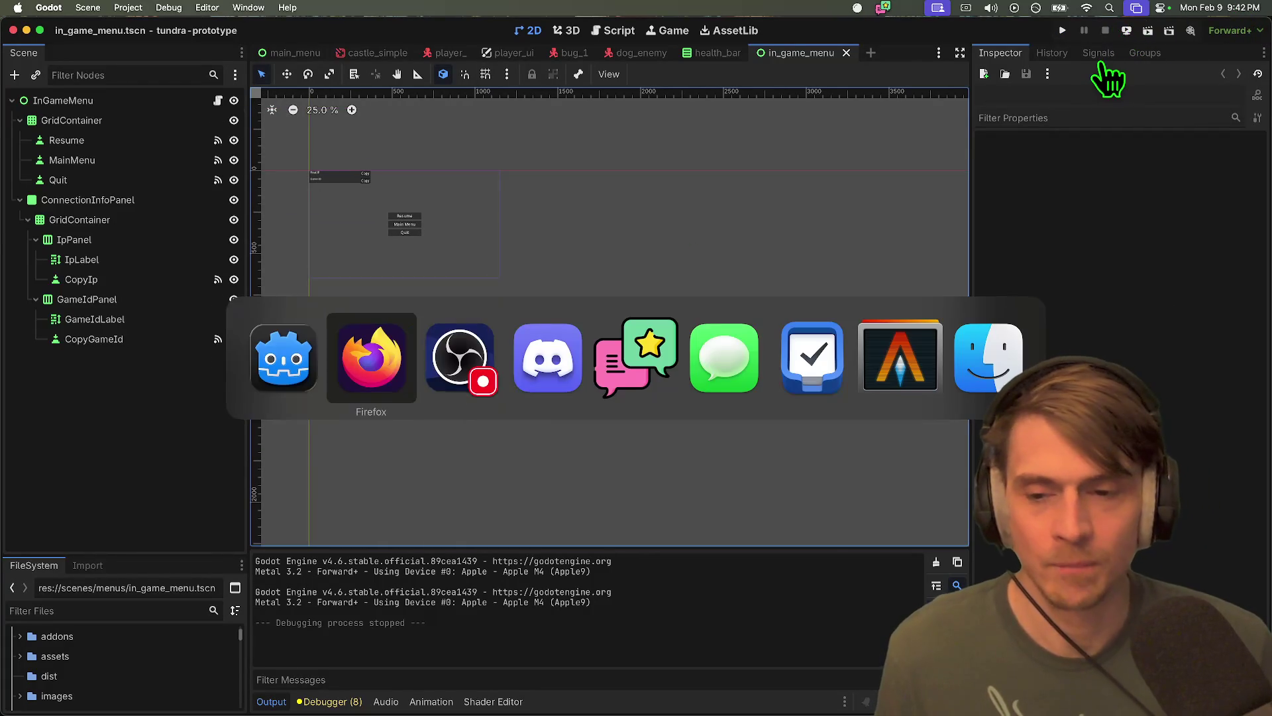
Finish the Tundra list under 'bow and arrow' by completing the 'Heat mechanic' bullet
scroll(809, 341, down, 5)
scroll(795, 528, up, 5)
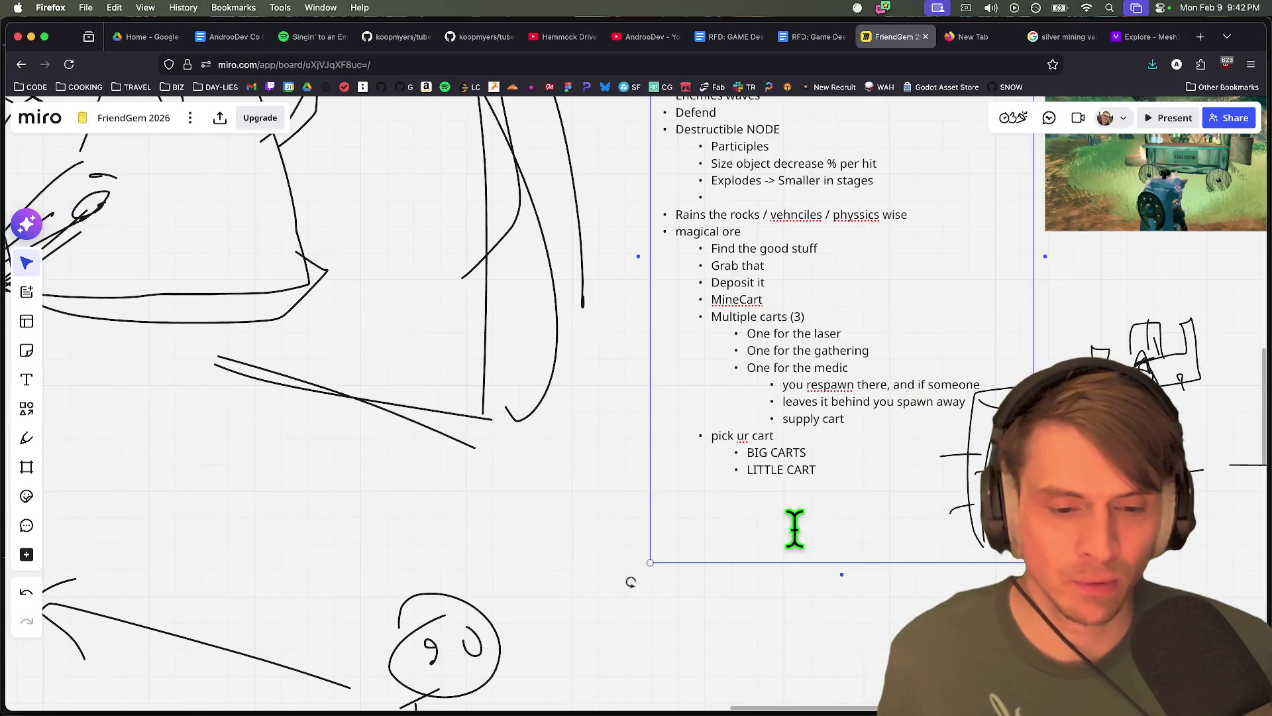
key(Return)
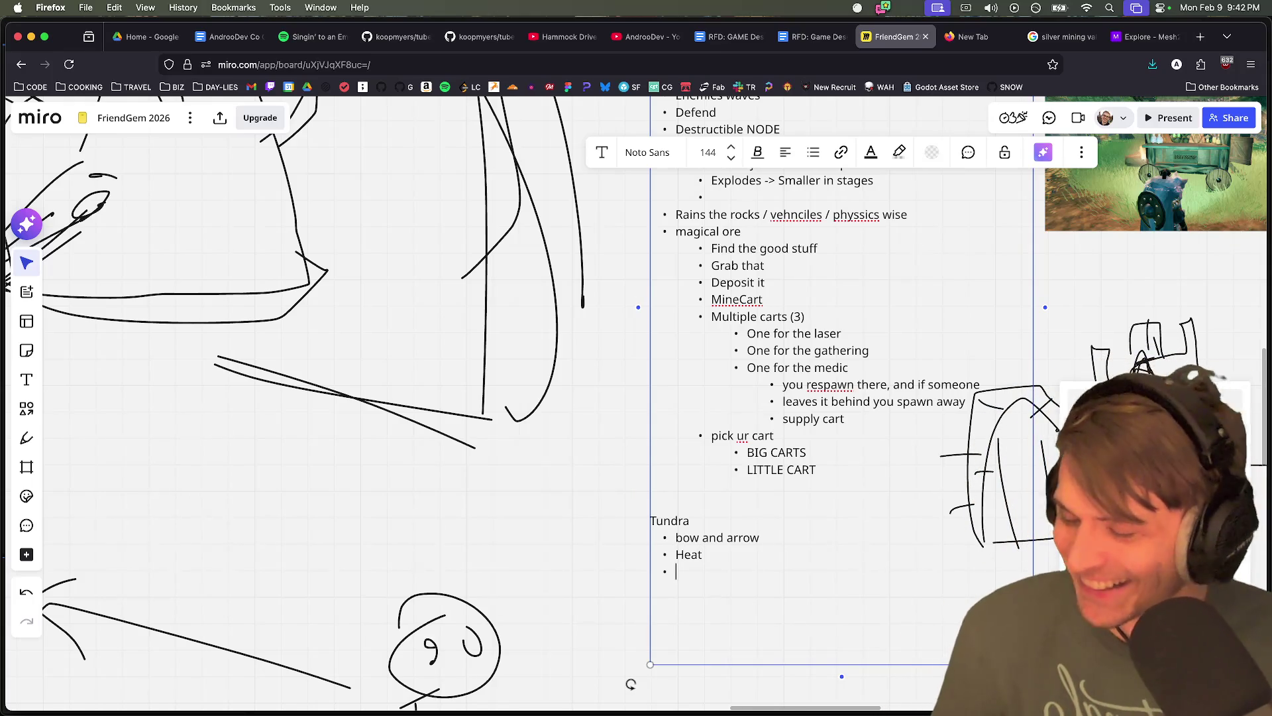
key(Left)
text(mechan)
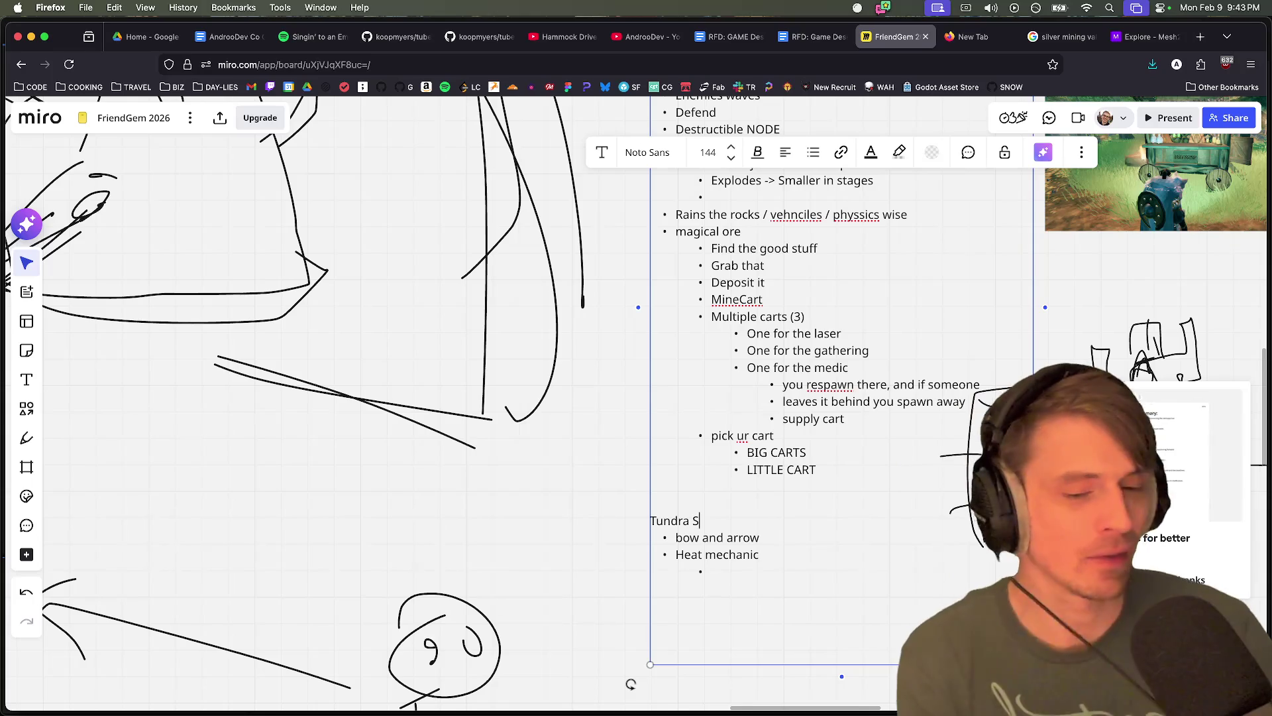
key(super+Tab)
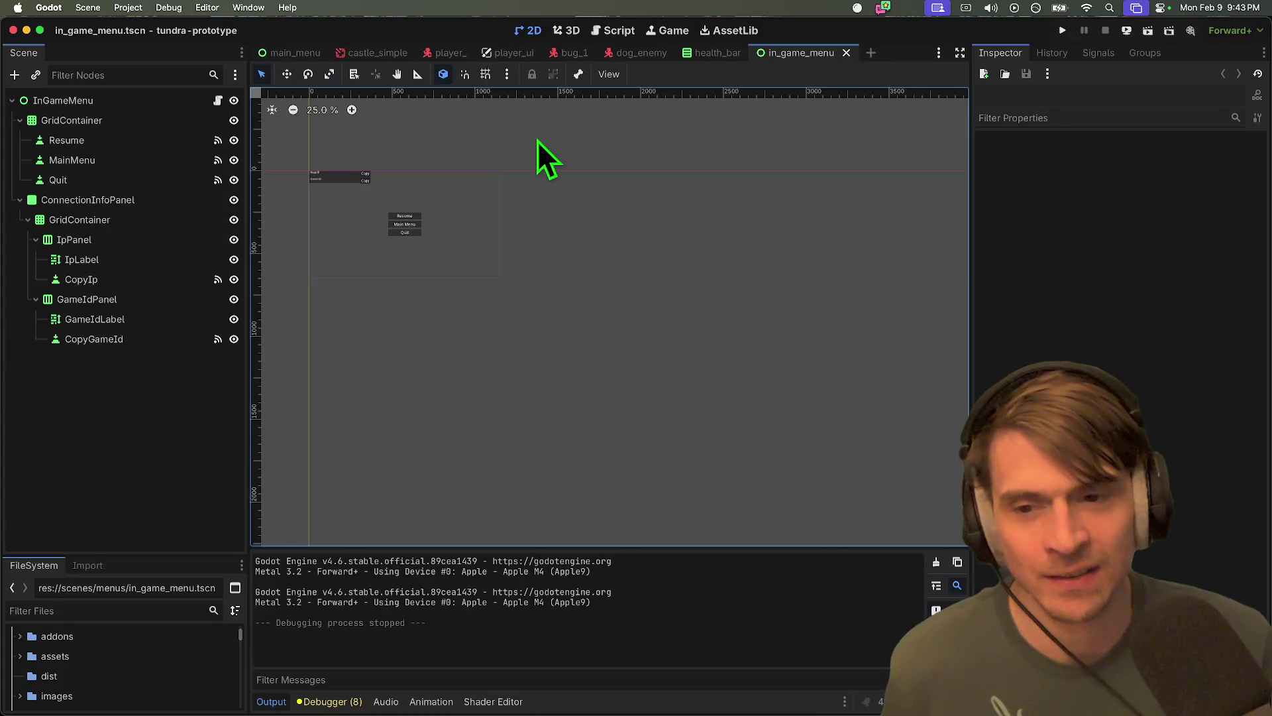
Orbit the castle_simple 3D view across the castle's heat dome
scroll(539, 157, up, 5)
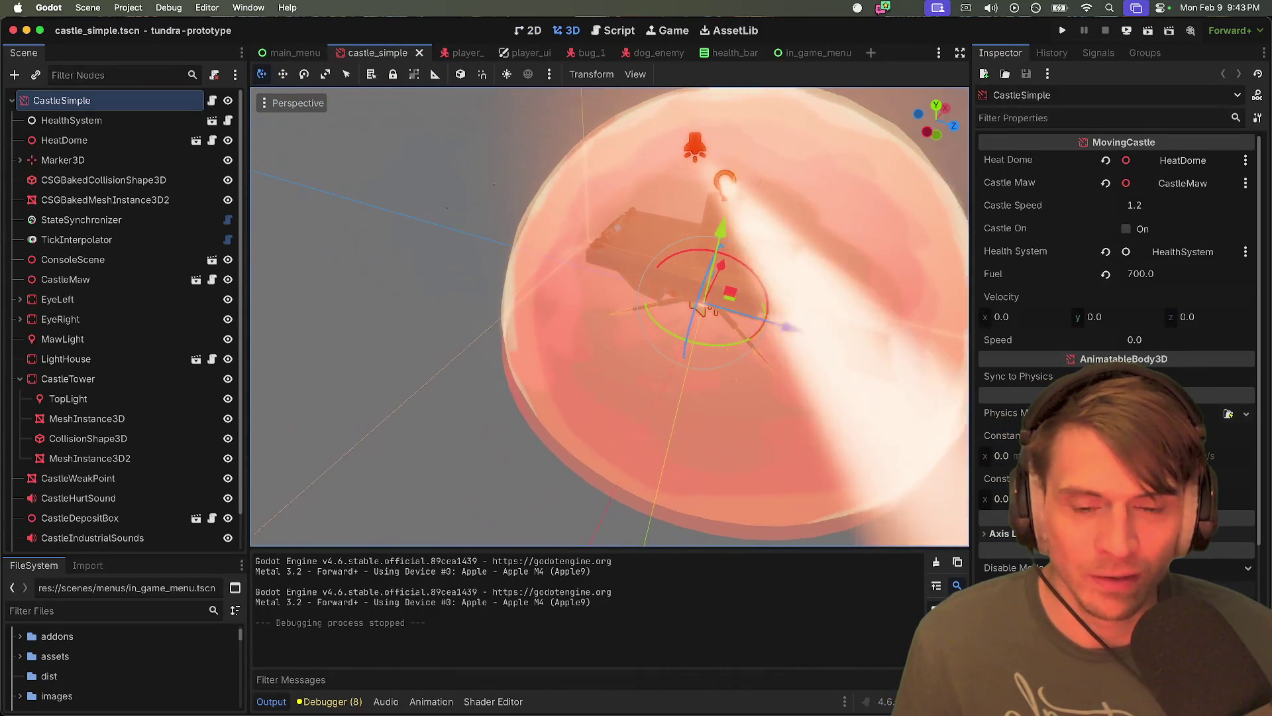
scroll(609, 317, up, 2)
drag(610, 317, 569, 265)
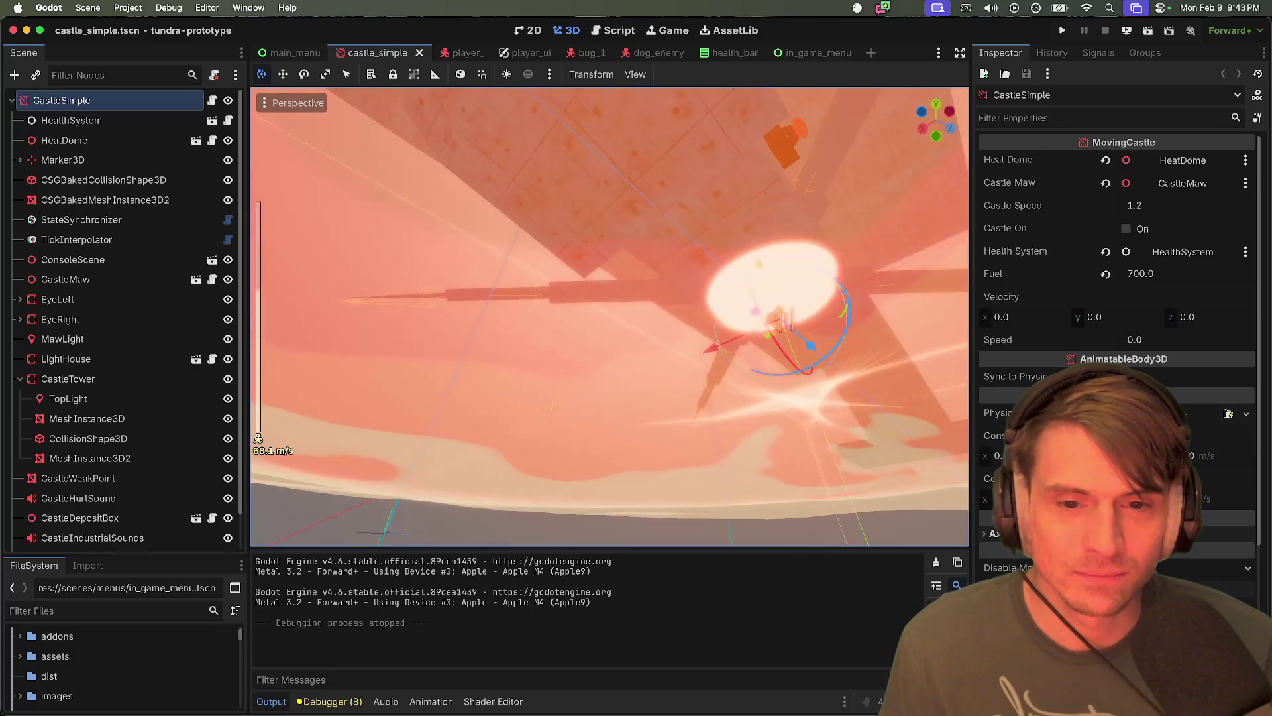
key(super+Tab)
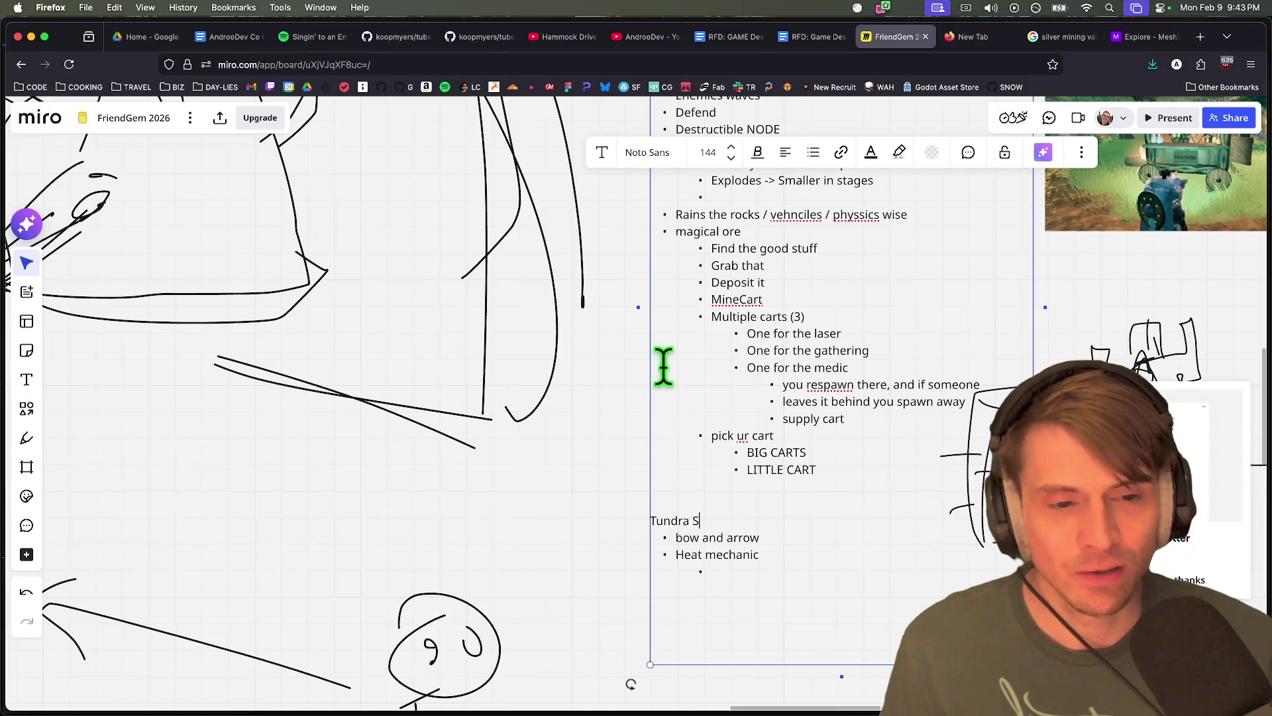
Select the furnace reference image collage and zoom and pan around it
scroll(954, 314, down, 10)
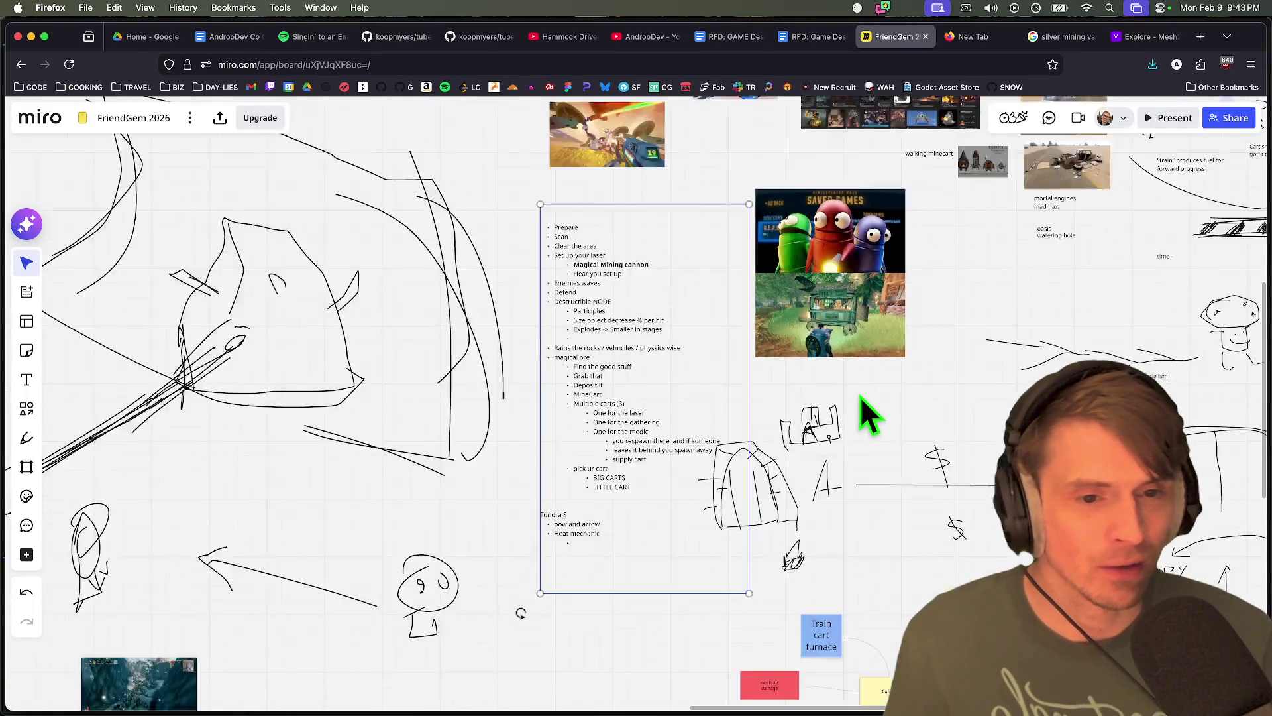
scroll(890, 374, up, 10)
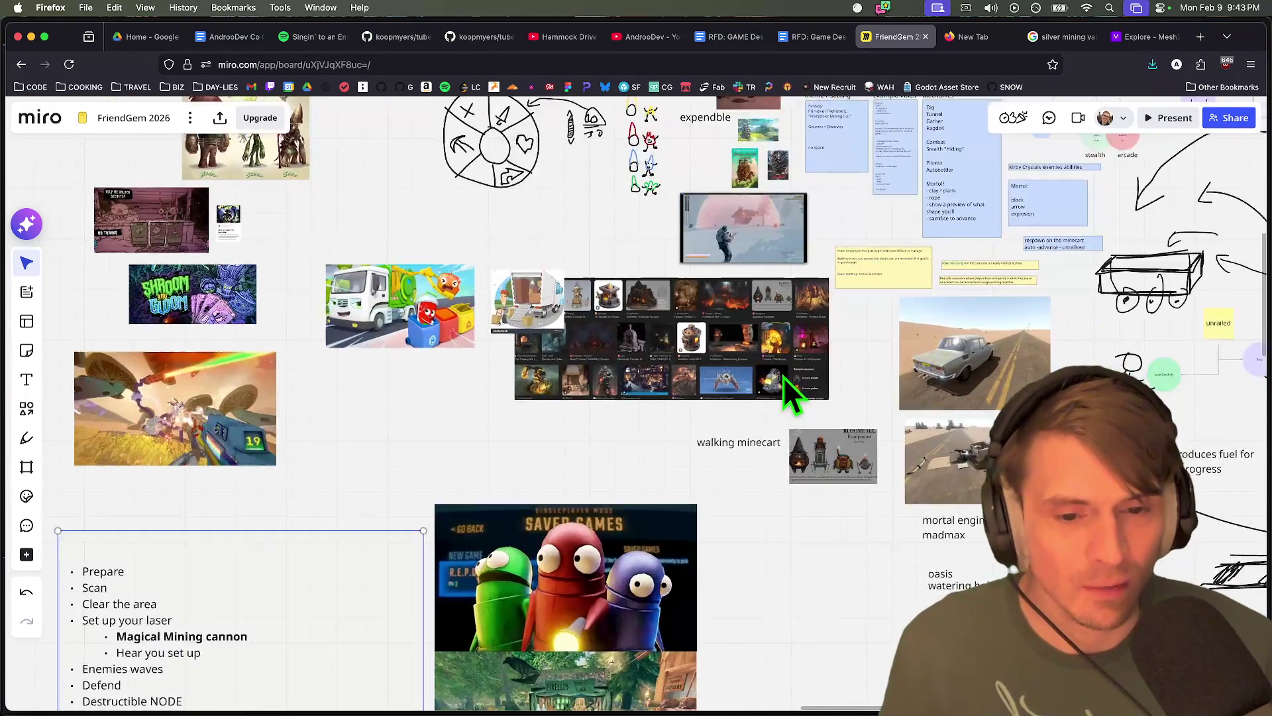
scroll(665, 384, up, 8)
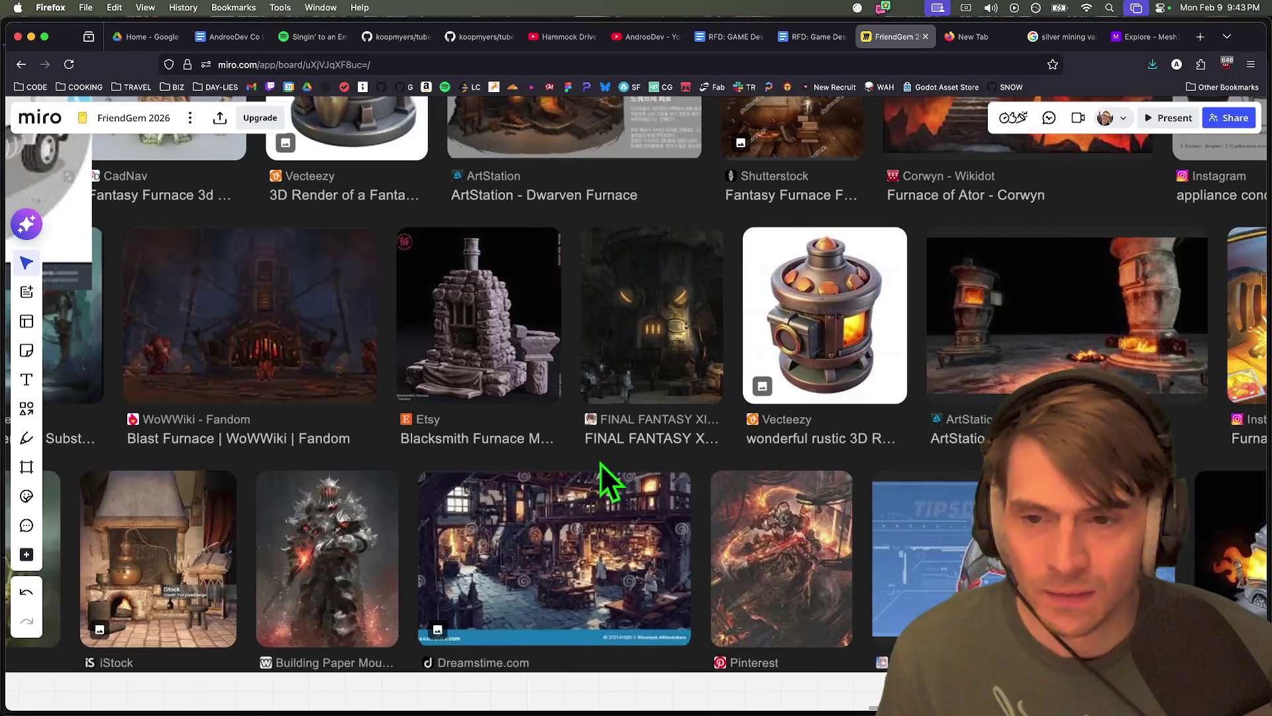
scroll(740, 423, down, 5)
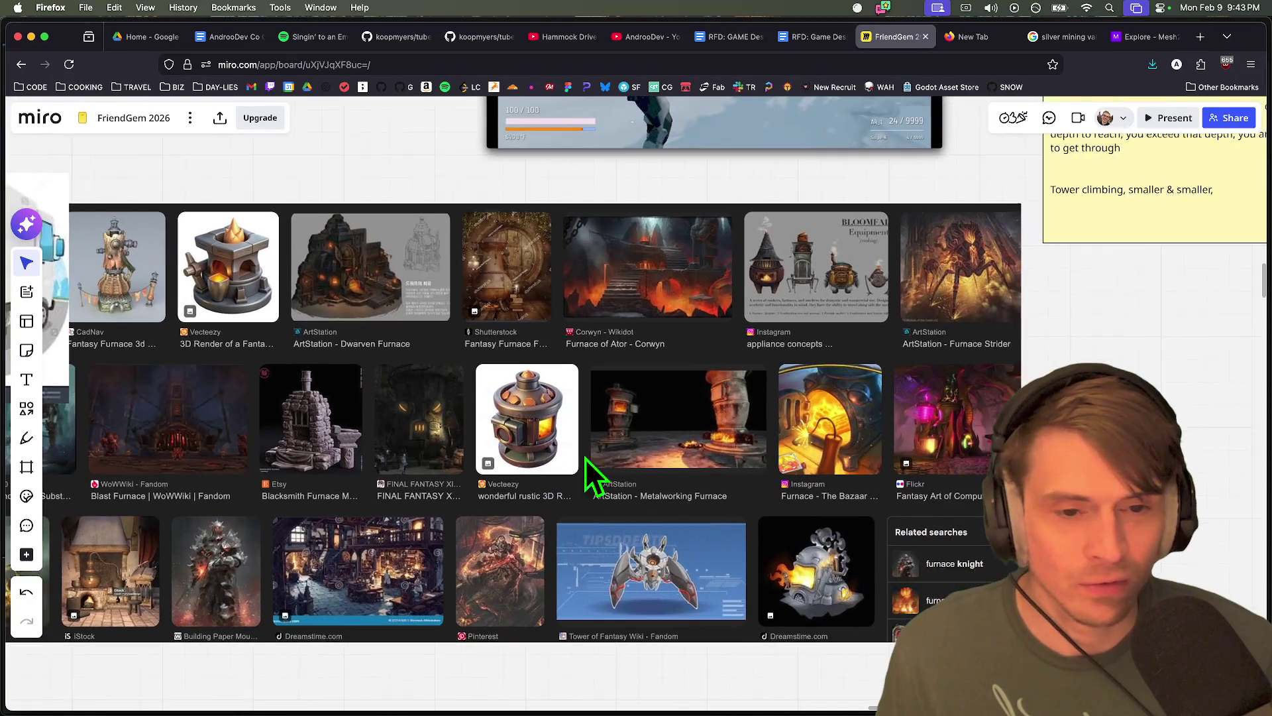
scroll(832, 289, up, 8)
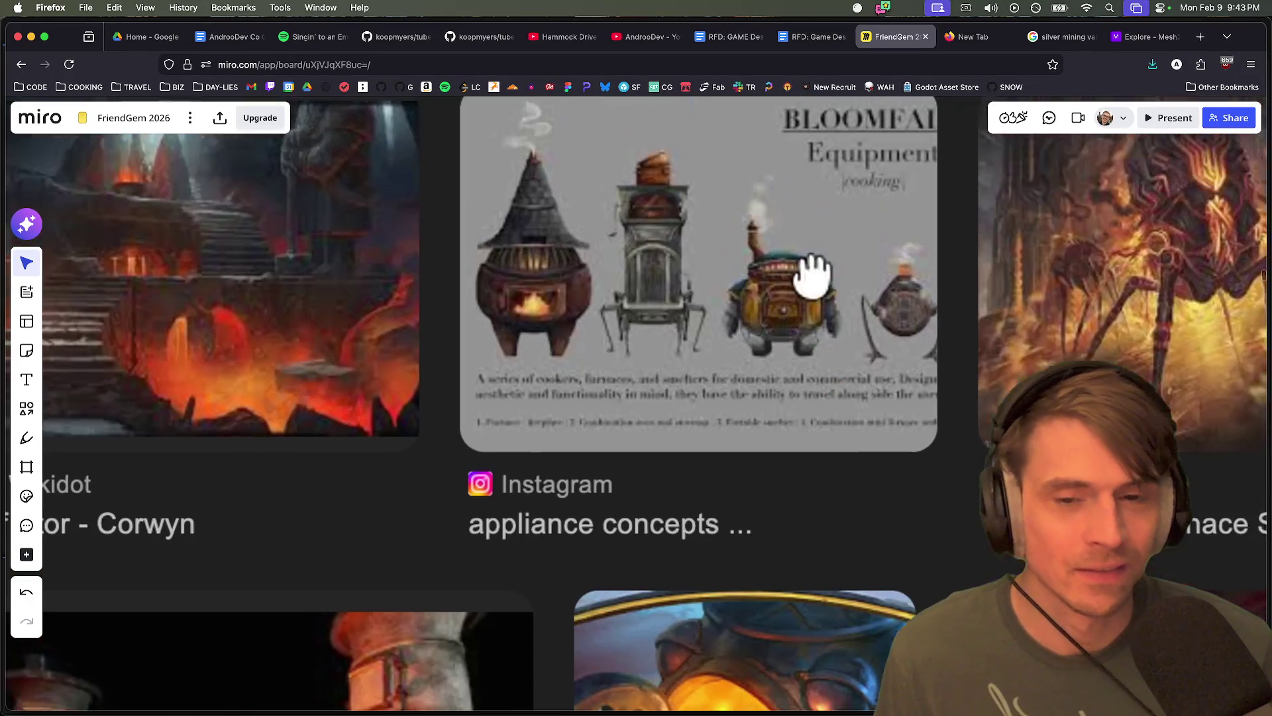
drag(814, 272, 802, 336)
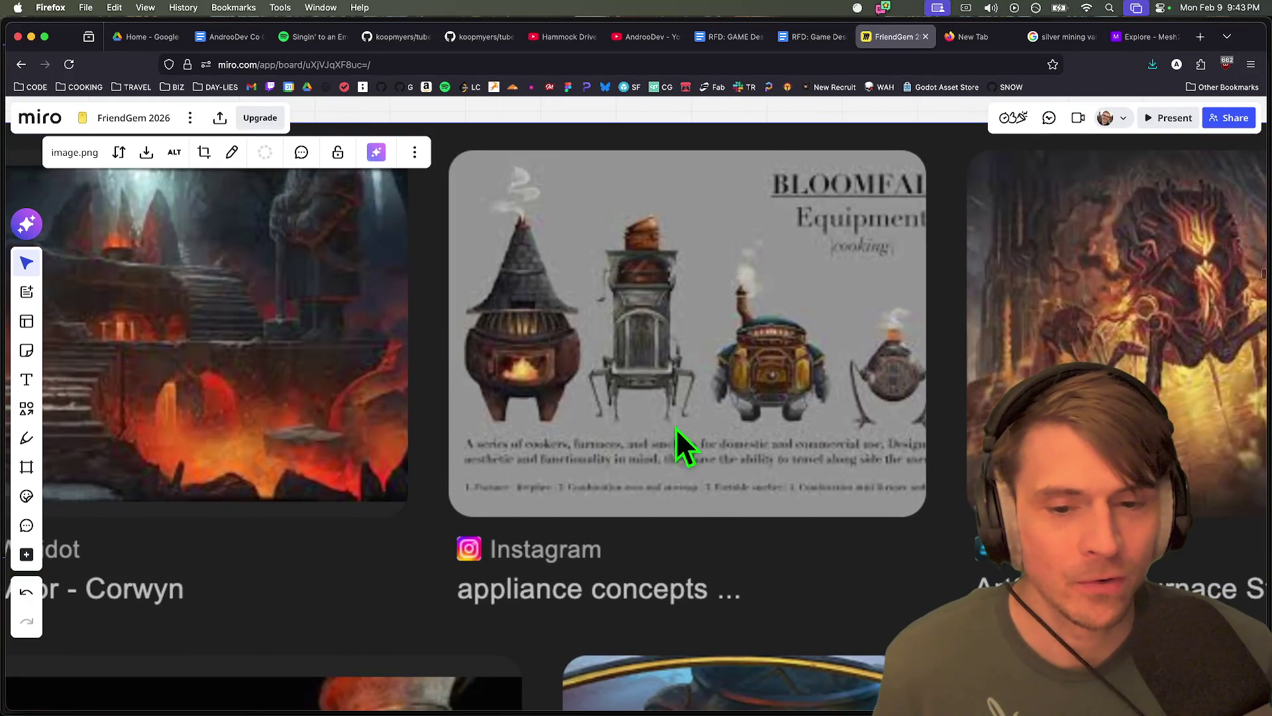
scroll(729, 398, down, 5)
scroll(917, 406, right, 5)
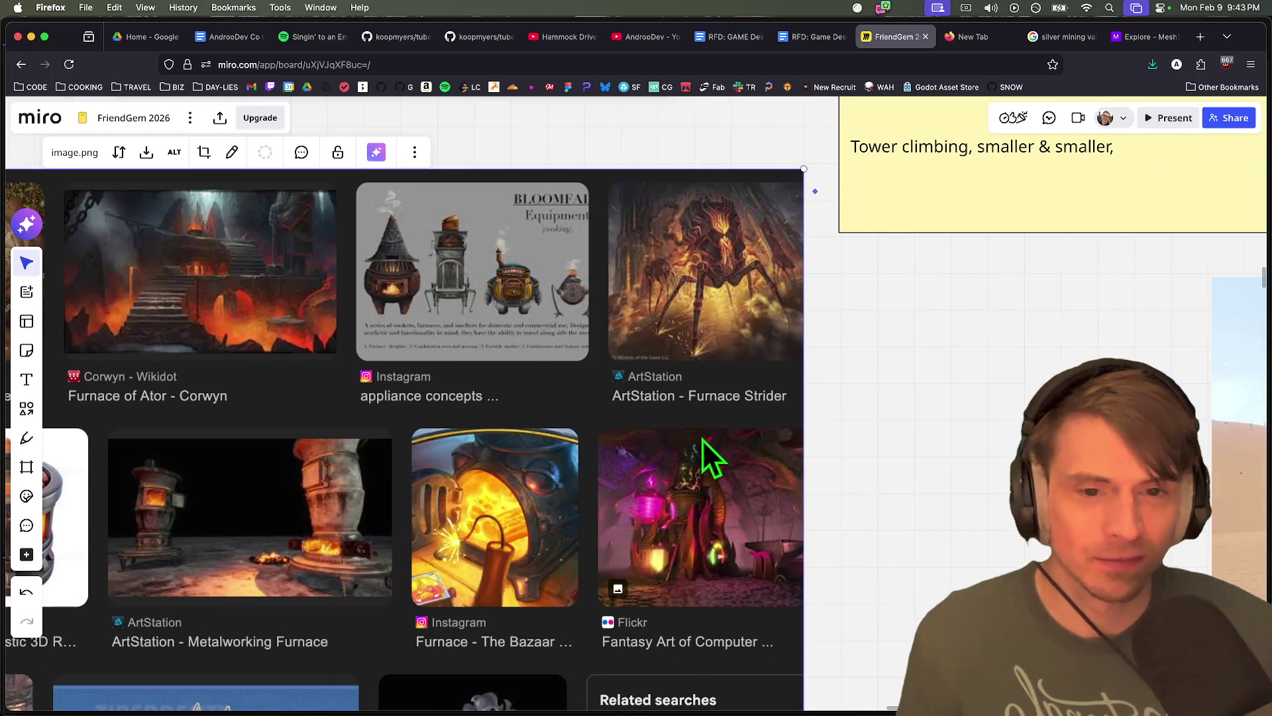
scroll(701, 439, down, 3)
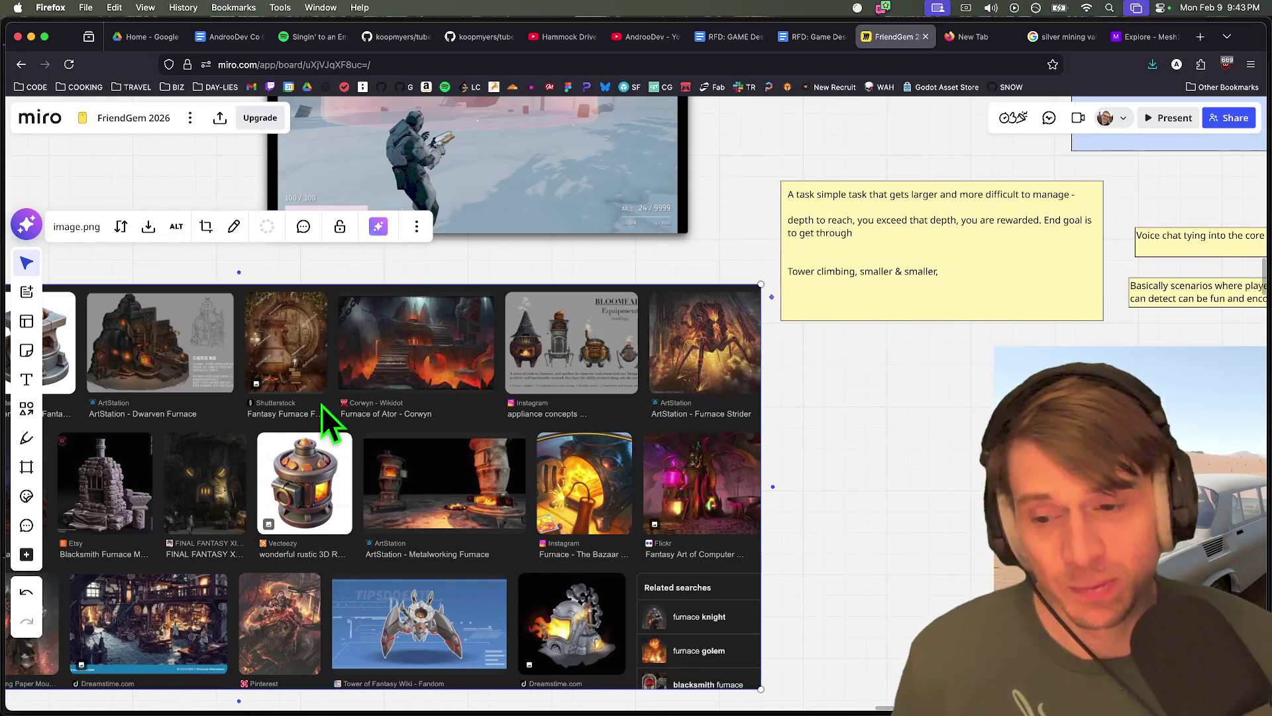
scroll(310, 444, down, 5)
scroll(371, 483, up, 10)
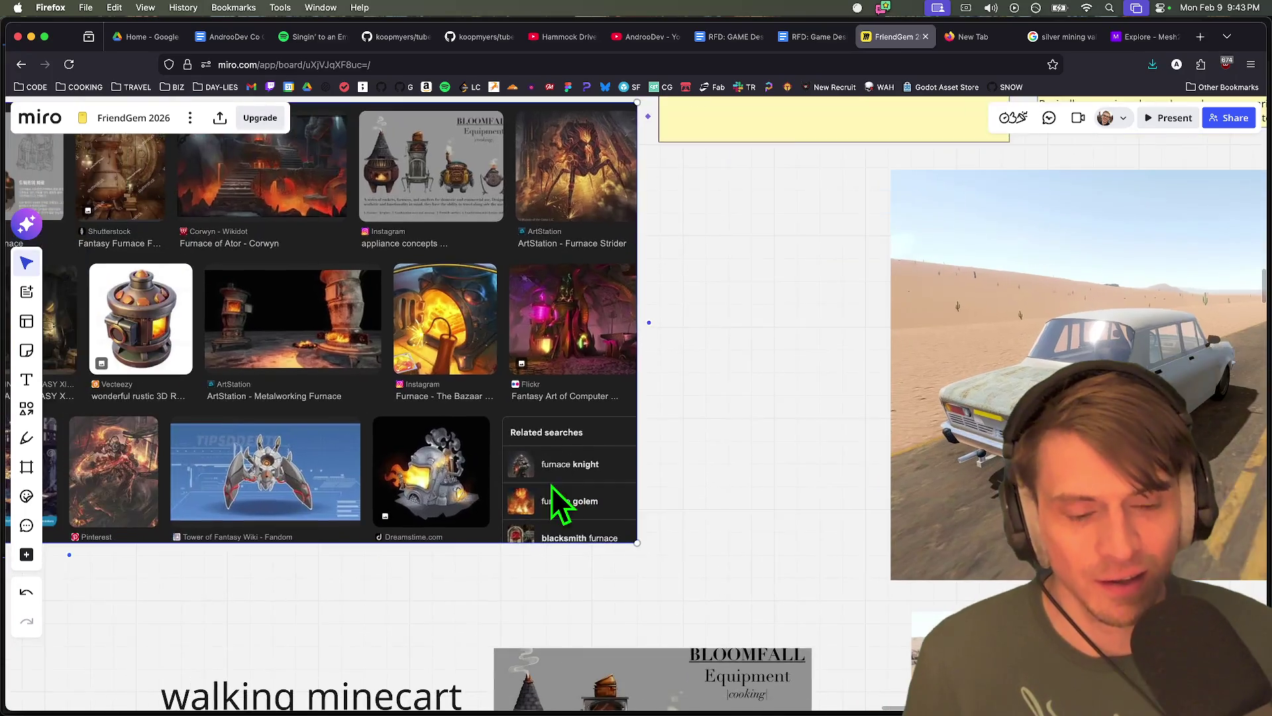
scroll(551, 486, down, 5)
scroll(497, 568, up, 8)
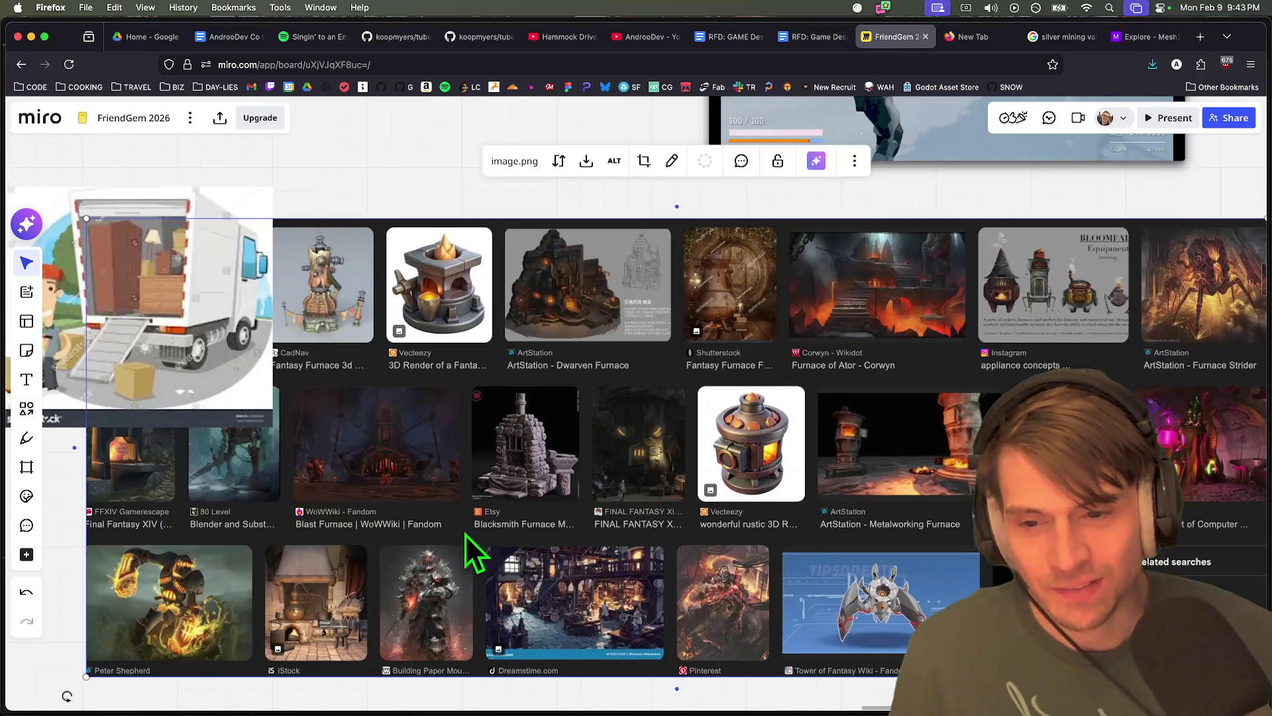
scroll(456, 523, down, 3)
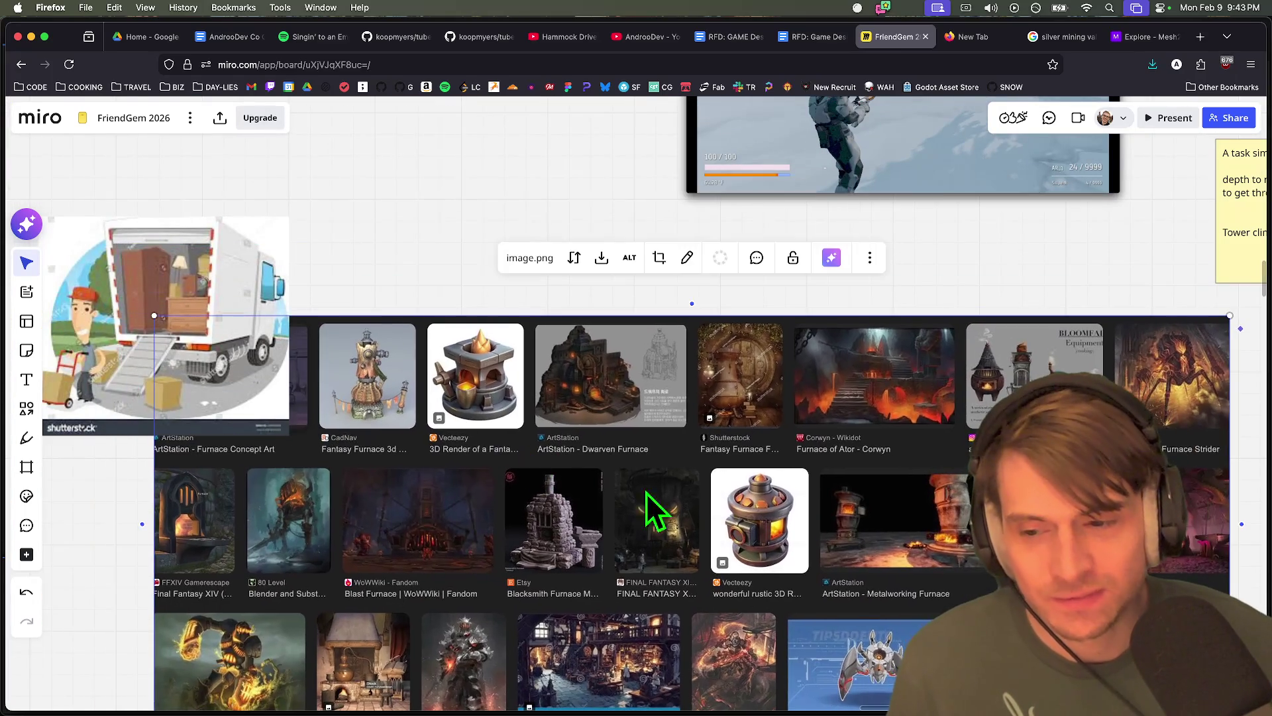
scroll(562, 464, down, 3)
scroll(689, 375, down, 3)
scroll(702, 397, up, 3)
scroll(708, 416, down, 6)
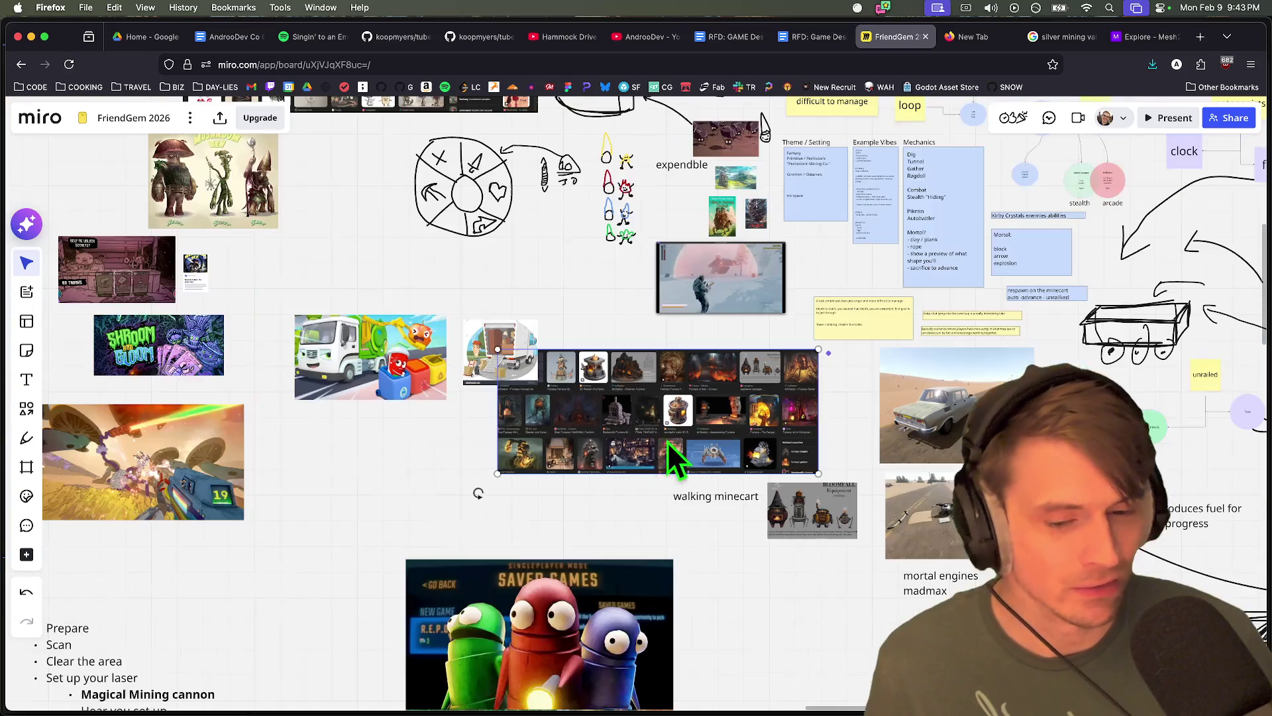
scroll(655, 602, down, 5)
scroll(626, 527, up, 4)
scroll(625, 522, right, 5)
scroll(625, 522, up, 1)
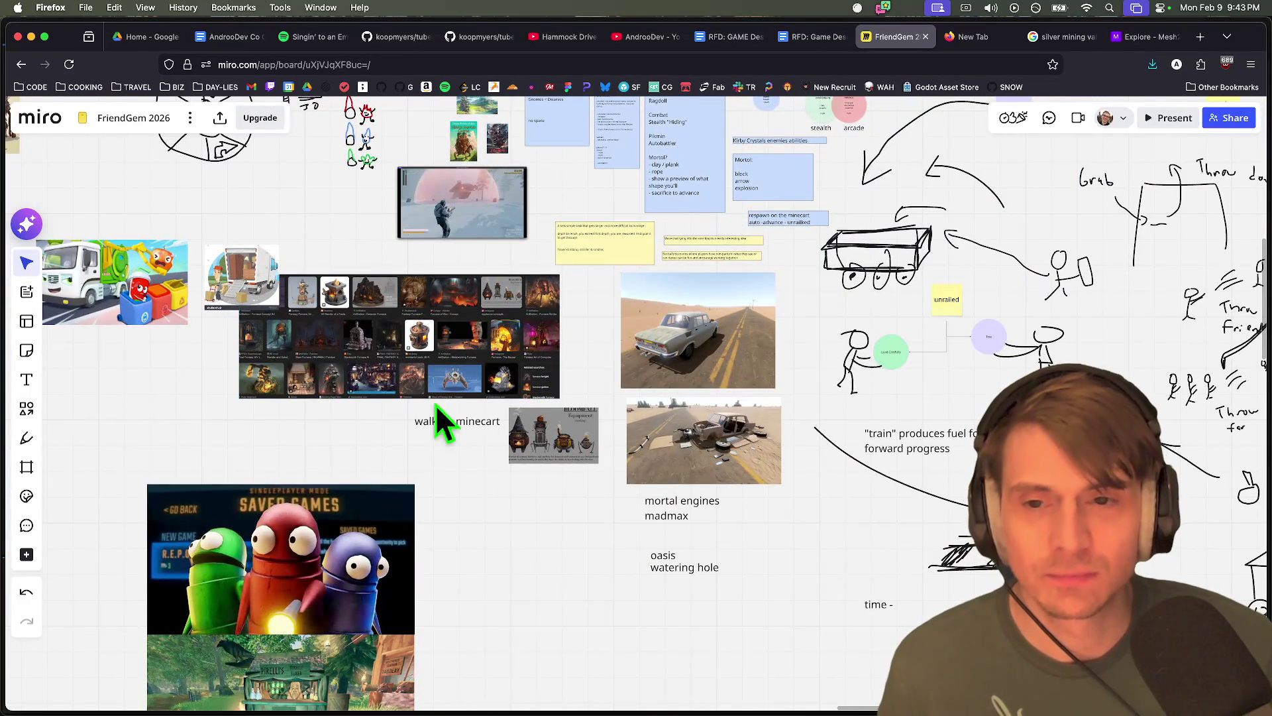
scroll(499, 546, down, 2)
scroll(479, 458, up, 8)
scroll(477, 460, up, 2)
scroll(475, 460, down, 4)
scroll(482, 550, left, 5)
scroll(483, 549, right, 2)
scroll(482, 550, right, 2)
scroll(482, 550, up, 1)
Glance at the Godot project, then pan across the board's nearby notes and images
key(super+Tab)
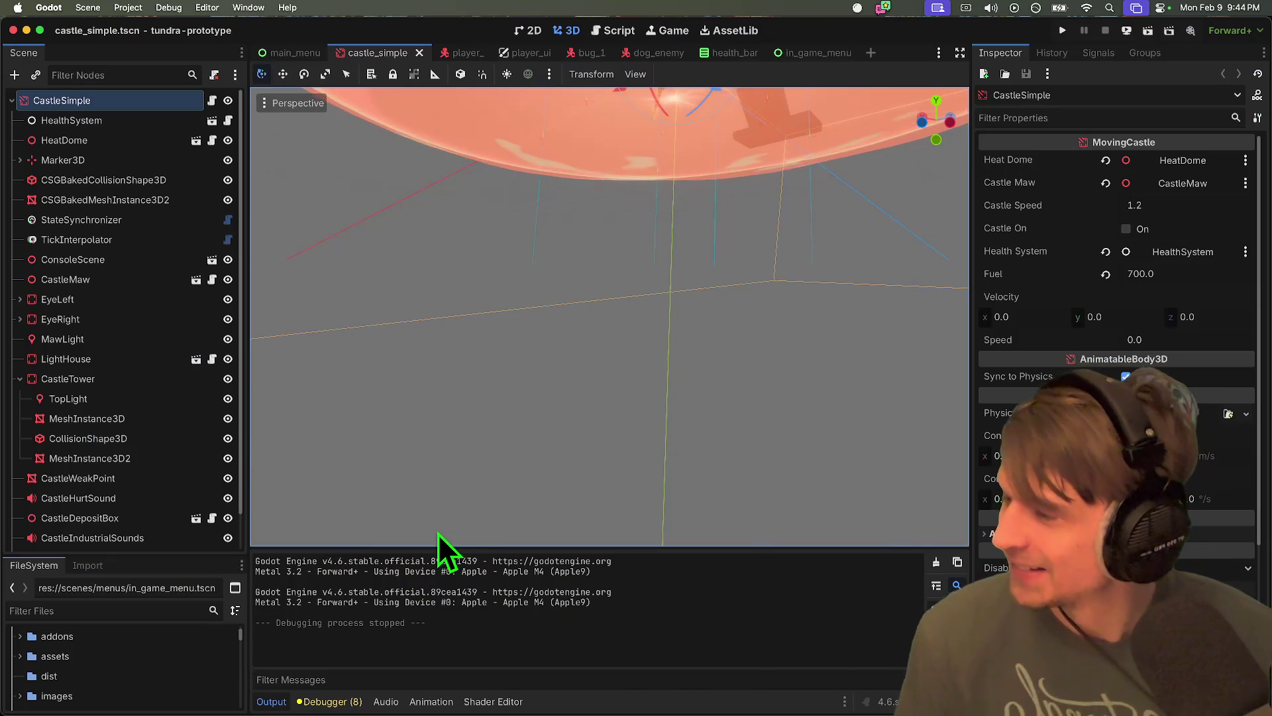
key(super+Tab)
scroll(574, 451, up, 2)
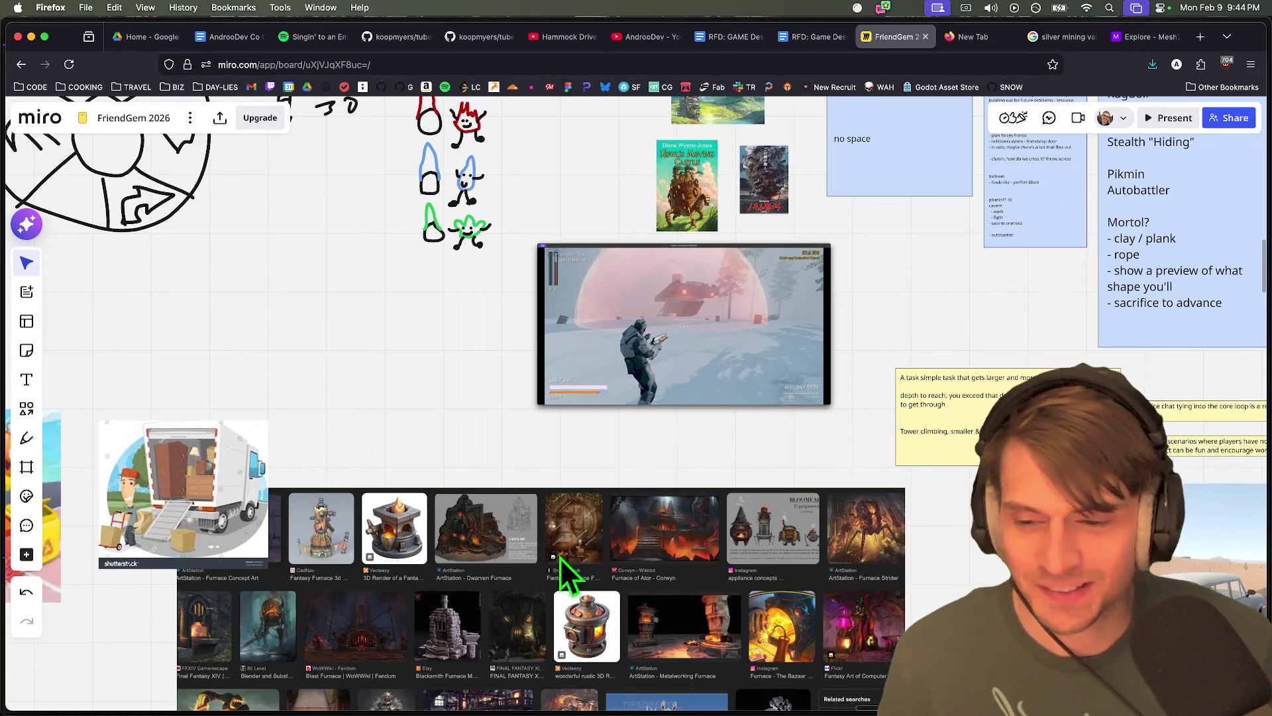
scroll(860, 568, up, 3)
scroll(860, 568, right, 1)
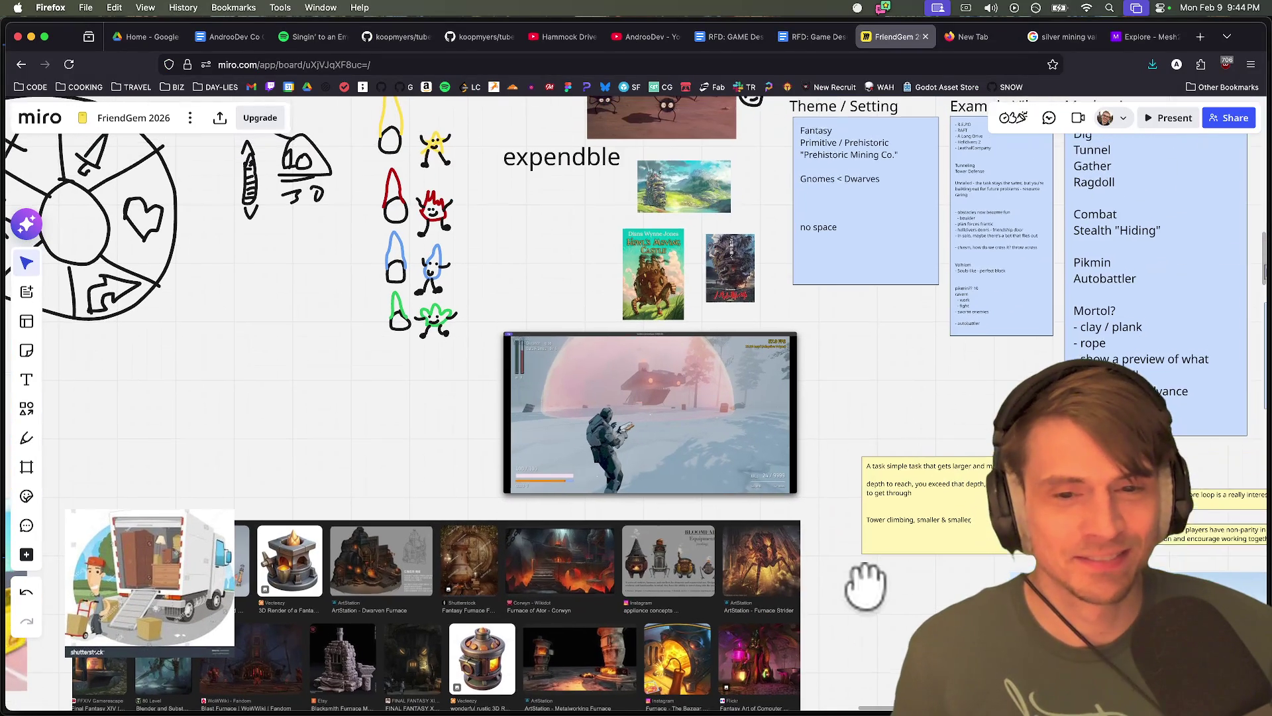
scroll(851, 434, up, 3)
scroll(851, 434, right, 1)
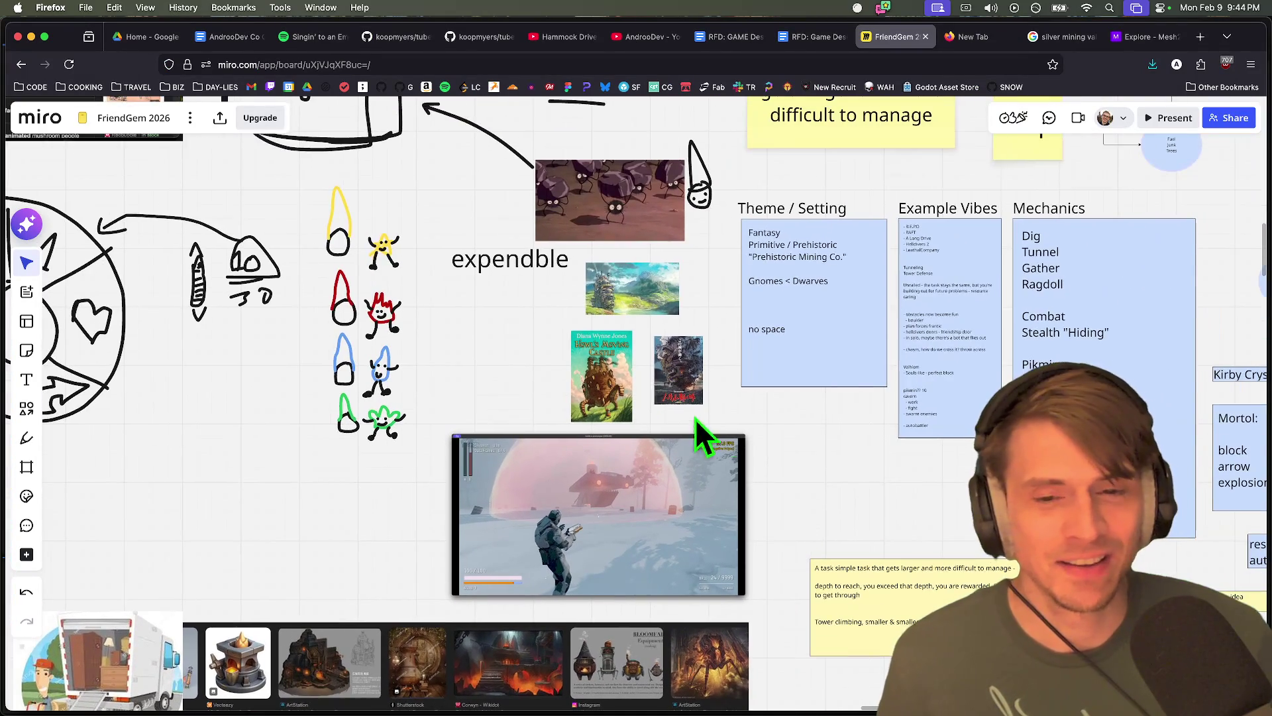
scroll(710, 432, up, 3)
scroll(623, 609, left, 5)
scroll(653, 477, down, 1)
scroll(647, 517, down, 5)
scroll(659, 539, up, 5)
scroll(662, 525, down, 5)
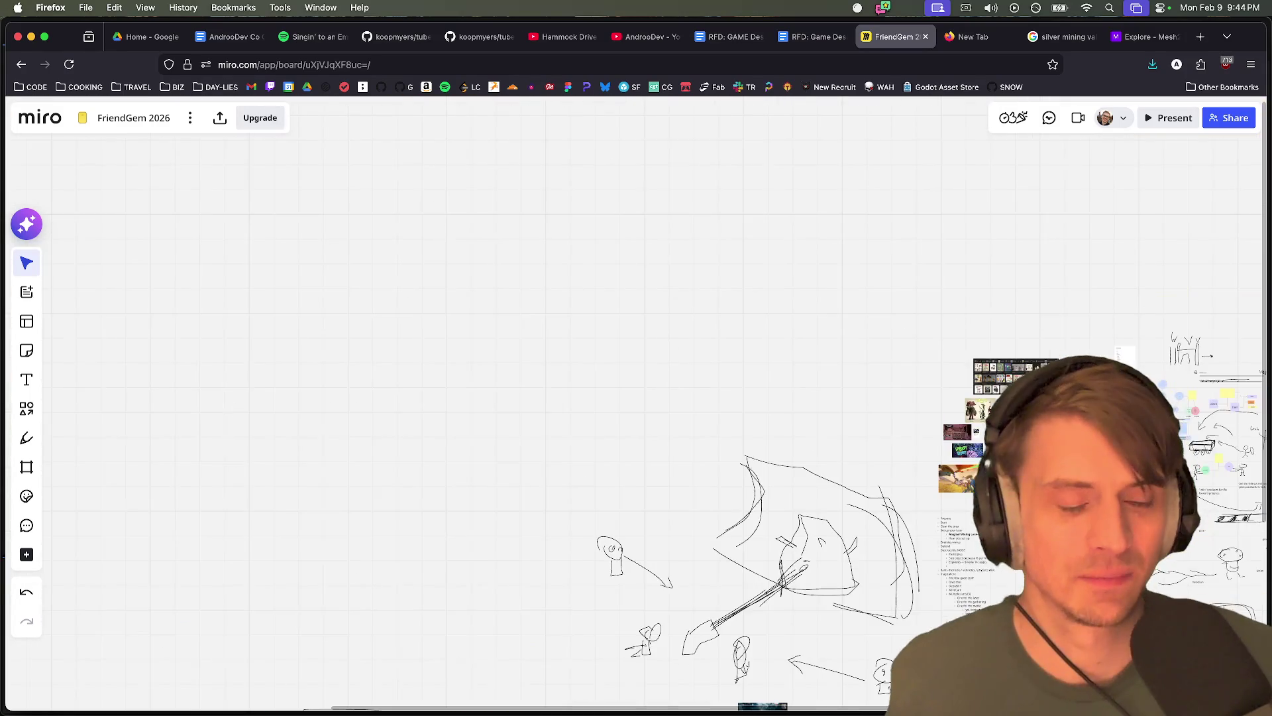
scroll(795, 431, up, 5)
scroll(795, 431, down, 5)
scroll(795, 431, up, 5)
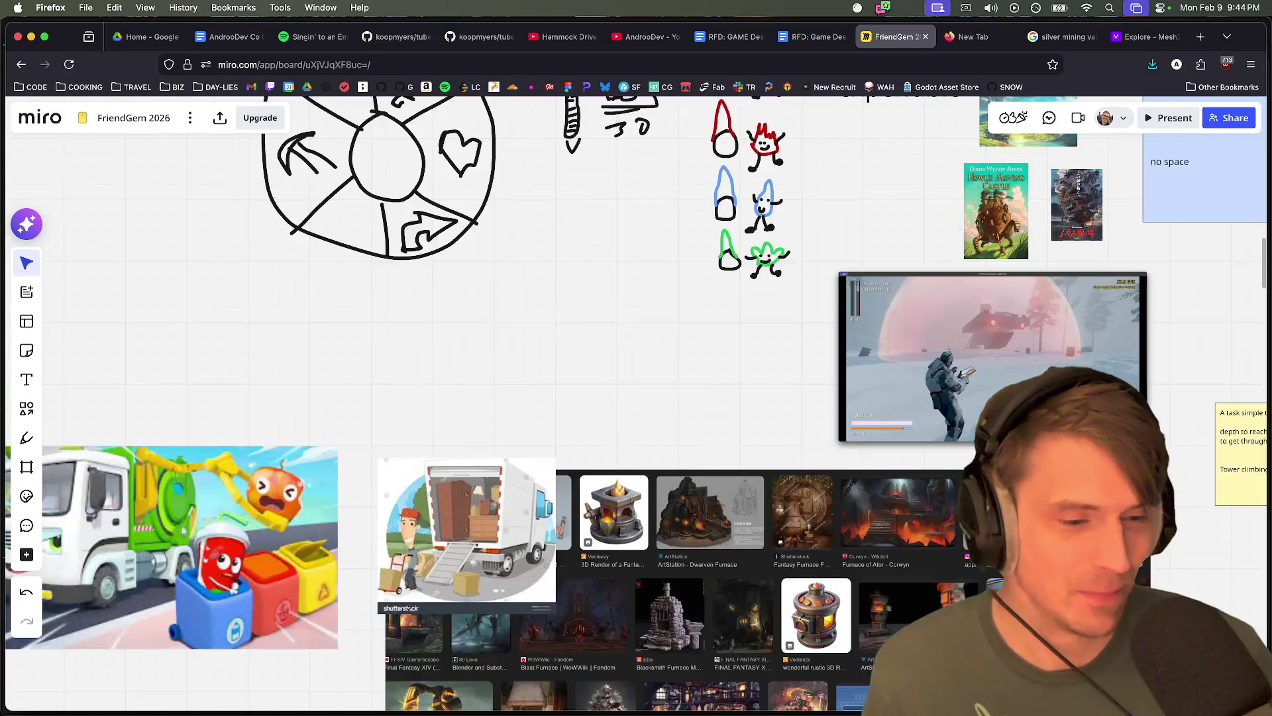
scroll(595, 585, down, 5)
scroll(594, 585, right, 5)
scroll(595, 585, up, 5)
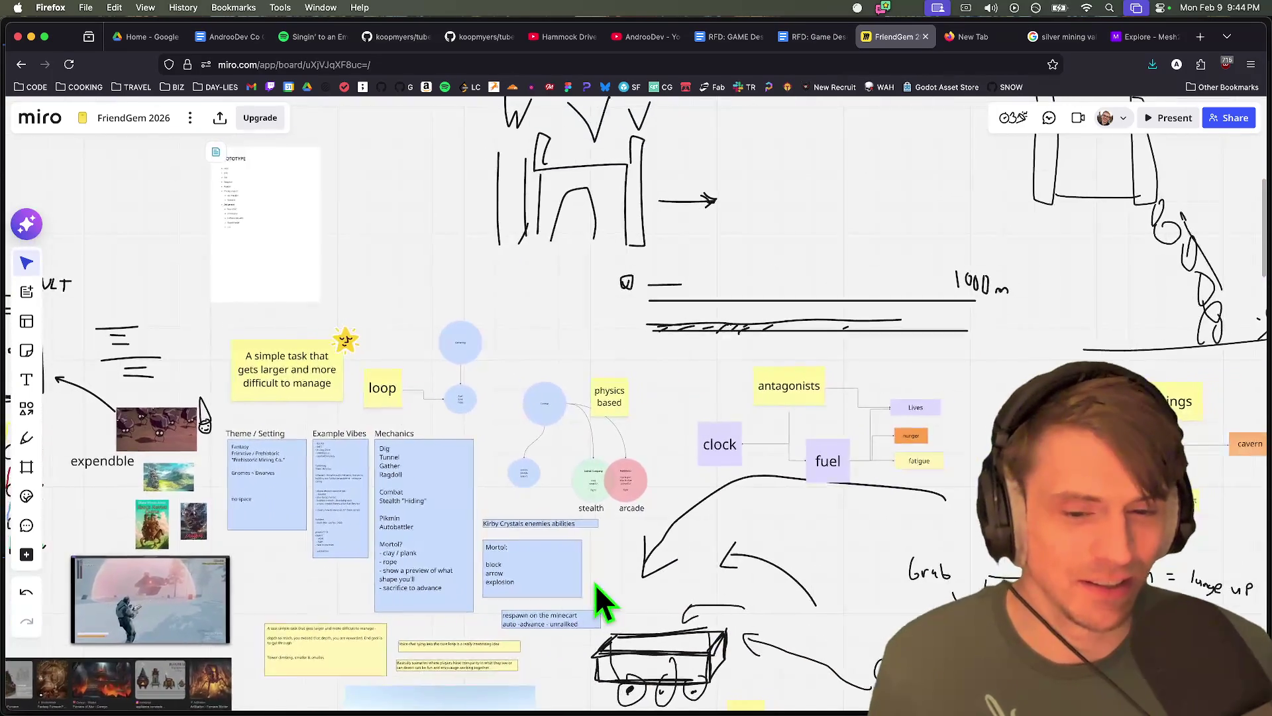
scroll(595, 586, left, 10)
scroll(176, 682, right, 5)
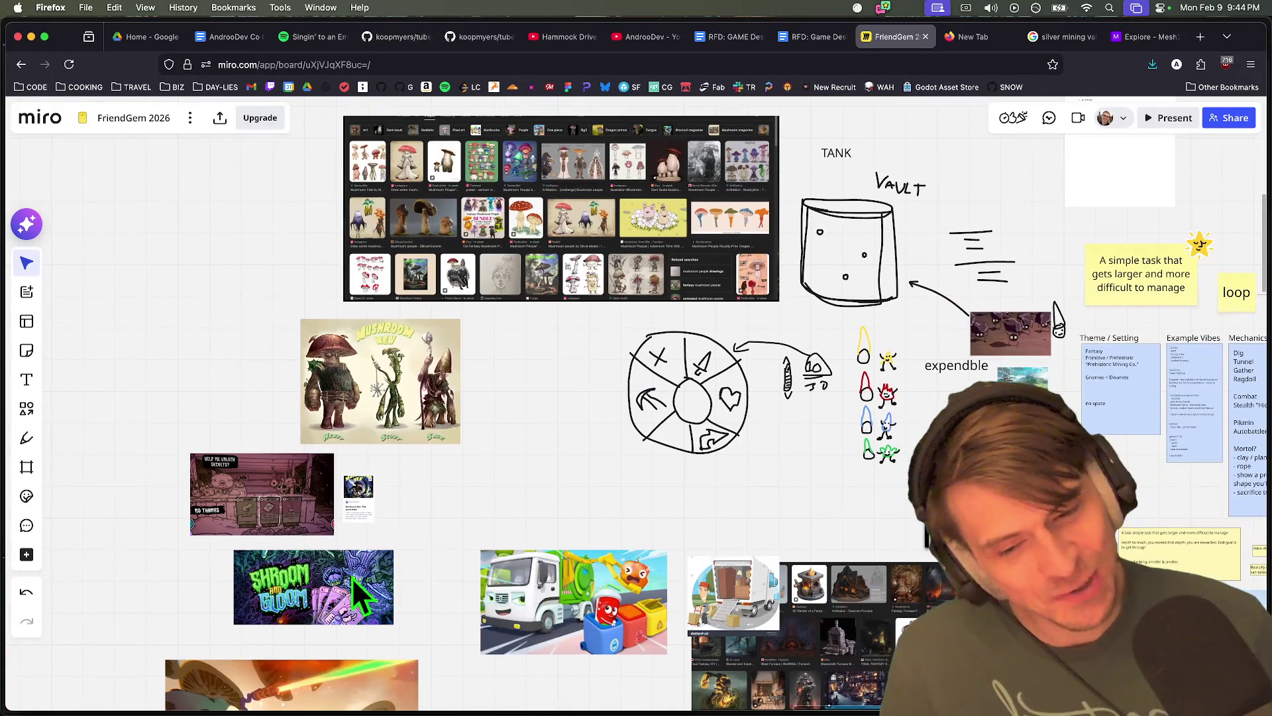
Search Google for 'snow level games' in a new tab and browse the image results
key(super+t)
text(snow level games)
key(Return)
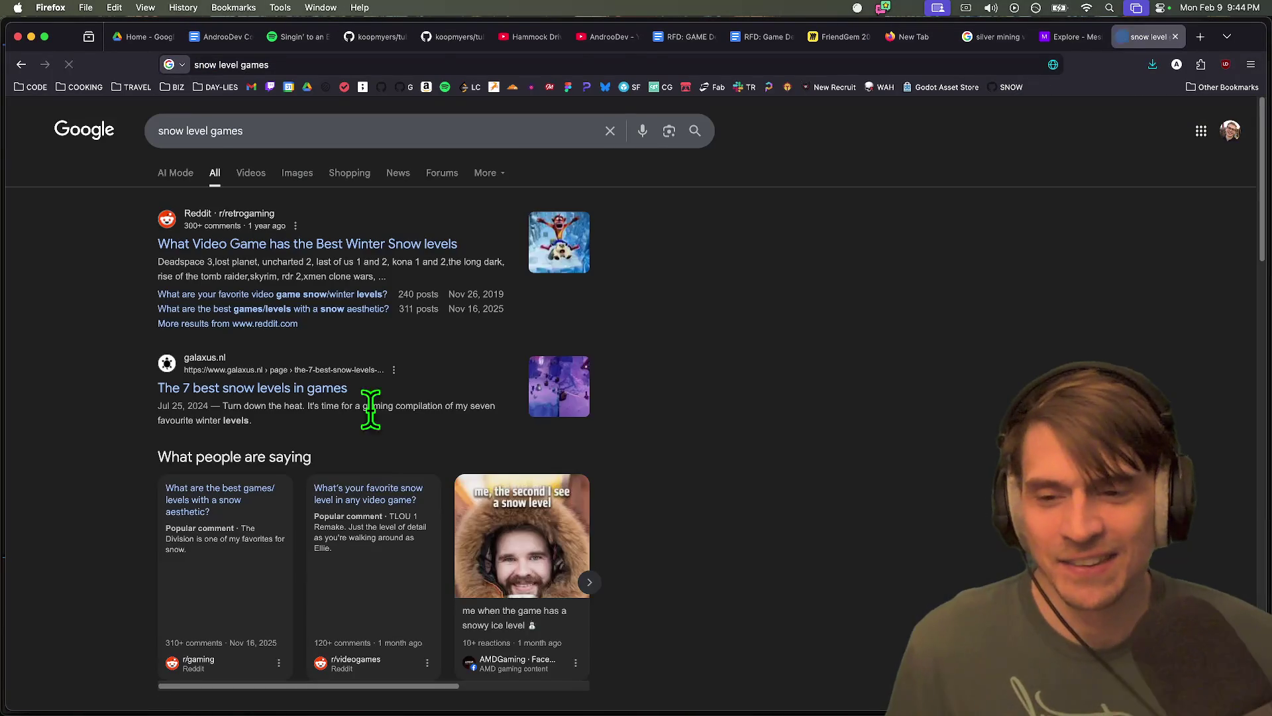
click(298, 173)
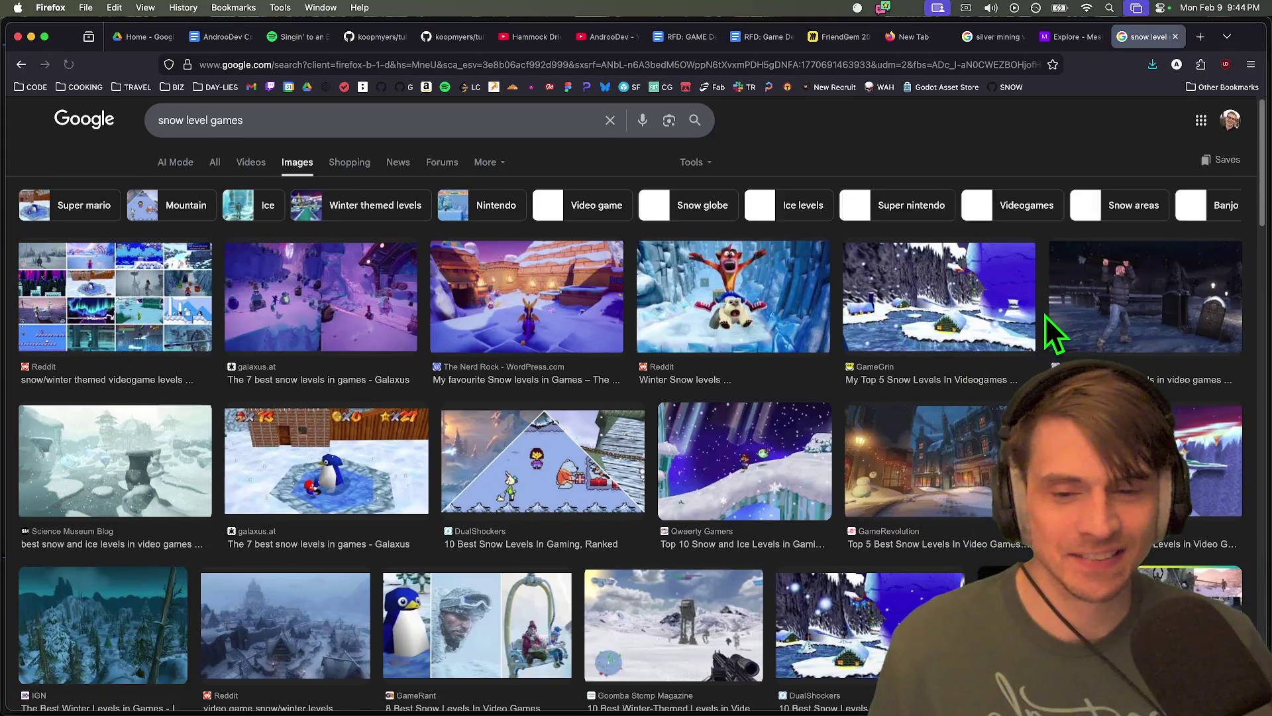
scroll(1046, 317, down, 6)
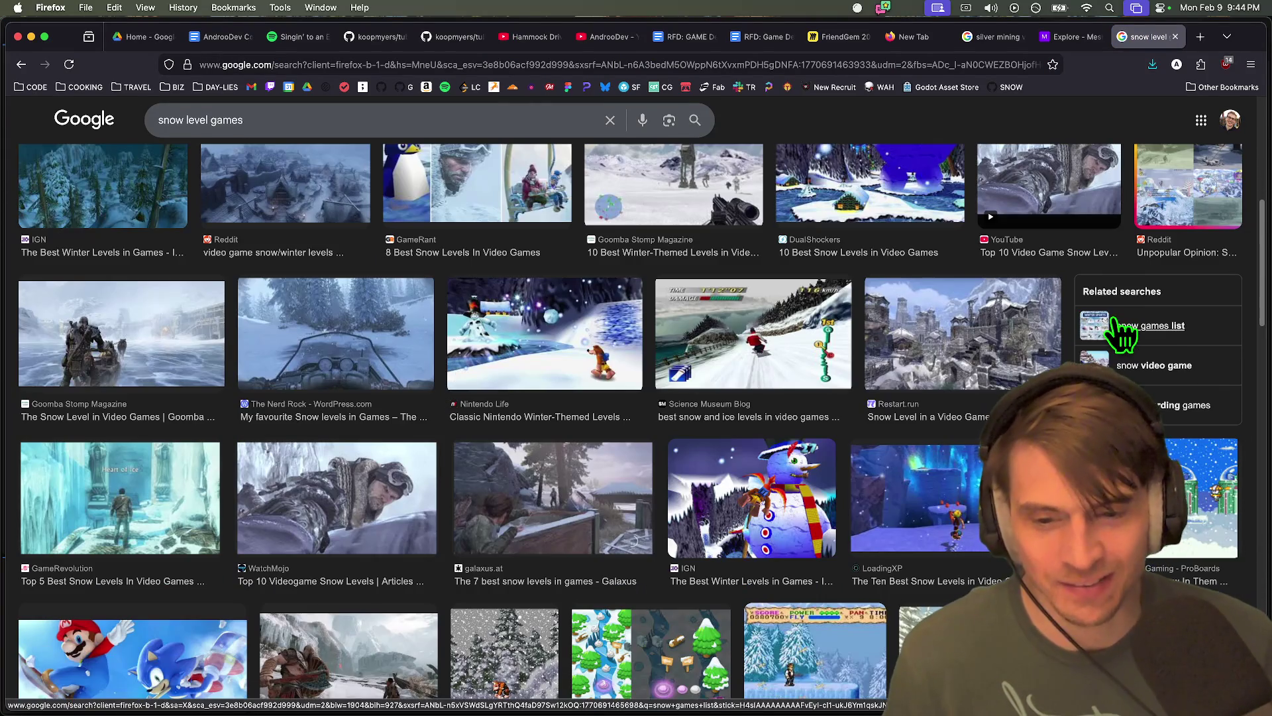
scroll(1121, 328, down, 7)
scroll(1064, 307, up, 8)
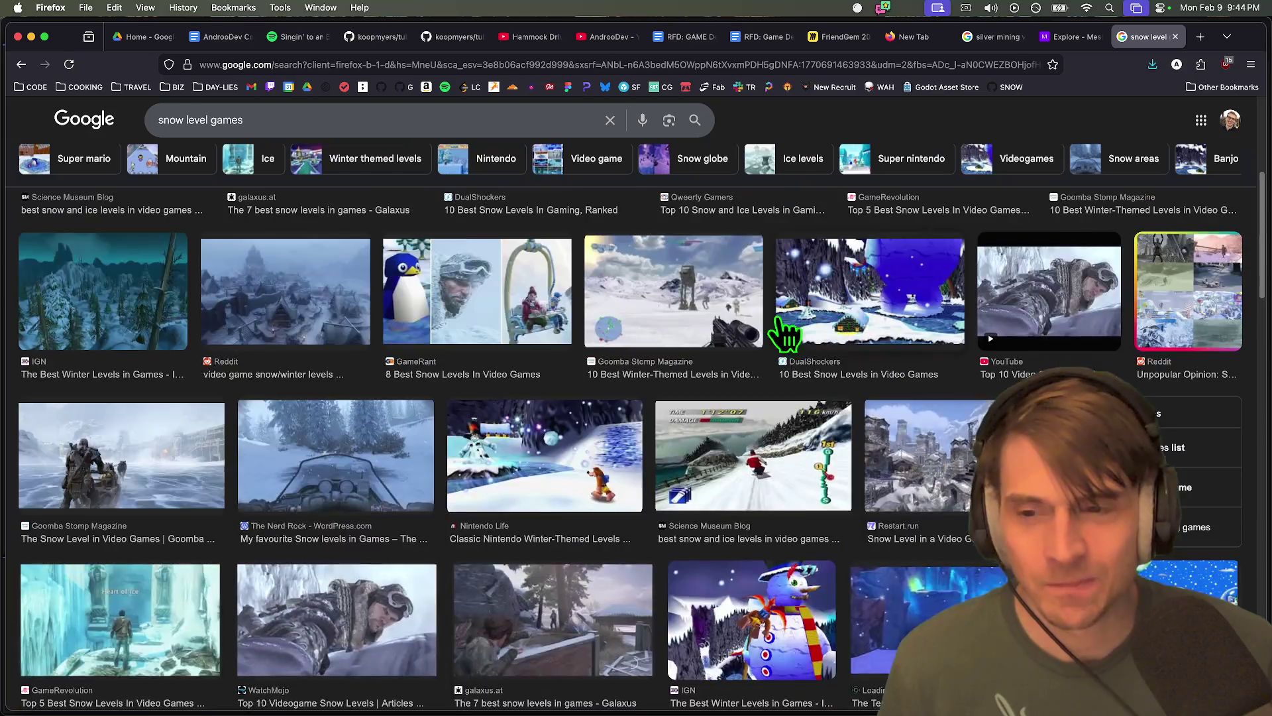